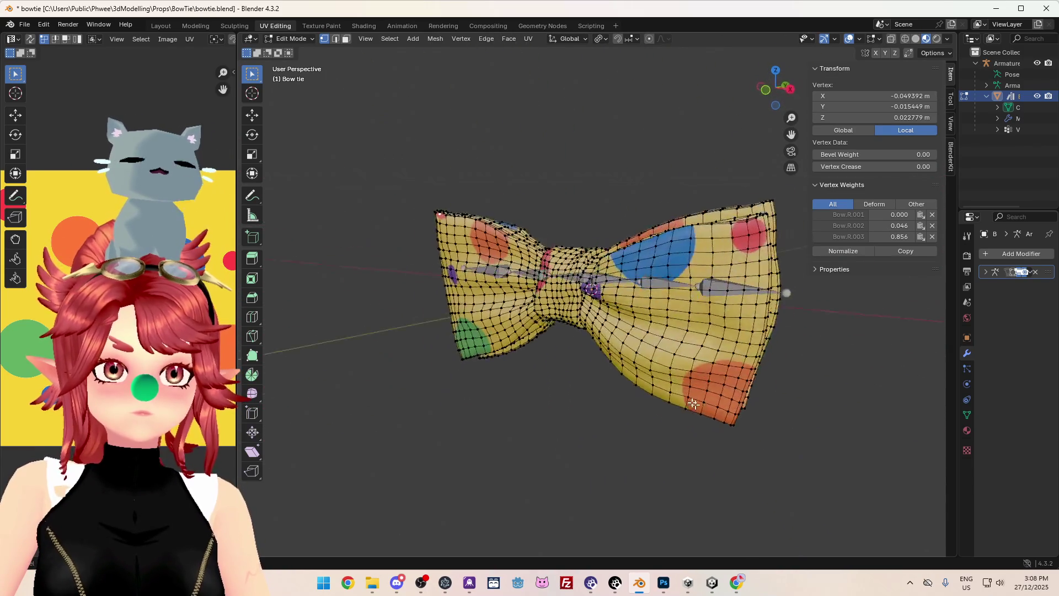
- Merge the whole bowtie mesh's overlapping vertices by distance and return to Object Mode
{"action": "key", "text": "a"}
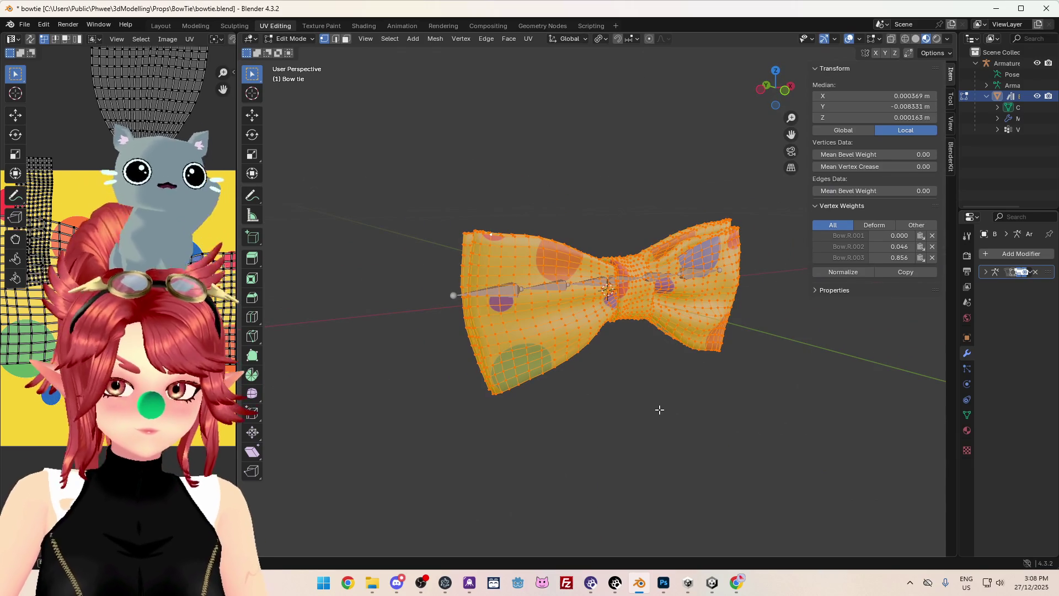
{"action": "key", "text": "m"}
{"action": "left_click", "coordinate": [609, 468]}
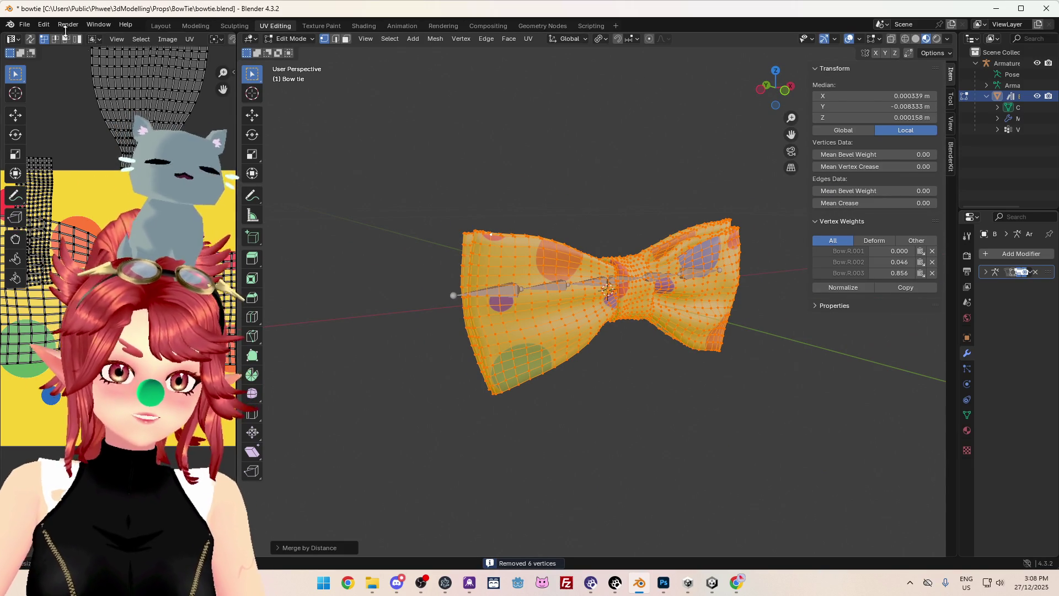
{"action": "left_click", "coordinate": [24, 25]}
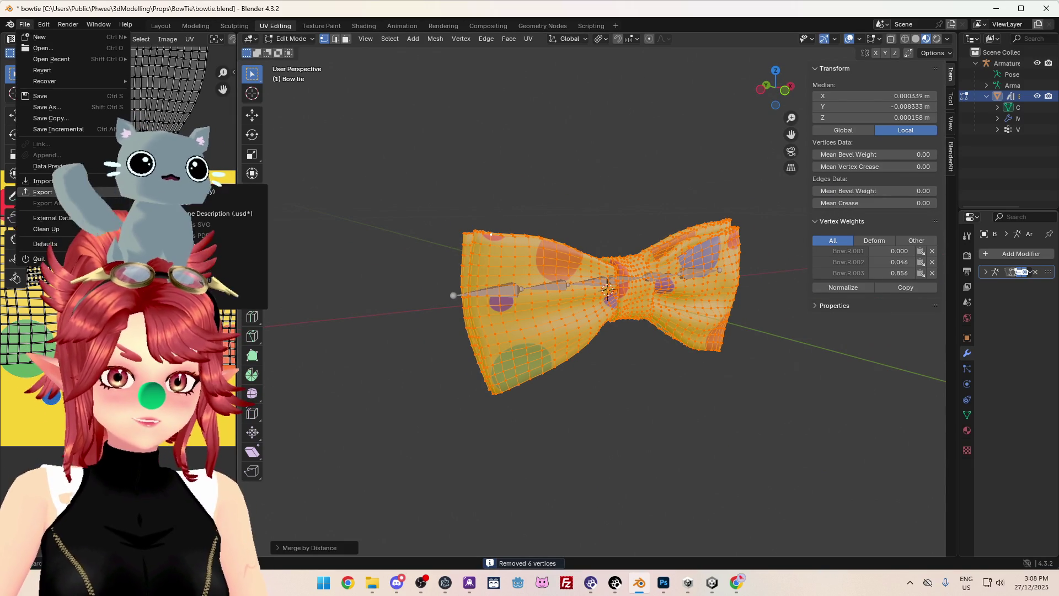
{"action": "left_click", "coordinate": [289, 38]}
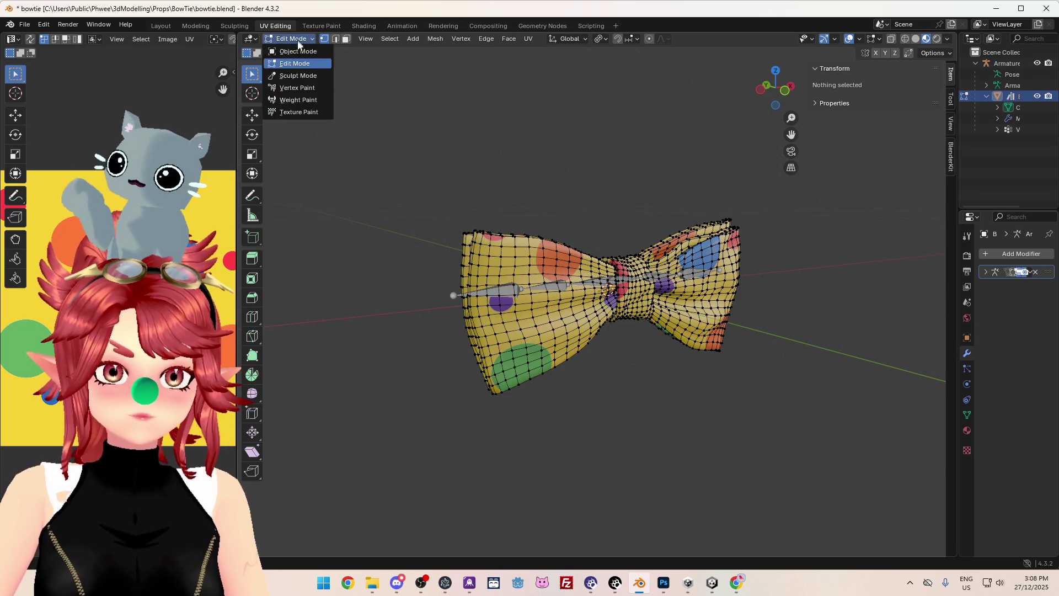
{"action": "left_click", "coordinate": [292, 52]}
- Export only the selected bowtie as FBX, overwriting bowtie.fbx, then switch to Unity
{"action": "left_click", "coordinate": [24, 24]}
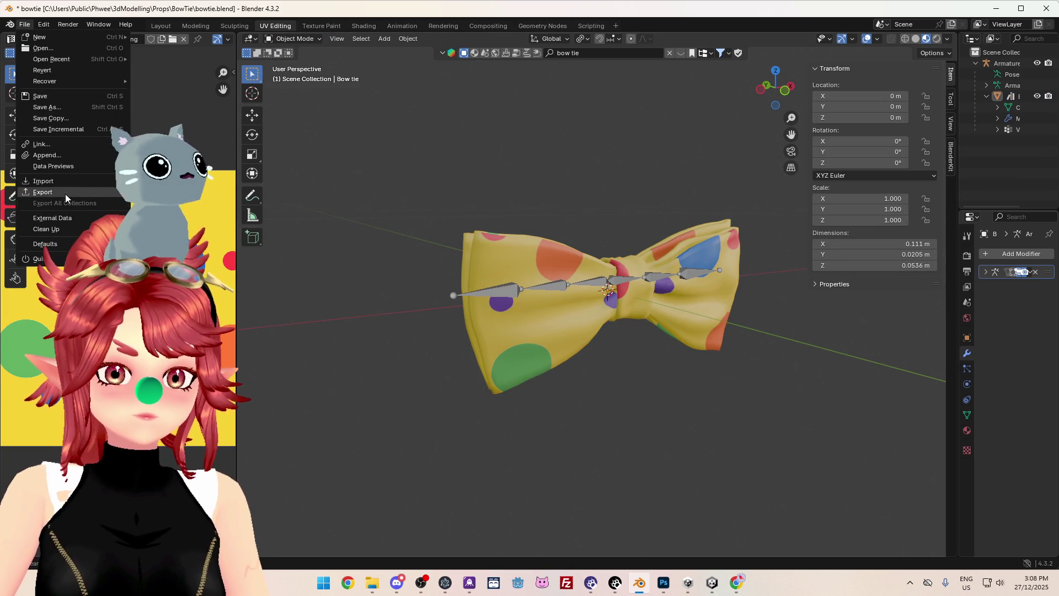
{"action": "mouse_move", "coordinate": [65, 193]}
{"action": "left_click", "coordinate": [210, 291]}
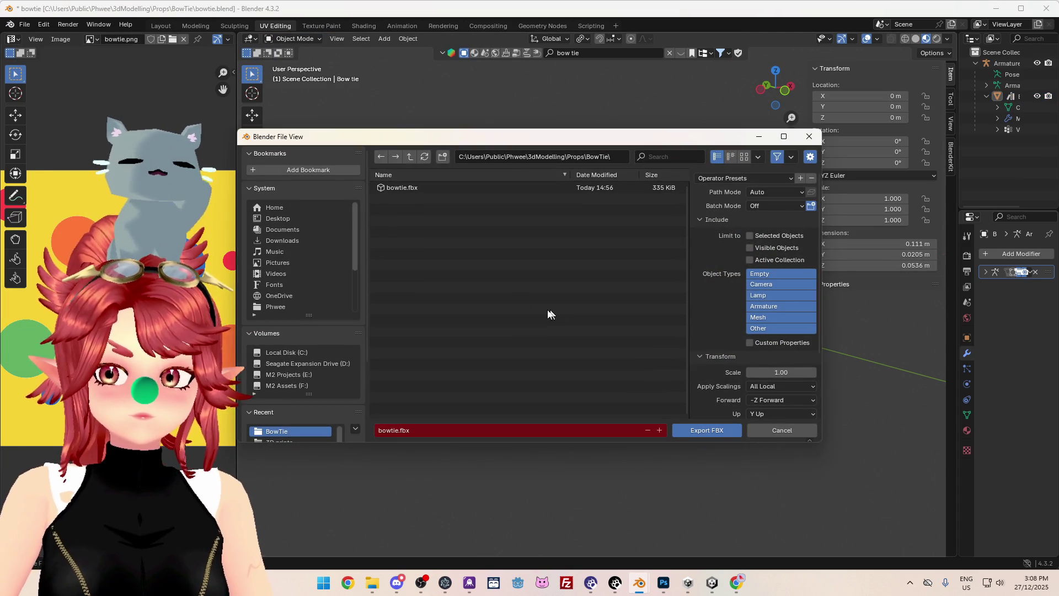
{"action": "left_click", "coordinate": [416, 189]}
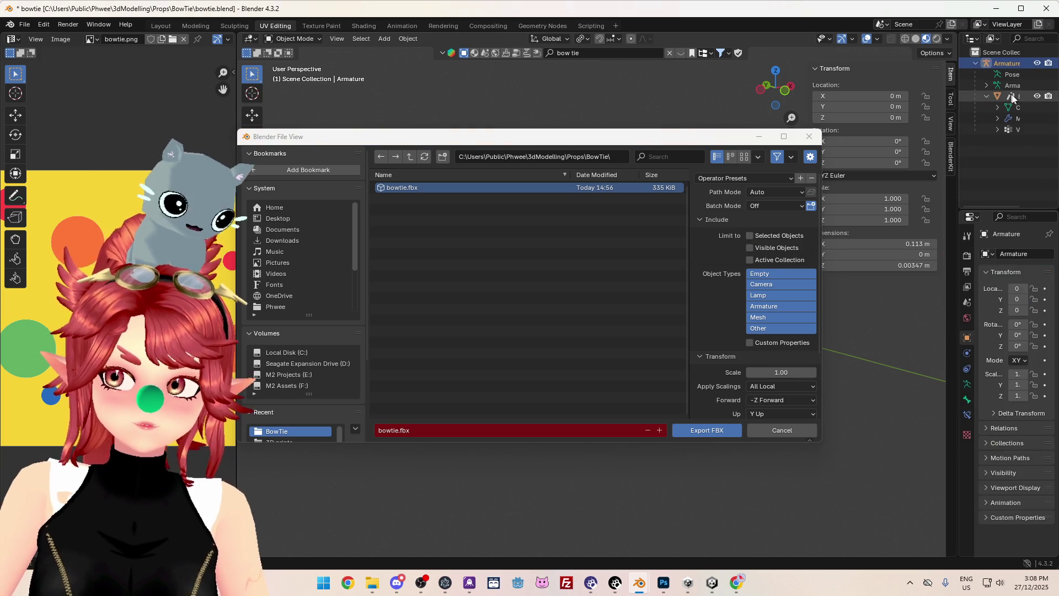
{"action": "left_click", "coordinate": [750, 235]}
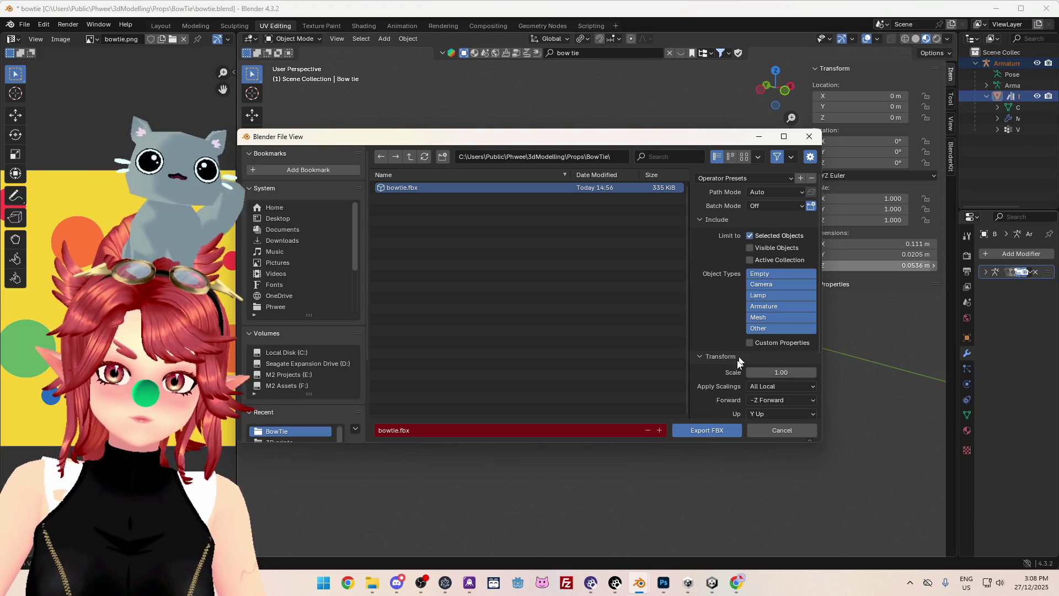
{"action": "left_click", "coordinate": [700, 431]}
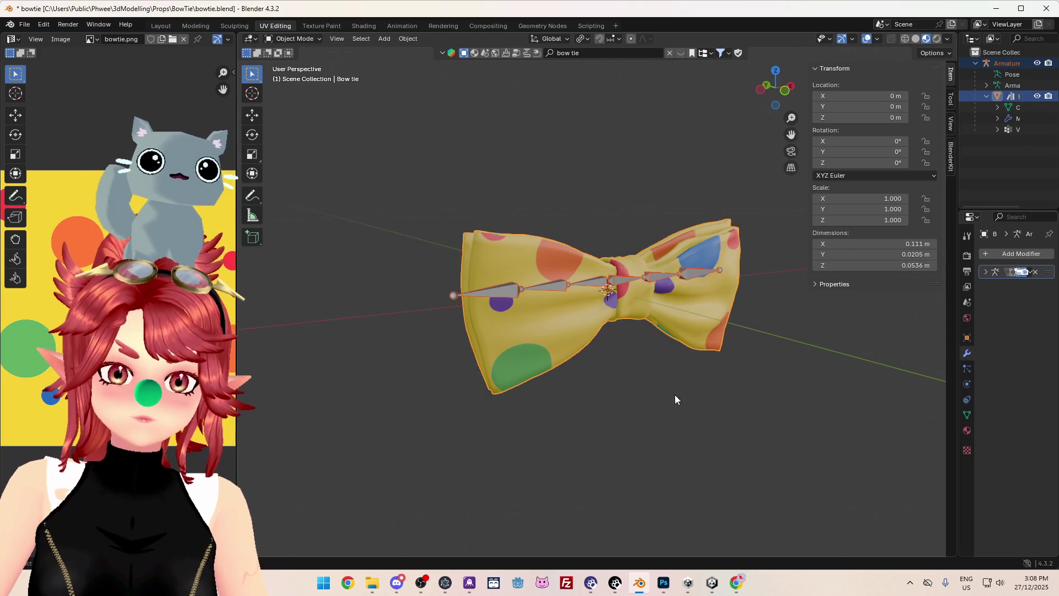
{"action": "left_click", "coordinate": [713, 584]}
- Delete the old bowtie asset from Unity's Project panel
{"action": "left_click", "coordinate": [372, 584]}
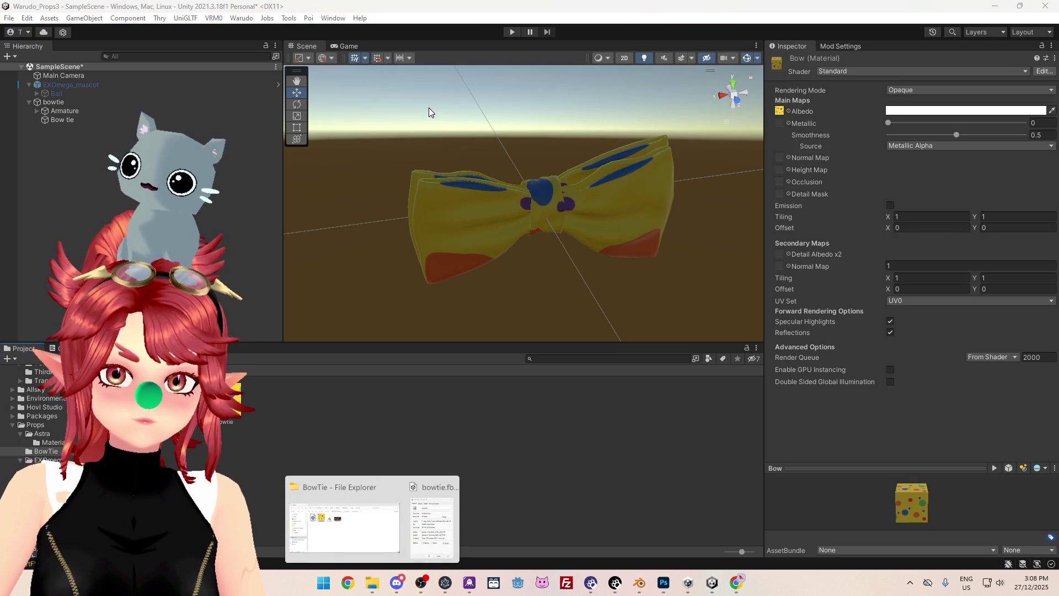
{"action": "left_click", "coordinate": [229, 400]}
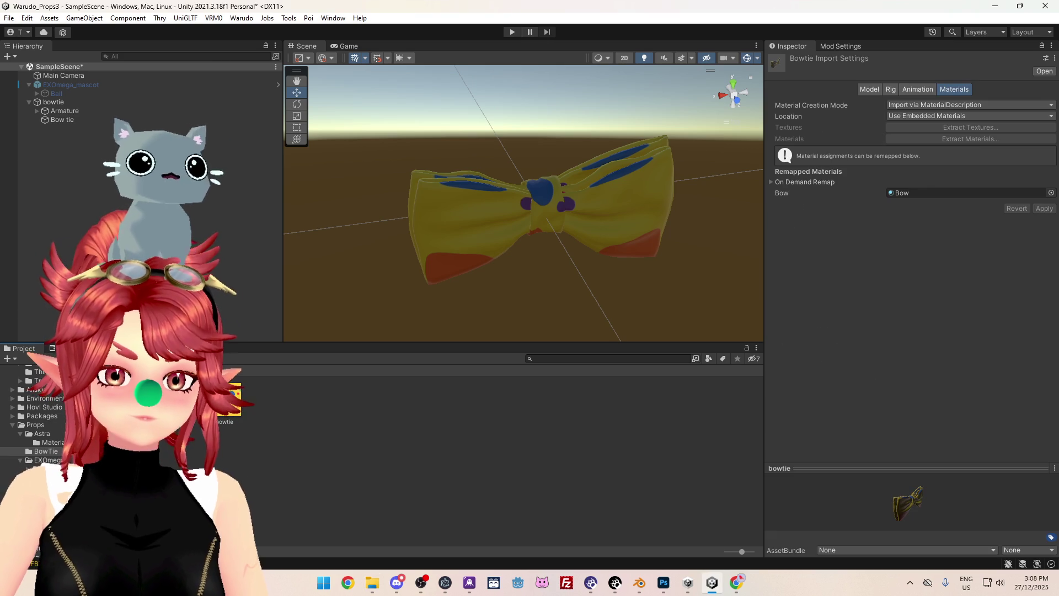
{"action": "key", "text": "Delete"}
{"action": "left_click", "coordinate": [560, 312]}
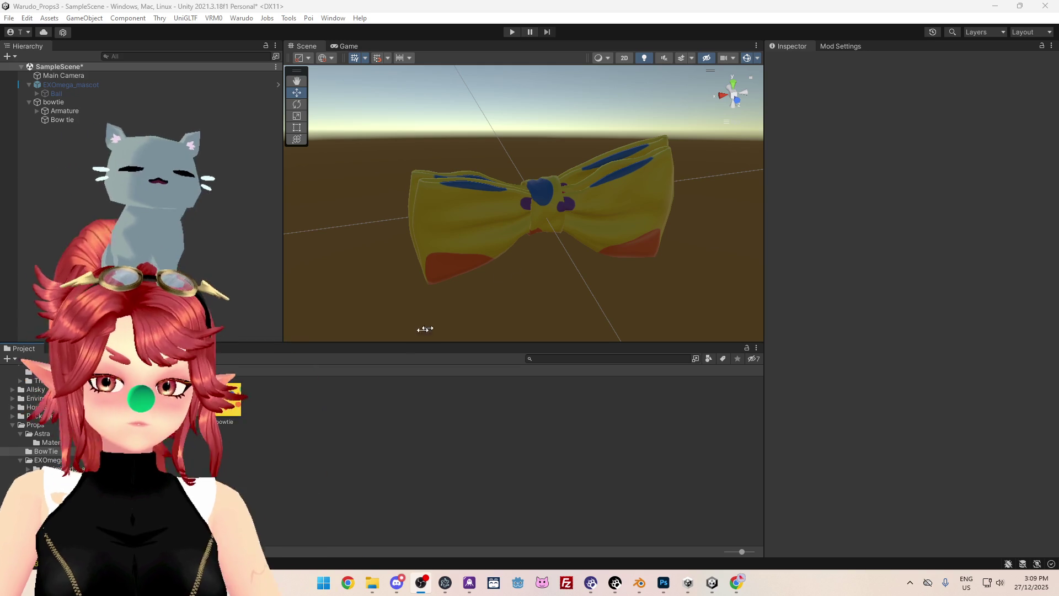
- Select the reimported bowtie and orbit the Scene view to inspect its texture, then return to Blender
{"action": "left_click", "coordinate": [226, 403]}
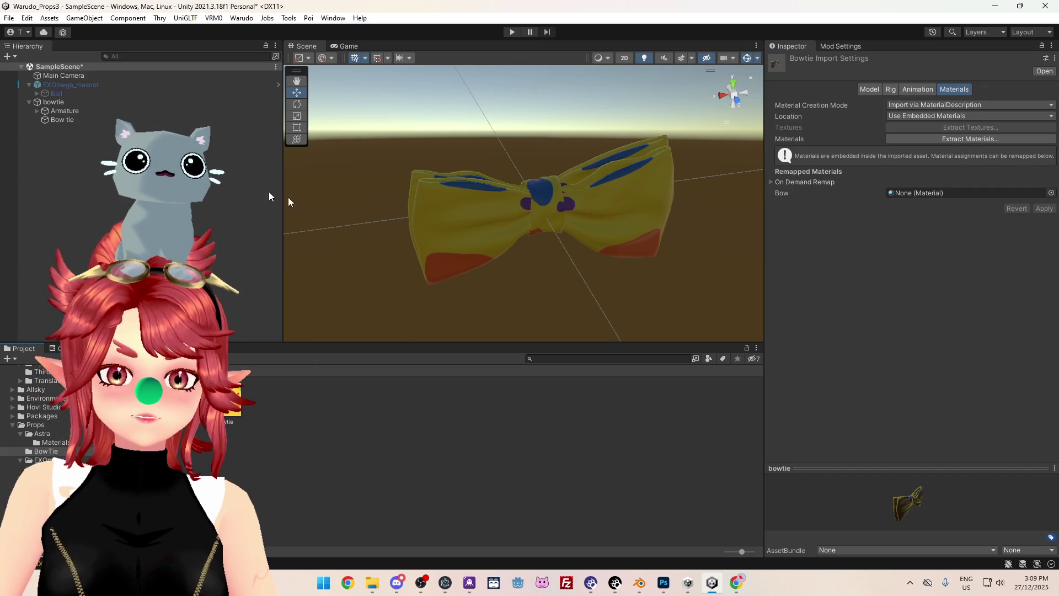
{"action": "mouse_move", "coordinate": [534, 229]}
{"action": "left_mouse_down", "text": "alt"}
{"action": "mouse_move", "coordinate": [718, 248]}
{"action": "mouse_move", "coordinate": [589, 235]}
{"action": "left_mouse_up", "text": "alt"}
{"action": "scroll", "coordinate": [579, 236], "scroll_direction": "up", "scroll_amount": 5}
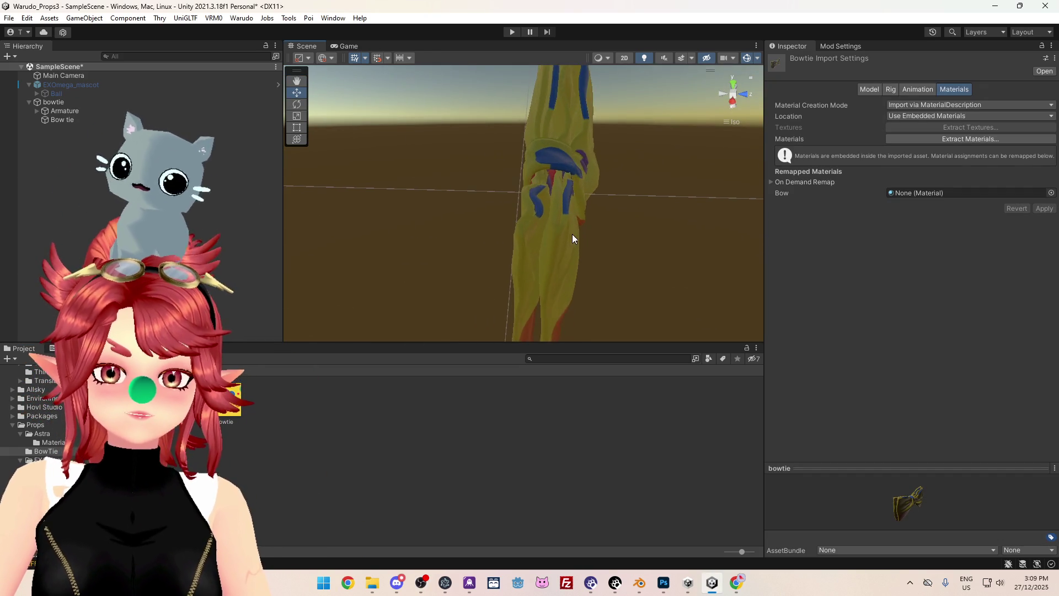
{"action": "mouse_move", "coordinate": [564, 198]}
{"action": "left_mouse_down"}
{"action": "mouse_move", "coordinate": [591, 246]}
{"action": "mouse_move", "coordinate": [512, 289]}
{"action": "mouse_move", "coordinate": [610, 291]}
{"action": "mouse_move", "coordinate": [599, 275]}
{"action": "mouse_move", "coordinate": [515, 265]}
{"action": "mouse_move", "coordinate": [577, 266]}
{"action": "left_mouse_up"}
{"action": "key", "text": "w"}
{"action": "scroll", "coordinate": [607, 265], "scroll_direction": "down", "scroll_amount": 3}
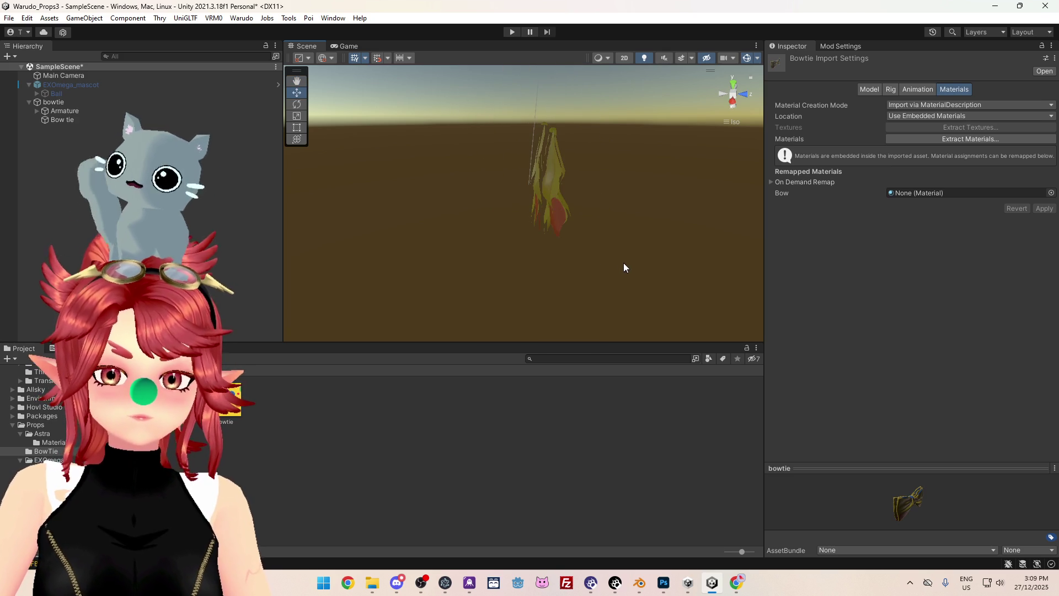
{"action": "left_click", "coordinate": [552, 198]}
{"action": "mouse_move", "coordinate": [552, 198]}
{"action": "left_mouse_down", "text": "alt"}
{"action": "mouse_move", "coordinate": [607, 239]}
{"action": "mouse_move", "coordinate": [402, 203]}
{"action": "mouse_move", "coordinate": [554, 224]}
{"action": "left_mouse_up", "text": "alt"}
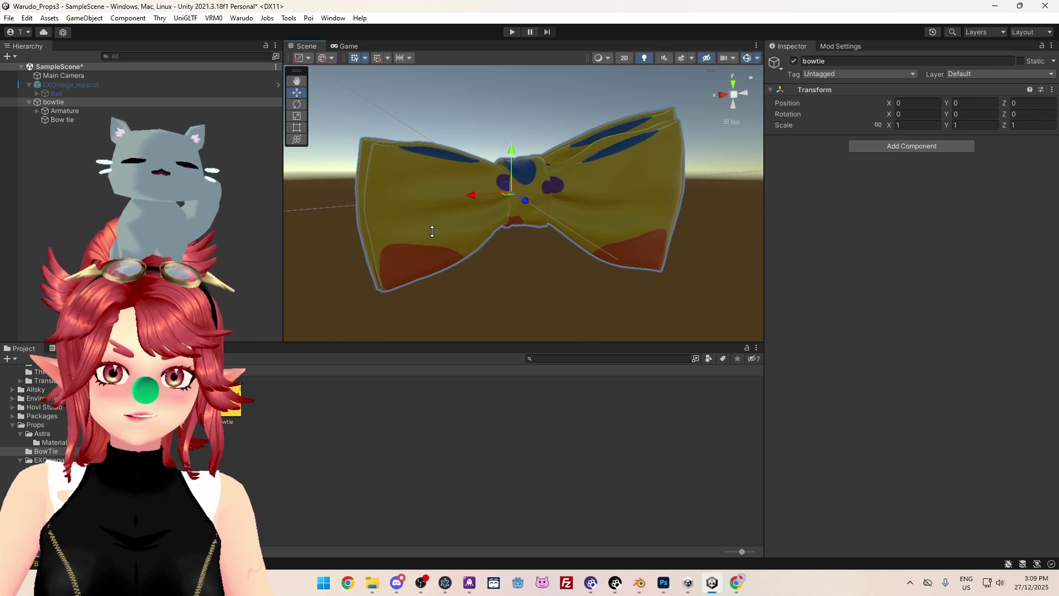
{"action": "left_click", "coordinate": [639, 584]}
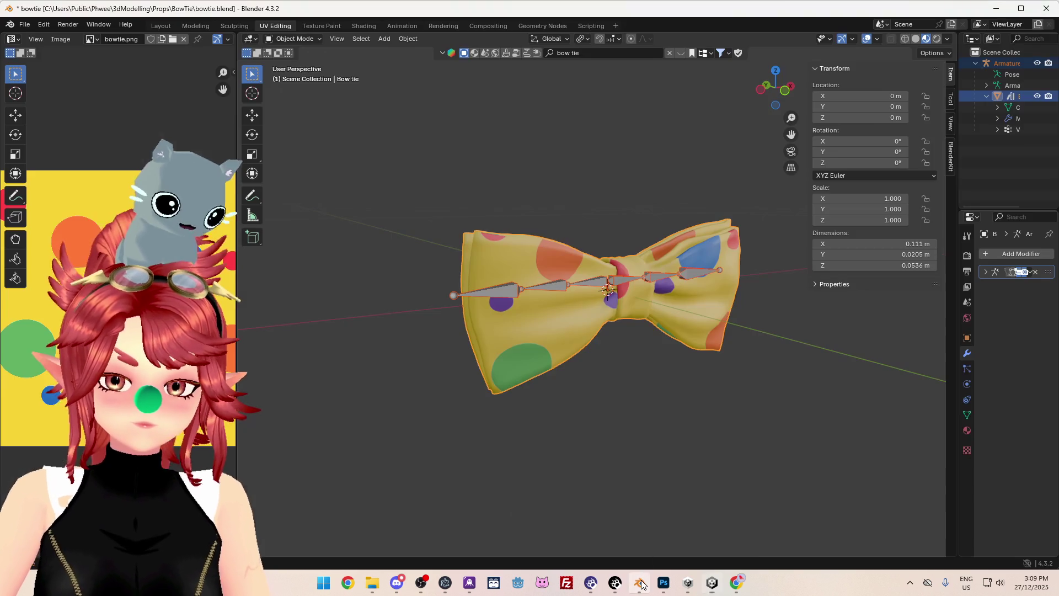
- In Edit Mode, unwrap the whole bowtie with Angle Based unwrapping, then undo it
{"action": "mouse_move", "coordinate": [661, 401]}
{"action": "middle_mouse_down"}
{"action": "mouse_move", "coordinate": [617, 387]}
{"action": "mouse_move", "coordinate": [640, 366]}
{"action": "mouse_move", "coordinate": [638, 410]}
{"action": "mouse_move", "coordinate": [641, 383]}
{"action": "middle_mouse_up"}
{"action": "key", "text": "Tab"}
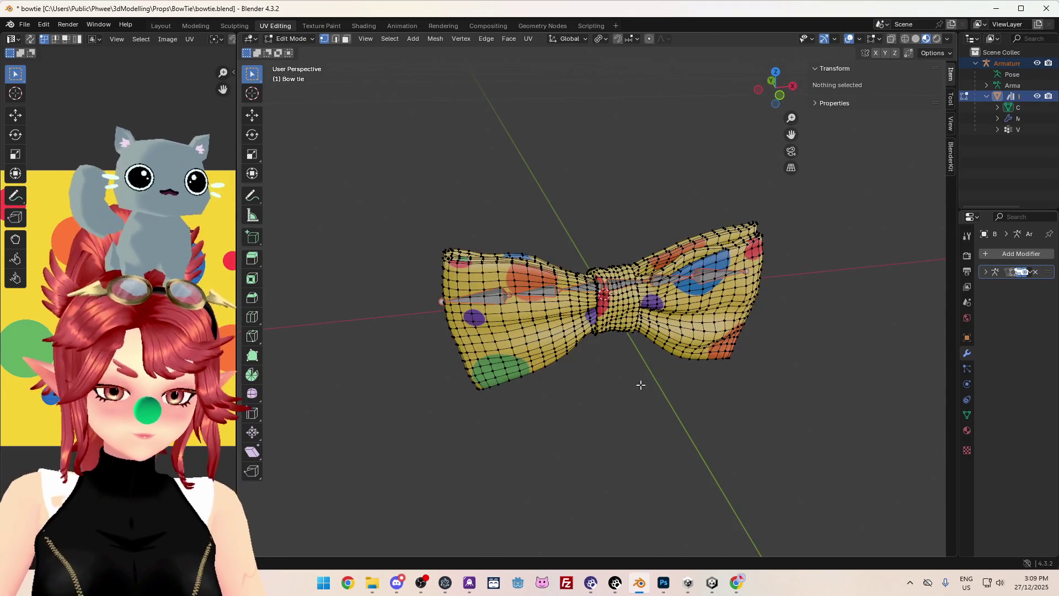
{"action": "key", "text": "a"}
{"action": "key", "text": "u"}
{"action": "mouse_move", "coordinate": [601, 168]}
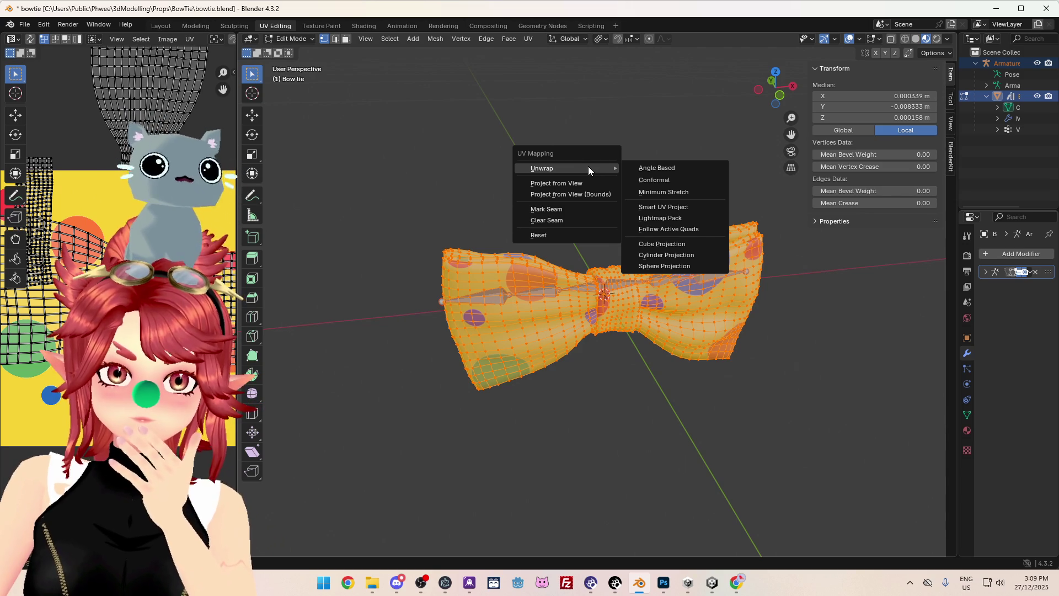
{"action": "key", "text": "Escape"}
{"action": "key", "text": "alt+a"}
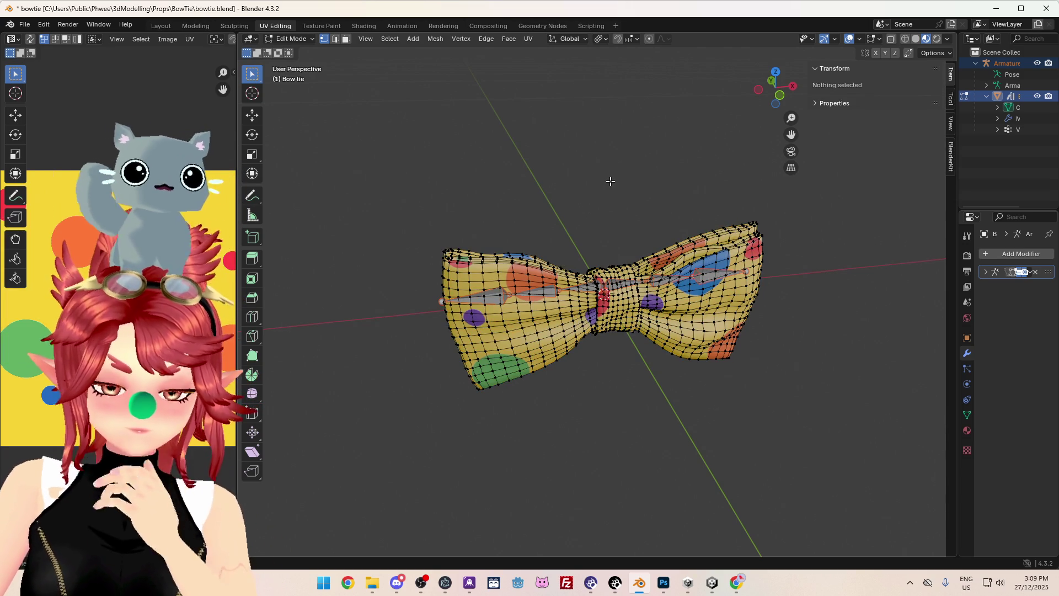
{"action": "key", "text": "a"}
{"action": "key", "text": "u"}
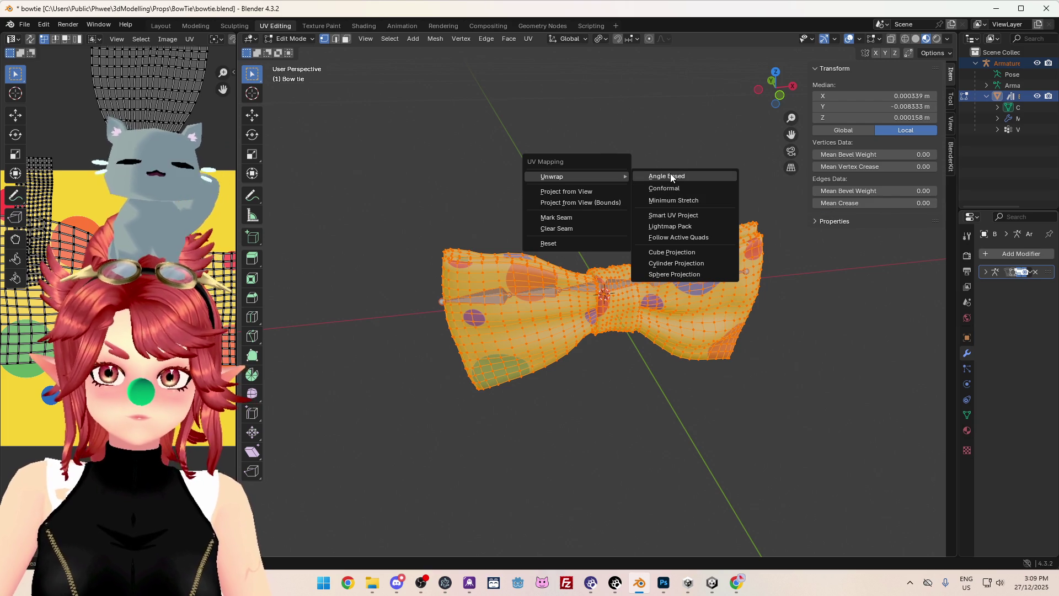
{"action": "key", "text": "Return"}
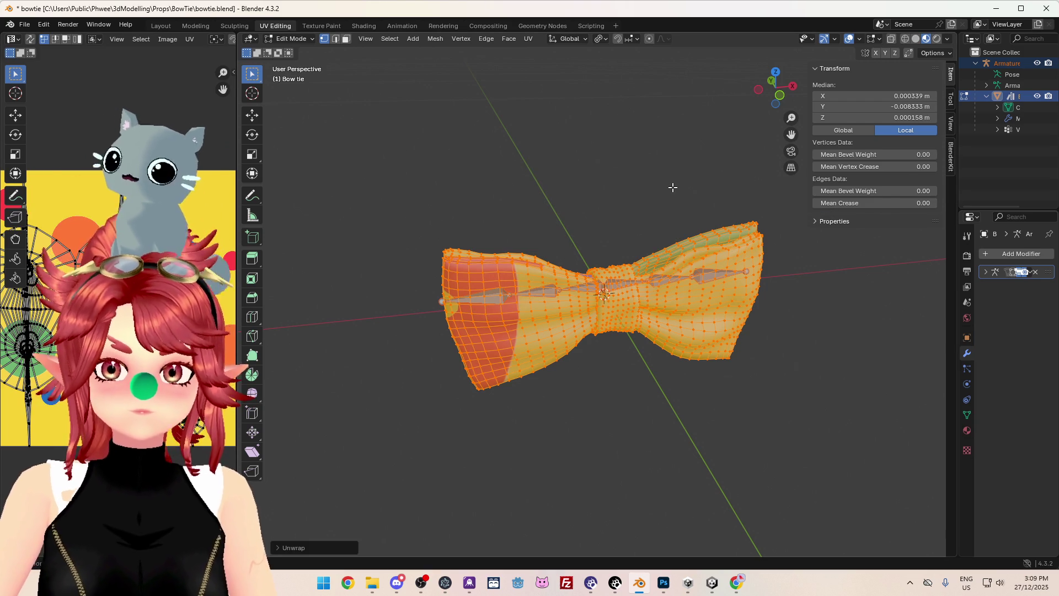
{"action": "key", "text": "ctrl+z"}
- Cancel the accidental inset and try unwrapping with Follow Active Quads
{"action": "key", "text": "i"}
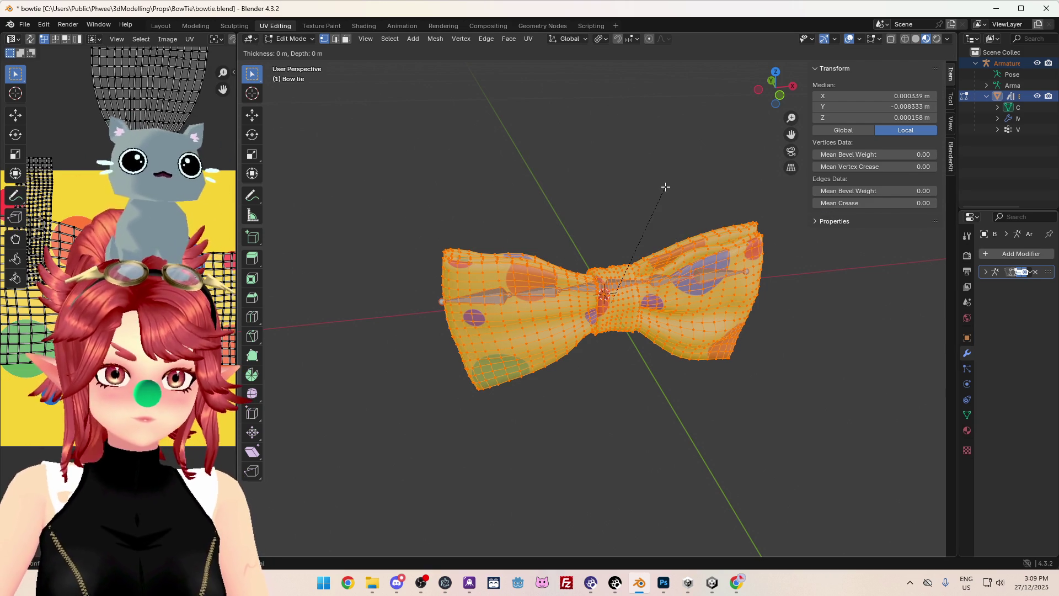
{"action": "key", "text": "Escape"}
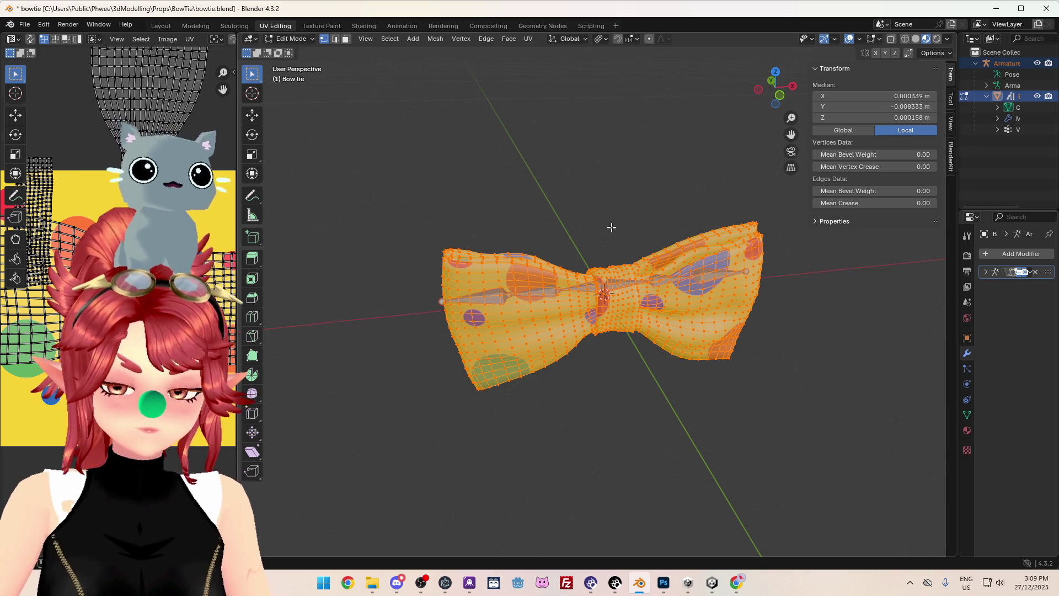
{"action": "key", "text": "u"}
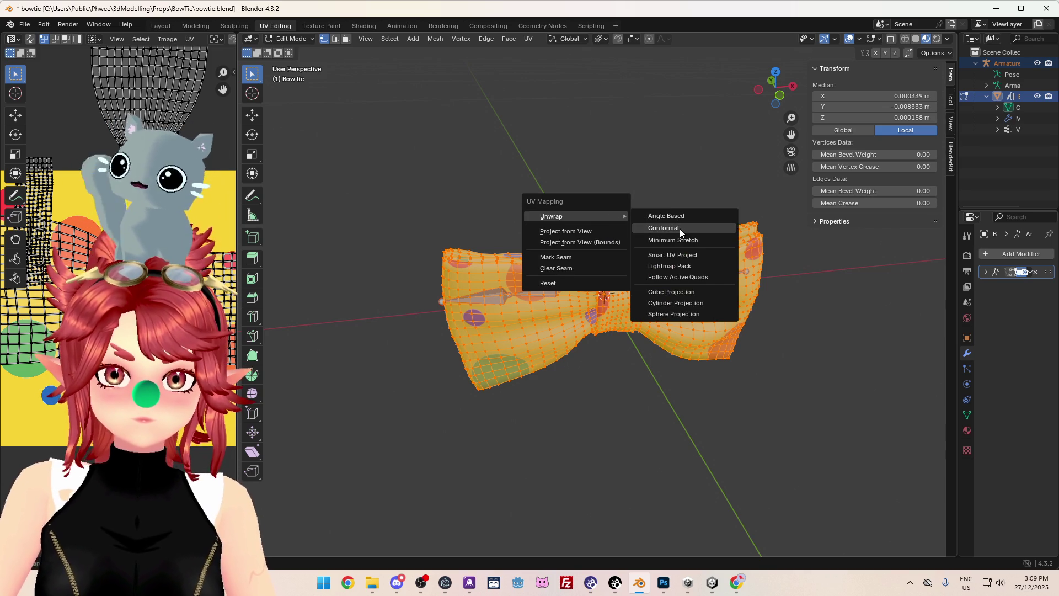
{"action": "left_click", "coordinate": [674, 277]}
{"action": "left_click", "coordinate": [668, 303]}
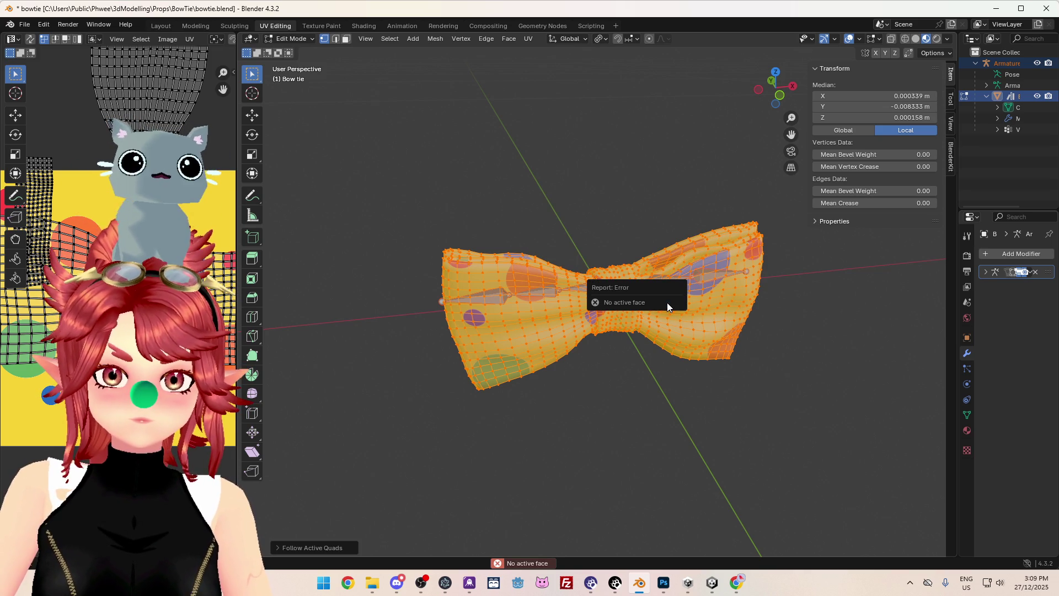
- Widen the UV Editor beside the 3D view and zoom in on the wing's UVs over bowtie.png
{"action": "scroll", "coordinate": [528, 304], "scroll_direction": "down", "scroll_amount": 3}
{"action": "scroll", "coordinate": [445, 326], "scroll_direction": "up", "scroll_amount": 1}
{"action": "key", "text": "u"}
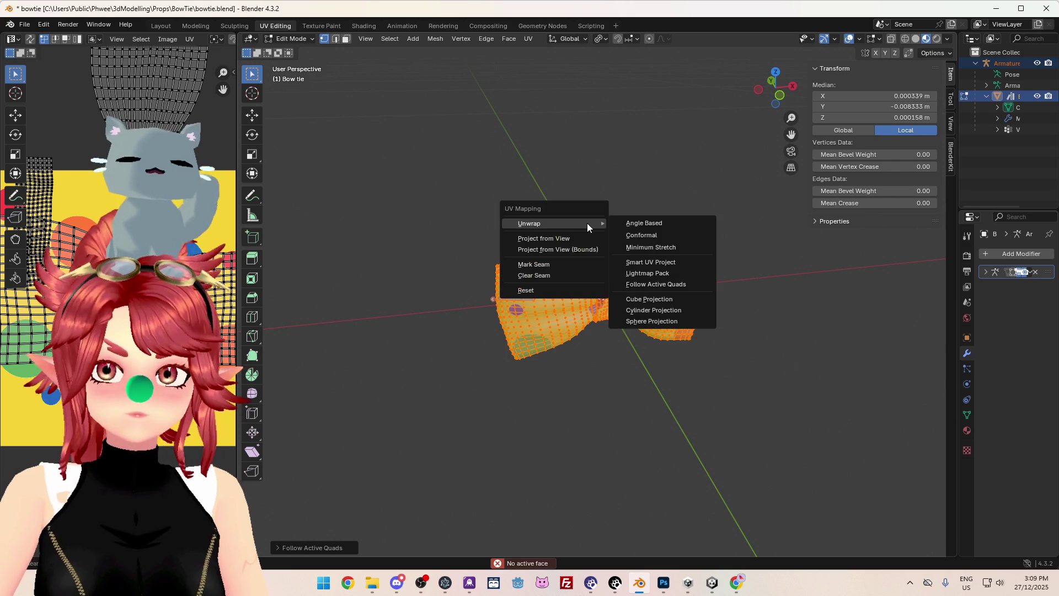
{"action": "mouse_move", "coordinate": [581, 318]}
{"action": "middle_mouse_down"}
{"action": "mouse_move", "coordinate": [670, 438]}
{"action": "mouse_move", "coordinate": [652, 420]}
{"action": "middle_mouse_up"}
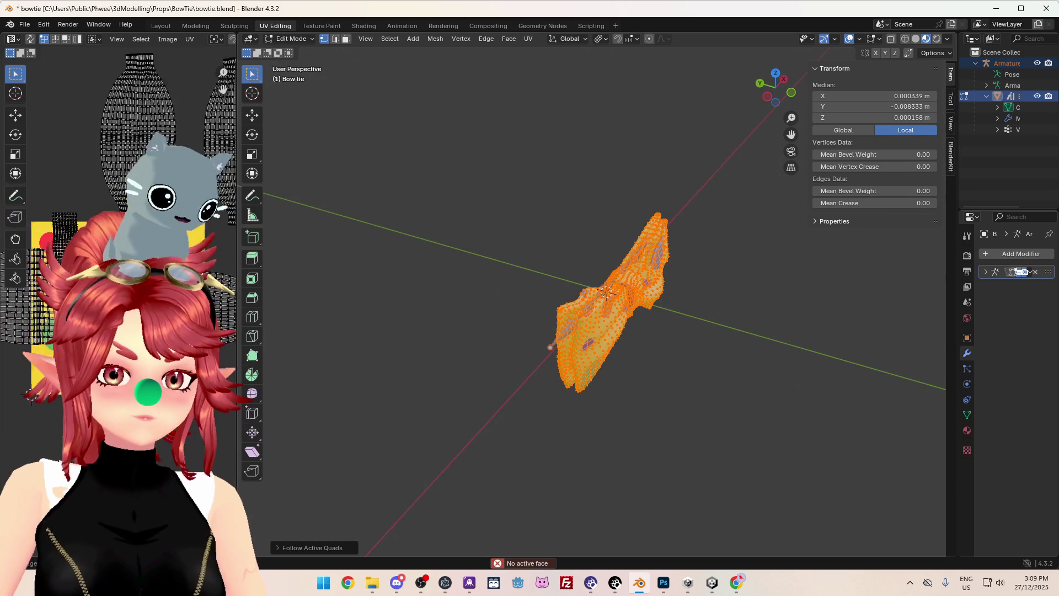
{"action": "mouse_move", "coordinate": [492, 350]}
{"action": "middle_mouse_down"}
{"action": "mouse_move", "coordinate": [561, 308]}
{"action": "mouse_move", "coordinate": [535, 350]}
{"action": "mouse_move", "coordinate": [430, 344]}
{"action": "middle_mouse_up"}
{"action": "left_click_drag", "start_coordinate": [235, 205], "coordinate": [650, 229]}
{"action": "scroll", "coordinate": [506, 336], "scroll_direction": "up", "scroll_amount": 4}
{"action": "scroll", "coordinate": [507, 337], "scroll_direction": "up", "scroll_amount": 2}
{"action": "middle_click_drag", "start_coordinate": [497, 353], "coordinate": [309, 355]}
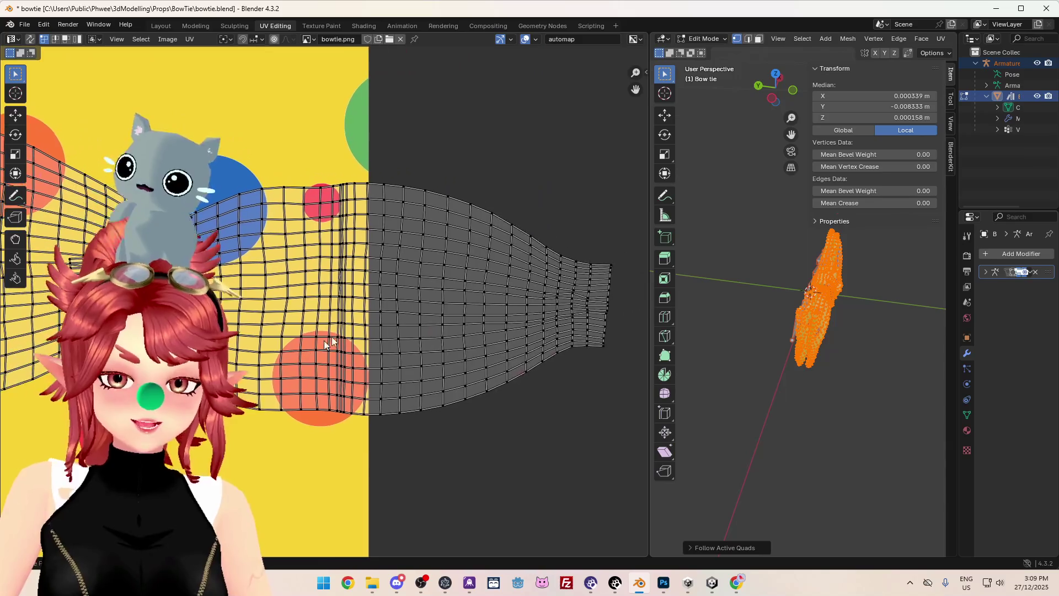
- In face select mode, box-select the centre strip of the right wing's UVs
{"action": "key", "text": "3"}
{"action": "scroll", "coordinate": [430, 283], "scroll_direction": "down", "scroll_amount": 5}
{"action": "left_click_drag", "start_coordinate": [345, 251], "coordinate": [439, 363]}
{"action": "left_click", "coordinate": [744, 378]}
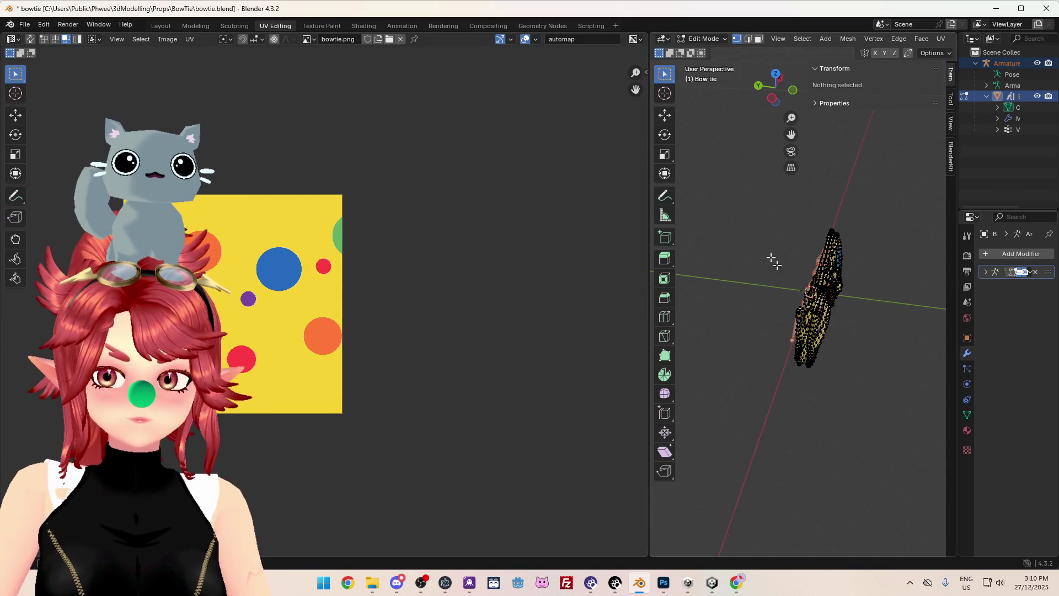
{"action": "key", "text": "a"}
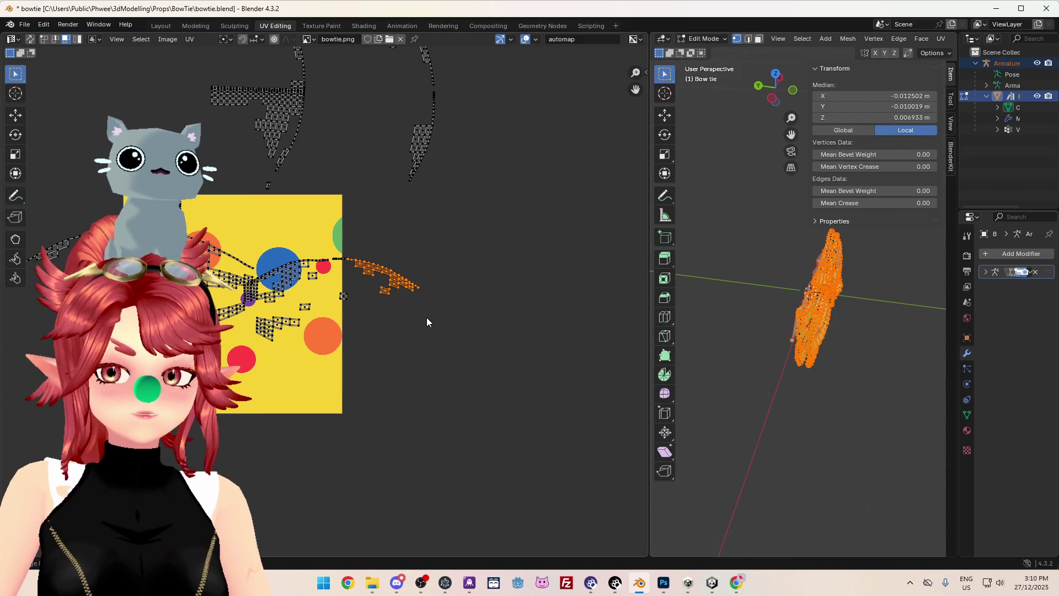
{"action": "left_click", "coordinate": [427, 319]}
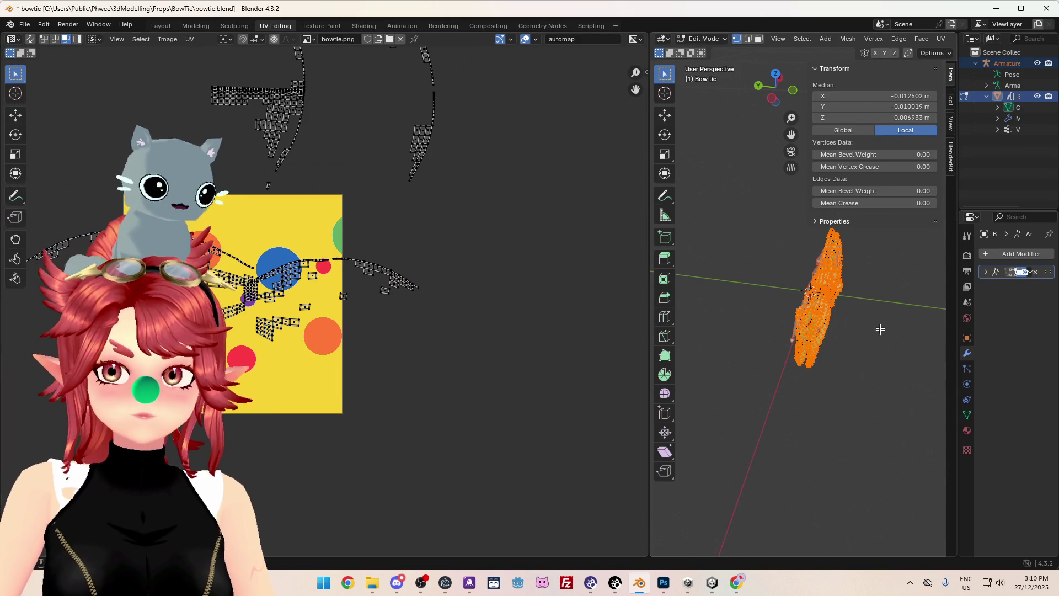
{"action": "key", "text": "a"}
{"action": "left_click_drag", "start_coordinate": [310, 234], "coordinate": [375, 389]}
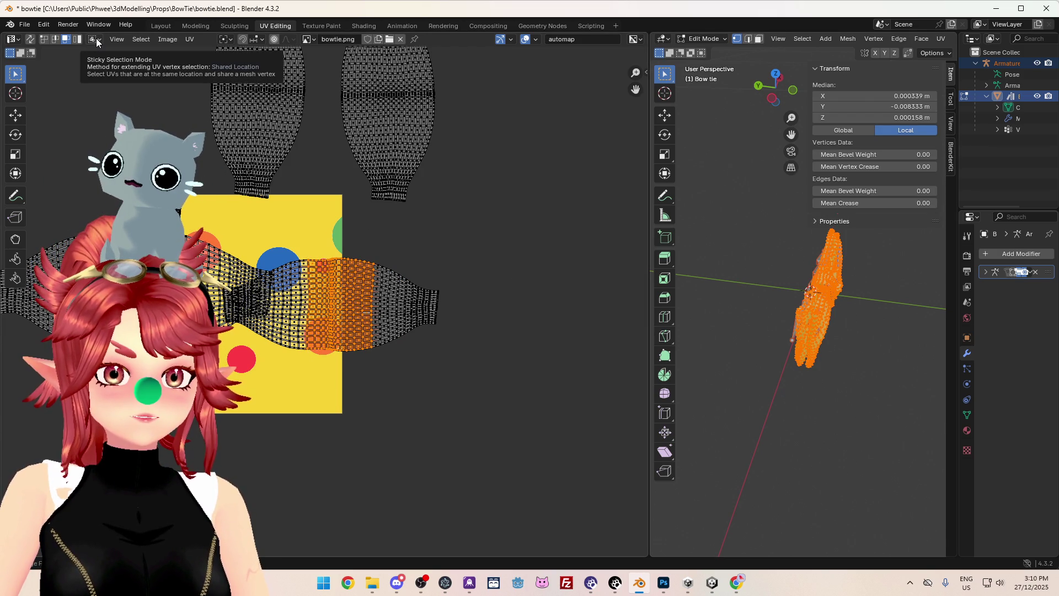
- Turn on UV Sync Selection and box-select the central column of wing UVs again
{"action": "left_click", "coordinate": [30, 43]}
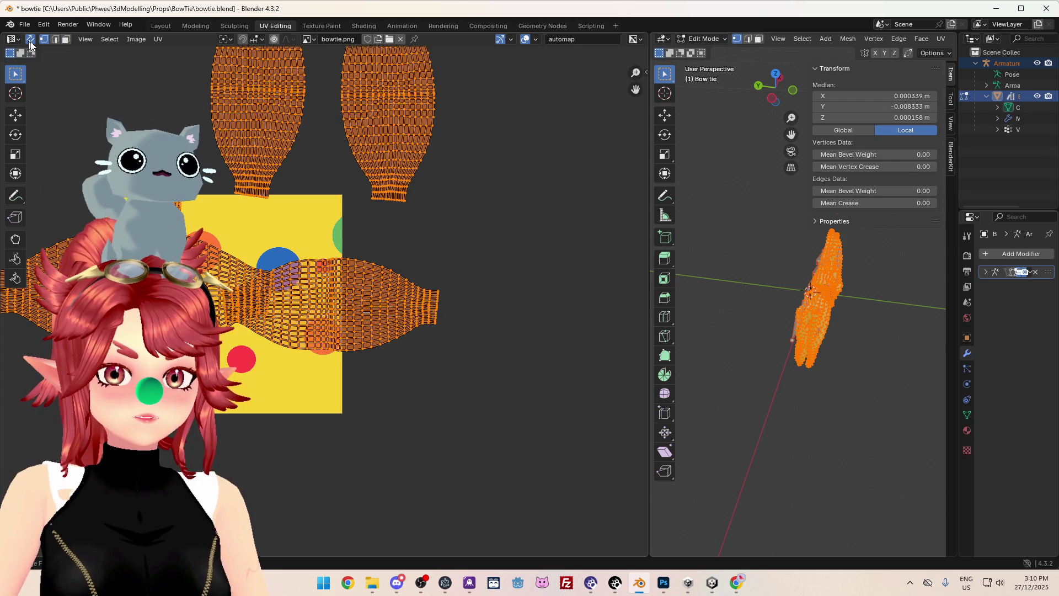
{"action": "left_click", "coordinate": [408, 379]}
{"action": "left_click_drag", "start_coordinate": [313, 241], "coordinate": [359, 400]}
{"action": "mouse_move", "coordinate": [800, 436]}
{"action": "middle_mouse_down"}
{"action": "mouse_move", "coordinate": [913, 373]}
{"action": "mouse_move", "coordinate": [827, 397]}
{"action": "mouse_move", "coordinate": [800, 396]}
{"action": "mouse_move", "coordinate": [839, 380]}
{"action": "mouse_move", "coordinate": [794, 394]}
{"action": "mouse_move", "coordinate": [808, 384]}
{"action": "middle_mouse_up"}
{"action": "scroll", "coordinate": [828, 397], "scroll_direction": "up", "scroll_amount": 4}
{"action": "scroll", "coordinate": [417, 324], "scroll_direction": "up", "scroll_amount": 4}
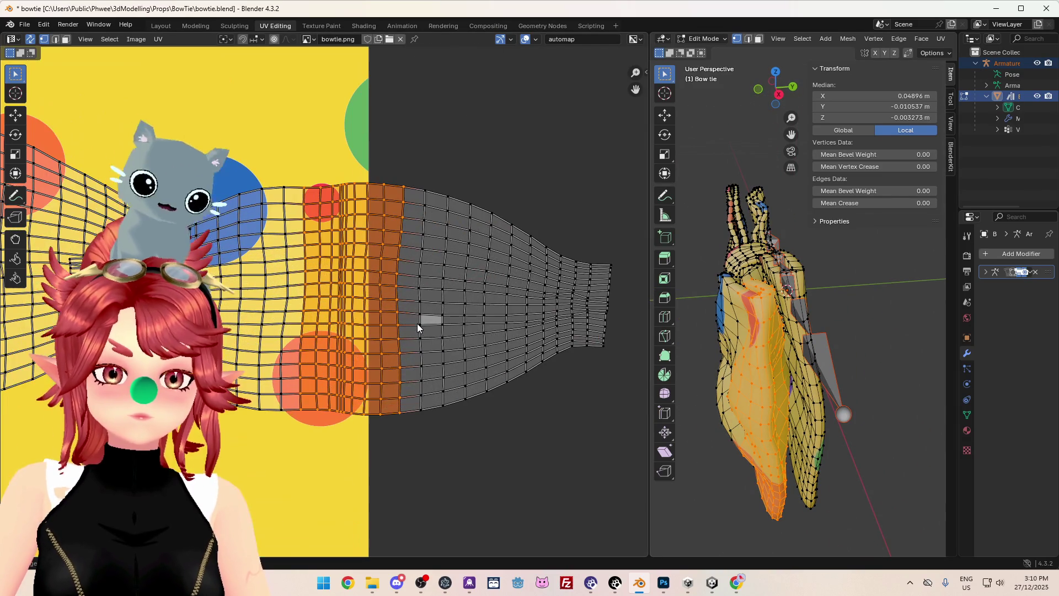
- Select a single wing face and orbit around to check the polka-dot texture wrapping
{"action": "key", "text": "3"}
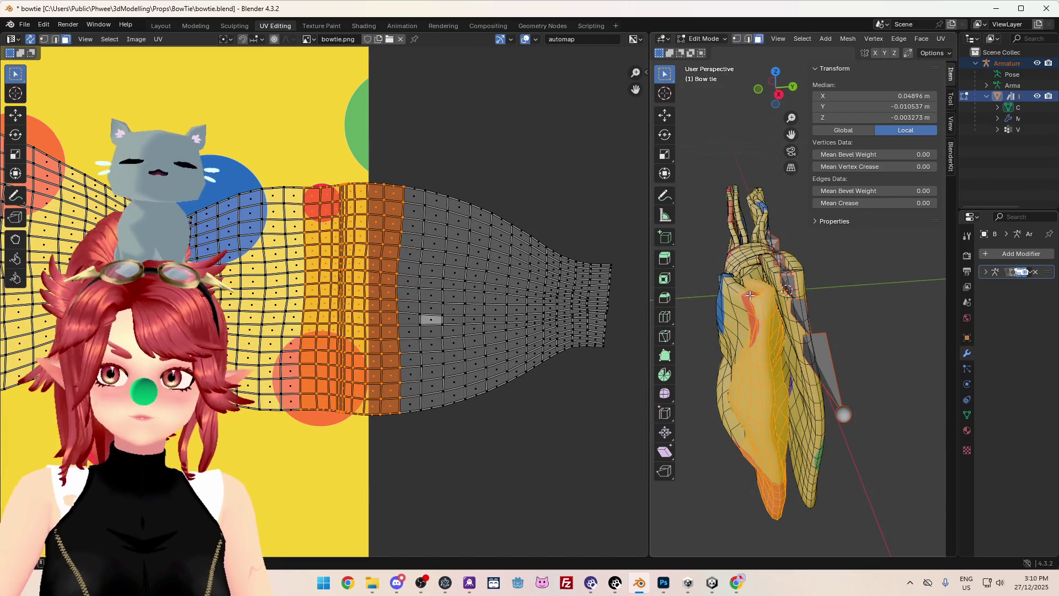
{"action": "left_click", "coordinate": [753, 298]}
{"action": "scroll", "coordinate": [441, 232], "scroll_direction": "up", "scroll_amount": 2}
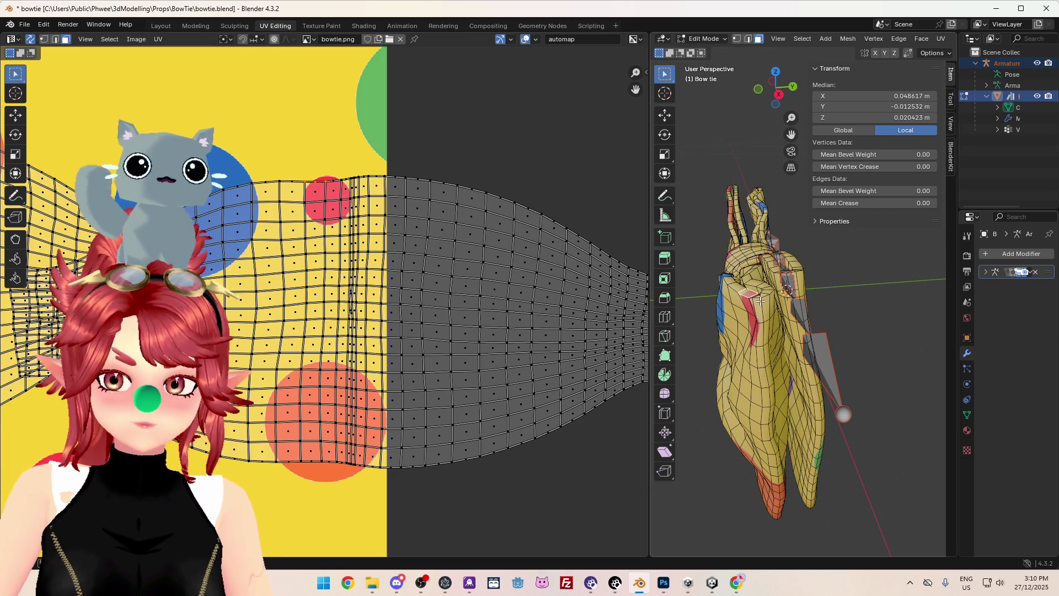
{"action": "middle_click_drag", "start_coordinate": [756, 310], "coordinate": [702, 352]}
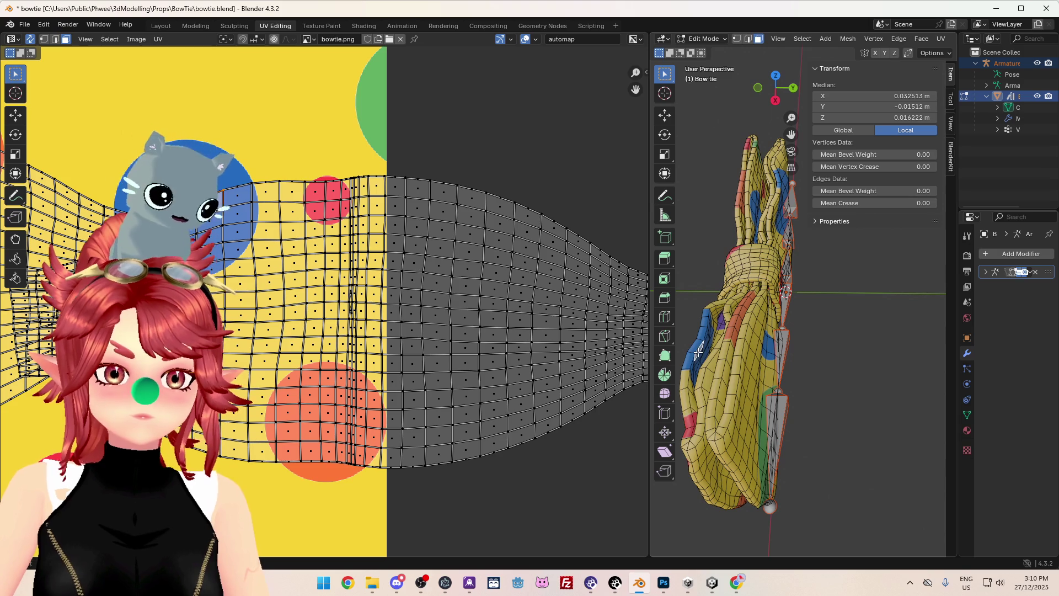
{"action": "middle_click_drag", "start_coordinate": [690, 349], "coordinate": [784, 351]}
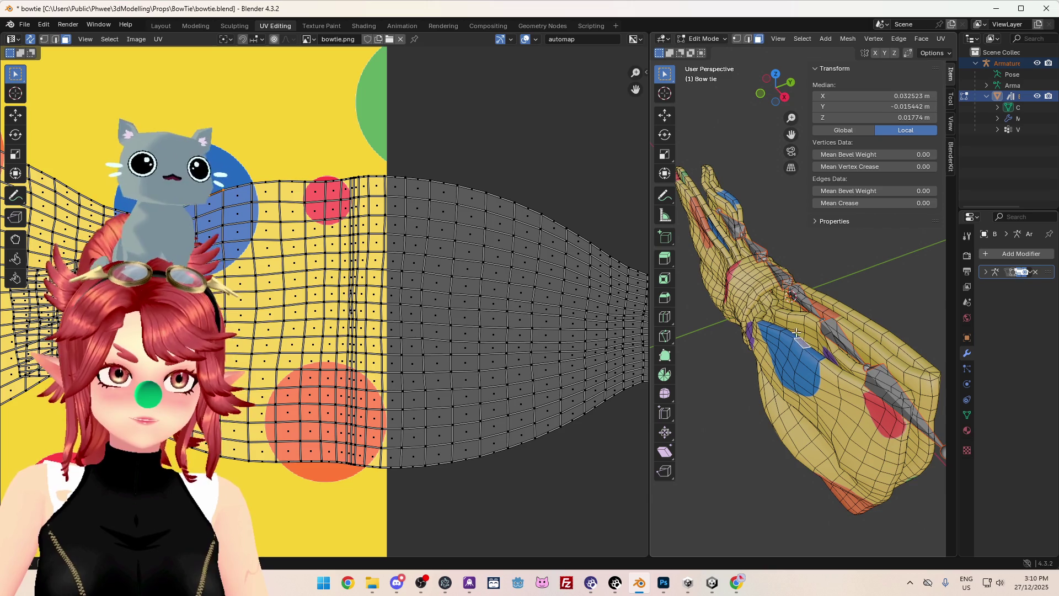
{"action": "middle_click_drag", "start_coordinate": [814, 342], "coordinate": [772, 342]}
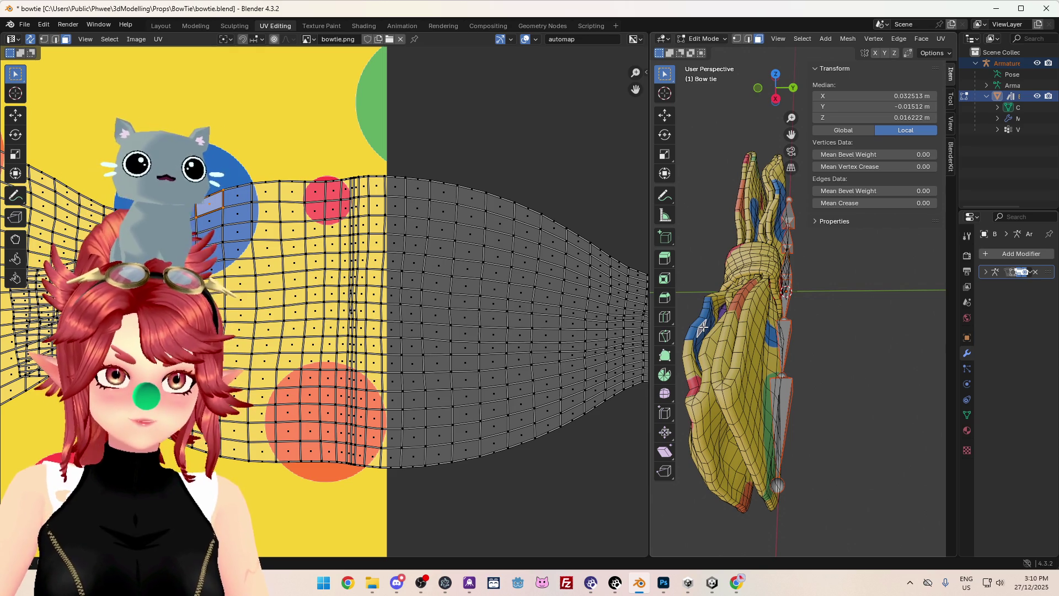
{"action": "mouse_move", "coordinate": [692, 333]}
{"action": "middle_mouse_down"}
{"action": "mouse_move", "coordinate": [862, 330]}
{"action": "mouse_move", "coordinate": [803, 349]}
{"action": "middle_mouse_up"}
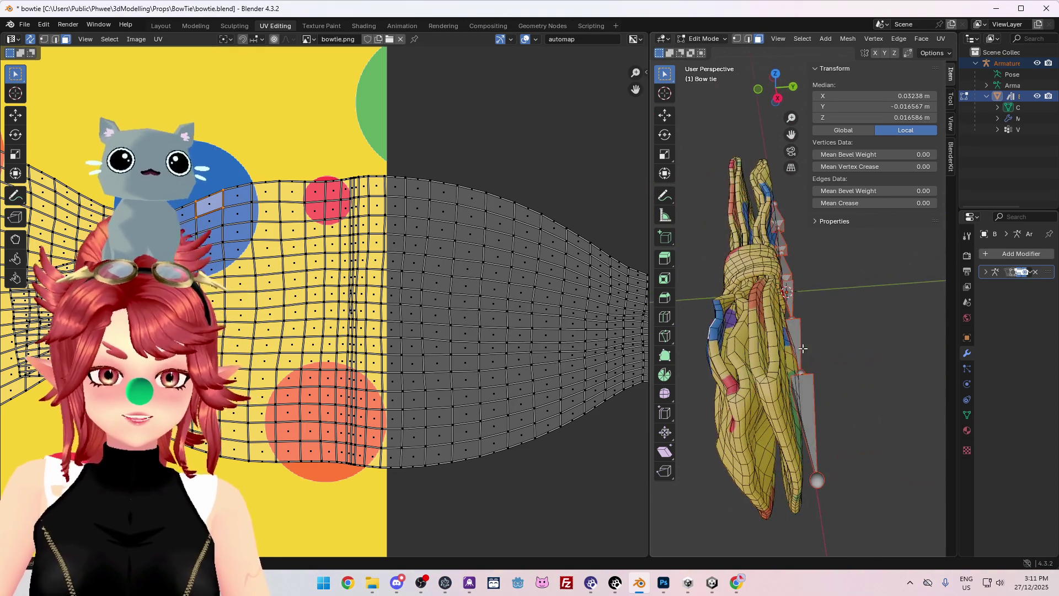
{"action": "mouse_move", "coordinate": [722, 328]}
{"action": "middle_mouse_down"}
{"action": "mouse_move", "coordinate": [712, 327]}
{"action": "mouse_move", "coordinate": [780, 315]}
{"action": "middle_mouse_up"}
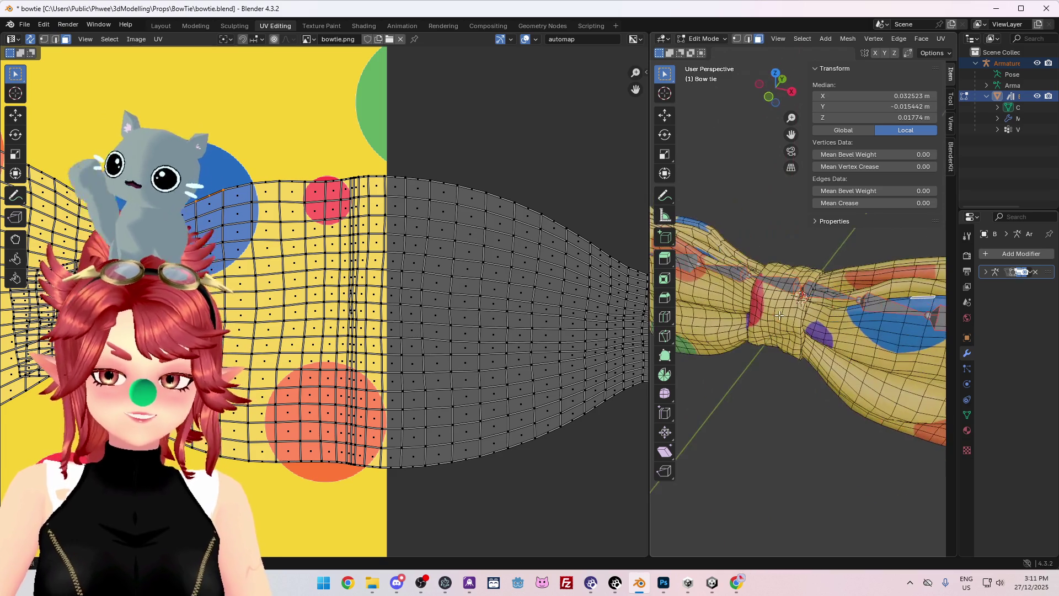
{"action": "mouse_move", "coordinate": [890, 306]}
{"action": "middle_mouse_down"}
{"action": "mouse_move", "coordinate": [737, 328]}
{"action": "mouse_move", "coordinate": [761, 315]}
{"action": "mouse_move", "coordinate": [730, 316]}
{"action": "middle_mouse_up"}
- Select an edge loop, recentre the UV view, inspect the front, then return to Object Mode
{"action": "left_click", "coordinate": [753, 297], "text": "alt"}
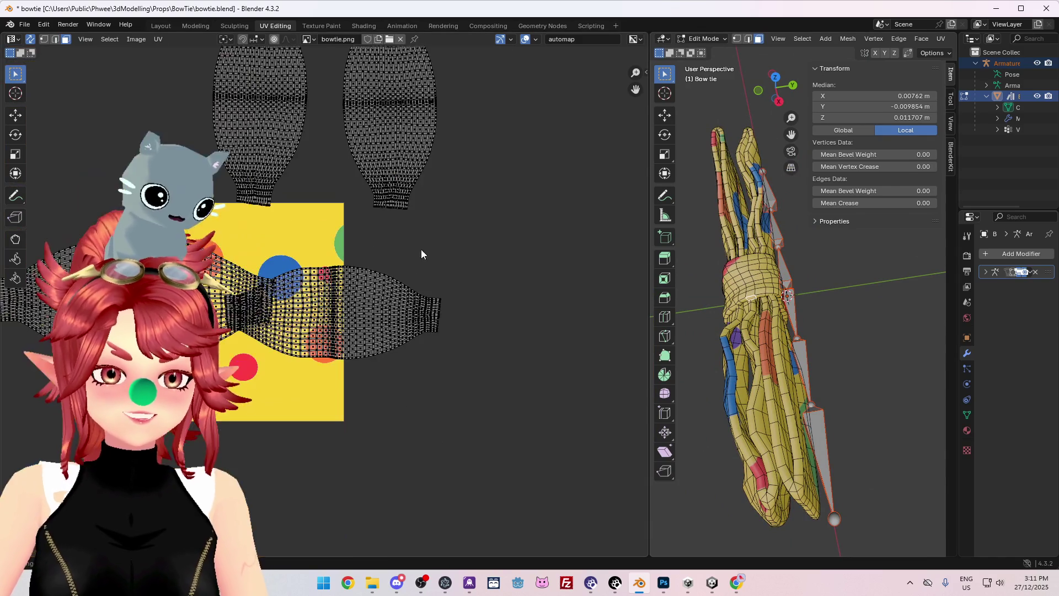
{"action": "scroll", "coordinate": [421, 249], "scroll_direction": "down", "scroll_amount": 5}
{"action": "scroll", "coordinate": [301, 292], "scroll_direction": "up", "scroll_amount": 2}
{"action": "middle_click_drag", "start_coordinate": [301, 293], "coordinate": [407, 300]}
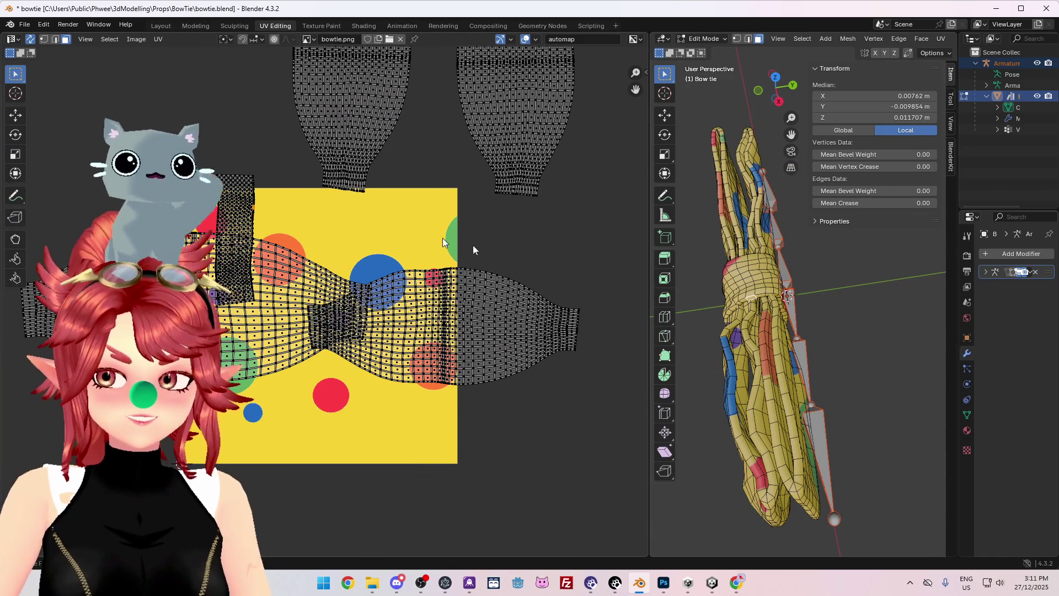
{"action": "middle_click_drag", "start_coordinate": [762, 358], "coordinate": [717, 337]}
{"action": "scroll", "coordinate": [717, 337], "scroll_direction": "up", "scroll_amount": 4}
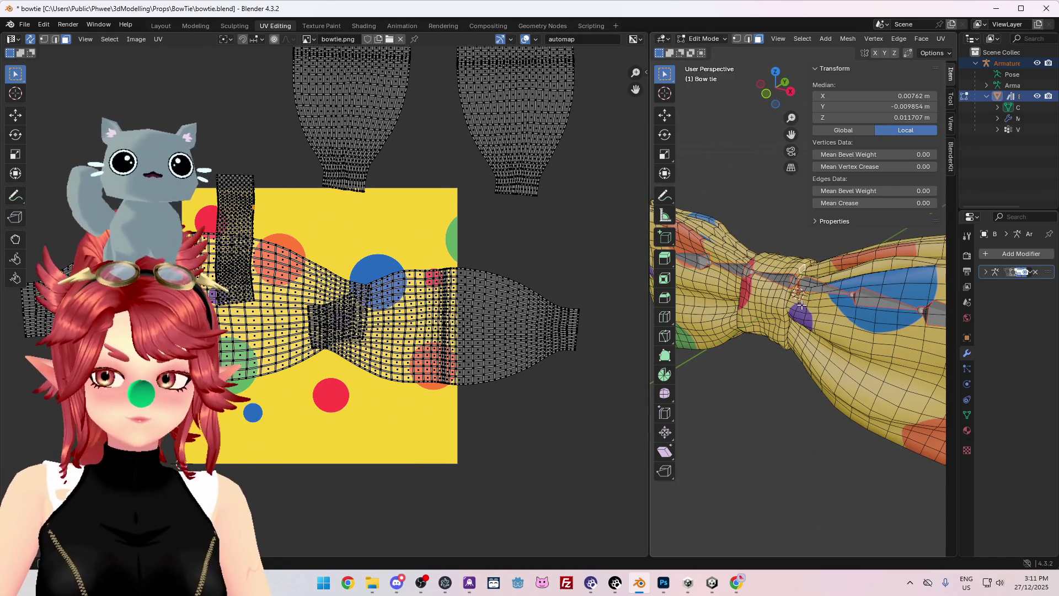
{"action": "mouse_move", "coordinate": [808, 325]}
{"action": "middle_mouse_down"}
{"action": "mouse_move", "coordinate": [839, 337]}
{"action": "mouse_move", "coordinate": [811, 343]}
{"action": "mouse_move", "coordinate": [819, 351]}
{"action": "mouse_move", "coordinate": [784, 375]}
{"action": "middle_mouse_up"}
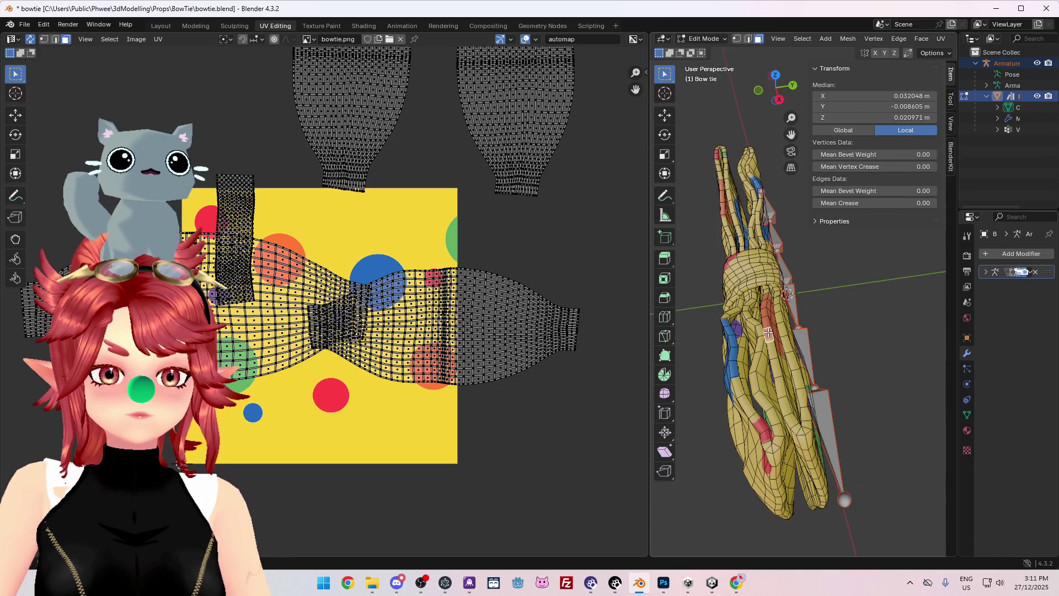
{"action": "scroll", "coordinate": [409, 289], "scroll_direction": "down", "scroll_amount": 2}
{"action": "scroll", "coordinate": [410, 289], "scroll_direction": "up", "scroll_amount": 1}
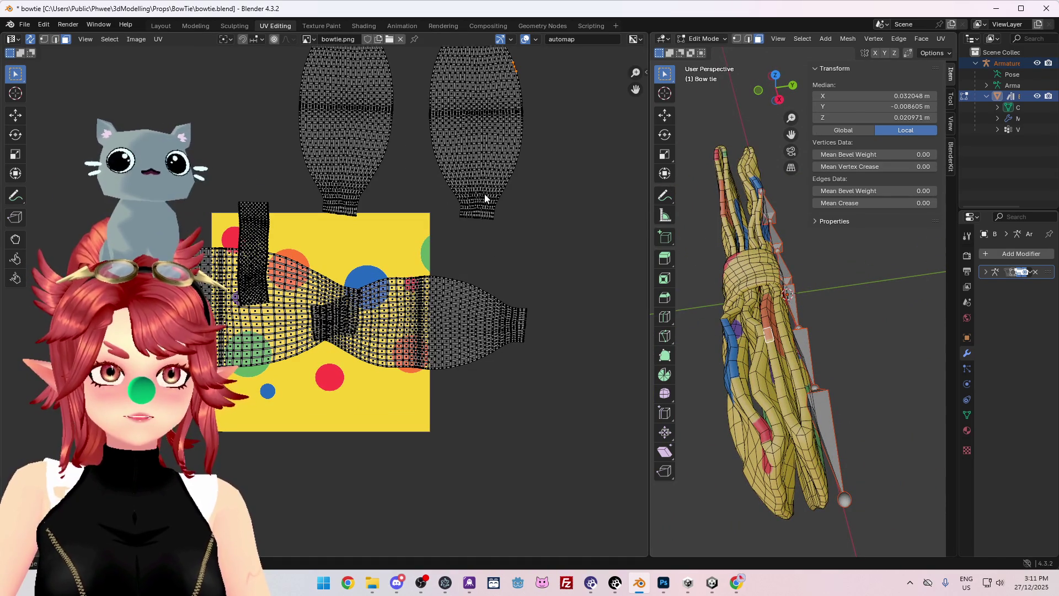
{"action": "middle_click_drag", "start_coordinate": [784, 353], "coordinate": [816, 327]}
{"action": "mouse_move", "coordinate": [819, 415]}
{"action": "middle_mouse_down"}
{"action": "mouse_move", "coordinate": [814, 433]}
{"action": "mouse_move", "coordinate": [844, 371]}
{"action": "mouse_move", "coordinate": [833, 355]}
{"action": "middle_mouse_up"}
{"action": "key", "text": "Tab"}
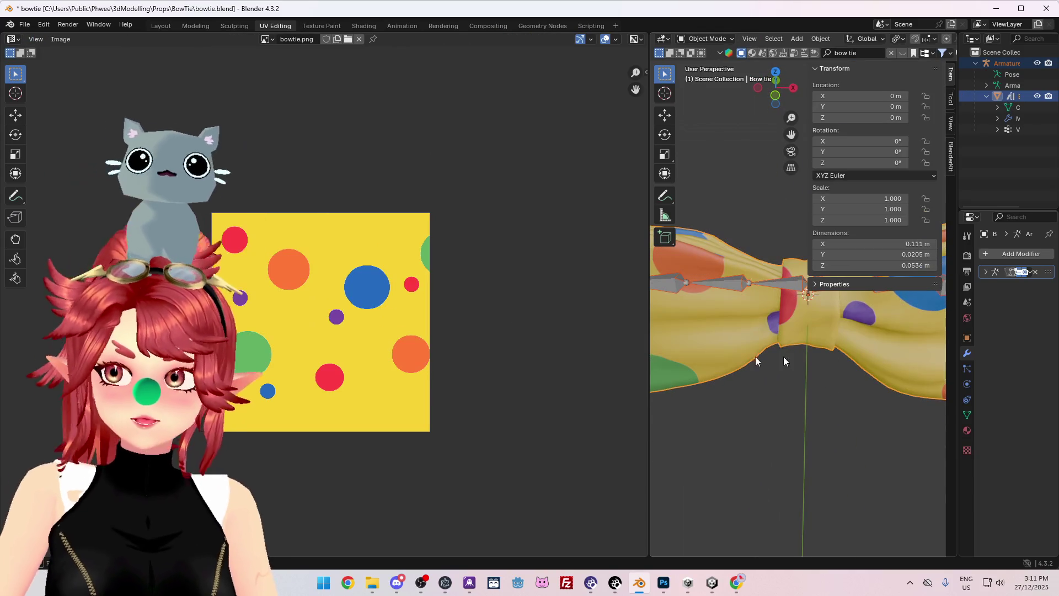
- Deselect everything in Edit Mode and orbit to review the textured bow tie with its armature
{"action": "left_click_drag", "start_coordinate": [652, 350], "coordinate": [436, 353]}
{"action": "mouse_move", "coordinate": [687, 362]}
{"action": "middle_mouse_down"}
{"action": "mouse_move", "coordinate": [639, 339]}
{"action": "mouse_move", "coordinate": [681, 428]}
{"action": "mouse_move", "coordinate": [582, 415]}
{"action": "mouse_move", "coordinate": [591, 412]}
{"action": "mouse_move", "coordinate": [568, 395]}
{"action": "mouse_move", "coordinate": [653, 364]}
{"action": "mouse_move", "coordinate": [651, 347]}
{"action": "mouse_move", "coordinate": [640, 353]}
{"action": "mouse_move", "coordinate": [702, 369]}
{"action": "middle_mouse_up"}
{"action": "scroll", "coordinate": [626, 346], "scroll_direction": "up", "scroll_amount": 3}
{"action": "key", "text": "Tab"}
{"action": "left_click", "coordinate": [567, 291]}
{"action": "scroll", "coordinate": [568, 291], "scroll_direction": "down", "scroll_amount": 3}
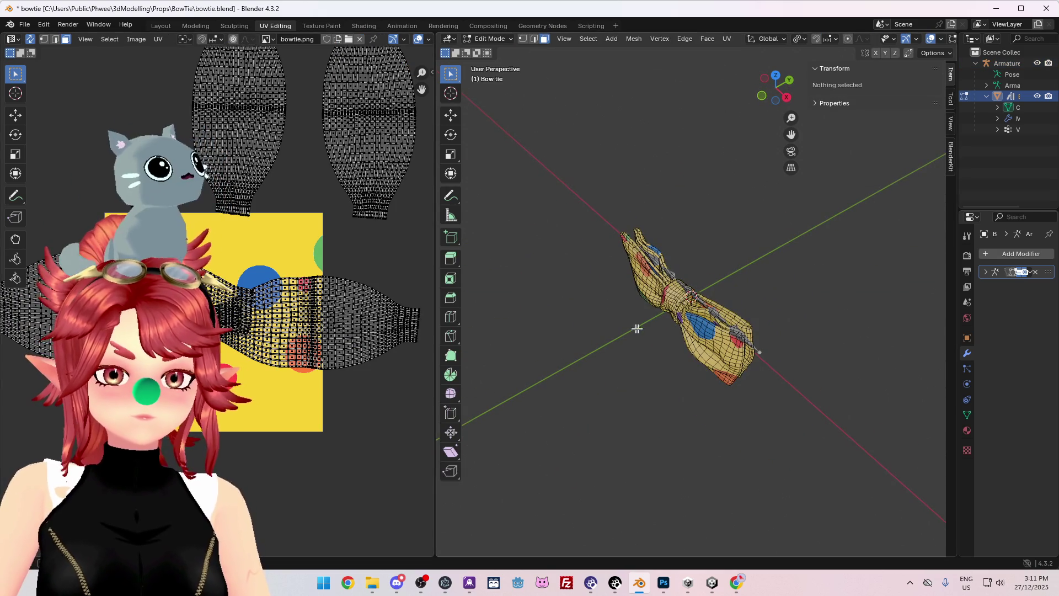
{"action": "key", "text": "Tab"}
{"action": "middle_click_drag", "start_coordinate": [632, 349], "coordinate": [705, 290]}
{"action": "scroll", "coordinate": [705, 309], "scroll_direction": "up", "scroll_amount": 2}
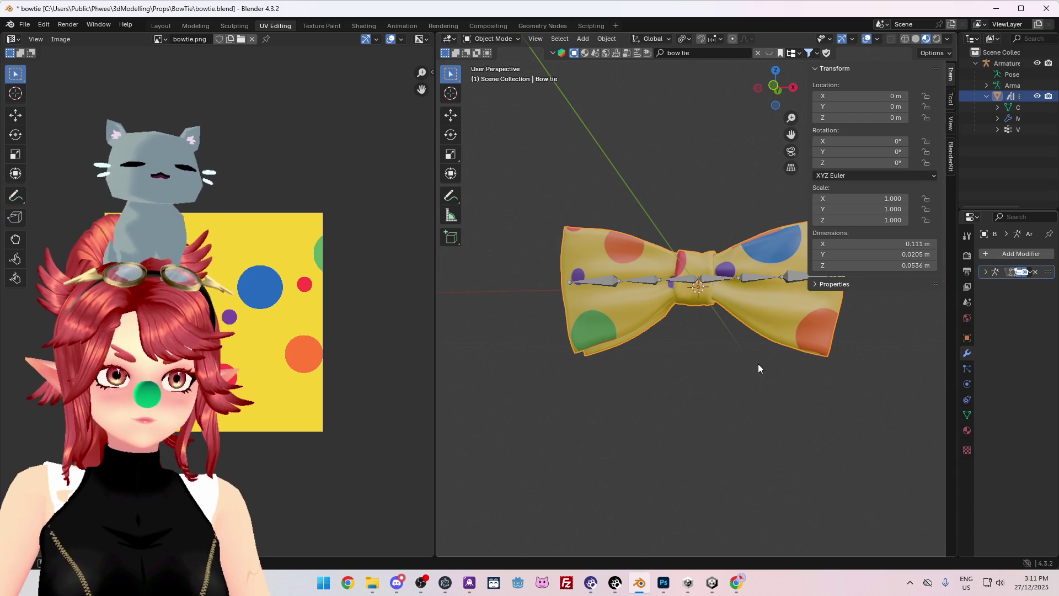
{"action": "mouse_move", "coordinate": [758, 363]}
{"action": "middle_mouse_down"}
{"action": "mouse_move", "coordinate": [689, 386]}
{"action": "mouse_move", "coordinate": [696, 396]}
{"action": "middle_mouse_up"}
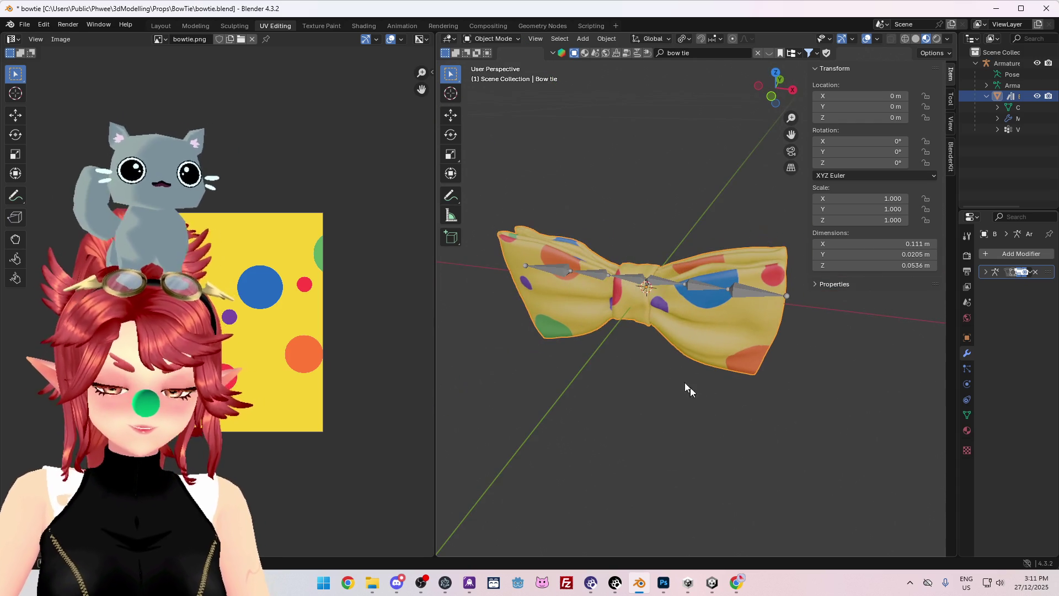
- View the bow tie in Unity's Scene view, then launch the Godot Engine executable
{"action": "left_click", "coordinate": [711, 582]}
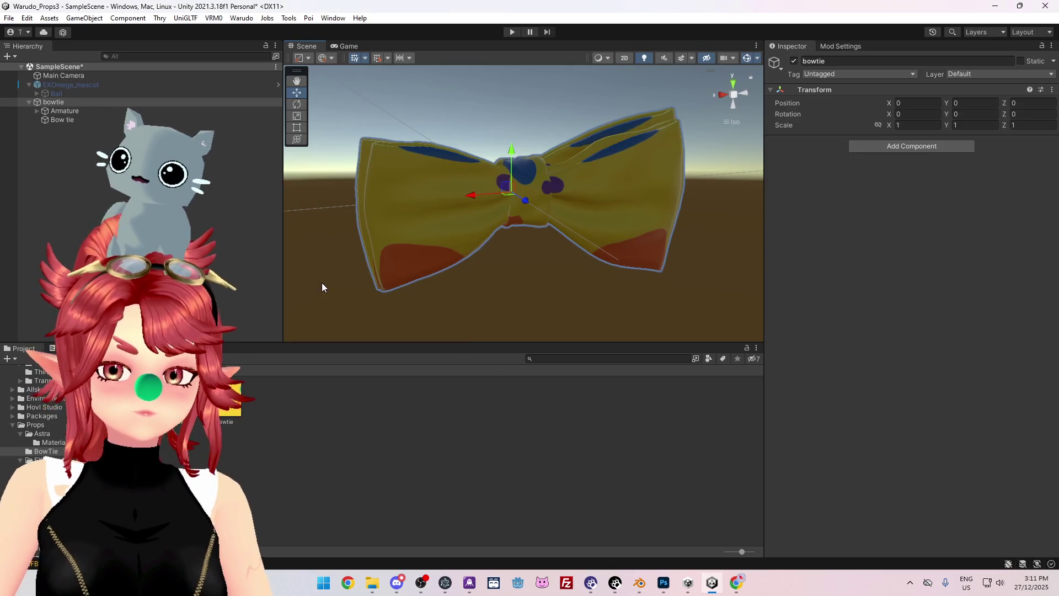
{"action": "mouse_move", "coordinate": [599, 282]}
{"action": "left_mouse_down", "text": "alt"}
{"action": "mouse_move", "coordinate": [353, 282]}
{"action": "mouse_move", "coordinate": [459, 270]}
{"action": "left_mouse_up", "text": "alt"}
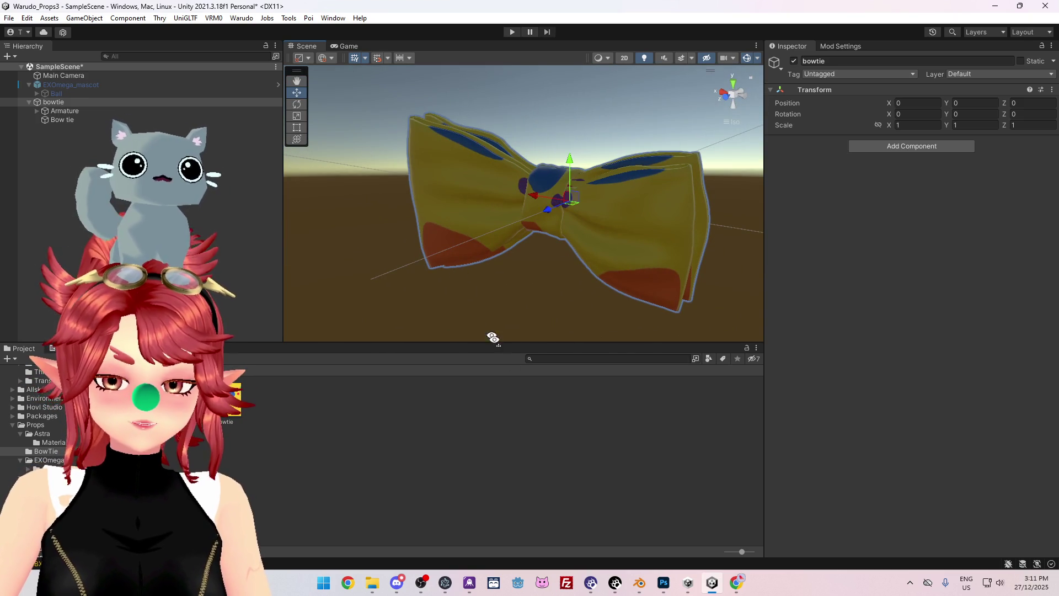
{"action": "left_click", "coordinate": [519, 583]}
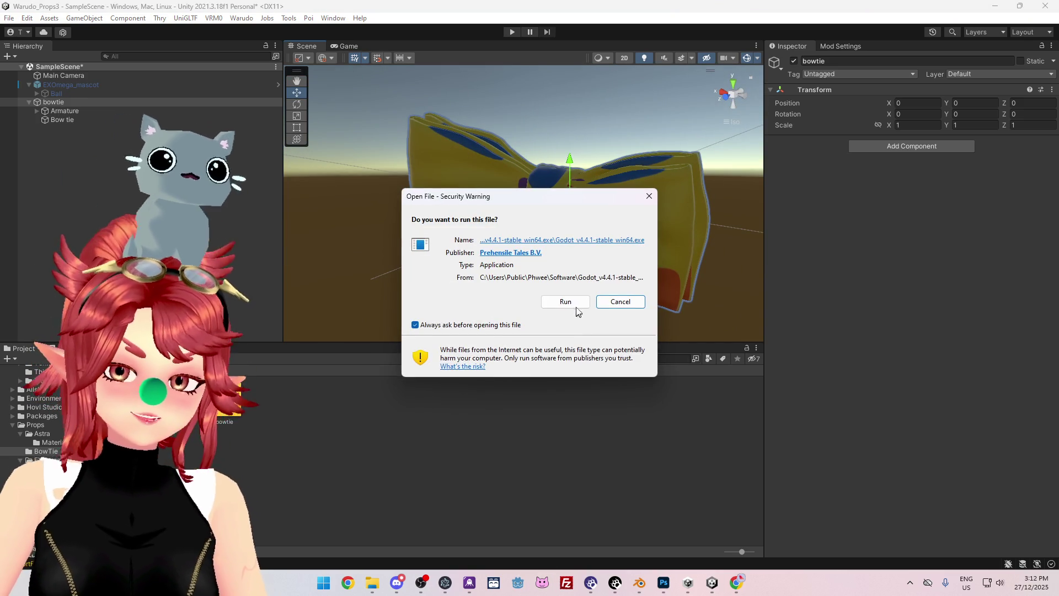
- Allow the Godot executable to run, then open the Slime project for editing
{"action": "left_click", "coordinate": [566, 300]}
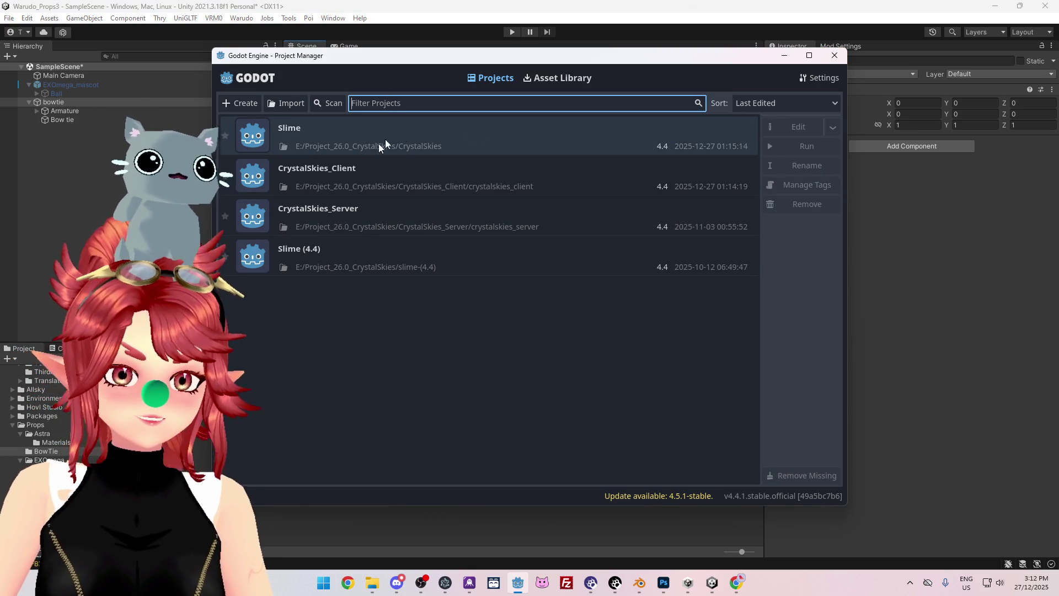
{"action": "left_click", "coordinate": [240, 103]}
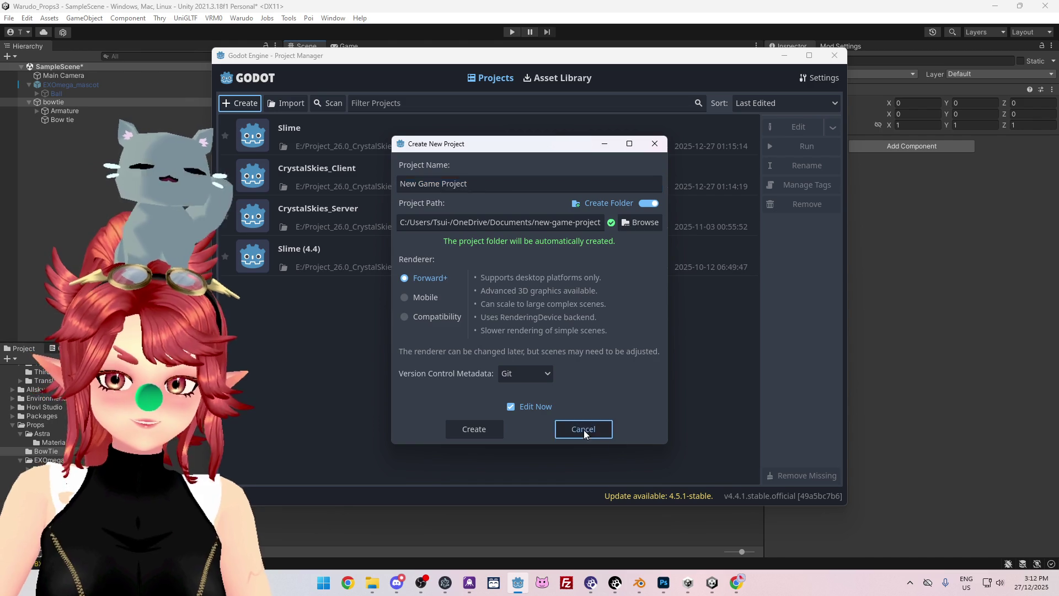
{"action": "left_click", "coordinate": [584, 430]}
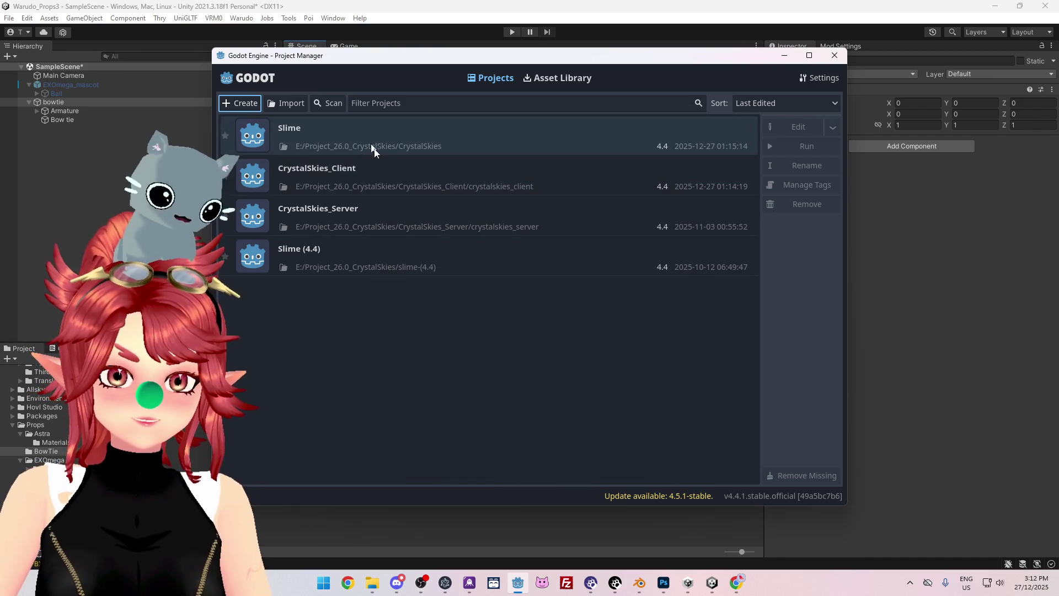
{"action": "left_click", "coordinate": [395, 185]}
{"action": "left_click", "coordinate": [431, 149]}
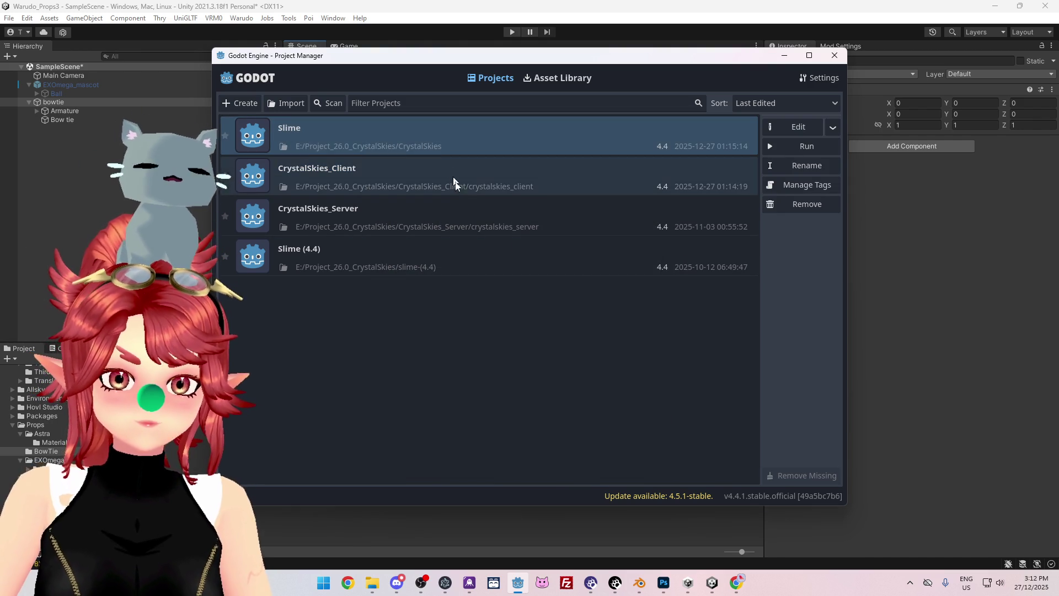
{"action": "left_click", "coordinate": [788, 130]}
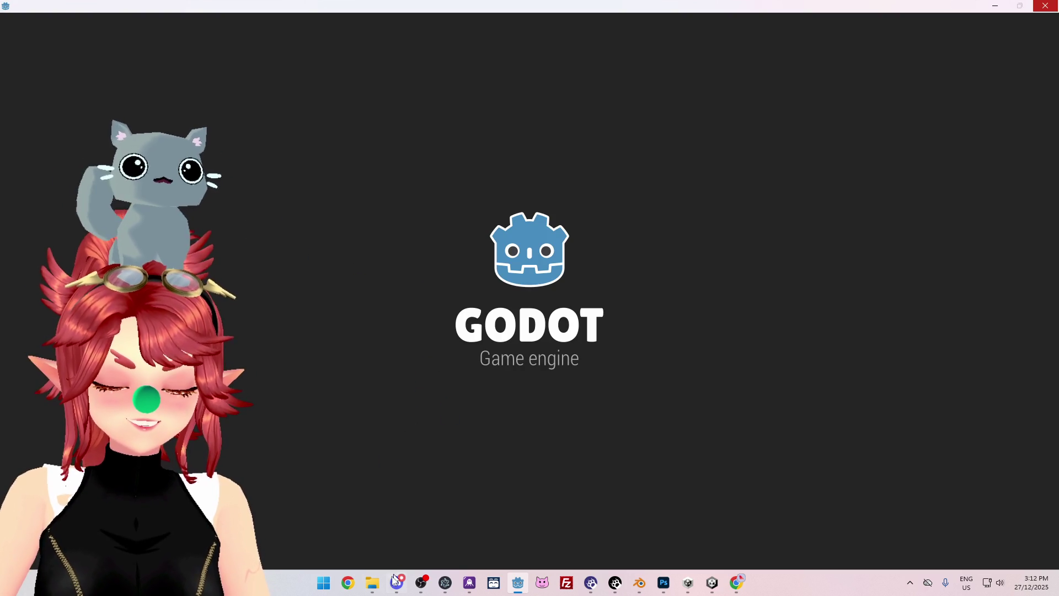
- Add a new empty scene tab in the Slime project
{"action": "mouse_move", "coordinate": [373, 586]}
{"action": "left_click", "coordinate": [367, 491]}
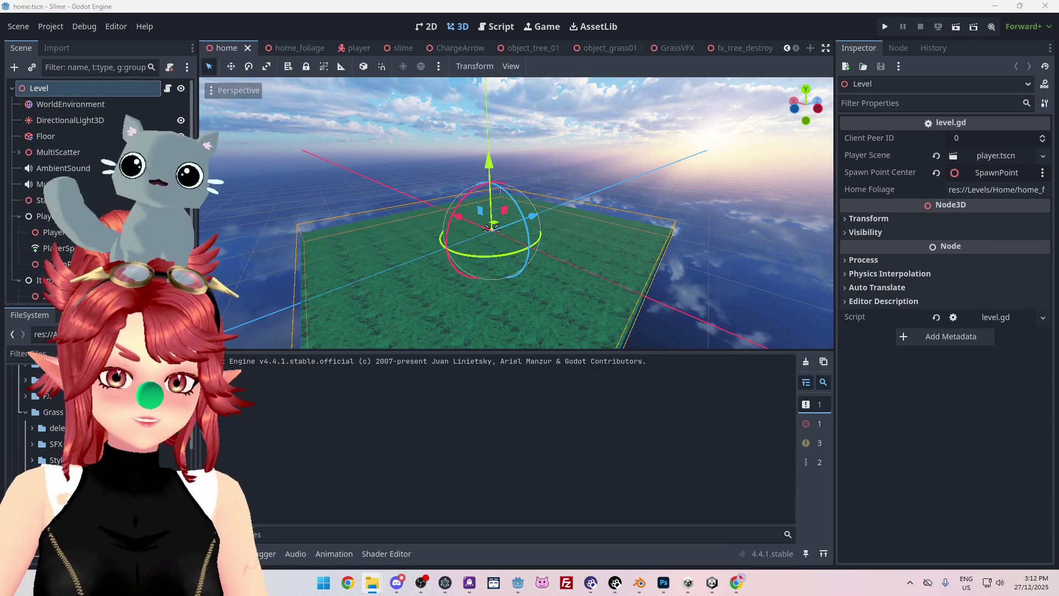
{"action": "left_click", "coordinate": [810, 48]}
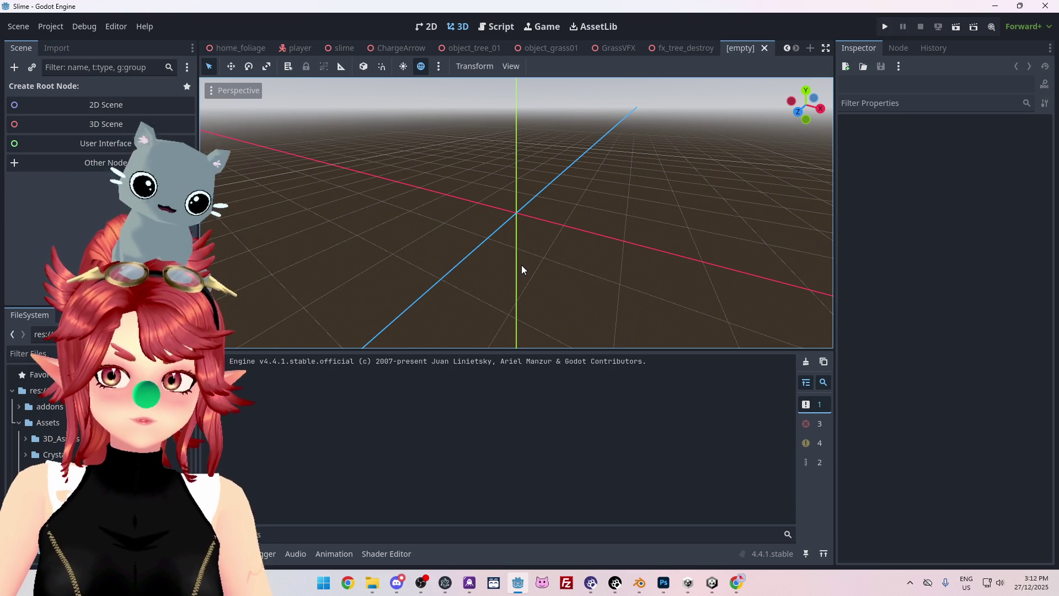
- Expand Assets and open the 3D_Assets folder in the FileSystem dock, choosing a 3D Scene root
{"action": "left_click", "coordinate": [19, 423]}
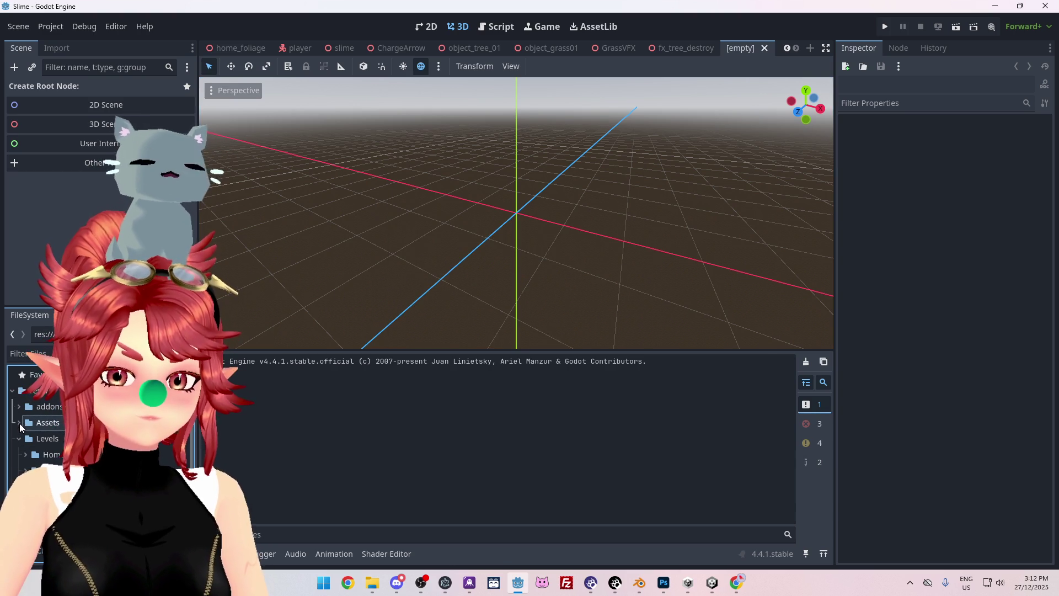
{"action": "left_click", "coordinate": [19, 439]}
{"action": "scroll", "coordinate": [20, 439], "scroll_direction": "down", "scroll_amount": 1}
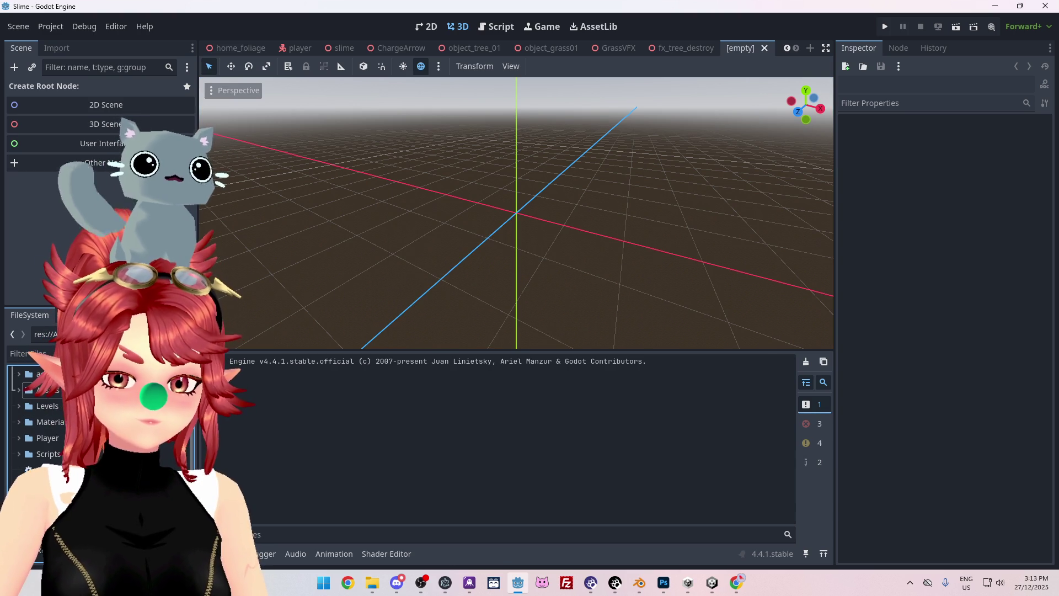
{"action": "left_click", "coordinate": [20, 422]}
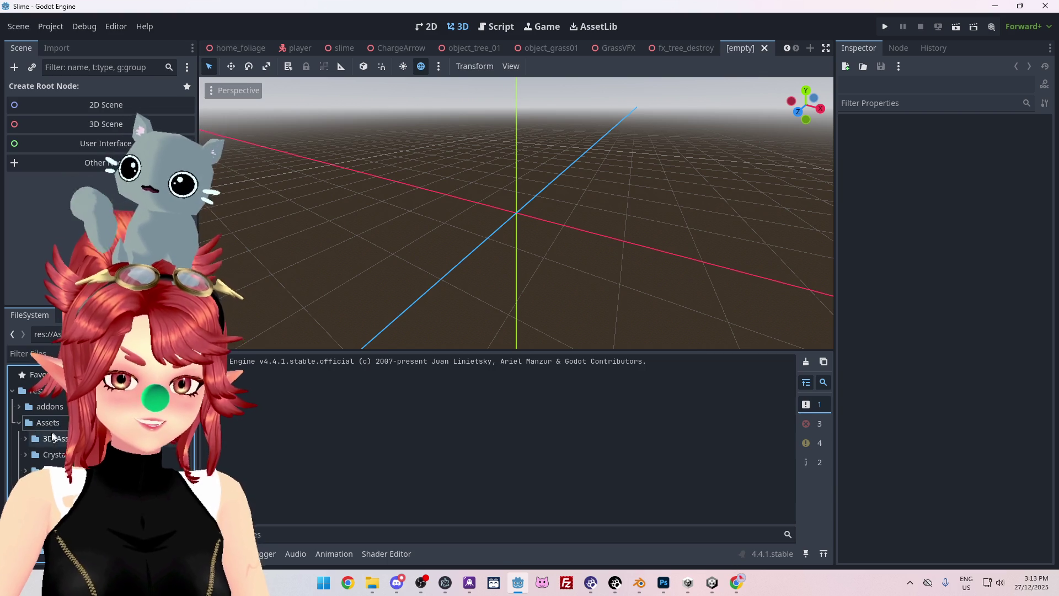
{"action": "scroll", "coordinate": [30, 438], "scroll_direction": "down", "scroll_amount": 5}
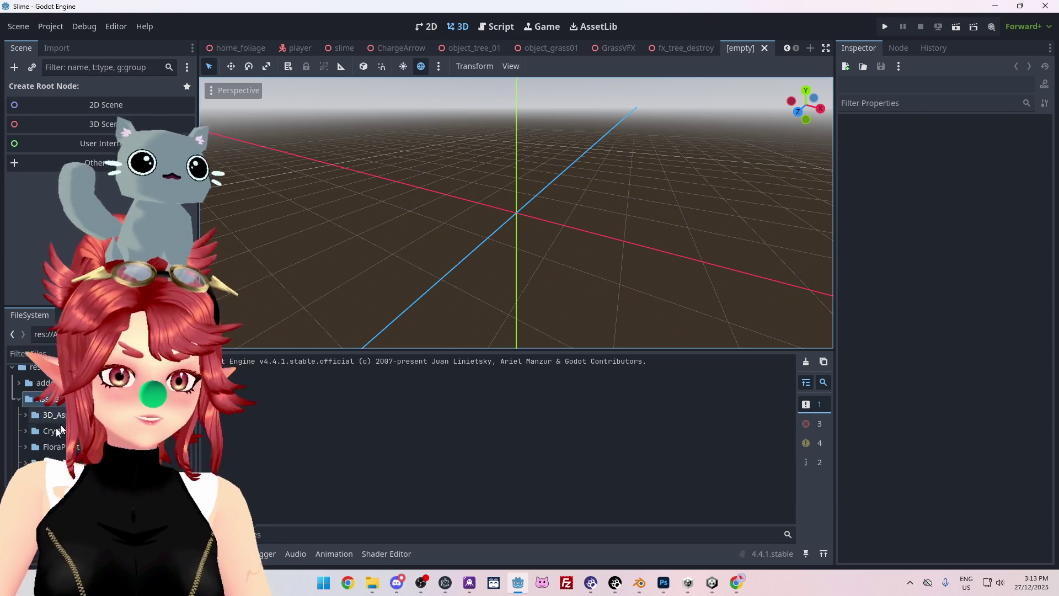
{"action": "scroll", "coordinate": [34, 409], "scroll_direction": "up", "scroll_amount": 1}
{"action": "double_click", "coordinate": [55, 438]}
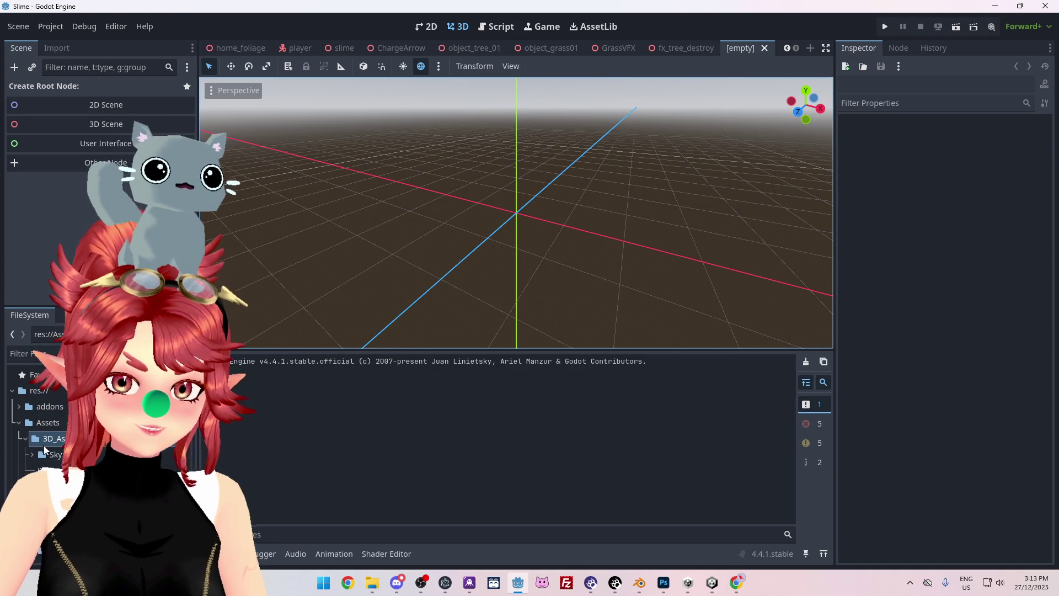
{"action": "left_click", "coordinate": [57, 122]}
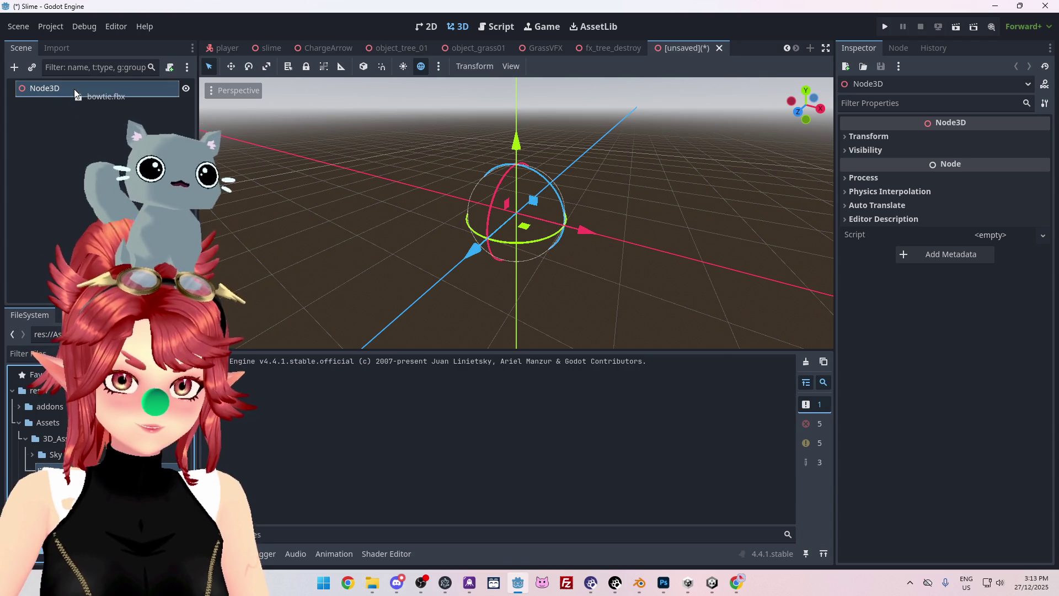
- Instance bowtie.fbx as a child of Node3D and focus the viewport on it
{"action": "left_click_drag", "start_coordinate": [74, 89], "coordinate": [74, 89]}
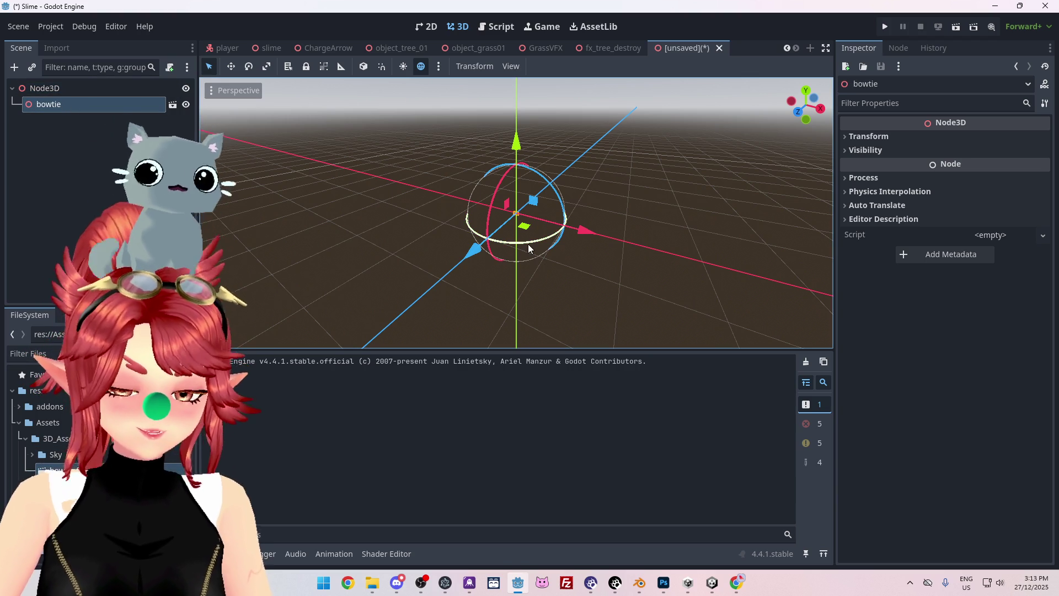
{"action": "middle_click_drag", "start_coordinate": [482, 296], "coordinate": [621, 264]}
{"action": "scroll", "coordinate": [565, 264], "scroll_direction": "up", "scroll_amount": 5}
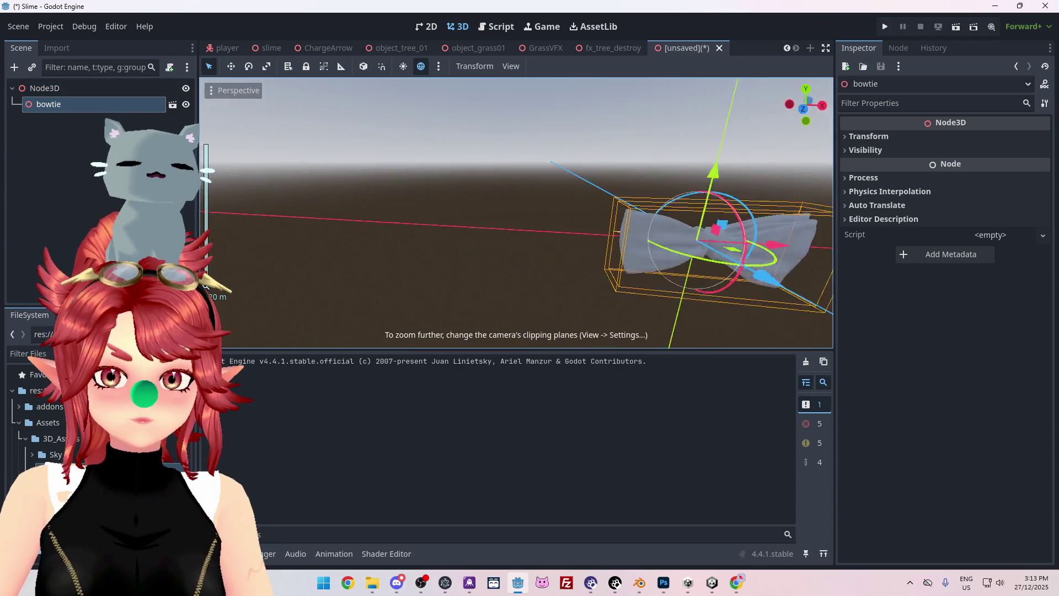
{"action": "key", "text": "f"}
{"action": "mouse_move", "coordinate": [639, 280]}
{"action": "middle_mouse_down"}
{"action": "mouse_move", "coordinate": [603, 224]}
{"action": "mouse_move", "coordinate": [645, 190]}
{"action": "mouse_move", "coordinate": [678, 222]}
{"action": "mouse_move", "coordinate": [688, 298]}
{"action": "mouse_move", "coordinate": [651, 284]}
{"action": "middle_mouse_up"}
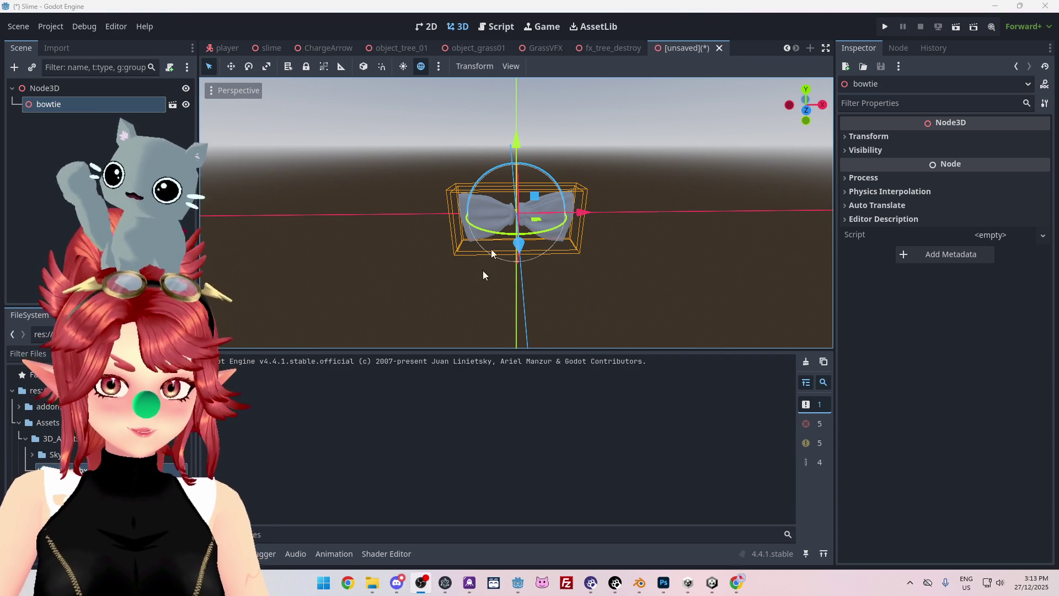
{"action": "double_click", "coordinate": [49, 469]}
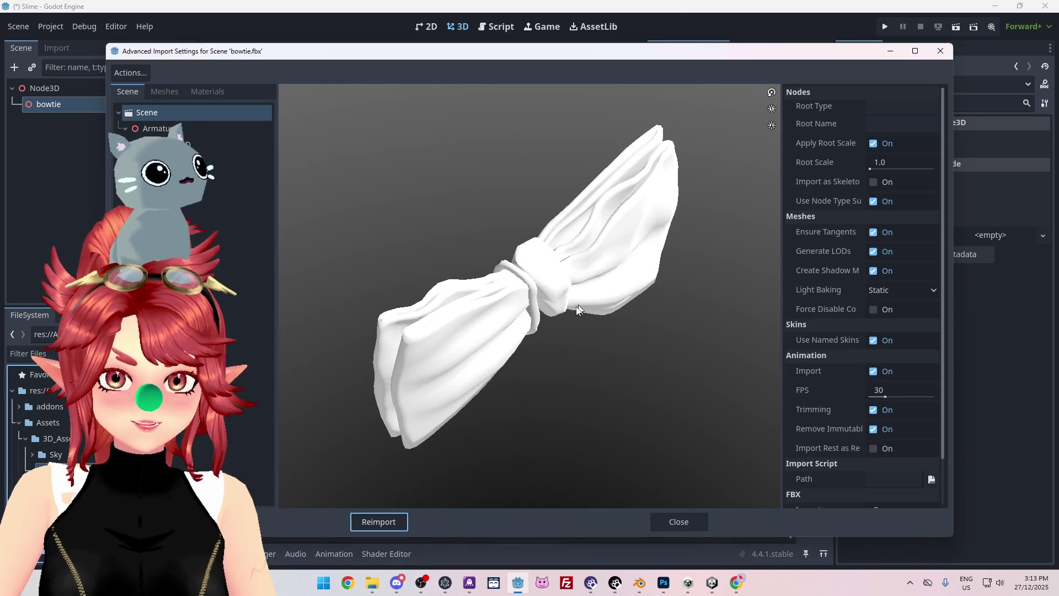
{"action": "mouse_move", "coordinate": [507, 319]}
{"action": "left_mouse_down"}
{"action": "mouse_move", "coordinate": [390, 284]}
{"action": "mouse_move", "coordinate": [409, 353]}
{"action": "mouse_move", "coordinate": [406, 409]}
{"action": "mouse_move", "coordinate": [425, 345]}
{"action": "mouse_move", "coordinate": [423, 407]}
{"action": "mouse_move", "coordinate": [439, 372]}
{"action": "mouse_move", "coordinate": [383, 362]}
{"action": "mouse_move", "coordinate": [405, 375]}
{"action": "mouse_move", "coordinate": [397, 391]}
{"action": "left_mouse_up"}
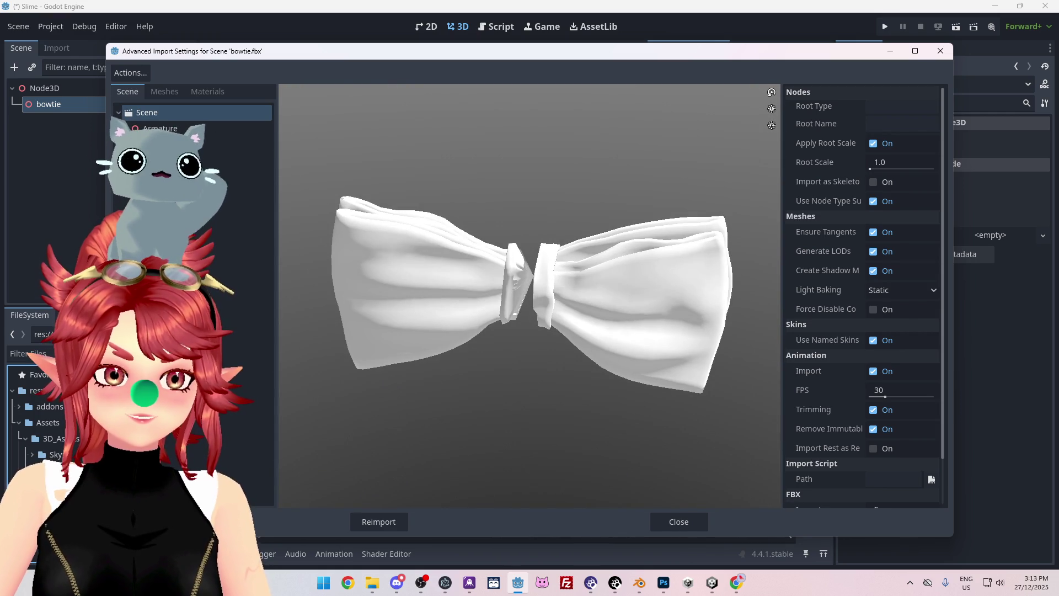
{"action": "left_click", "coordinate": [214, 177]}
{"action": "mouse_move", "coordinate": [508, 282]}
{"action": "left_mouse_down"}
{"action": "mouse_move", "coordinate": [426, 182]}
{"action": "mouse_move", "coordinate": [470, 233]}
{"action": "left_mouse_up"}
{"action": "mouse_move", "coordinate": [460, 283]}
{"action": "left_mouse_down"}
{"action": "mouse_move", "coordinate": [485, 208]}
{"action": "mouse_move", "coordinate": [460, 197]}
{"action": "left_mouse_up"}
{"action": "left_click", "coordinate": [260, 160]}
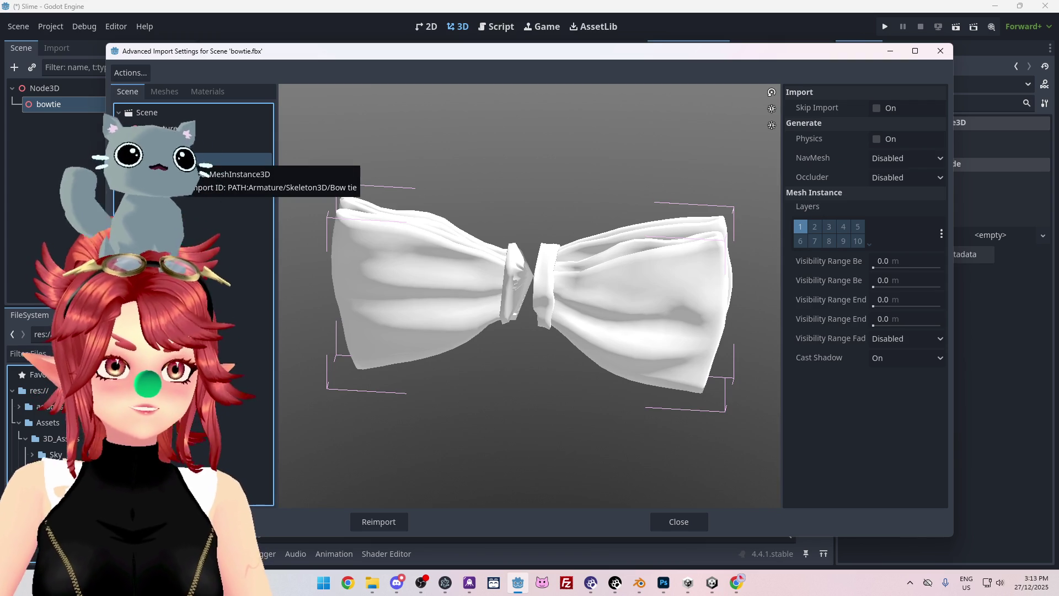
{"action": "mouse_move", "coordinate": [643, 373]}
{"action": "left_mouse_down"}
{"action": "mouse_move", "coordinate": [521, 282]}
{"action": "mouse_move", "coordinate": [538, 373]}
{"action": "mouse_move", "coordinate": [561, 300]}
{"action": "left_mouse_up"}
{"action": "left_click", "coordinate": [899, 159]}
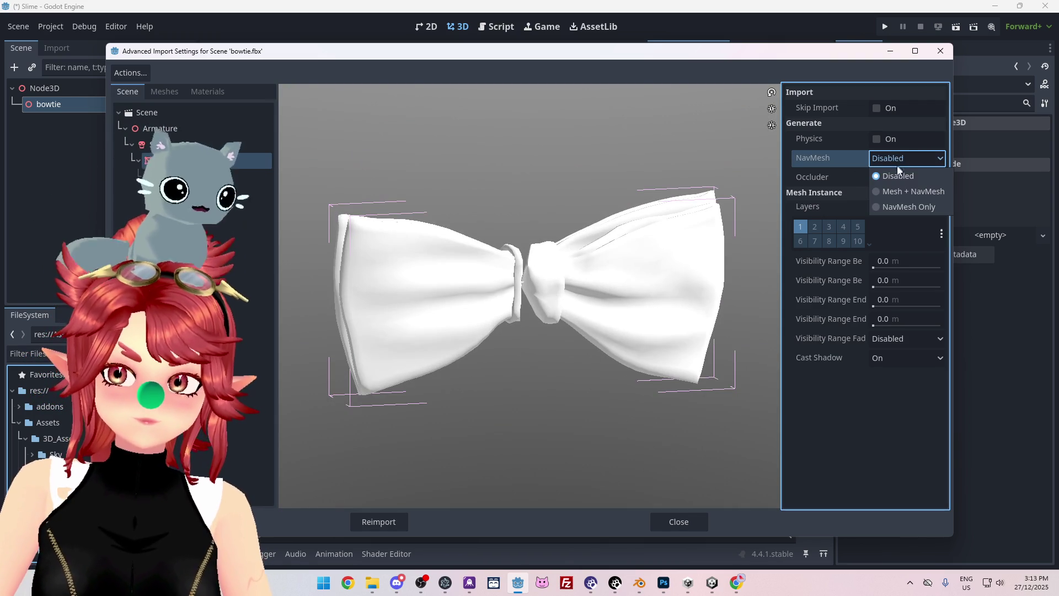
{"action": "left_click", "coordinate": [898, 189]}
{"action": "left_click", "coordinate": [889, 164]}
{"action": "left_click", "coordinate": [891, 202]}
{"action": "left_click", "coordinate": [890, 160]}
{"action": "left_click", "coordinate": [890, 175]}
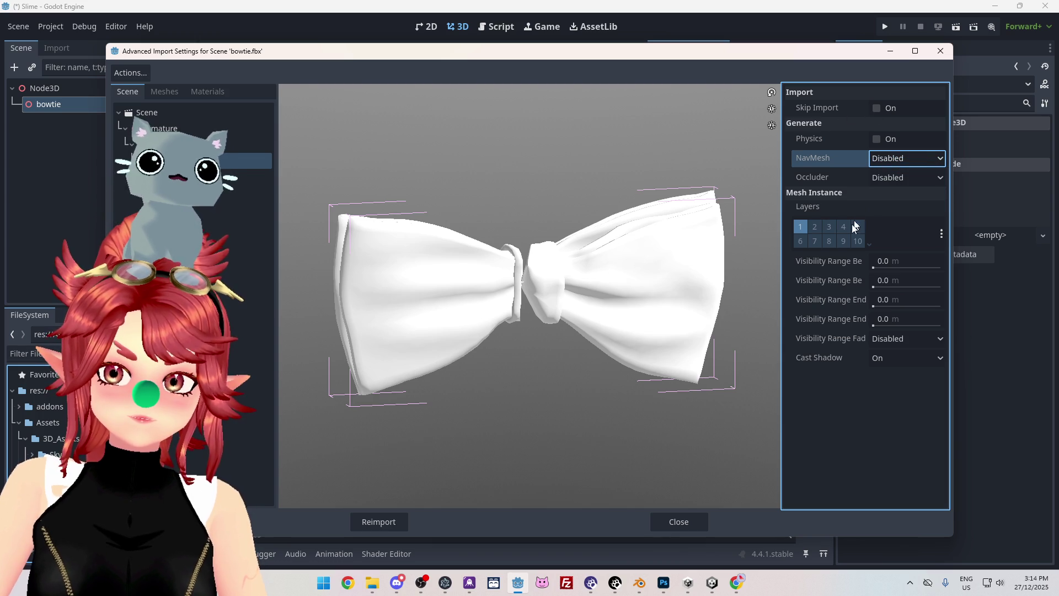
{"action": "mouse_move", "coordinate": [698, 303]}
{"action": "left_mouse_down"}
{"action": "mouse_move", "coordinate": [614, 282]}
{"action": "mouse_move", "coordinate": [398, 312]}
{"action": "left_mouse_up"}
{"action": "left_click", "coordinate": [154, 144]}
{"action": "mouse_move", "coordinate": [543, 338]}
{"action": "left_mouse_down"}
{"action": "mouse_move", "coordinate": [554, 379]}
{"action": "mouse_move", "coordinate": [580, 277]}
{"action": "mouse_move", "coordinate": [574, 324]}
{"action": "mouse_move", "coordinate": [629, 364]}
{"action": "mouse_move", "coordinate": [771, 292]}
{"action": "mouse_move", "coordinate": [705, 316]}
{"action": "mouse_move", "coordinate": [748, 315]}
{"action": "left_mouse_up"}
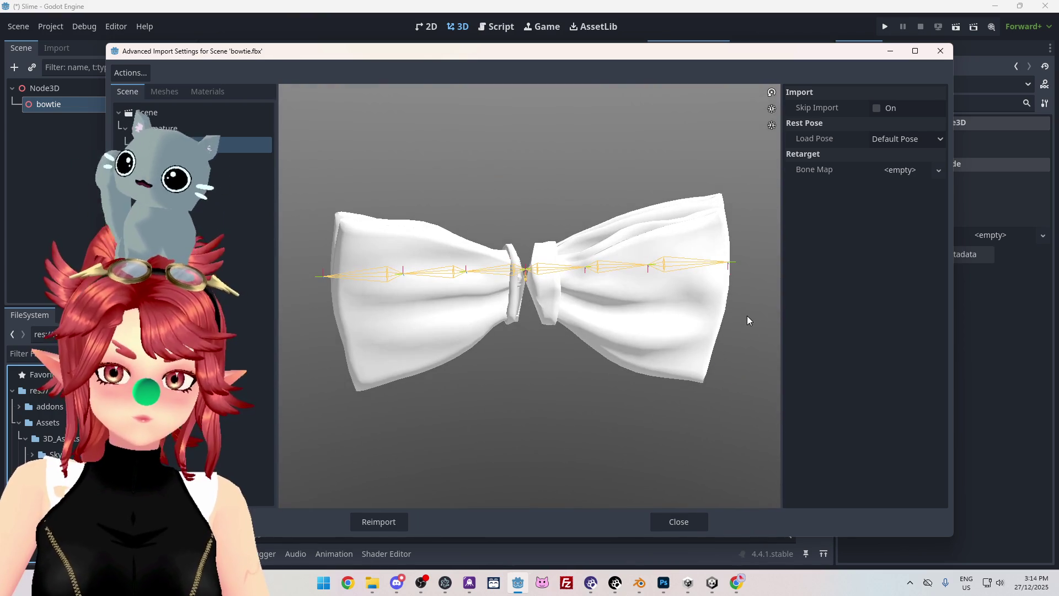
{"action": "left_click", "coordinate": [679, 521]}
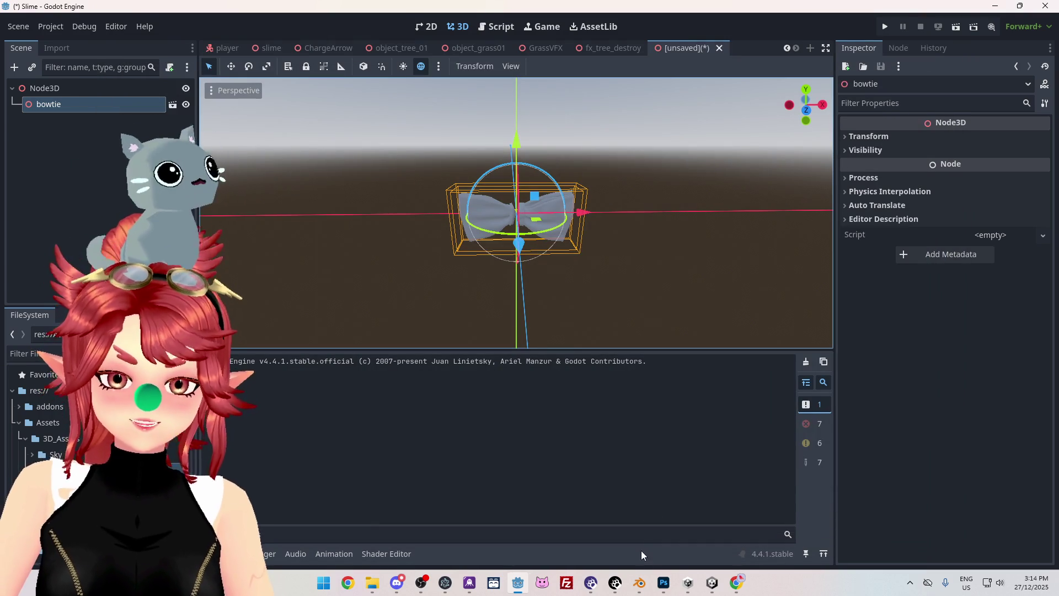
- Back in Blender, rearrange the layout with modifier properties split below the 3D viewport
{"action": "left_click", "coordinate": [639, 584]}
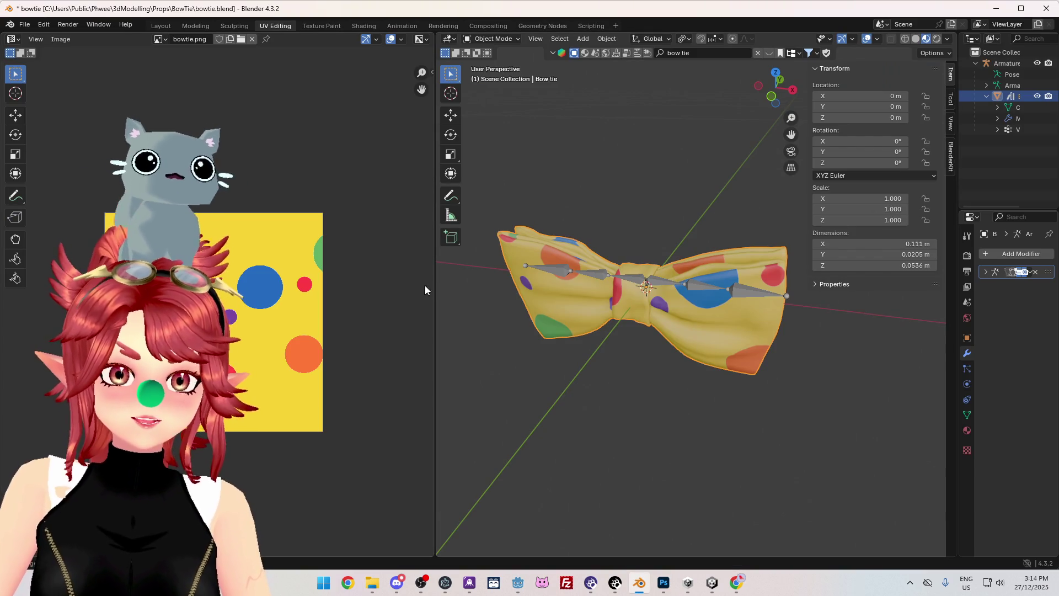
{"action": "left_click_drag", "start_coordinate": [435, 286], "coordinate": [323, 286]}
{"action": "middle_click_drag", "start_coordinate": [571, 337], "coordinate": [627, 360]}
{"action": "scroll", "coordinate": [627, 359], "scroll_direction": "down", "scroll_amount": 3}
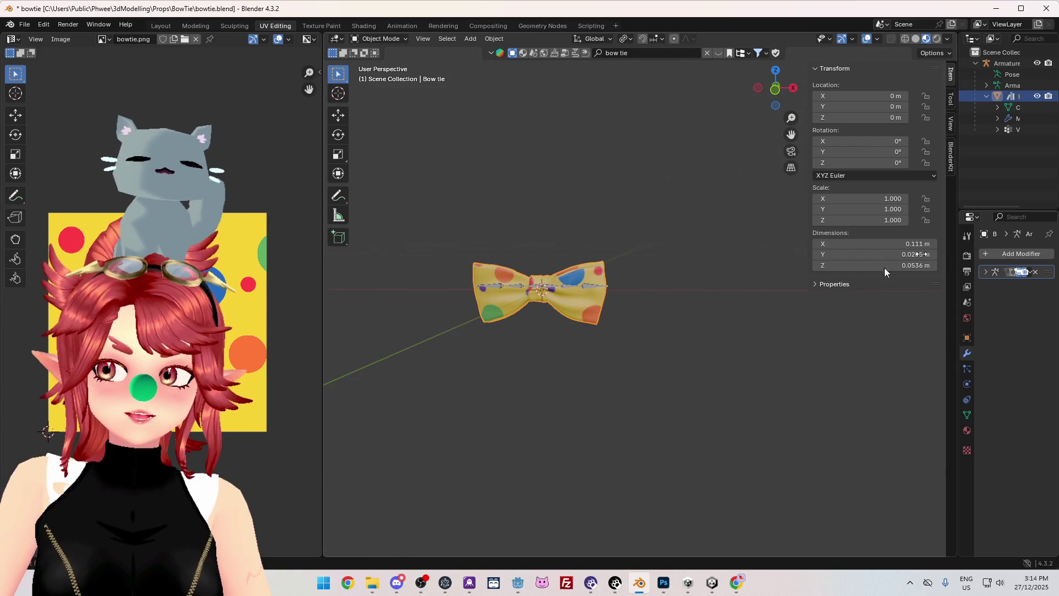
{"action": "left_click_drag", "start_coordinate": [956, 228], "coordinate": [635, 469]}
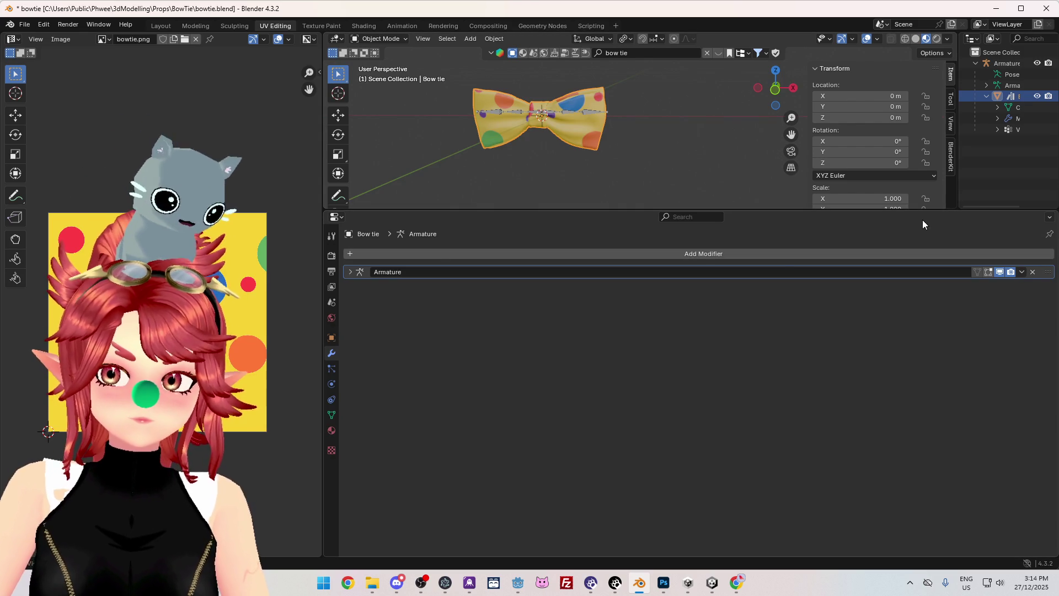
{"action": "mouse_move", "coordinate": [762, 211]}
{"action": "left_mouse_down"}
{"action": "mouse_move", "coordinate": [690, 411]}
{"action": "mouse_move", "coordinate": [551, 401]}
{"action": "left_mouse_up"}
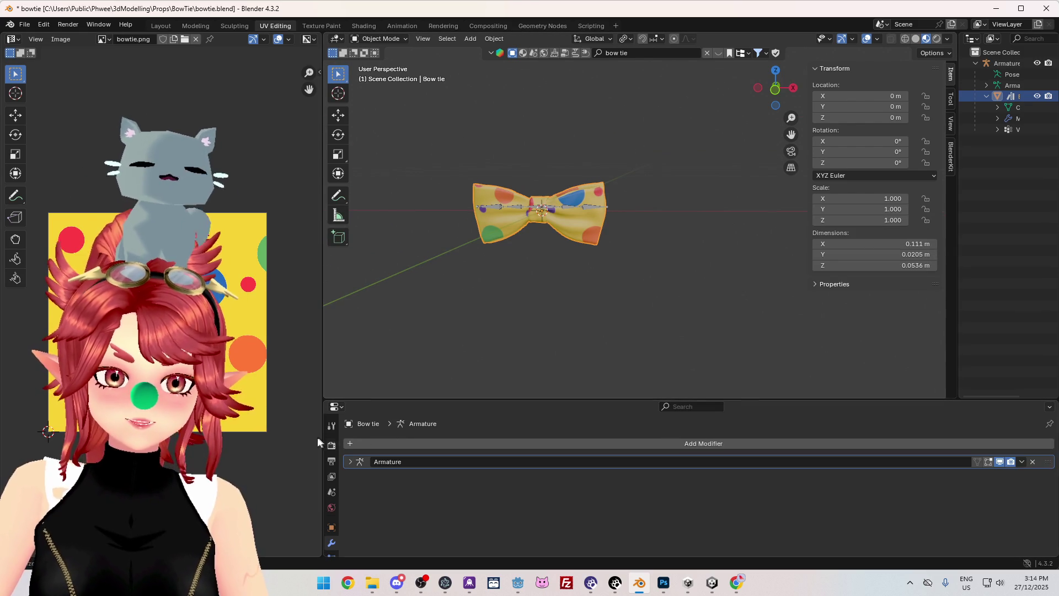
{"action": "left_click_drag", "start_coordinate": [327, 415], "coordinate": [961, 426]}
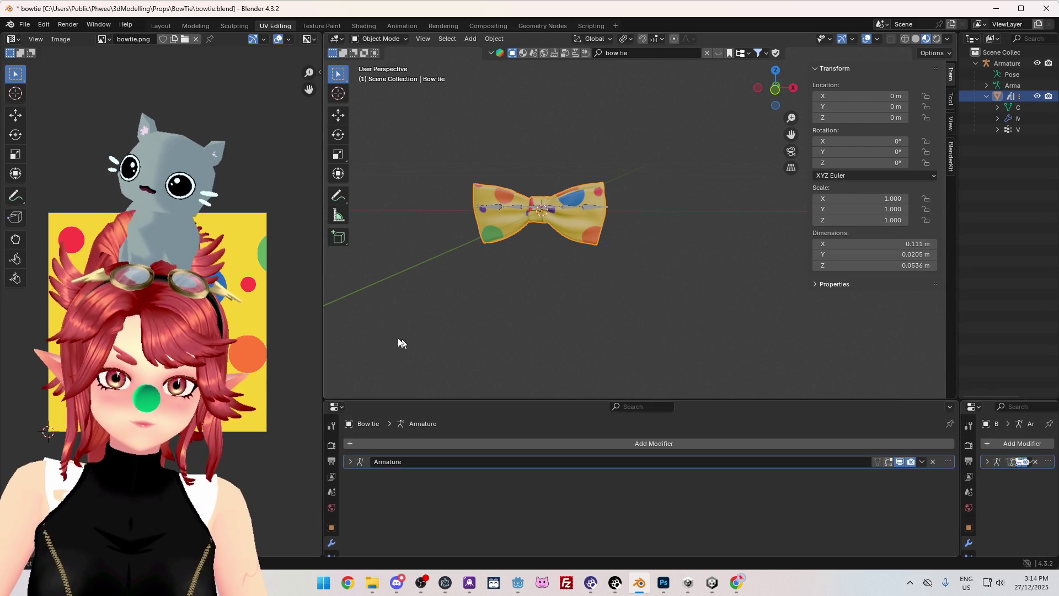
{"action": "left_click_drag", "start_coordinate": [323, 307], "coordinate": [186, 310]}
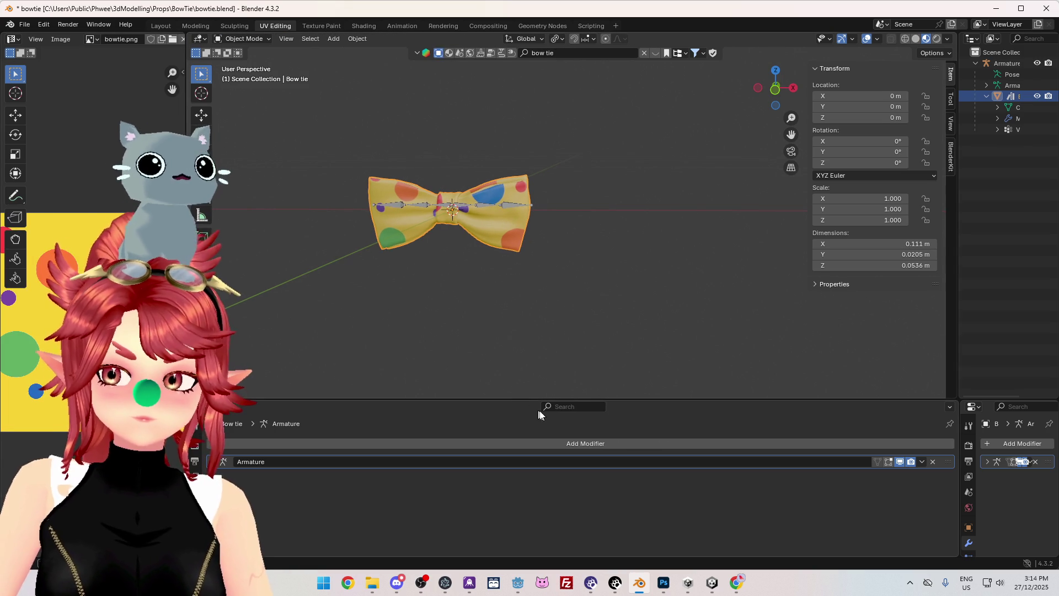
{"action": "mouse_move", "coordinate": [511, 397]}
{"action": "left_mouse_down"}
{"action": "mouse_move", "coordinate": [489, 435]}
{"action": "mouse_move", "coordinate": [472, 309]}
{"action": "left_mouse_up"}
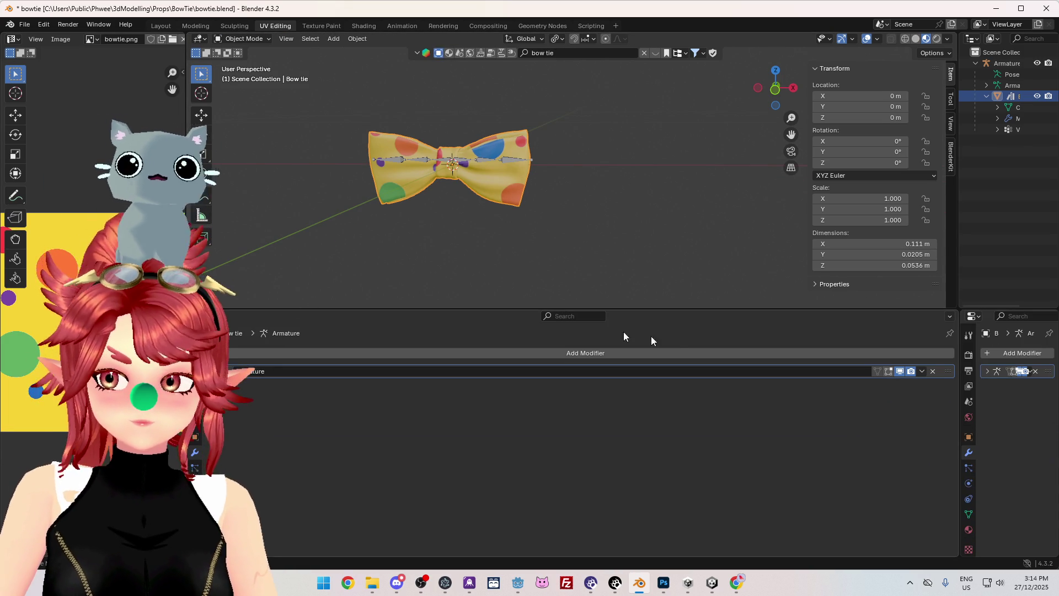
- Return to the UV Editing workspace, widen the viewport areas, and open the interaction mode list
{"action": "left_click", "coordinate": [313, 25]}
{"action": "left_click", "coordinate": [279, 25]}
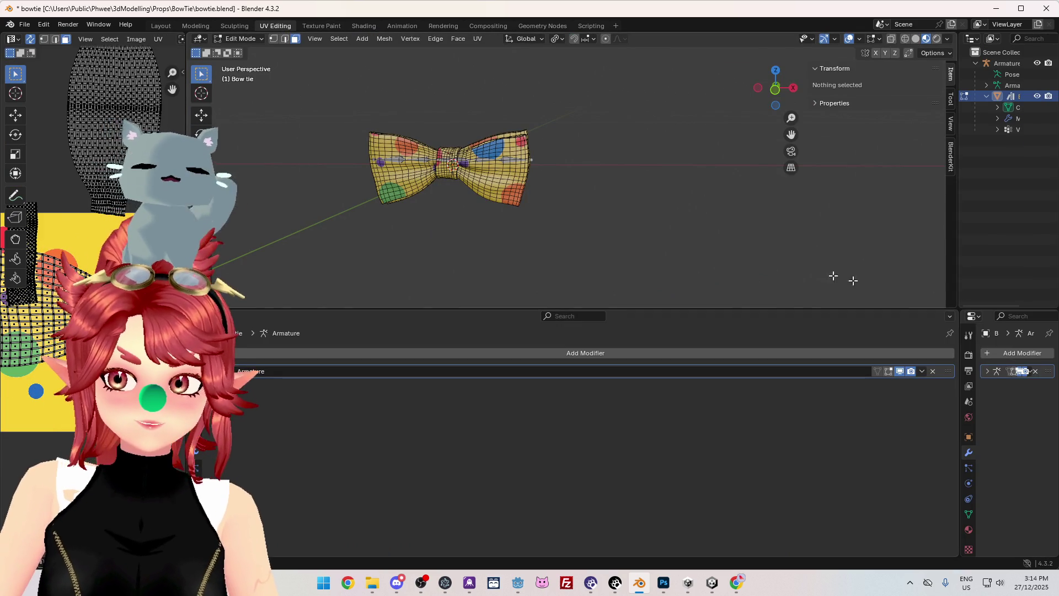
{"action": "scroll", "coordinate": [552, 232], "scroll_direction": "up", "scroll_amount": 5}
{"action": "scroll", "coordinate": [532, 218], "scroll_direction": "down", "scroll_amount": 3}
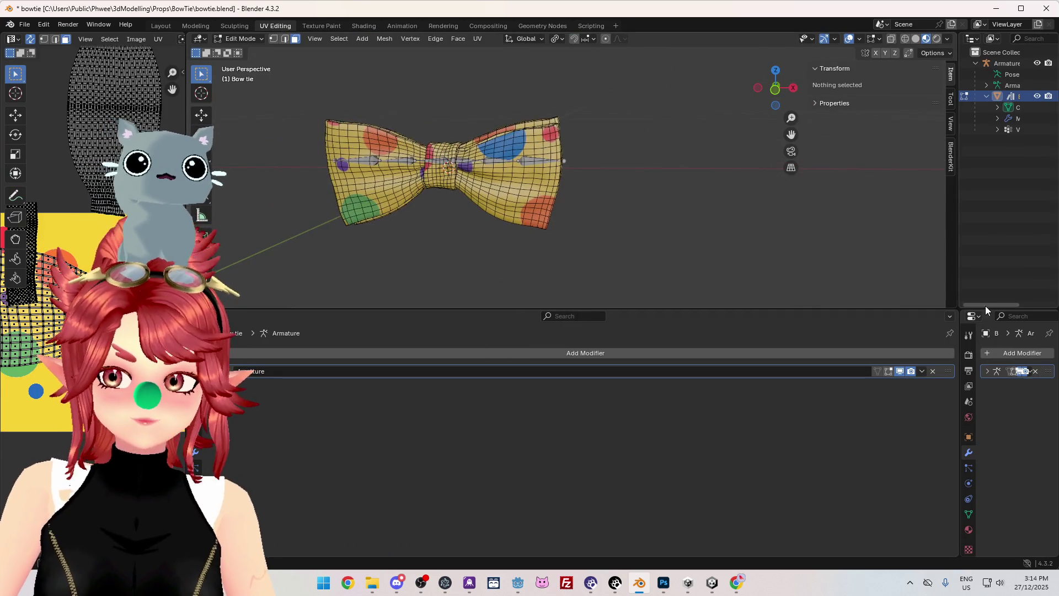
{"action": "left_click_drag", "start_coordinate": [957, 284], "coordinate": [817, 285]}
{"action": "mouse_move", "coordinate": [960, 395]}
{"action": "left_mouse_down"}
{"action": "mouse_move", "coordinate": [809, 395]}
{"action": "mouse_move", "coordinate": [818, 395]}
{"action": "left_mouse_up"}
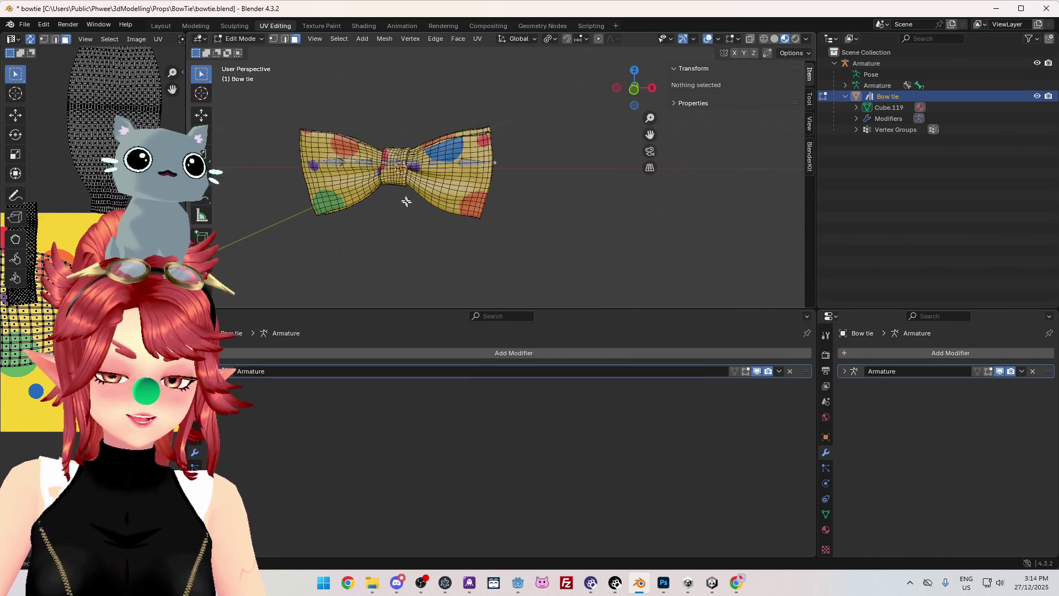
{"action": "left_click", "coordinate": [242, 39]}
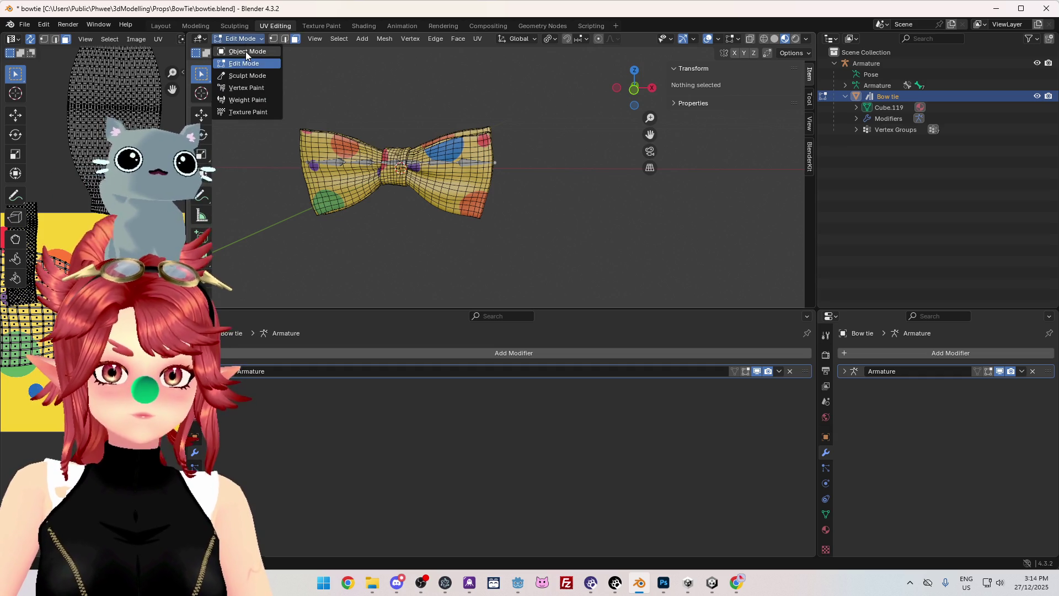
- Switch the bow tie from Edit Mode back to Object Mode
{"action": "left_click", "coordinate": [826, 515]}
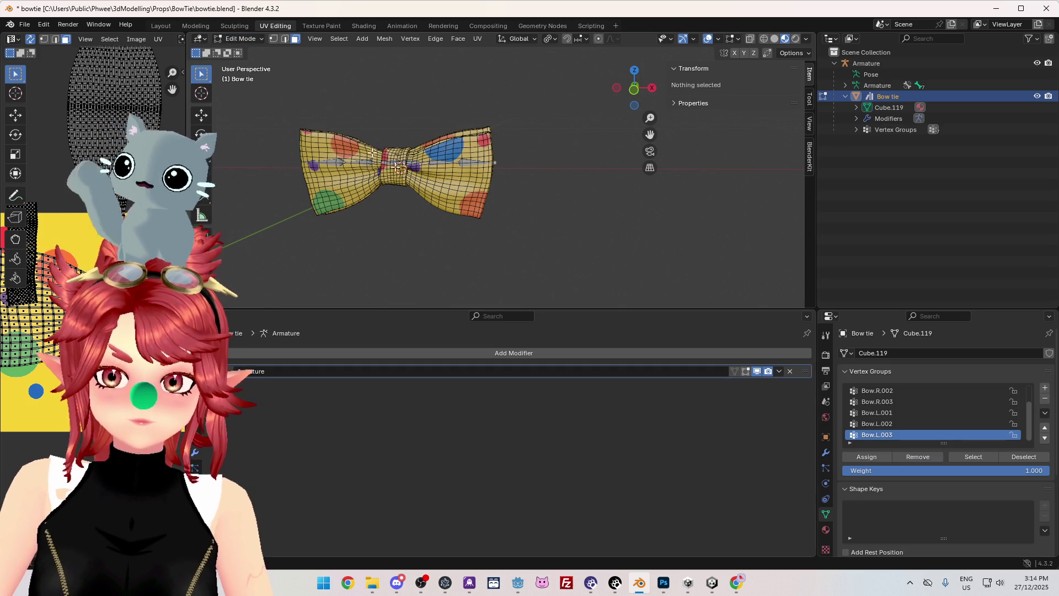
{"action": "left_click", "coordinate": [240, 39]}
{"action": "left_click", "coordinate": [246, 54]}
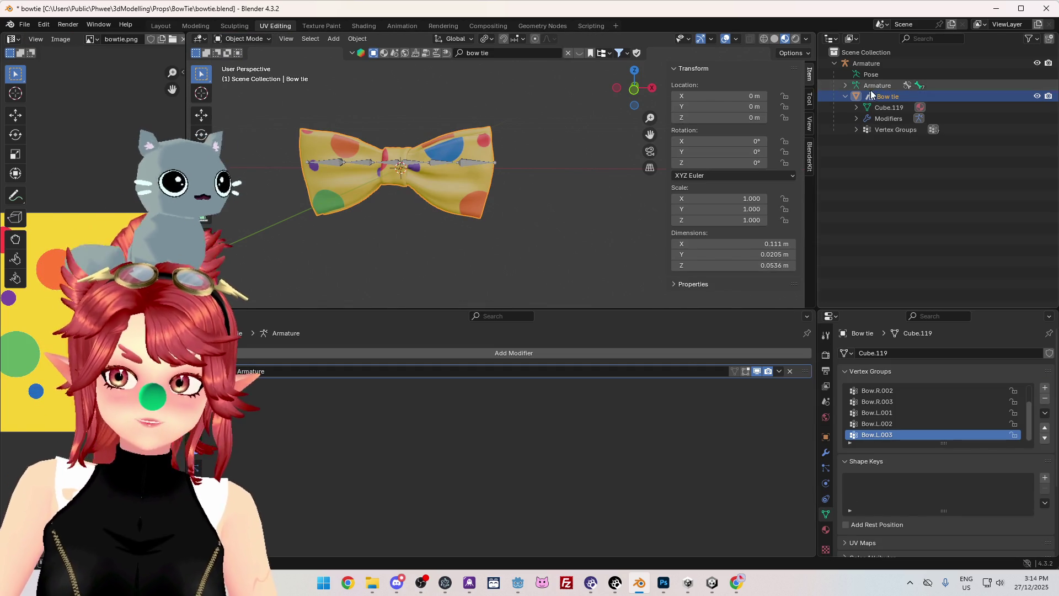
- Duplicate Bow tie in place as Bow tie.001 and arrange it in the Outliner hierarchy
{"action": "left_click", "coordinate": [846, 96]}
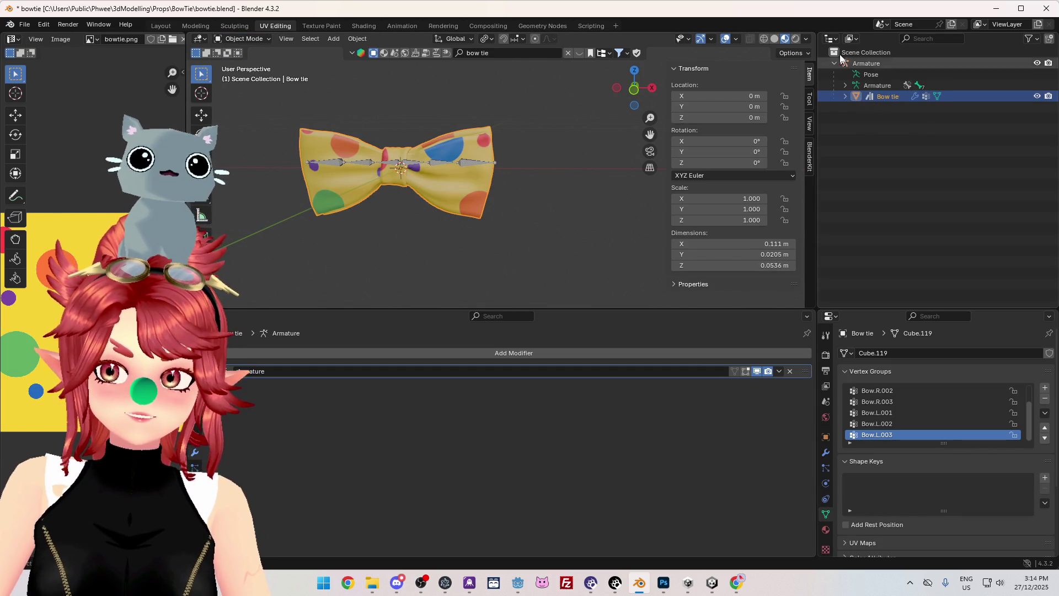
{"action": "right_click", "coordinate": [887, 99]}
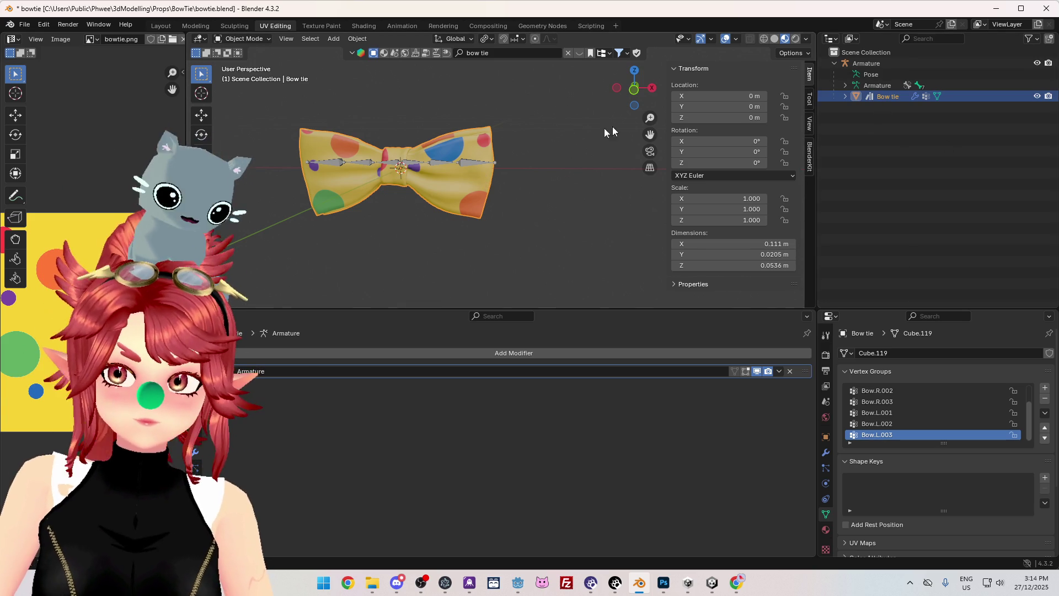
{"action": "key", "text": "shift+d"}
{"action": "right_click", "coordinate": [686, 182]}
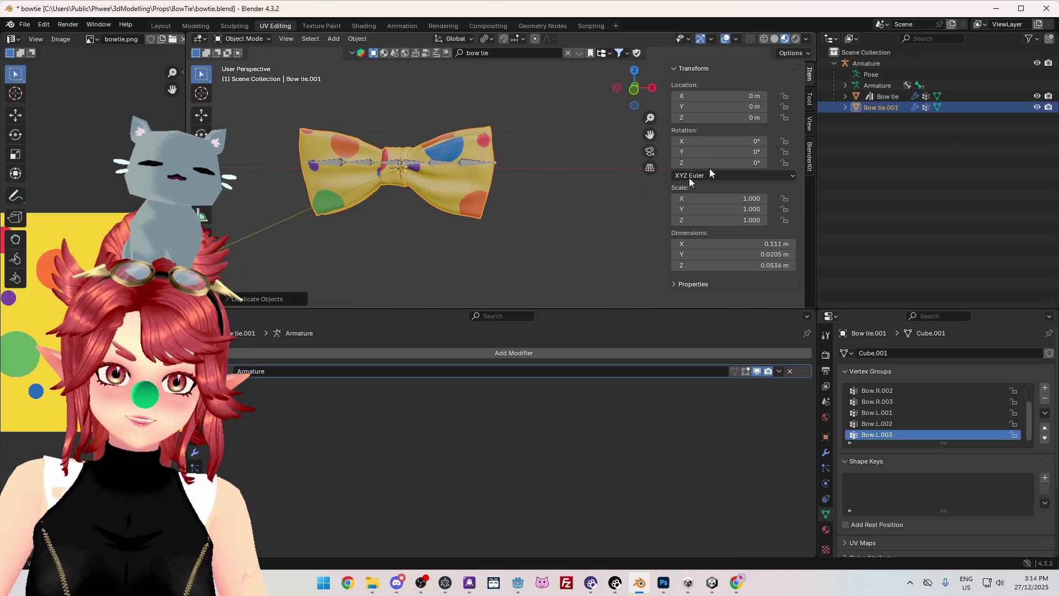
{"action": "mouse_move", "coordinate": [894, 110]}
{"action": "left_mouse_down"}
{"action": "mouse_move", "coordinate": [881, 64]}
{"action": "mouse_move", "coordinate": [865, 82]}
{"action": "mouse_move", "coordinate": [862, 54]}
{"action": "mouse_move", "coordinate": [831, 71]}
{"action": "left_mouse_up"}
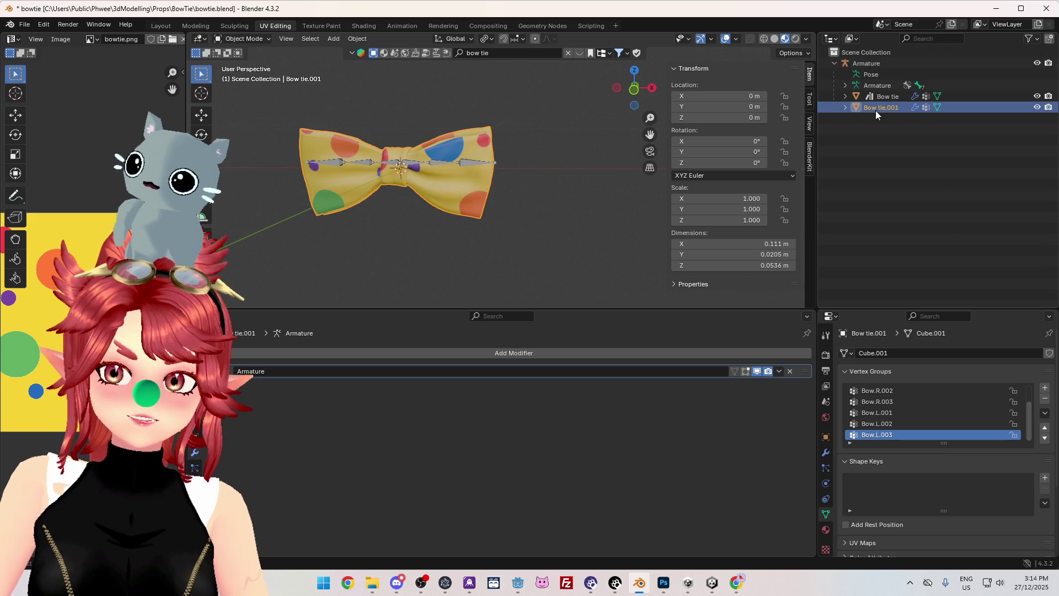
{"action": "left_click_drag", "start_coordinate": [876, 110], "coordinate": [854, 157]}
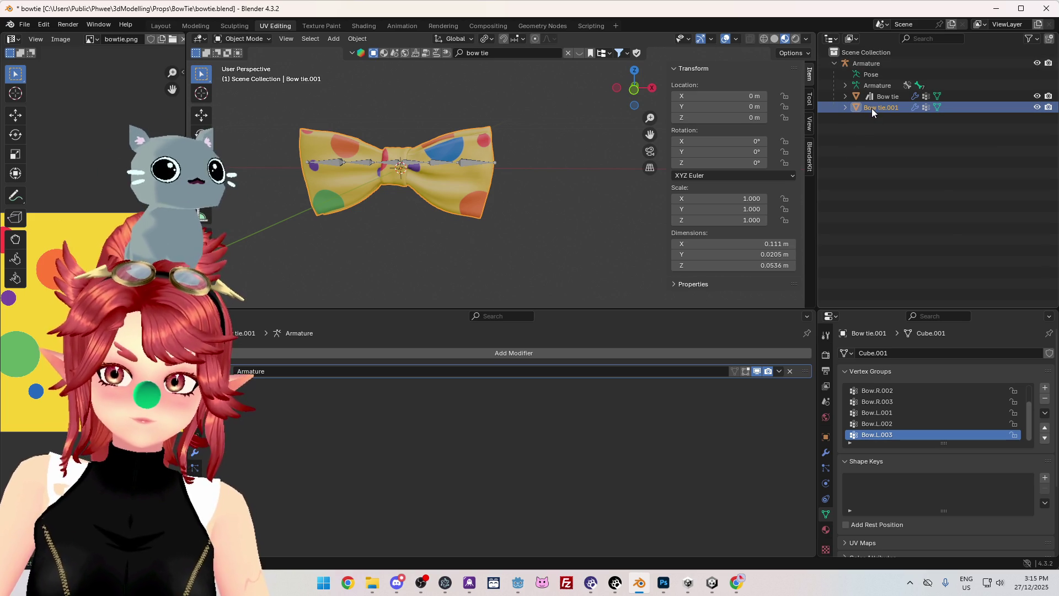
{"action": "mouse_move", "coordinate": [849, 311]}
{"action": "left_mouse_down"}
{"action": "mouse_move", "coordinate": [849, 178]}
{"action": "mouse_move", "coordinate": [806, 199]}
{"action": "mouse_move", "coordinate": [744, 203]}
{"action": "left_mouse_up"}
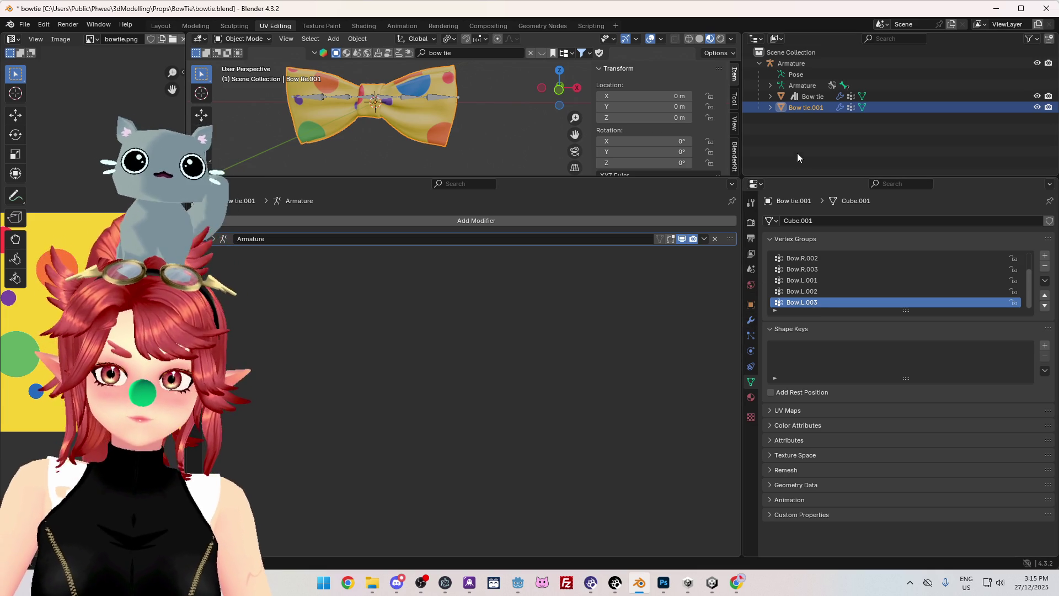
- Clear Bow tie.001's parent armature and remove its Armature modifier
{"action": "left_click", "coordinate": [751, 305]}
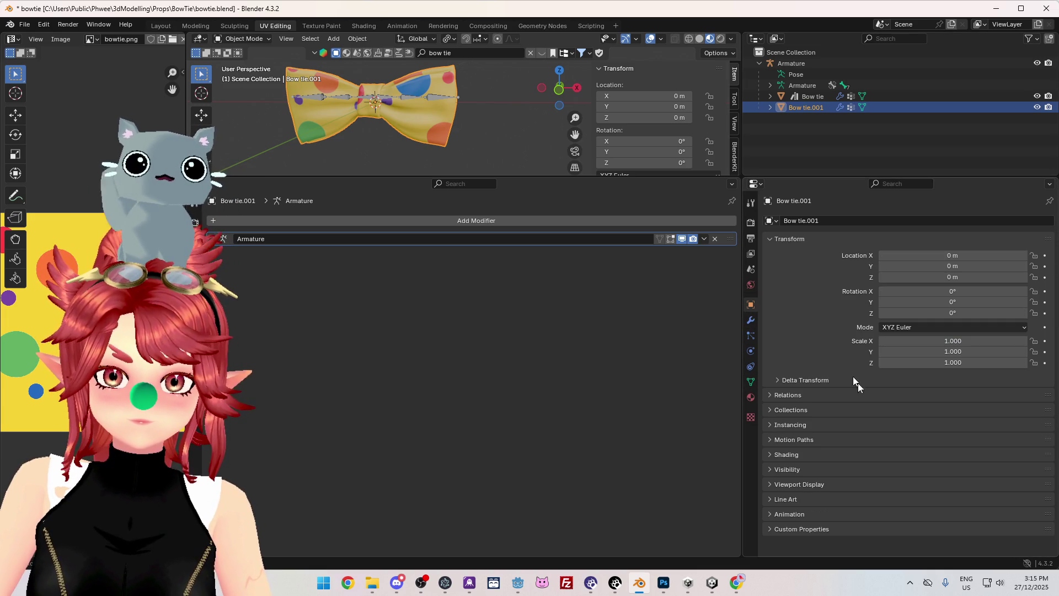
{"action": "left_click", "coordinate": [783, 395]}
{"action": "left_click", "coordinate": [1033, 412]}
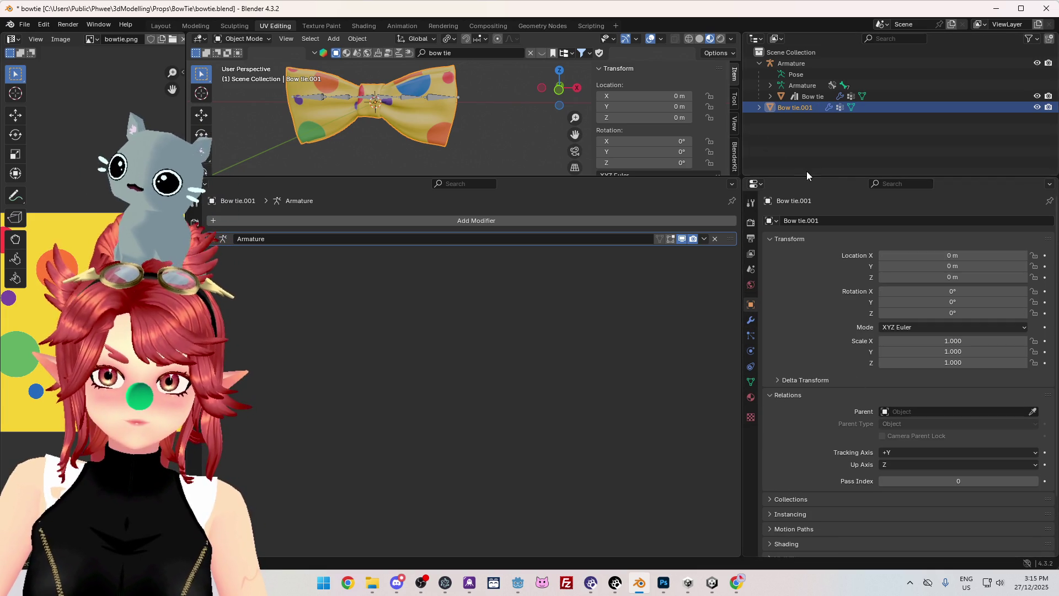
{"action": "left_click", "coordinate": [751, 321]}
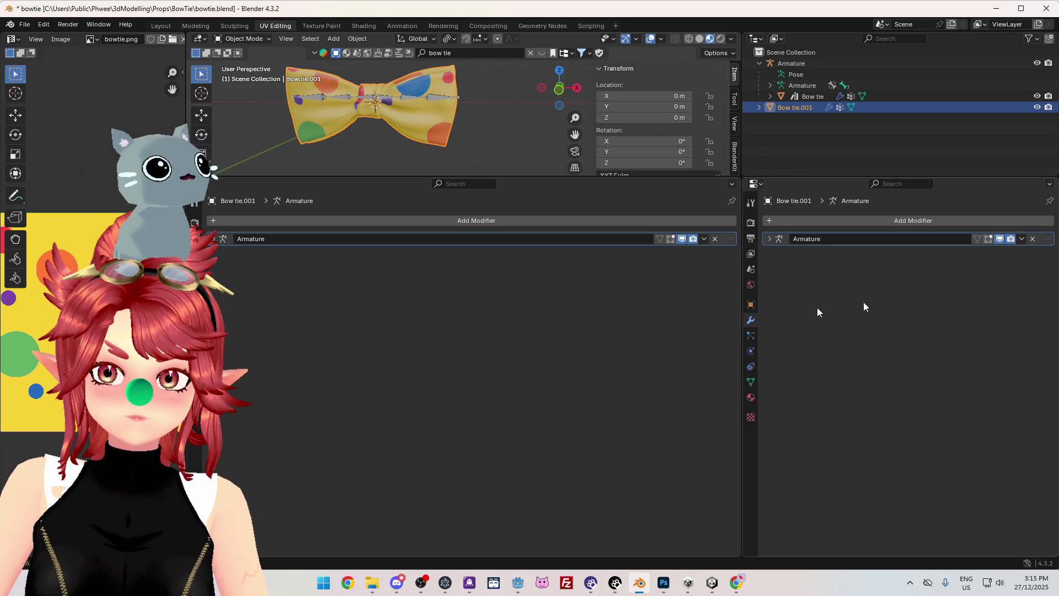
{"action": "left_click", "coordinate": [1033, 238]}
{"action": "left_click_drag", "start_coordinate": [835, 175], "coordinate": [835, 384]}
- Export Bow tie.001 as FBX, overwriting bowtie.fbx
{"action": "left_click", "coordinate": [803, 97]}
{"action": "left_click", "coordinate": [795, 108]}
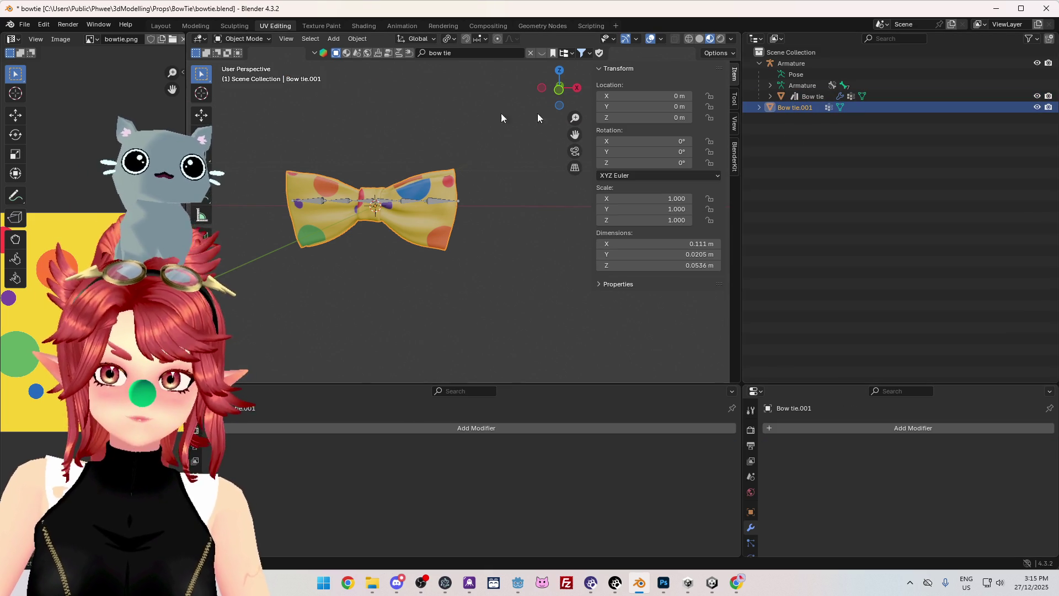
{"action": "left_click", "coordinate": [24, 25]}
{"action": "mouse_move", "coordinate": [48, 190]}
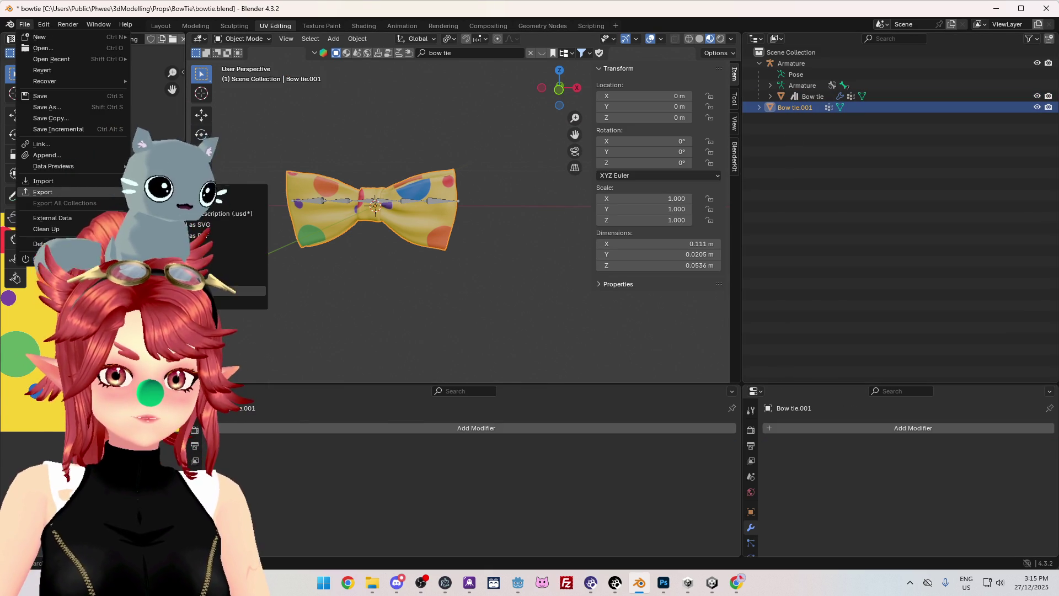
{"action": "left_click", "coordinate": [237, 291]}
{"action": "left_click", "coordinate": [447, 190]}
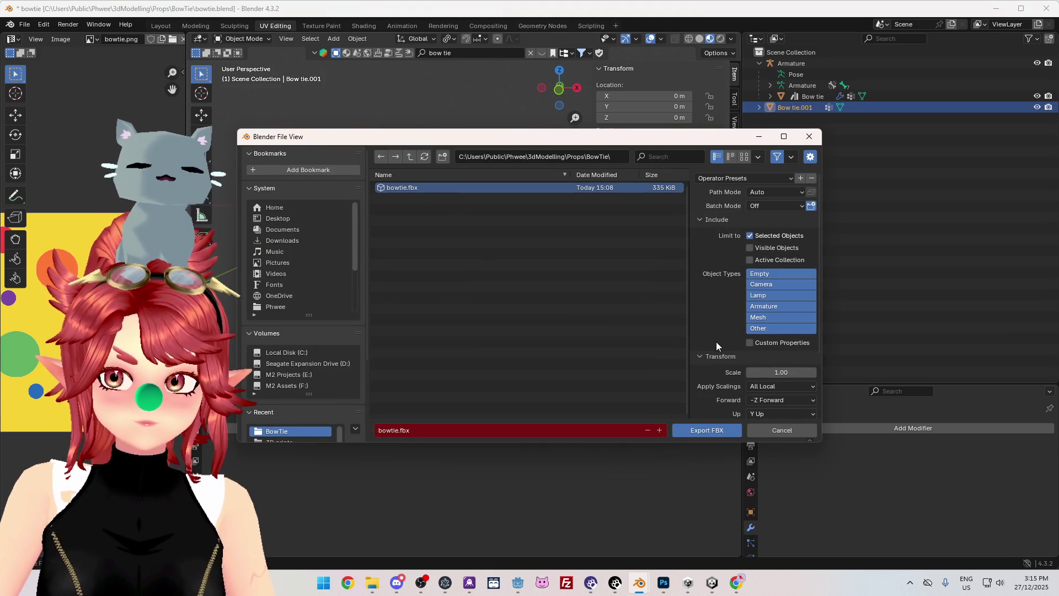
{"action": "left_click", "coordinate": [708, 431]}
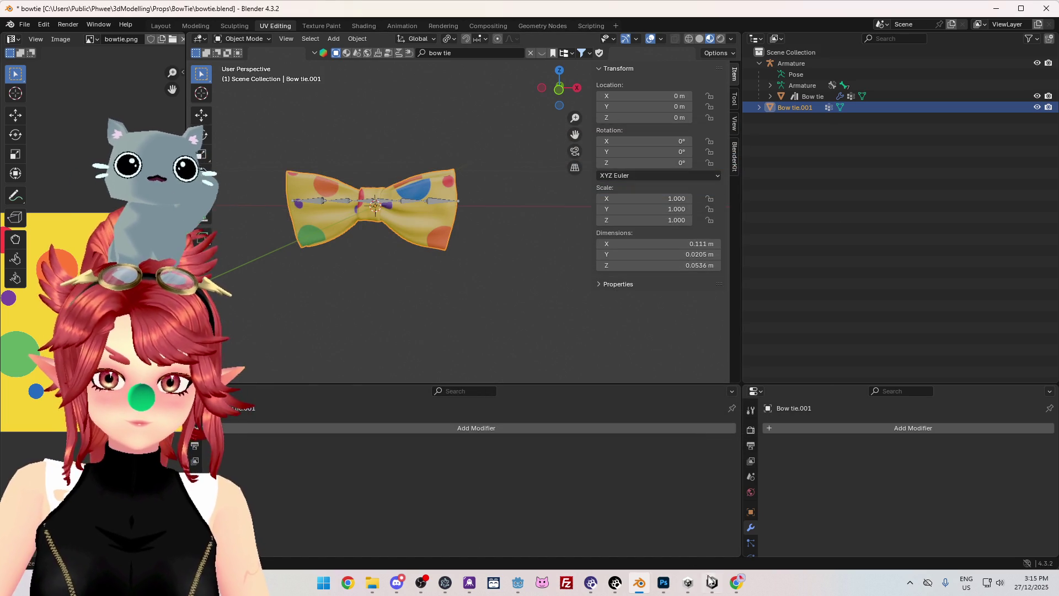
- In Unity, select the old bowtie asset and delete it
{"action": "left_click", "coordinate": [711, 581]}
{"action": "left_click", "coordinate": [224, 400]}
{"action": "key", "text": "Delete"}
- Confirm deleting the old bowtie asset and drag the new bowtie export into the scene
{"action": "left_click", "coordinate": [561, 310]}
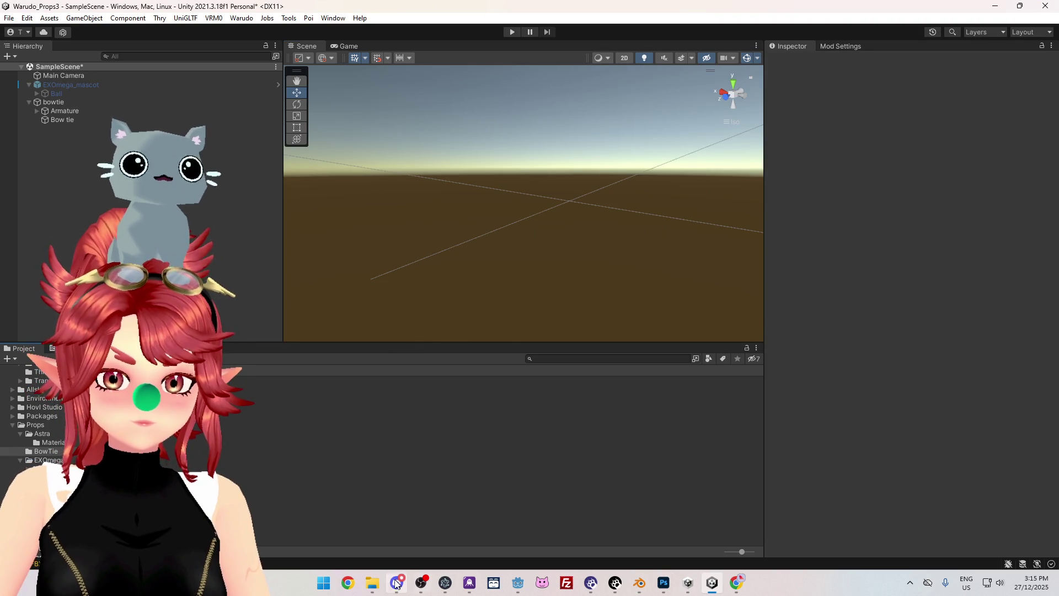
{"action": "mouse_move", "coordinate": [372, 584]}
{"action": "left_click", "coordinate": [369, 527]}
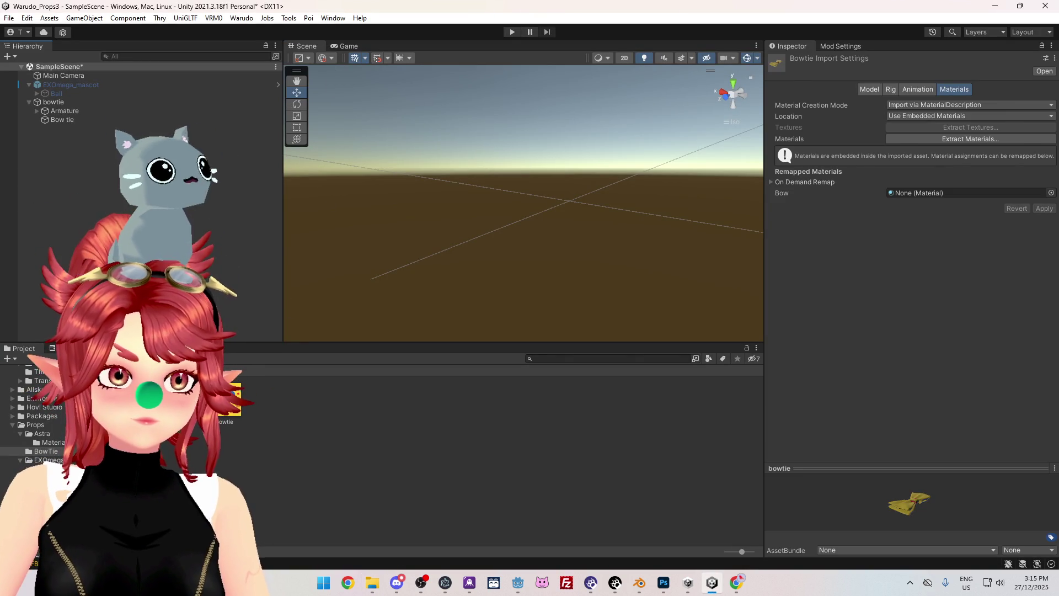
{"action": "left_click_drag", "start_coordinate": [229, 403], "coordinate": [74, 181]}
- Orbit around bowtie (1) to inspect it, then return to Blender
{"action": "mouse_move", "coordinate": [473, 213]}
{"action": "left_mouse_down", "text": "alt"}
{"action": "mouse_move", "coordinate": [357, 253]}
{"action": "mouse_move", "coordinate": [182, 205]}
{"action": "left_mouse_up", "text": "alt"}
{"action": "left_click", "coordinate": [51, 128]}
{"action": "mouse_move", "coordinate": [419, 231]}
{"action": "left_mouse_down", "text": "alt"}
{"action": "mouse_move", "coordinate": [580, 215]}
{"action": "mouse_move", "coordinate": [849, 213]}
{"action": "left_mouse_up", "text": "alt"}
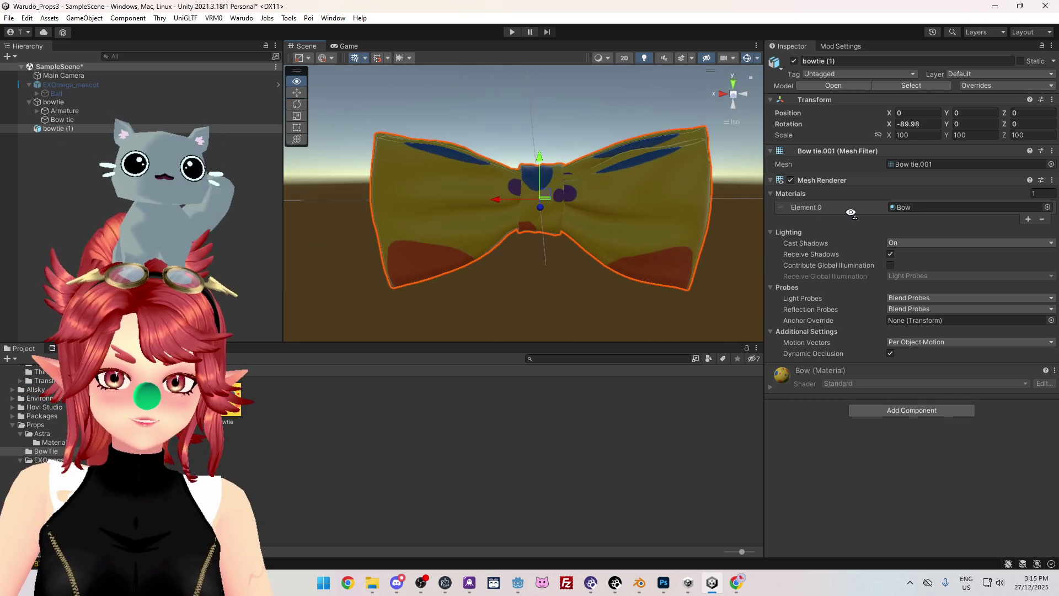
{"action": "mouse_move", "coordinate": [712, 584]}
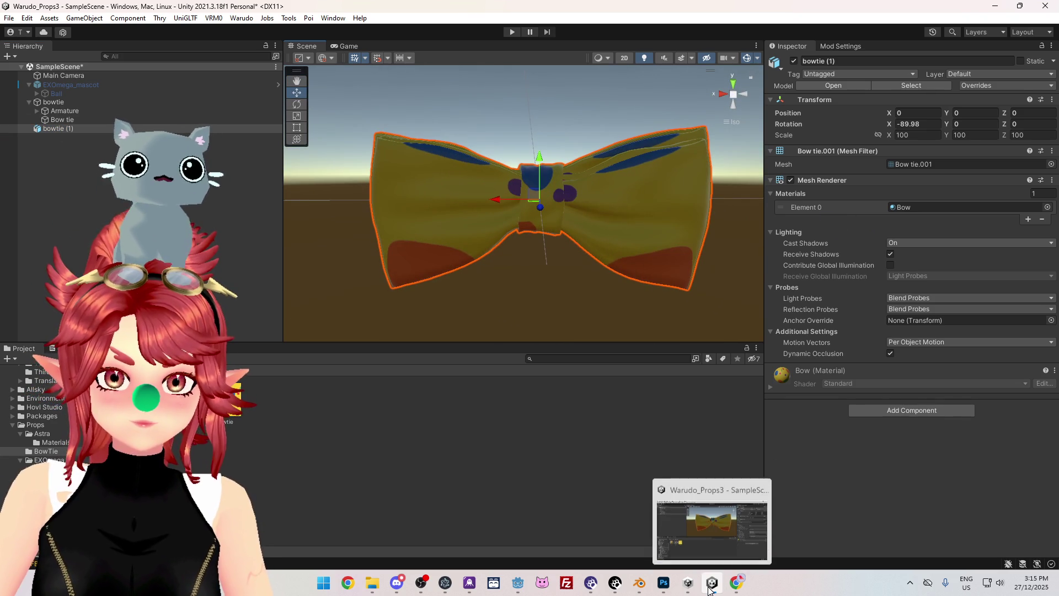
{"action": "left_click", "coordinate": [644, 586]}
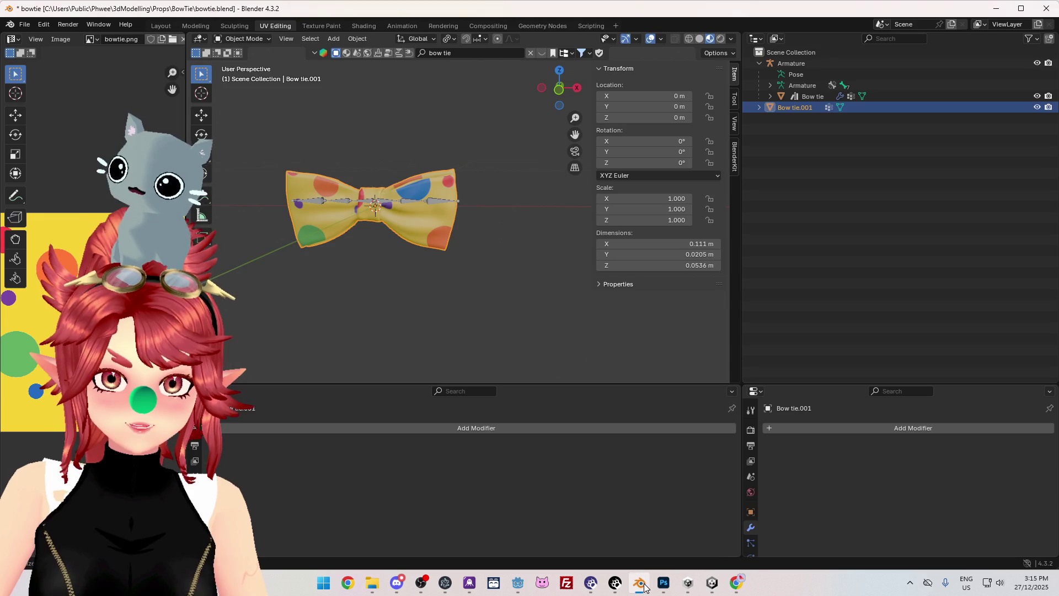
- Hide the Armature and the original Bow tie so only Bow tie.001 shows
{"action": "right_click", "coordinate": [355, 252]}
{"action": "middle_click_drag", "start_coordinate": [470, 283], "coordinate": [516, 286], "text": "shift"}
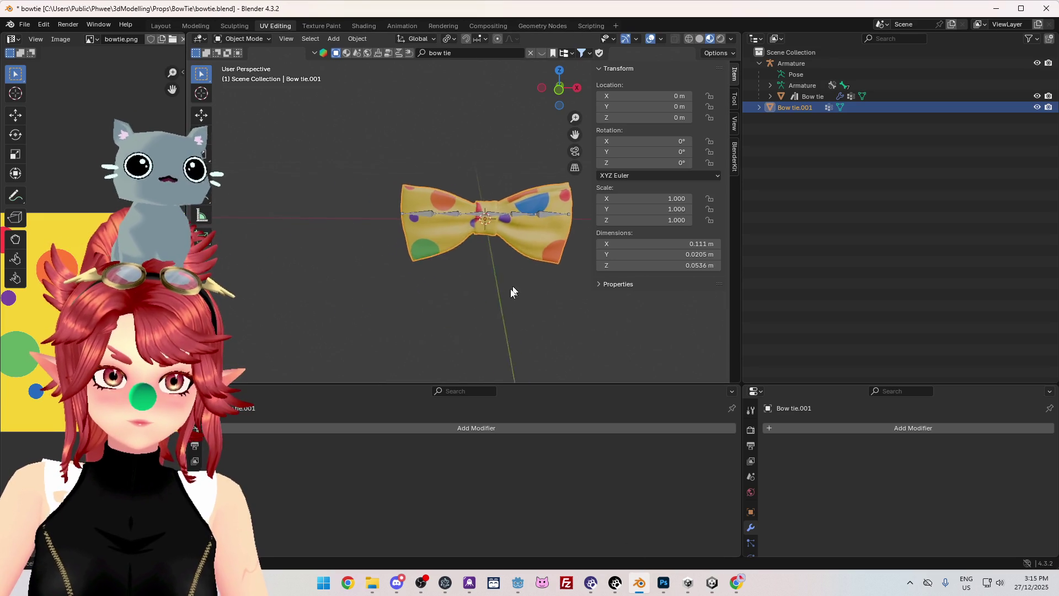
{"action": "scroll", "coordinate": [516, 285], "scroll_direction": "up", "scroll_amount": 3}
{"action": "mouse_move", "coordinate": [452, 197]}
{"action": "middle_mouse_down"}
{"action": "mouse_move", "coordinate": [440, 249]}
{"action": "mouse_move", "coordinate": [426, 204]}
{"action": "mouse_move", "coordinate": [500, 207]}
{"action": "middle_mouse_up"}
{"action": "left_click", "coordinate": [1037, 63]}
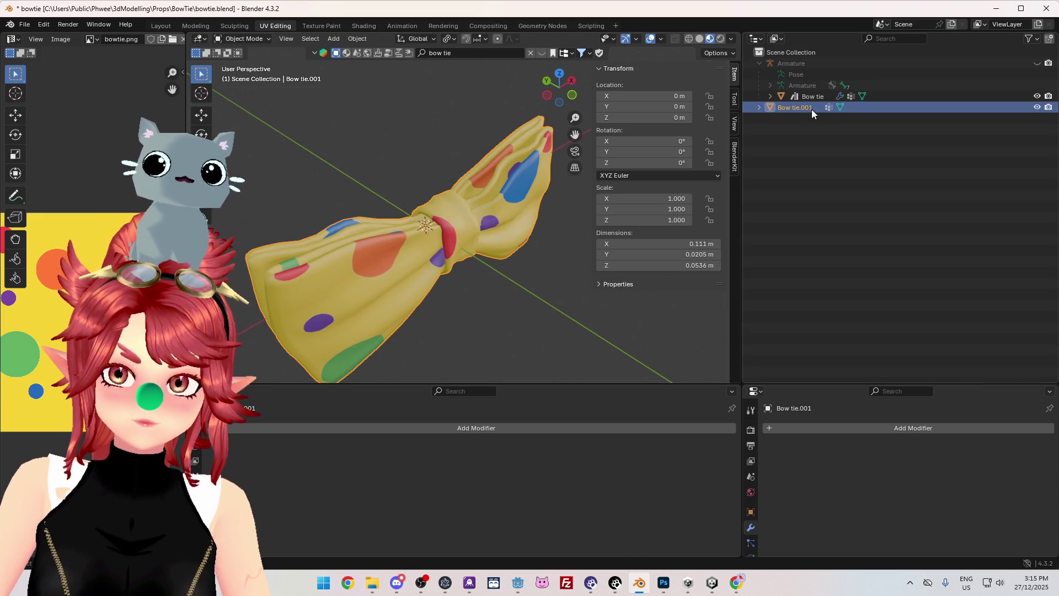
{"action": "left_click", "coordinate": [1037, 96]}
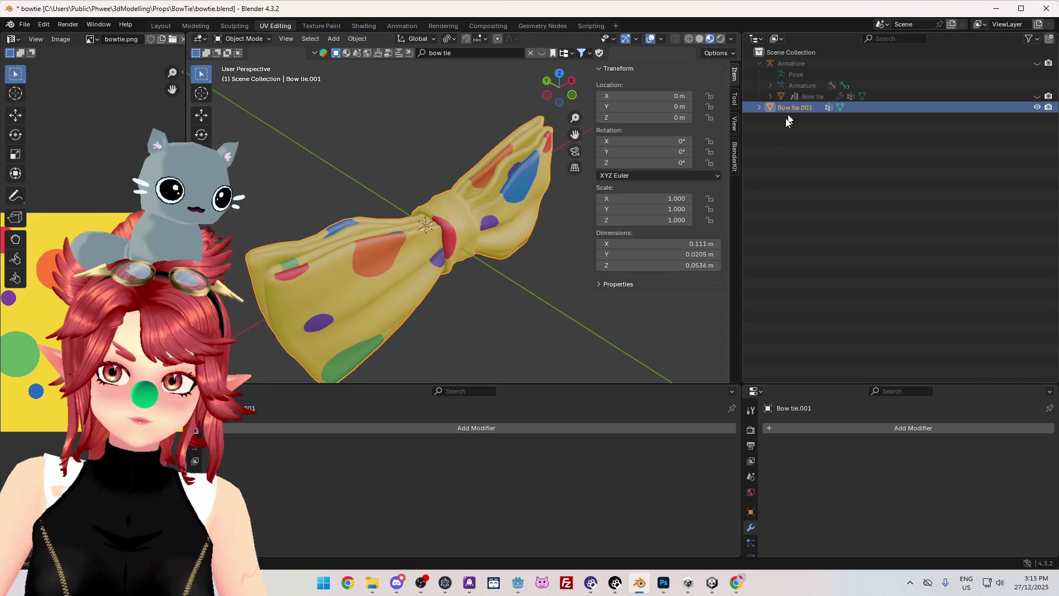
- Expand Bow tie.001 in the Outliner and switch over to Godot Engine
{"action": "left_click", "coordinate": [760, 107]}
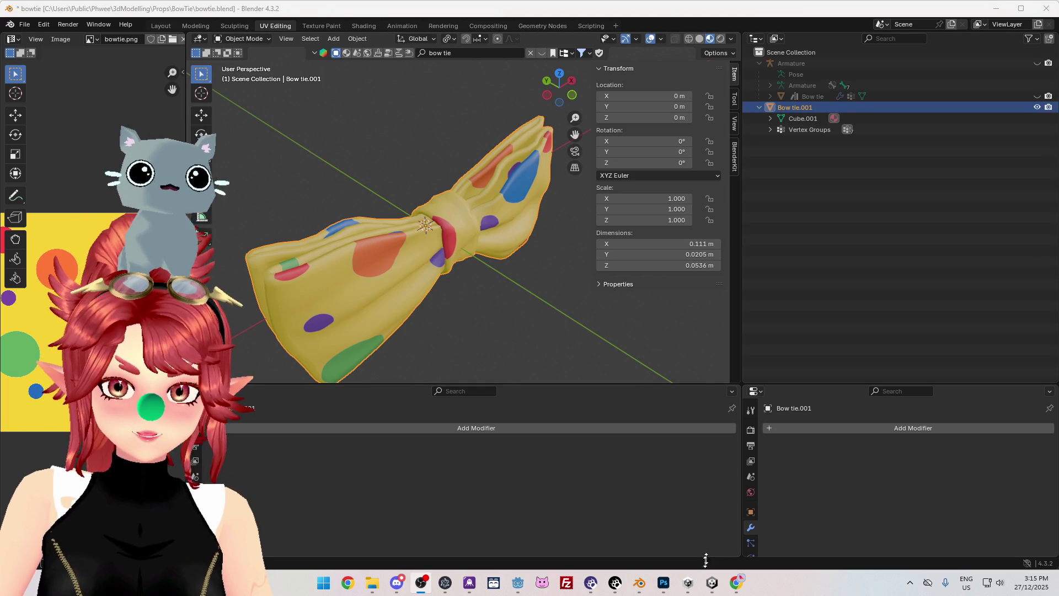
{"action": "left_click", "coordinate": [711, 588]}
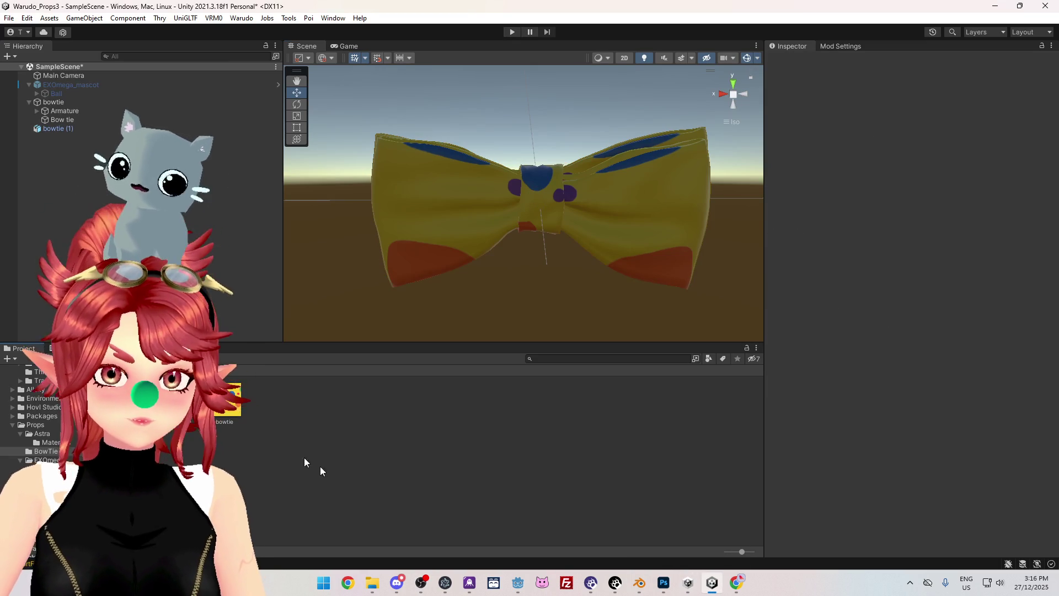
{"action": "left_click", "coordinate": [521, 581]}
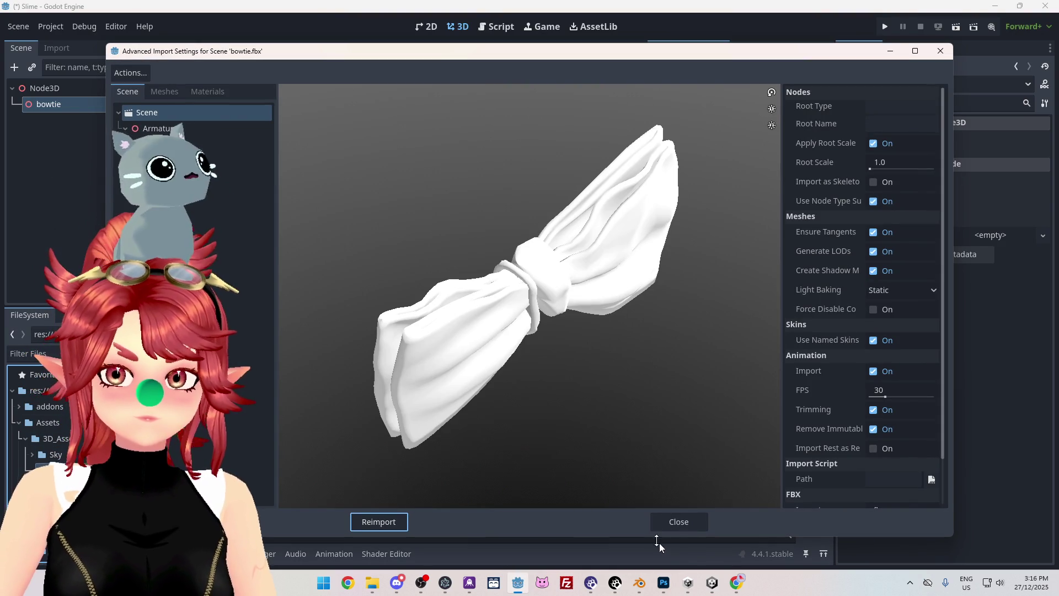
- Reimport bowtie.fbx in Godot, inspect the preview, close the import dialog and return to Blender
{"action": "left_click", "coordinate": [362, 521]}
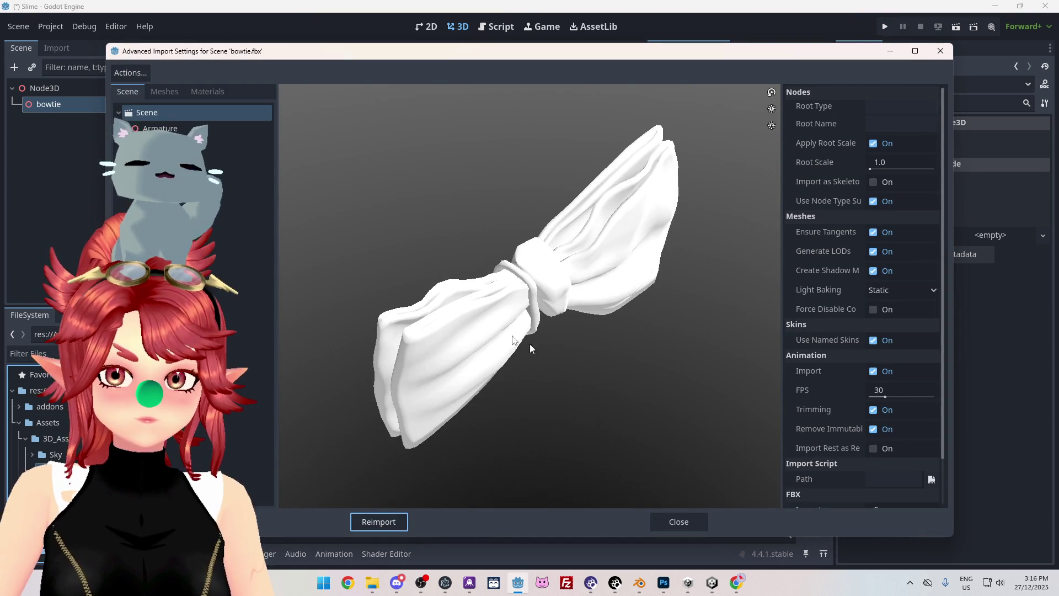
{"action": "mouse_move", "coordinate": [525, 322]}
{"action": "left_mouse_down"}
{"action": "mouse_move", "coordinate": [362, 239]}
{"action": "mouse_move", "coordinate": [450, 279]}
{"action": "mouse_move", "coordinate": [404, 393]}
{"action": "mouse_move", "coordinate": [411, 324]}
{"action": "mouse_move", "coordinate": [437, 329]}
{"action": "mouse_move", "coordinate": [408, 378]}
{"action": "mouse_move", "coordinate": [774, 505]}
{"action": "left_mouse_up"}
{"action": "left_click", "coordinate": [696, 528]}
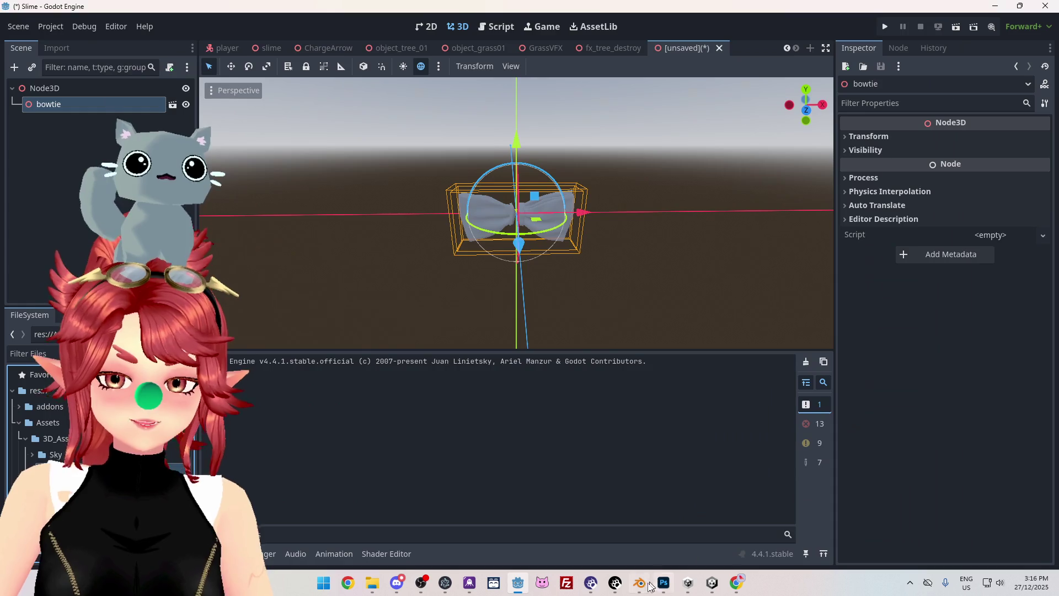
{"action": "left_click", "coordinate": [642, 586]}
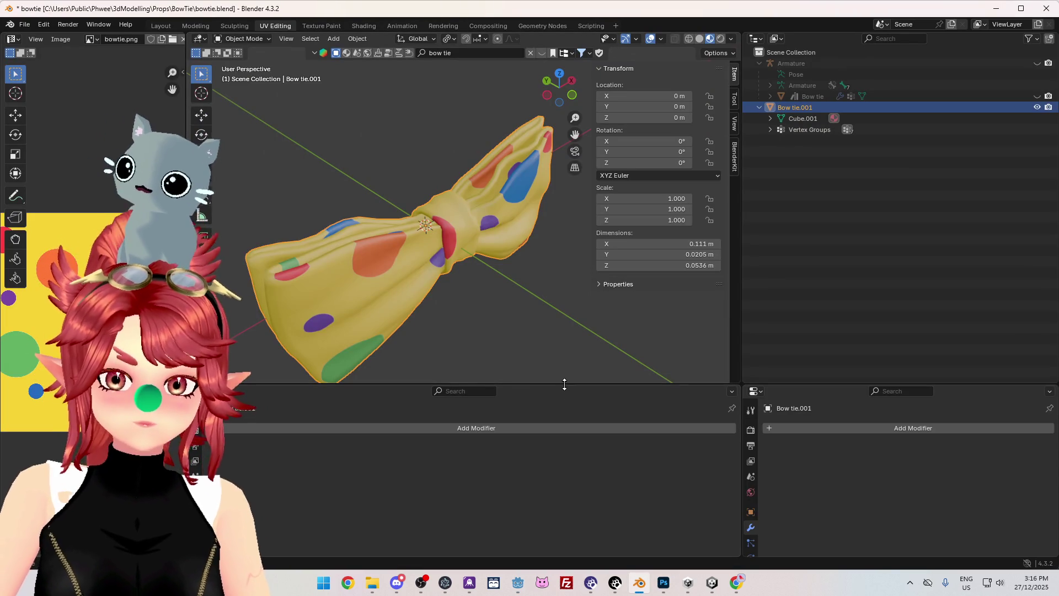
- Enlarge the 3D view and put Bow tie.001 into Edit Mode
{"action": "left_click_drag", "start_coordinate": [564, 385], "coordinate": [552, 428]}
{"action": "mouse_move", "coordinate": [523, 347]}
{"action": "middle_mouse_down"}
{"action": "mouse_move", "coordinate": [475, 366]}
{"action": "mouse_move", "coordinate": [321, 326]}
{"action": "mouse_move", "coordinate": [342, 327]}
{"action": "middle_mouse_up"}
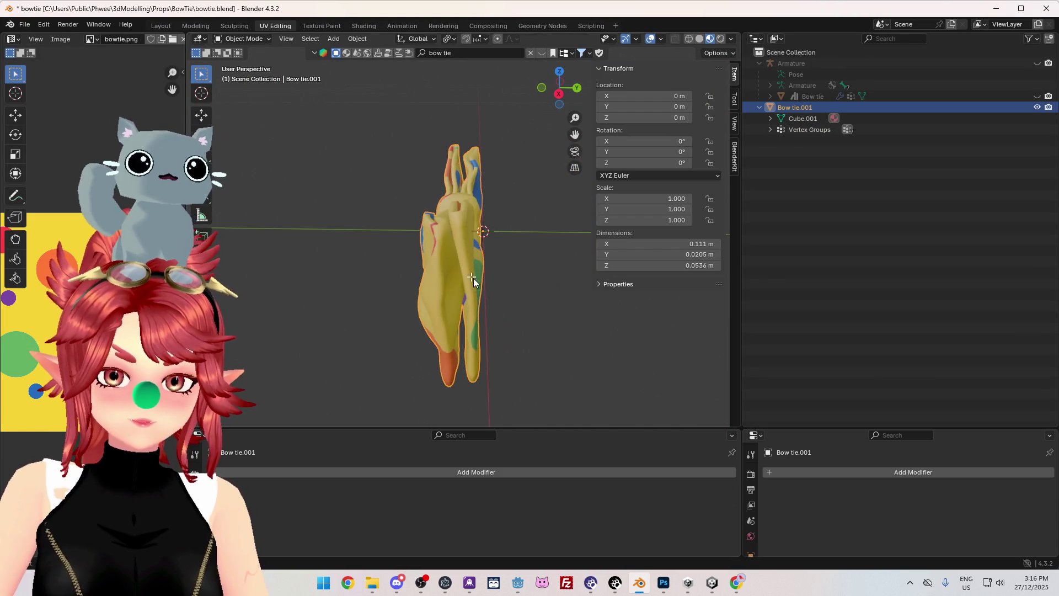
{"action": "key", "text": "Tab"}
{"action": "mouse_move", "coordinate": [475, 281]}
{"action": "middle_mouse_down"}
{"action": "mouse_move", "coordinate": [464, 314]}
{"action": "mouse_move", "coordinate": [420, 120]}
{"action": "mouse_move", "coordinate": [544, 367]}
{"action": "mouse_move", "coordinate": [471, 306]}
{"action": "mouse_move", "coordinate": [516, 198]}
{"action": "mouse_move", "coordinate": [502, 321]}
{"action": "mouse_move", "coordinate": [687, 229]}
{"action": "mouse_move", "coordinate": [611, 161]}
{"action": "mouse_move", "coordinate": [599, 182]}
{"action": "mouse_move", "coordinate": [585, 177]}
{"action": "mouse_move", "coordinate": [660, 251]}
{"action": "mouse_move", "coordinate": [515, 271]}
{"action": "middle_mouse_up"}
{"action": "scroll", "coordinate": [660, 252], "scroll_direction": "up", "scroll_amount": 3}
- Mark the edge loop beside the knot as a seam
{"action": "scroll", "coordinate": [514, 271], "scroll_direction": "up", "scroll_amount": 3}
{"action": "left_click", "coordinate": [514, 271]}
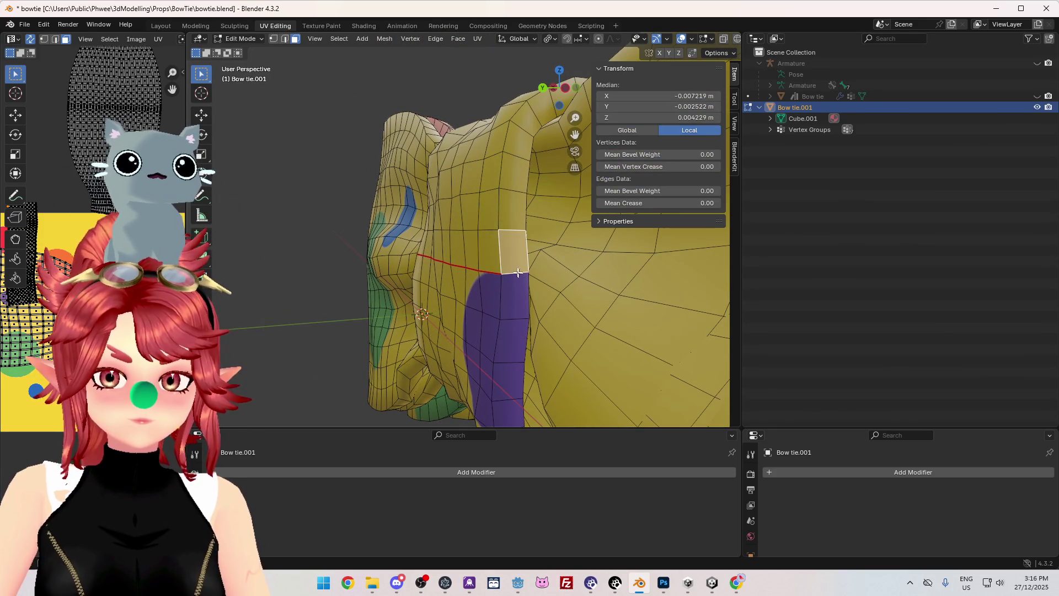
{"action": "key", "text": "ctrl+e"}
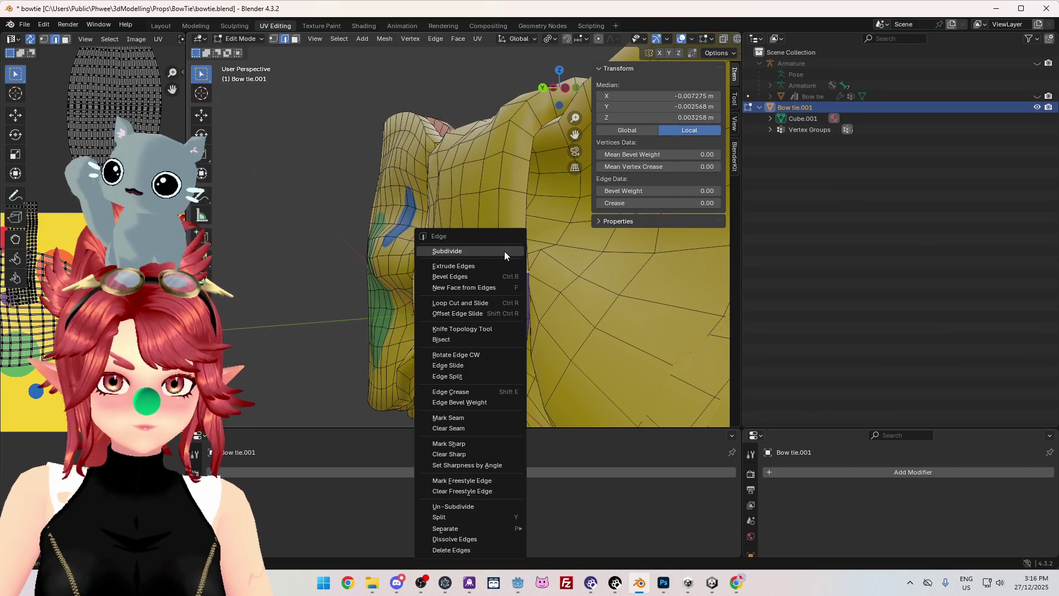
{"action": "left_click", "coordinate": [448, 418]}
{"action": "key", "text": "alt+a"}
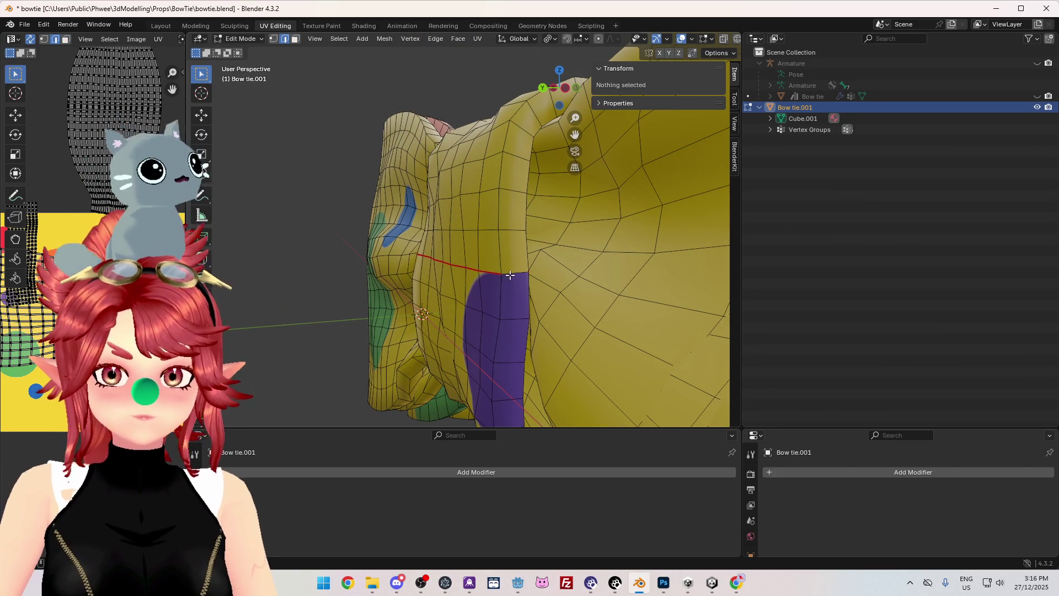
- Select the whole mesh and unwrap it with the Conformal method
{"action": "key", "text": "a"}
{"action": "key", "text": "u"}
{"action": "left_click", "coordinate": [580, 287]}
{"action": "mouse_move", "coordinate": [288, 188]}
{"action": "middle_mouse_down"}
{"action": "mouse_move", "coordinate": [265, 194]}
{"action": "mouse_move", "coordinate": [425, 205]}
{"action": "mouse_move", "coordinate": [469, 172]}
{"action": "mouse_move", "coordinate": [457, 156]}
{"action": "mouse_move", "coordinate": [526, 233]}
{"action": "middle_mouse_up"}
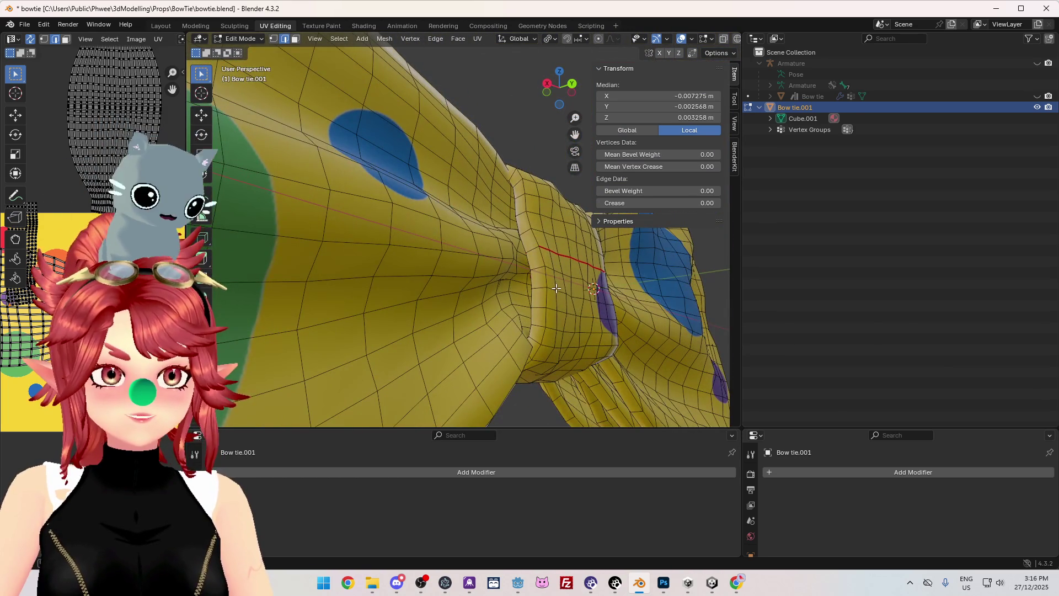
{"action": "scroll", "coordinate": [556, 288], "scroll_direction": "down", "scroll_amount": 6}
{"action": "scroll", "coordinate": [535, 291], "scroll_direction": "up", "scroll_amount": 5}
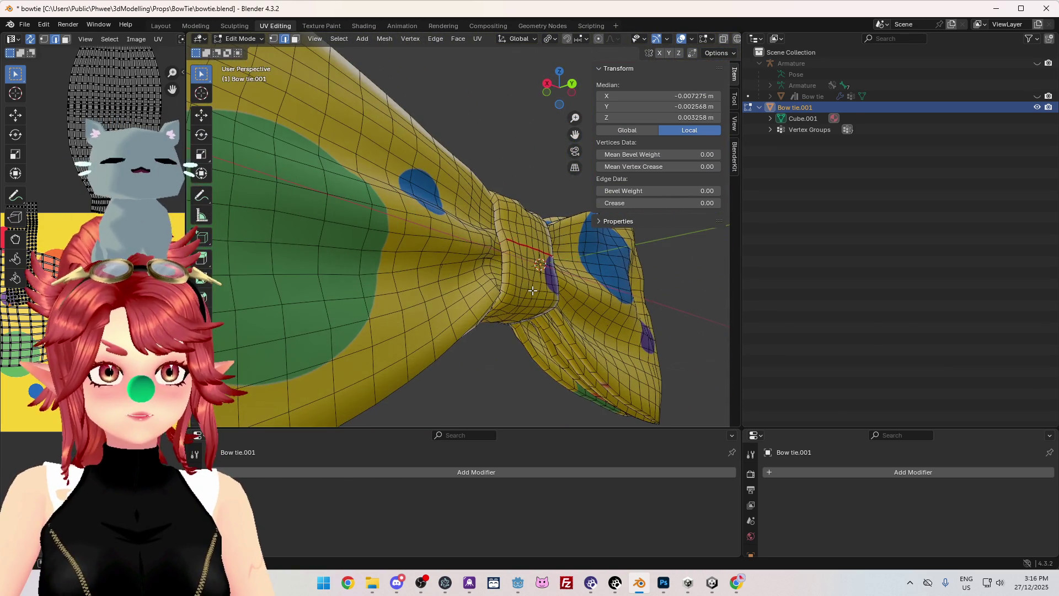
{"action": "scroll", "coordinate": [550, 284], "scroll_direction": "down", "scroll_amount": 3}
{"action": "mouse_move", "coordinate": [550, 284]}
{"action": "middle_mouse_down"}
{"action": "mouse_move", "coordinate": [390, 283]}
{"action": "mouse_move", "coordinate": [390, 323]}
{"action": "mouse_move", "coordinate": [425, 299]}
{"action": "mouse_move", "coordinate": [504, 286]}
{"action": "mouse_move", "coordinate": [393, 297]}
{"action": "middle_mouse_up"}
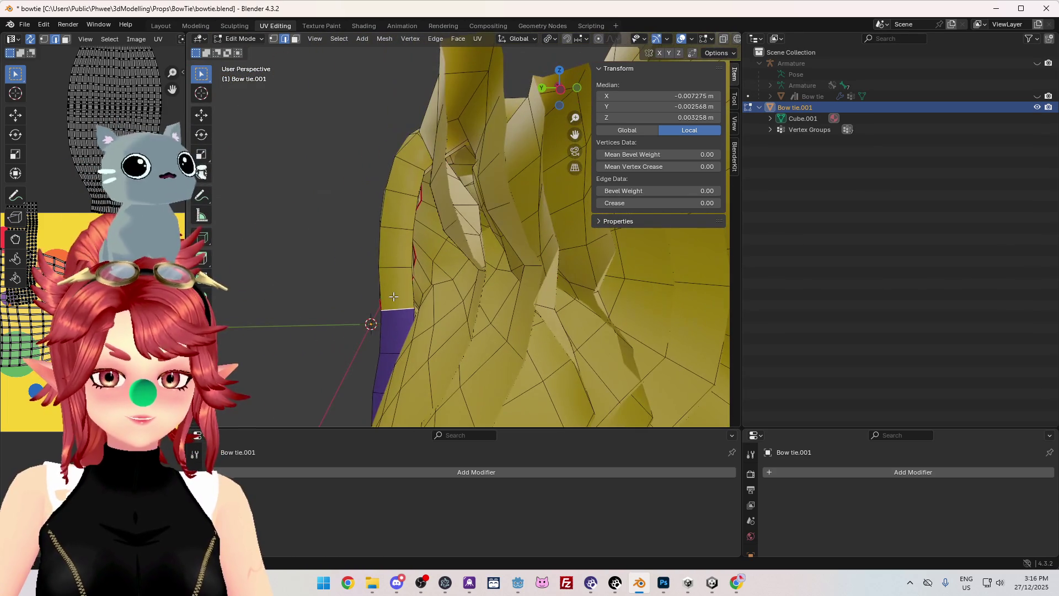
{"action": "mouse_move", "coordinate": [314, 269]}
{"action": "middle_mouse_down"}
{"action": "mouse_move", "coordinate": [299, 290]}
{"action": "mouse_move", "coordinate": [304, 259]}
{"action": "mouse_move", "coordinate": [323, 250]}
{"action": "mouse_move", "coordinate": [265, 177]}
{"action": "mouse_move", "coordinate": [386, 232]}
{"action": "mouse_move", "coordinate": [461, 245]}
{"action": "mouse_move", "coordinate": [491, 274]}
{"action": "mouse_move", "coordinate": [492, 292]}
{"action": "mouse_move", "coordinate": [471, 289]}
{"action": "mouse_move", "coordinate": [507, 296]}
{"action": "middle_mouse_up"}
- Hide the knot band and select all remaining visible geometry
{"action": "key", "text": "u"}
{"action": "mouse_move", "coordinate": [256, 160]}
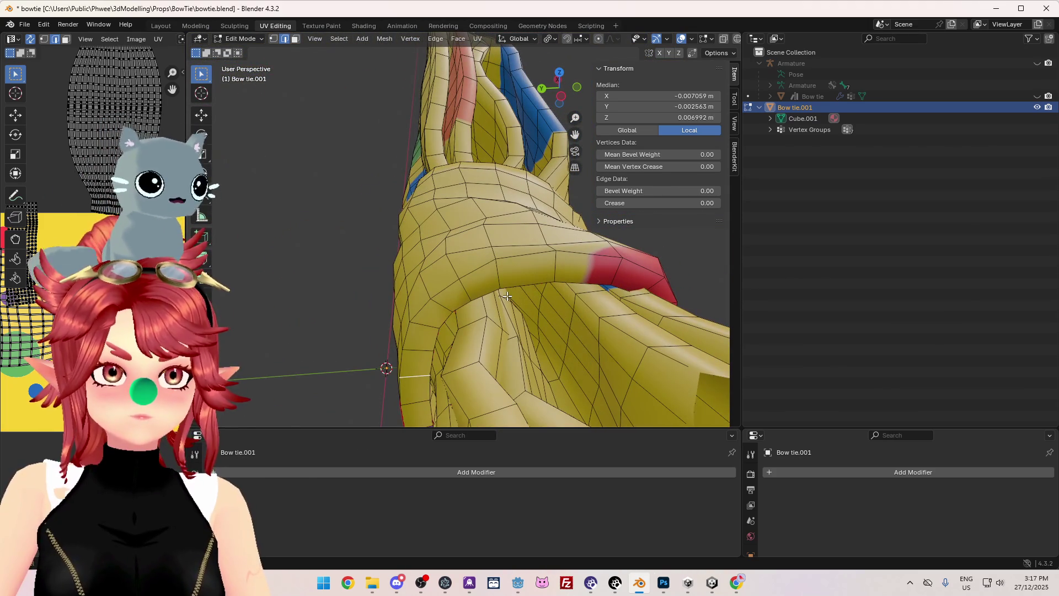
{"action": "mouse_move", "coordinate": [456, 256]}
{"action": "middle_mouse_down"}
{"action": "mouse_move", "coordinate": [554, 165]}
{"action": "mouse_move", "coordinate": [518, 286]}
{"action": "mouse_move", "coordinate": [500, 303]}
{"action": "middle_mouse_up"}
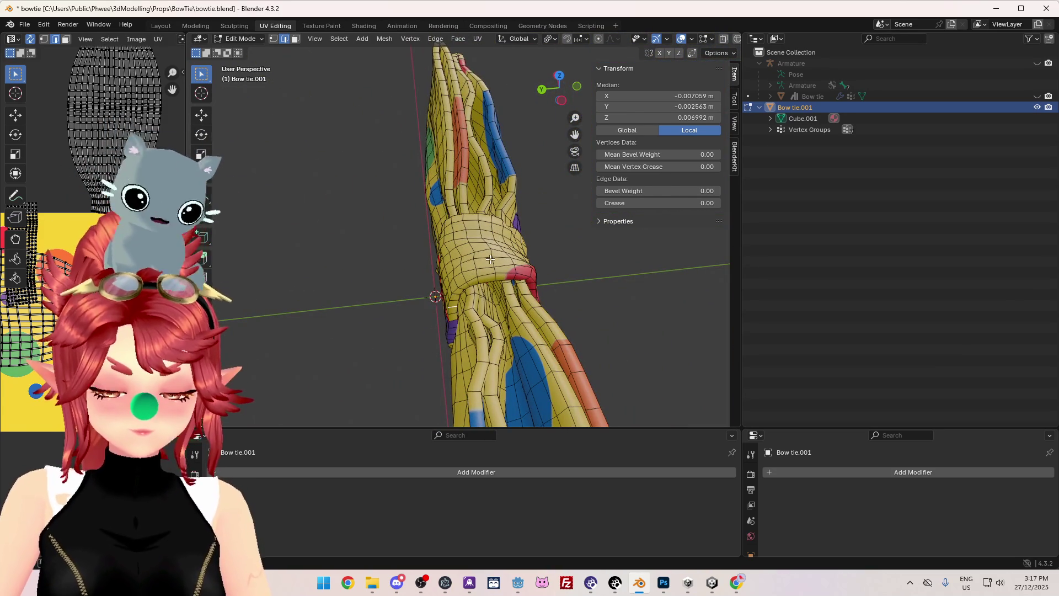
{"action": "key", "text": "h"}
{"action": "mouse_move", "coordinate": [490, 258]}
{"action": "middle_mouse_down"}
{"action": "mouse_move", "coordinate": [387, 363]}
{"action": "mouse_move", "coordinate": [454, 280]}
{"action": "mouse_move", "coordinate": [464, 314]}
{"action": "mouse_move", "coordinate": [442, 309]}
{"action": "mouse_move", "coordinate": [455, 371]}
{"action": "mouse_move", "coordinate": [473, 328]}
{"action": "middle_mouse_up"}
{"action": "key", "text": "a"}
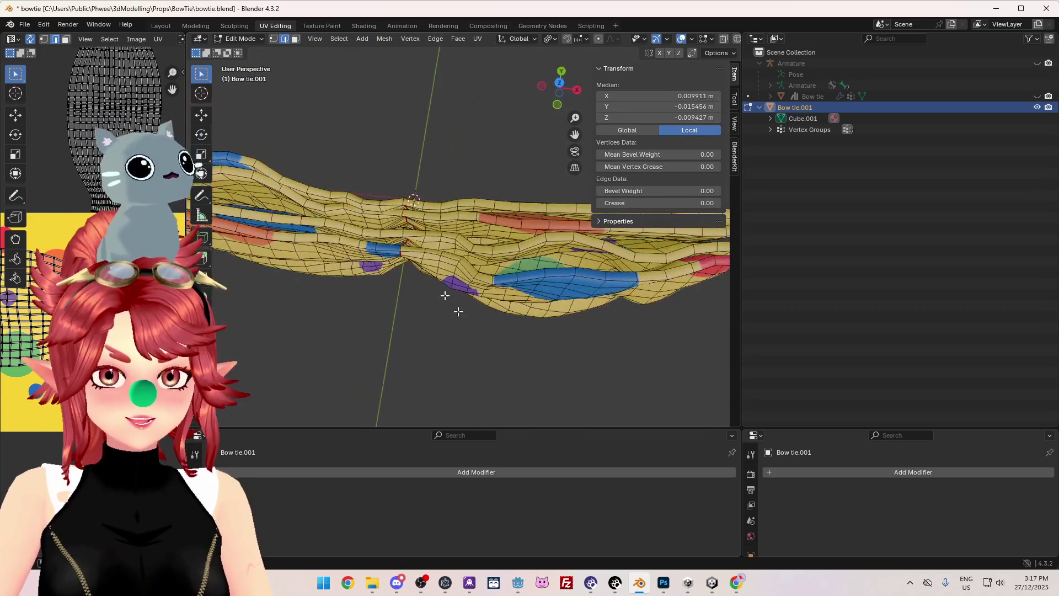
- Orbit and zoom around the bow tie to inspect its seams and wing folds
{"action": "mouse_move", "coordinate": [508, 259]}
{"action": "middle_mouse_down"}
{"action": "mouse_move", "coordinate": [469, 338]}
{"action": "mouse_move", "coordinate": [552, 224]}
{"action": "mouse_move", "coordinate": [502, 114]}
{"action": "mouse_move", "coordinate": [421, 333]}
{"action": "mouse_move", "coordinate": [485, 236]}
{"action": "middle_mouse_up"}
{"action": "scroll", "coordinate": [551, 205], "scroll_direction": "up", "scroll_amount": 3}
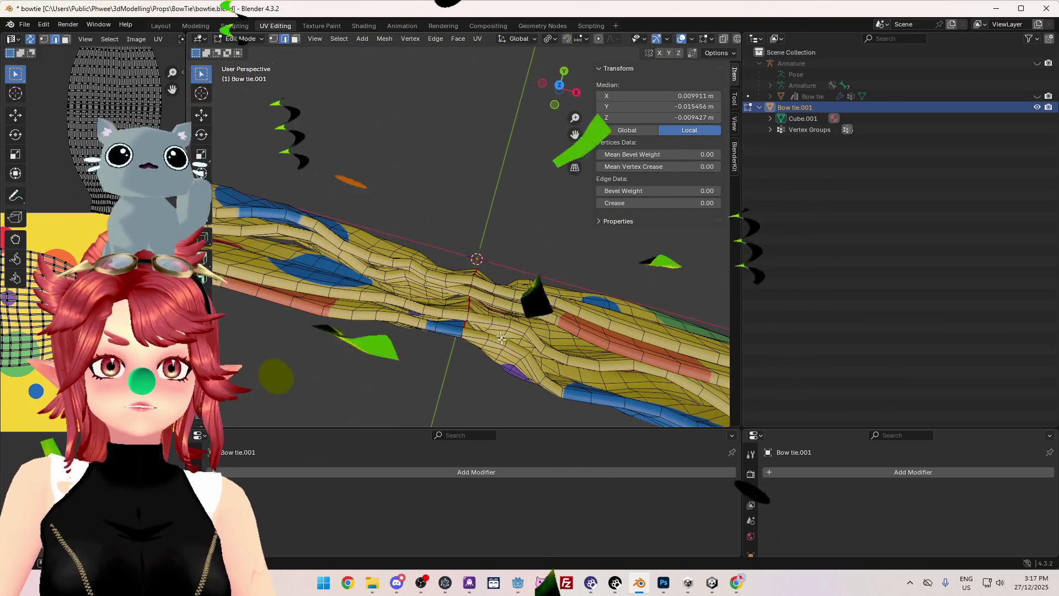
{"action": "scroll", "coordinate": [475, 257], "scroll_direction": "up", "scroll_amount": 4}
{"action": "mouse_move", "coordinate": [513, 387]}
{"action": "middle_mouse_down", "text": "shift"}
{"action": "mouse_move", "coordinate": [517, 274]}
{"action": "mouse_move", "coordinate": [325, 219]}
{"action": "middle_mouse_up", "text": "shift"}
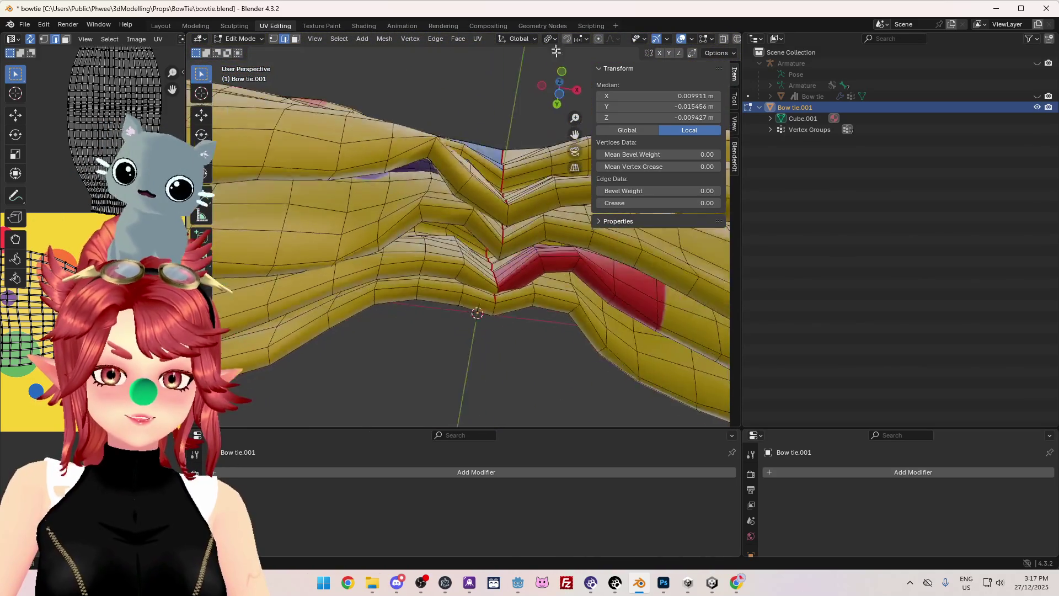
{"action": "middle_click_drag", "start_coordinate": [525, 201], "coordinate": [330, 213]}
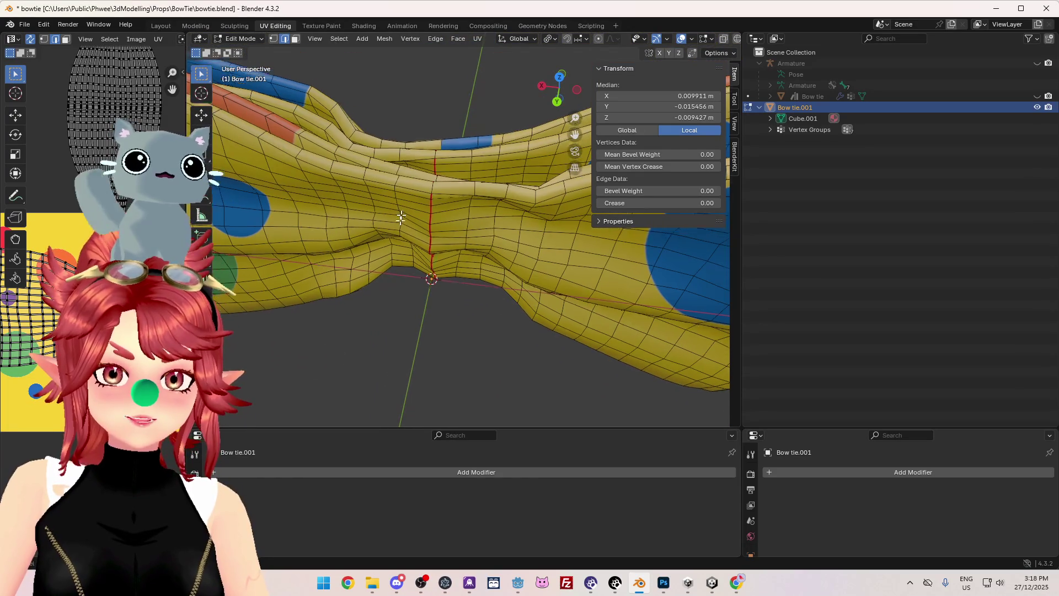
{"action": "mouse_move", "coordinate": [380, 280]}
{"action": "middle_mouse_down"}
{"action": "mouse_move", "coordinate": [567, 269]}
{"action": "mouse_move", "coordinate": [535, 298]}
{"action": "mouse_move", "coordinate": [550, 293]}
{"action": "middle_mouse_up"}
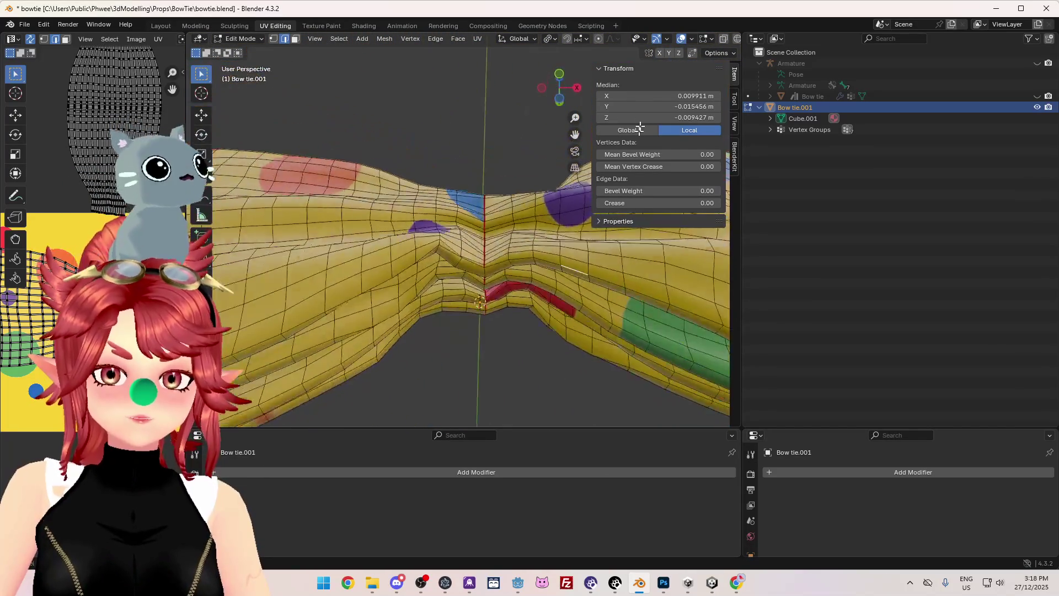
{"action": "mouse_move", "coordinate": [608, 255]}
{"action": "middle_mouse_down"}
{"action": "mouse_move", "coordinate": [414, 274]}
{"action": "mouse_move", "coordinate": [485, 279]}
{"action": "mouse_move", "coordinate": [590, 259]}
{"action": "middle_mouse_up"}
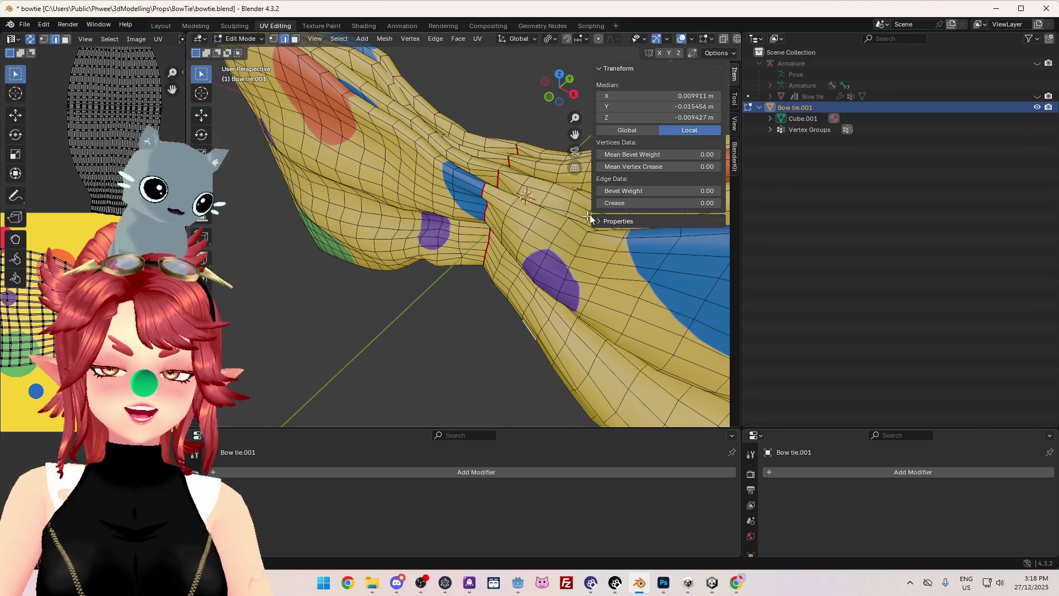
{"action": "mouse_move", "coordinate": [518, 283]}
{"action": "middle_mouse_down"}
{"action": "mouse_move", "coordinate": [435, 323]}
{"action": "mouse_move", "coordinate": [460, 283]}
{"action": "mouse_move", "coordinate": [455, 294]}
{"action": "mouse_move", "coordinate": [432, 236]}
{"action": "mouse_move", "coordinate": [463, 375]}
{"action": "mouse_move", "coordinate": [488, 346]}
{"action": "mouse_move", "coordinate": [469, 178]}
{"action": "mouse_move", "coordinate": [424, 196]}
{"action": "middle_mouse_up"}
{"action": "scroll", "coordinate": [458, 290], "scroll_direction": "up", "scroll_amount": 4}
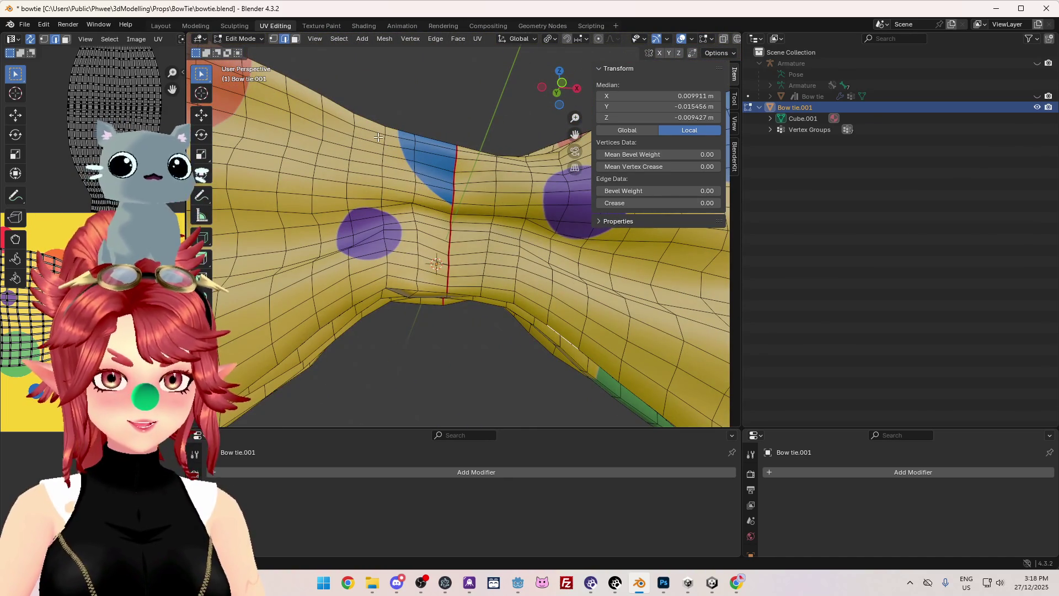
{"action": "middle_click_drag", "start_coordinate": [384, 135], "coordinate": [386, 286]}
- Select the linked wing geometry and widen the UV editor to show its islands
{"action": "key", "text": "l"}
{"action": "mouse_move", "coordinate": [425, 147]}
{"action": "middle_mouse_down"}
{"action": "mouse_move", "coordinate": [477, 270]}
{"action": "mouse_move", "coordinate": [689, 209]}
{"action": "mouse_move", "coordinate": [585, 254]}
{"action": "middle_mouse_up"}
{"action": "scroll", "coordinate": [516, 286], "scroll_direction": "up", "scroll_amount": 3}
{"action": "mouse_move", "coordinate": [515, 286]}
{"action": "middle_mouse_down"}
{"action": "mouse_move", "coordinate": [566, 249]}
{"action": "mouse_move", "coordinate": [448, 426]}
{"action": "mouse_move", "coordinate": [419, 82]}
{"action": "mouse_move", "coordinate": [389, 129]}
{"action": "middle_mouse_up"}
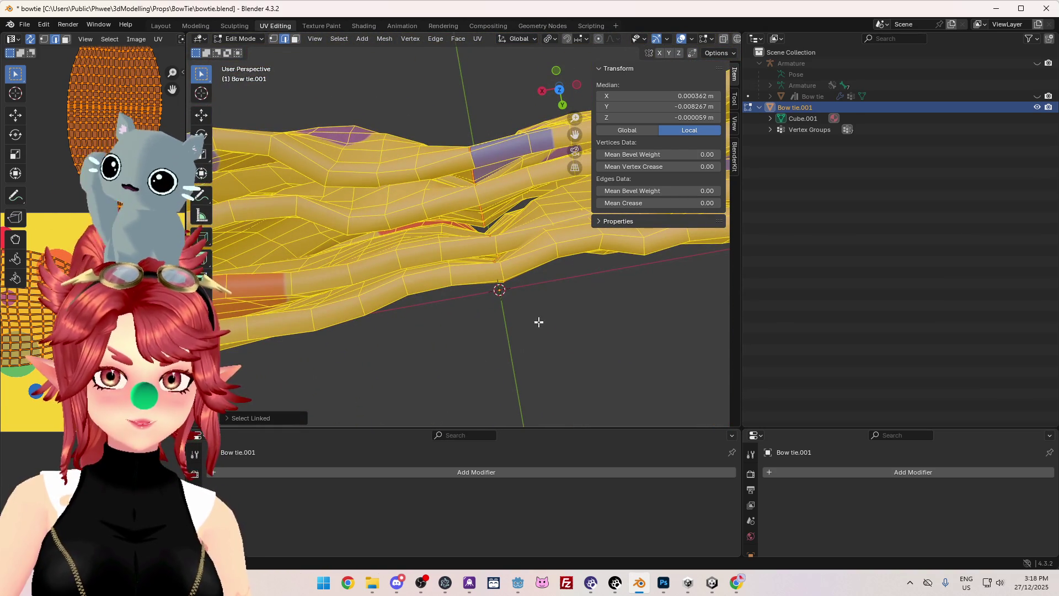
{"action": "scroll", "coordinate": [491, 314], "scroll_direction": "down", "scroll_amount": 5}
{"action": "left_click_drag", "start_coordinate": [186, 298], "coordinate": [424, 303]}
{"action": "scroll", "coordinate": [326, 307], "scroll_direction": "down", "scroll_amount": 3}
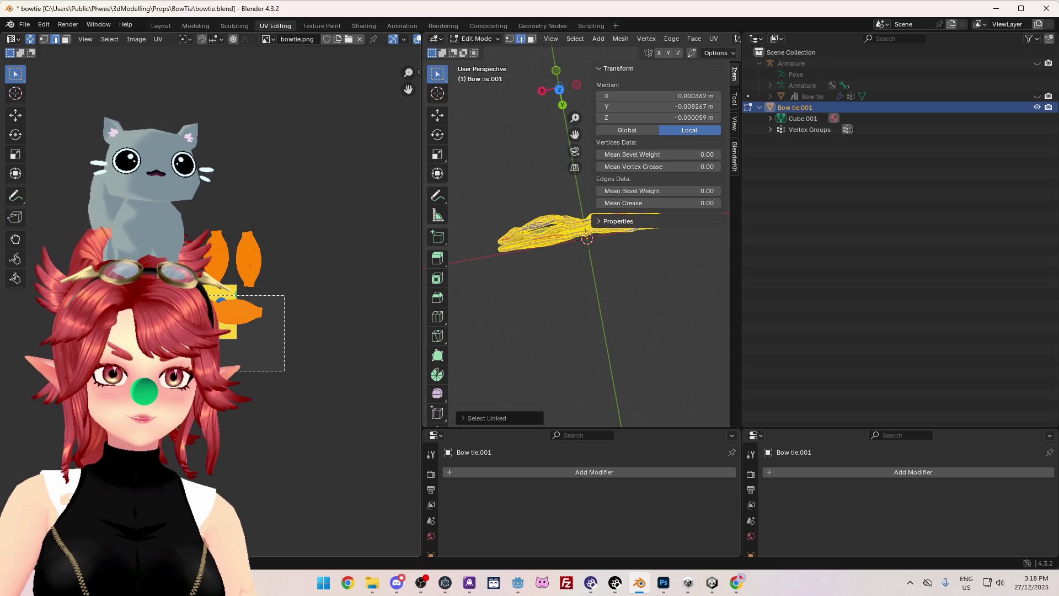
- Box-select the right-hand UV island and hide its faces
{"action": "left_click_drag", "start_coordinate": [204, 290], "coordinate": [284, 370]}
{"action": "scroll", "coordinate": [627, 272], "scroll_direction": "up", "scroll_amount": 5}
{"action": "mouse_move", "coordinate": [627, 272]}
{"action": "middle_mouse_down"}
{"action": "mouse_move", "coordinate": [597, 237]}
{"action": "mouse_move", "coordinate": [624, 309]}
{"action": "mouse_move", "coordinate": [651, 287]}
{"action": "mouse_move", "coordinate": [585, 277]}
{"action": "mouse_move", "coordinate": [746, 231]}
{"action": "mouse_move", "coordinate": [458, 238]}
{"action": "mouse_move", "coordinate": [496, 256]}
{"action": "mouse_move", "coordinate": [494, 248]}
{"action": "mouse_move", "coordinate": [560, 262]}
{"action": "mouse_move", "coordinate": [569, 251]}
{"action": "mouse_move", "coordinate": [686, 250]}
{"action": "mouse_move", "coordinate": [551, 221]}
{"action": "mouse_move", "coordinate": [460, 135]}
{"action": "middle_mouse_up"}
{"action": "key", "text": "h"}
{"action": "scroll", "coordinate": [570, 248], "scroll_direction": "up", "scroll_amount": 4}
{"action": "mouse_move", "coordinate": [545, 234]}
{"action": "middle_mouse_down"}
{"action": "mouse_move", "coordinate": [582, 333]}
{"action": "mouse_move", "coordinate": [575, 171]}
{"action": "mouse_move", "coordinate": [593, 159]}
{"action": "mouse_move", "coordinate": [618, 308]}
{"action": "mouse_move", "coordinate": [586, 355]}
{"action": "mouse_move", "coordinate": [425, 395]}
{"action": "mouse_move", "coordinate": [734, 399]}
{"action": "mouse_move", "coordinate": [573, 326]}
{"action": "mouse_move", "coordinate": [579, 182]}
{"action": "mouse_move", "coordinate": [563, 182]}
{"action": "mouse_move", "coordinate": [511, 389]}
{"action": "mouse_move", "coordinate": [656, 379]}
{"action": "middle_mouse_up"}
{"action": "mouse_move", "coordinate": [581, 170]}
{"action": "middle_mouse_down"}
{"action": "mouse_move", "coordinate": [549, 296]}
{"action": "mouse_move", "coordinate": [448, 267]}
{"action": "mouse_move", "coordinate": [618, 296]}
{"action": "middle_mouse_up"}
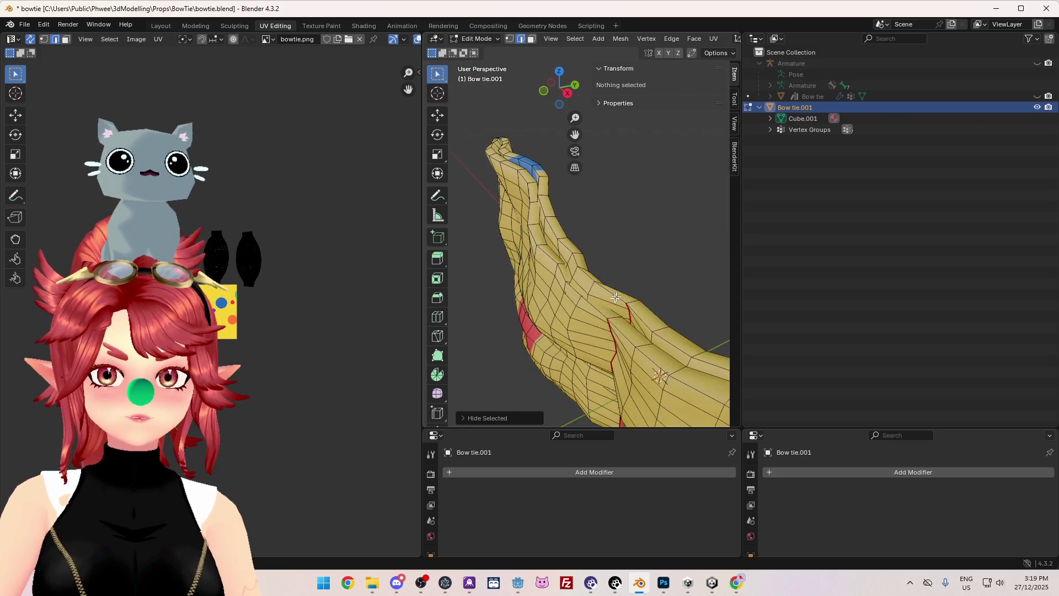
{"action": "scroll", "coordinate": [619, 296], "scroll_direction": "up", "scroll_amount": 1}
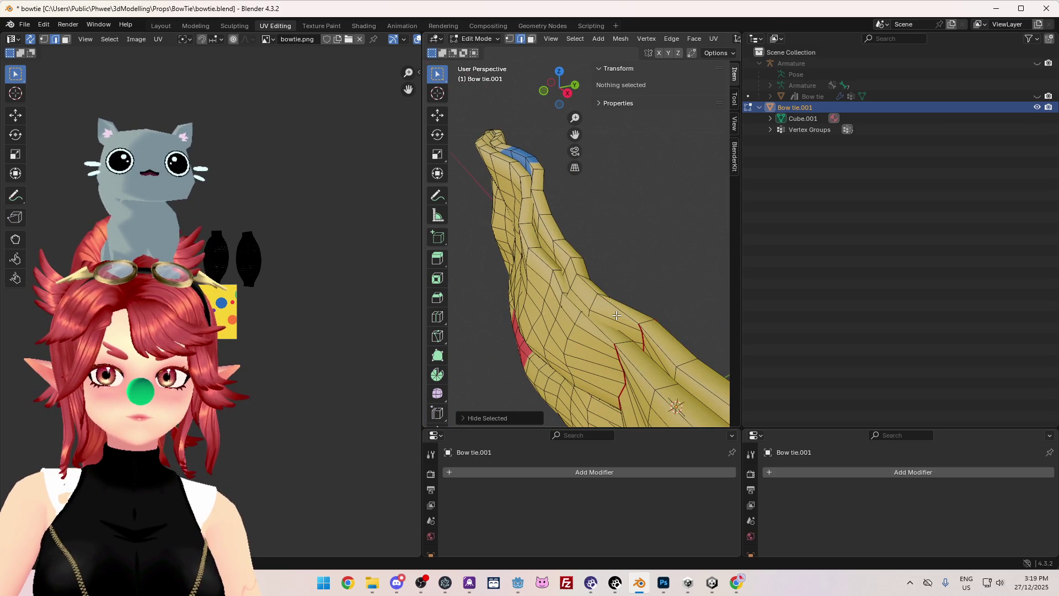
{"action": "mouse_move", "coordinate": [617, 316]}
{"action": "middle_mouse_down"}
{"action": "mouse_move", "coordinate": [592, 322]}
{"action": "mouse_move", "coordinate": [629, 308]}
{"action": "middle_mouse_up"}
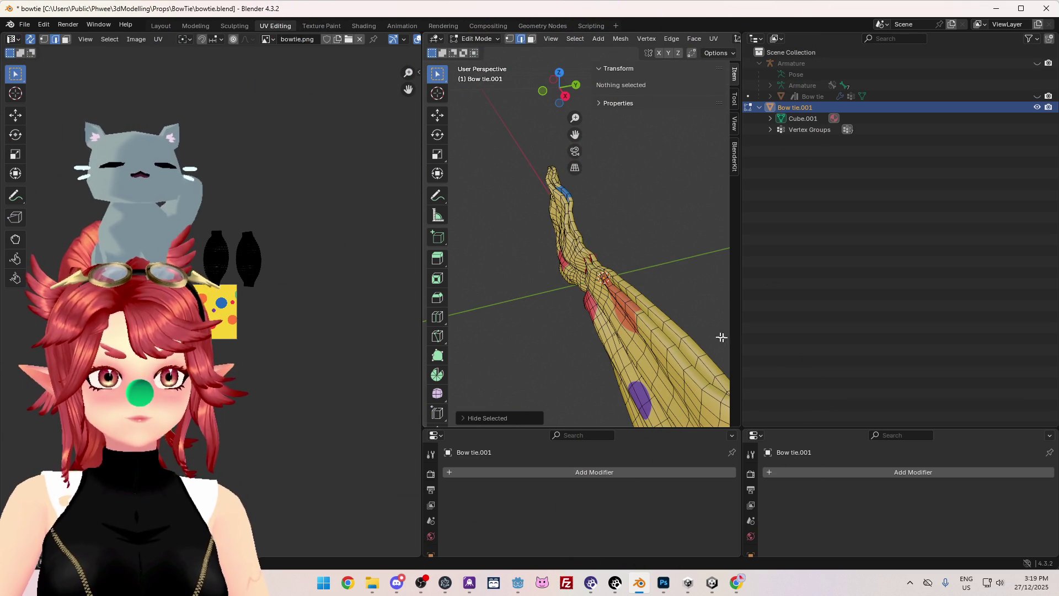
- Widen the 3D view and orbit around the remaining bow tie geometry
{"action": "left_click_drag", "start_coordinate": [423, 314], "coordinate": [277, 309]}
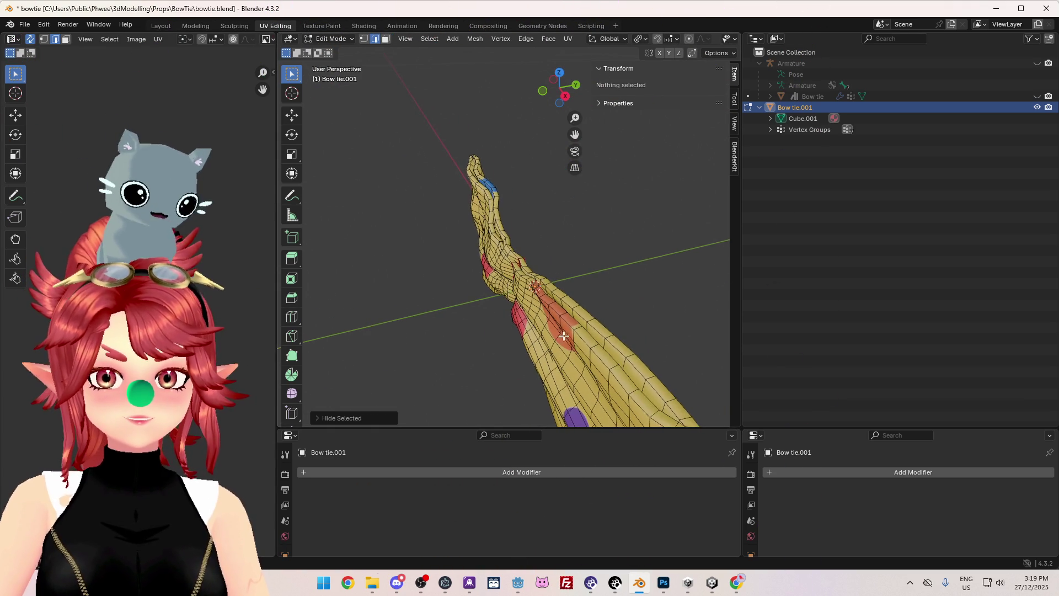
{"action": "scroll", "coordinate": [563, 336], "scroll_direction": "up", "scroll_amount": 2}
{"action": "left_click_drag", "start_coordinate": [269, 474], "coordinate": [209, 474]}
{"action": "mouse_move", "coordinate": [419, 331]}
{"action": "middle_mouse_down"}
{"action": "mouse_move", "coordinate": [471, 340]}
{"action": "mouse_move", "coordinate": [432, 359]}
{"action": "mouse_move", "coordinate": [523, 359]}
{"action": "mouse_move", "coordinate": [599, 338]}
{"action": "mouse_move", "coordinate": [662, 281]}
{"action": "mouse_move", "coordinate": [635, 270]}
{"action": "mouse_move", "coordinate": [671, 259]}
{"action": "mouse_move", "coordinate": [567, 308]}
{"action": "mouse_move", "coordinate": [444, 325]}
{"action": "mouse_move", "coordinate": [422, 325]}
{"action": "mouse_move", "coordinate": [431, 301]}
{"action": "mouse_move", "coordinate": [412, 280]}
{"action": "mouse_move", "coordinate": [469, 298]}
{"action": "mouse_move", "coordinate": [722, 260]}
{"action": "mouse_move", "coordinate": [705, 309]}
{"action": "mouse_move", "coordinate": [676, 203]}
{"action": "mouse_move", "coordinate": [729, 313]}
{"action": "mouse_move", "coordinate": [552, 298]}
{"action": "mouse_move", "coordinate": [497, 373]}
{"action": "mouse_move", "coordinate": [603, 290]}
{"action": "mouse_move", "coordinate": [693, 246]}
{"action": "mouse_move", "coordinate": [635, 276]}
{"action": "mouse_move", "coordinate": [564, 251]}
{"action": "middle_mouse_up"}
{"action": "mouse_move", "coordinate": [421, 252]}
{"action": "middle_mouse_down"}
{"action": "mouse_move", "coordinate": [436, 220]}
{"action": "mouse_move", "coordinate": [428, 247]}
{"action": "middle_mouse_up"}
{"action": "mouse_move", "coordinate": [518, 359]}
{"action": "middle_mouse_down"}
{"action": "mouse_move", "coordinate": [517, 147]}
{"action": "mouse_move", "coordinate": [525, 158]}
{"action": "middle_mouse_up"}
{"action": "scroll", "coordinate": [518, 331], "scroll_direction": "up", "scroll_amount": 3}
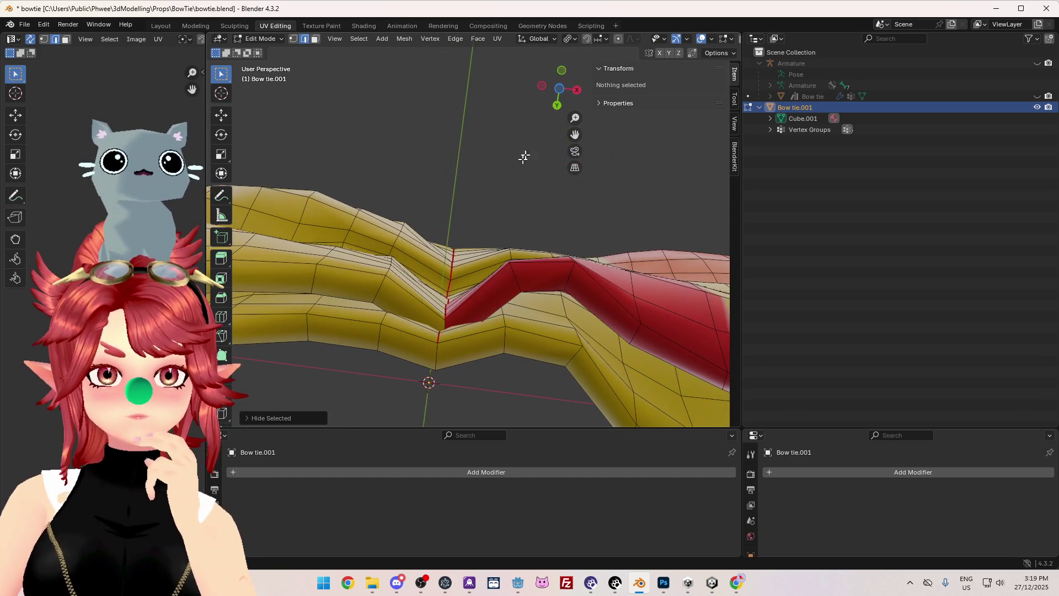
- Orbit to a front view of Bow tie.001 and select its entire mesh with A
{"action": "left_click", "coordinate": [435, 361]}
{"action": "middle_click_drag", "start_coordinate": [435, 361], "coordinate": [475, 306]}
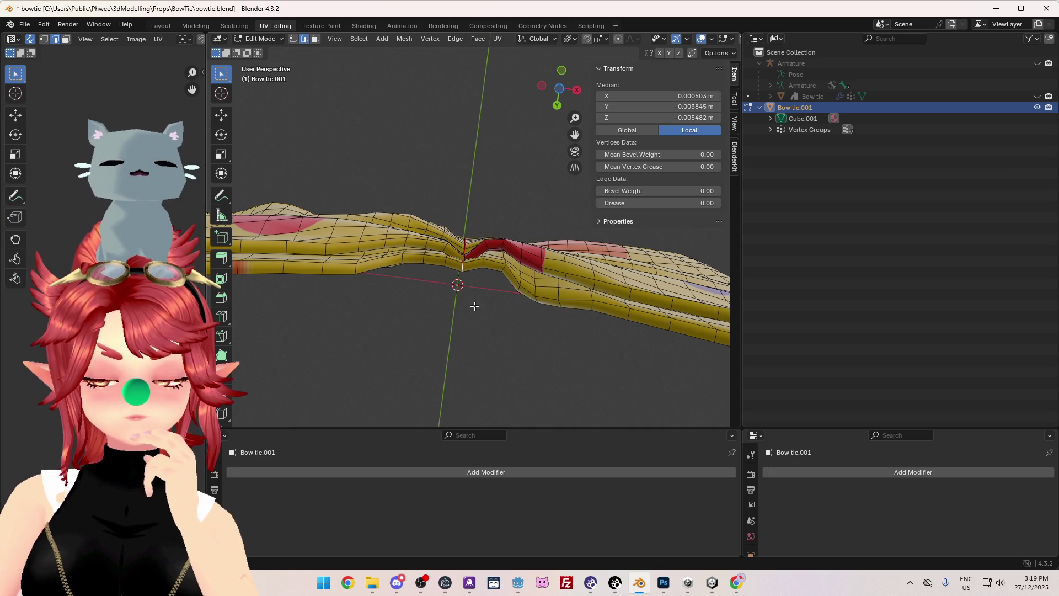
{"action": "scroll", "coordinate": [475, 306], "scroll_direction": "up", "scroll_amount": 2}
{"action": "scroll", "coordinate": [476, 306], "scroll_direction": "down", "scroll_amount": 1}
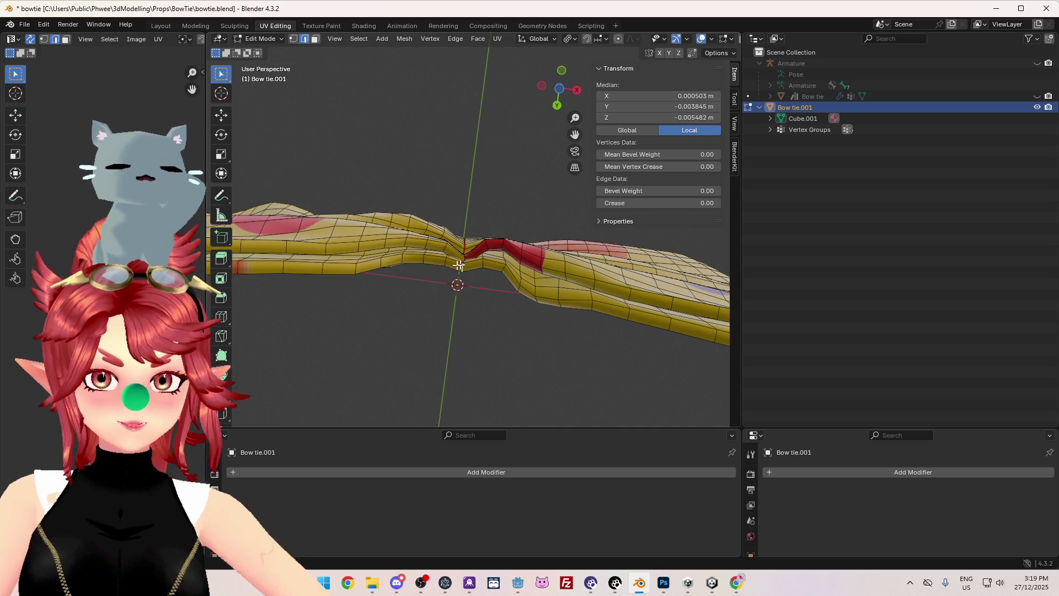
{"action": "mouse_move", "coordinate": [447, 259]}
{"action": "middle_mouse_down"}
{"action": "mouse_move", "coordinate": [438, 379]}
{"action": "mouse_move", "coordinate": [279, 395]}
{"action": "mouse_move", "coordinate": [733, 375]}
{"action": "mouse_move", "coordinate": [664, 316]}
{"action": "middle_mouse_up"}
{"action": "scroll", "coordinate": [476, 357], "scroll_direction": "down", "scroll_amount": 1}
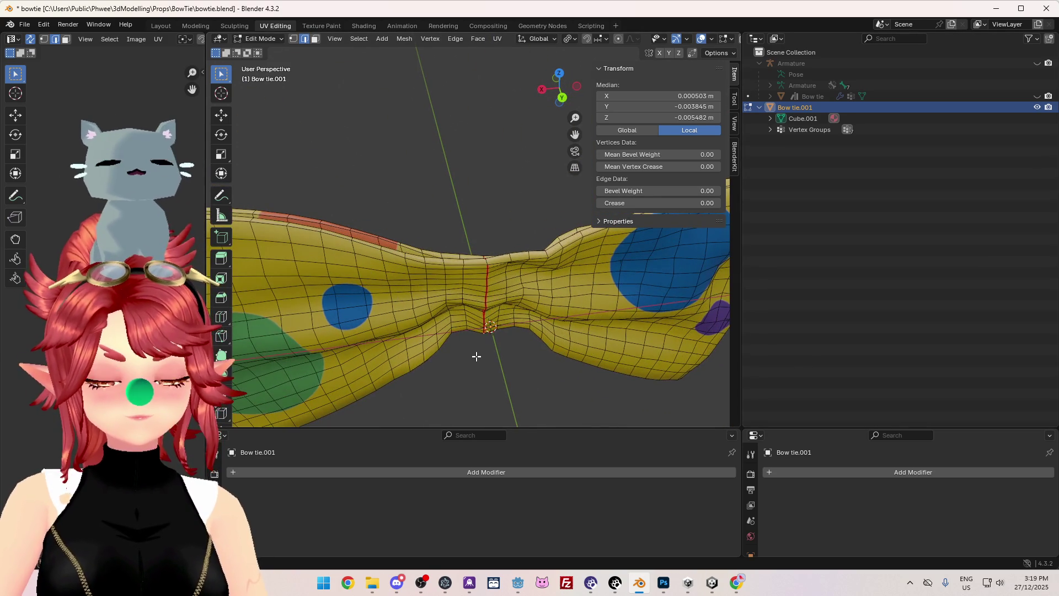
{"action": "scroll", "coordinate": [481, 327], "scroll_direction": "down", "scroll_amount": 1}
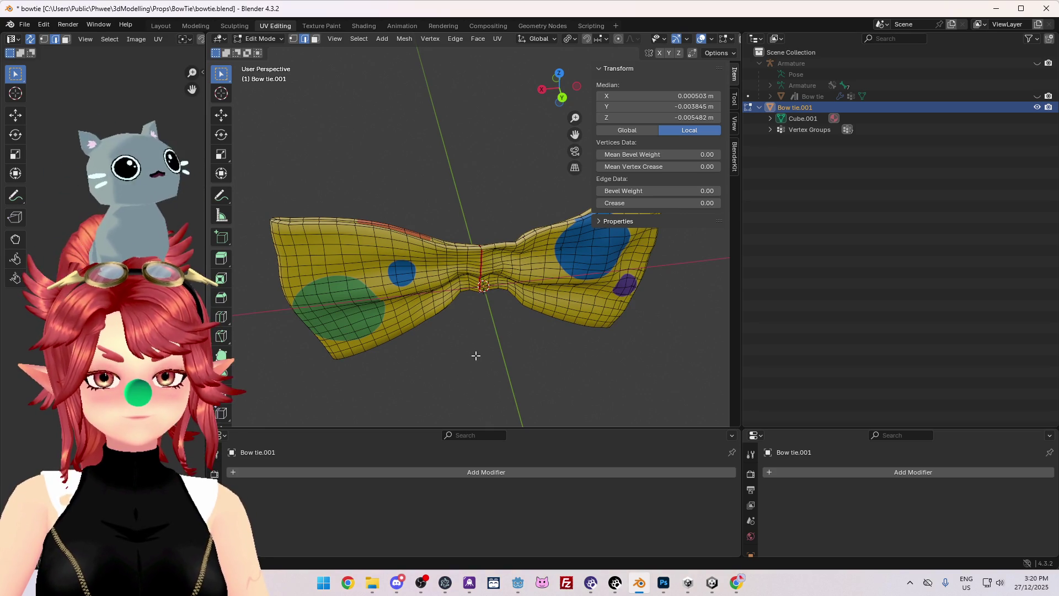
{"action": "scroll", "coordinate": [475, 356], "scroll_direction": "up", "scroll_amount": 3}
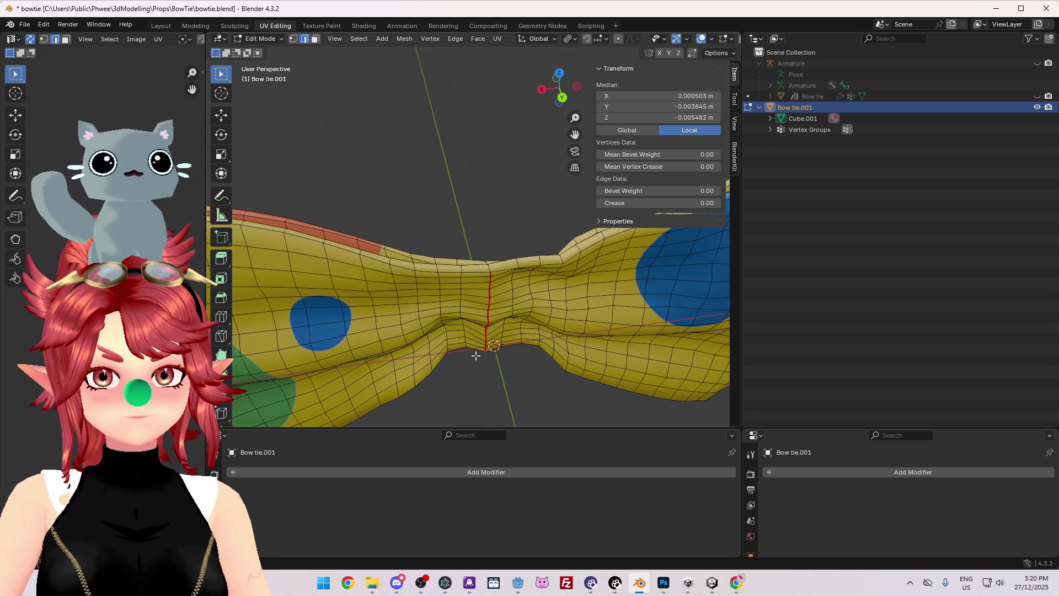
{"action": "scroll", "coordinate": [476, 356], "scroll_direction": "down", "scroll_amount": 2}
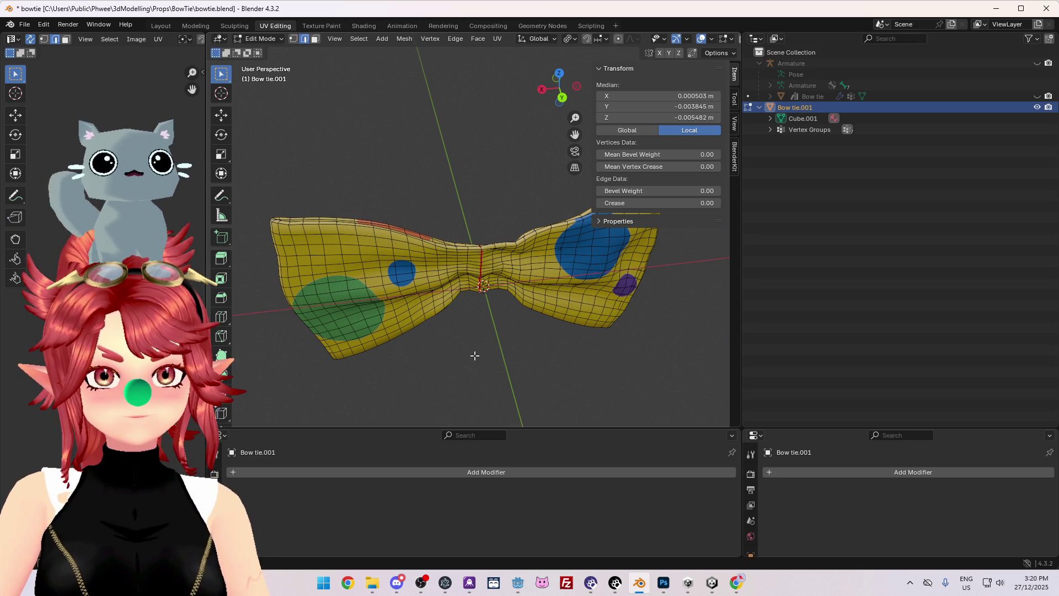
{"action": "key", "text": "a"}
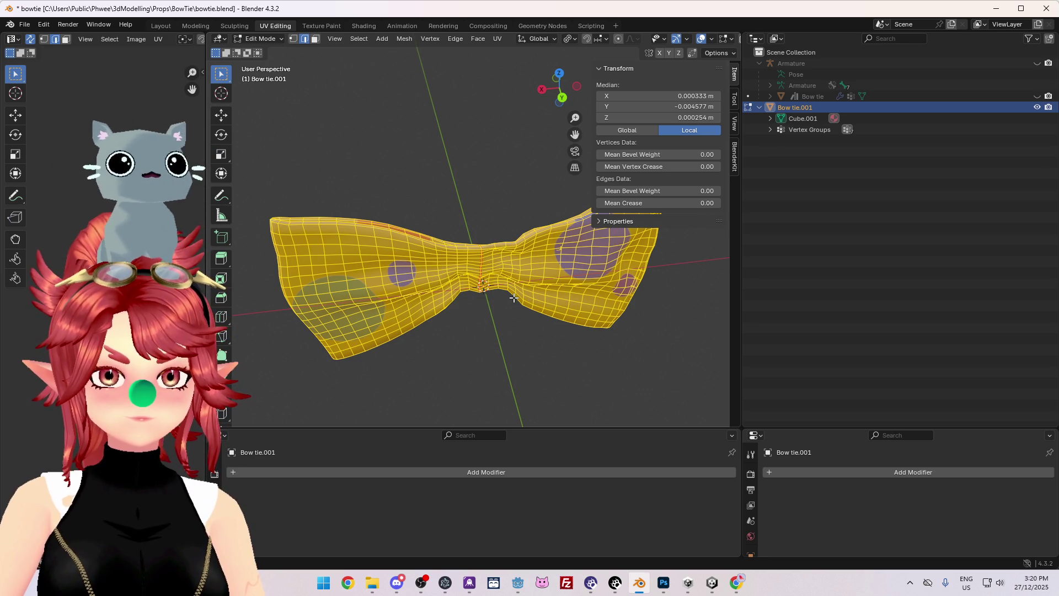
- After browsing the UV and edge menus without changes, select all bow tie geometry and hide it
{"action": "key", "text": "u"}
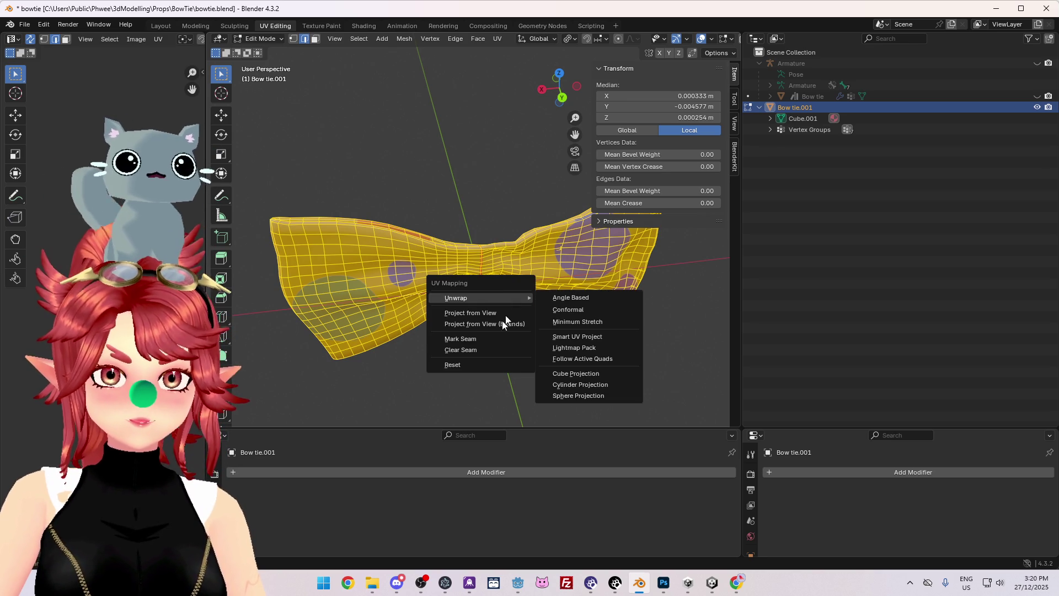
{"action": "left_click", "coordinate": [466, 202]}
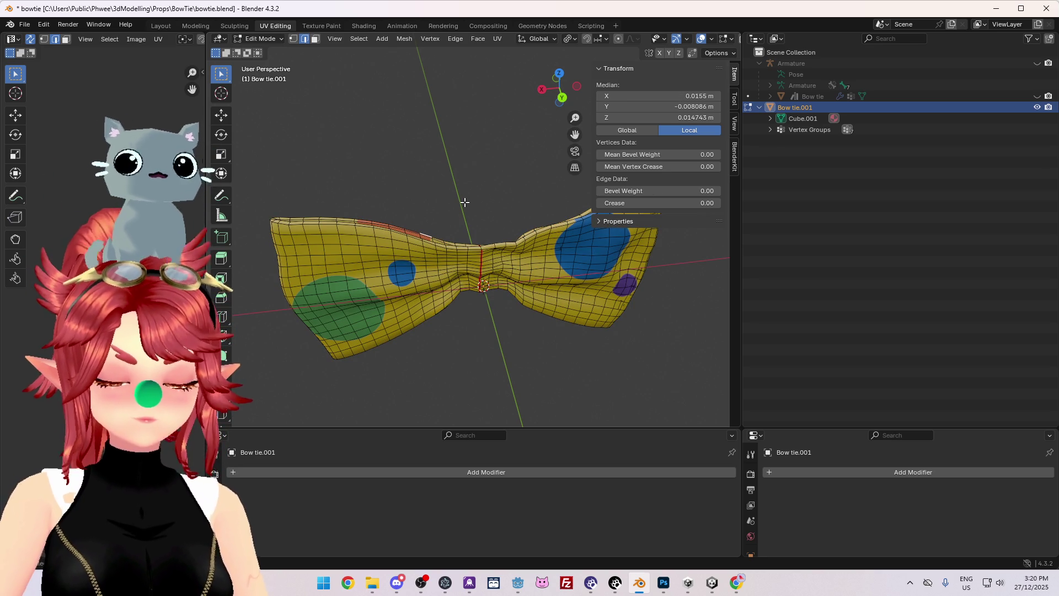
{"action": "key", "text": "ctrl+e"}
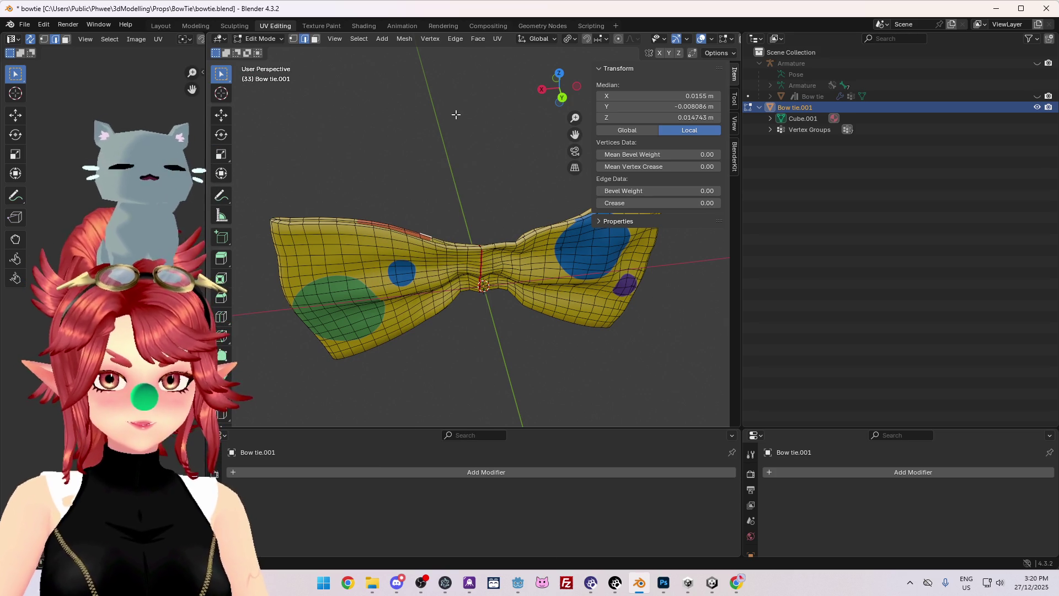
{"action": "left_click", "coordinate": [461, 139]}
{"action": "key", "text": "ctrl+e"}
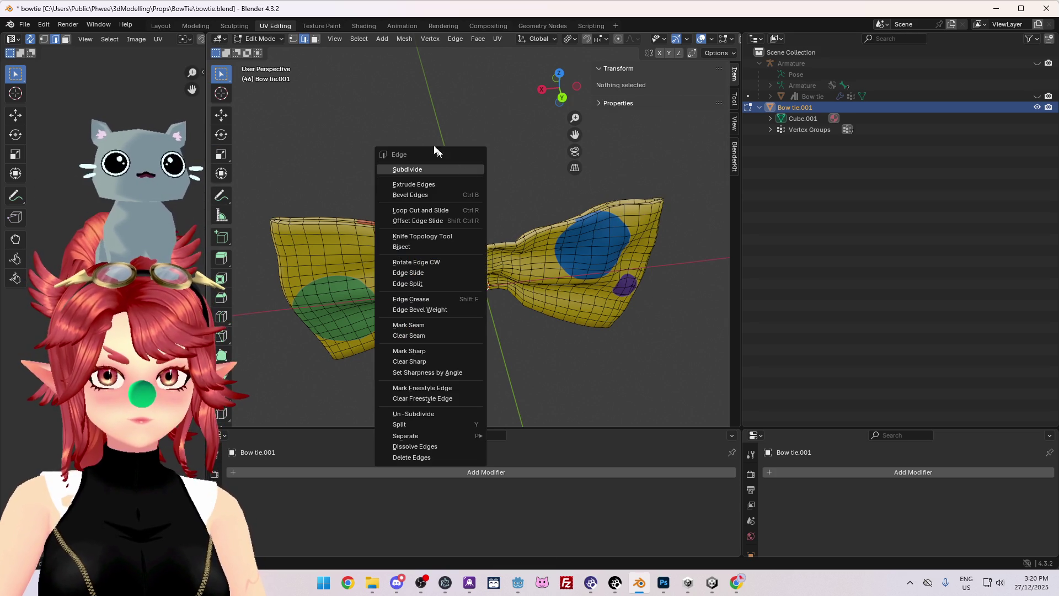
{"action": "key", "text": "ctrl+e"}
{"action": "key", "text": "Escape"}
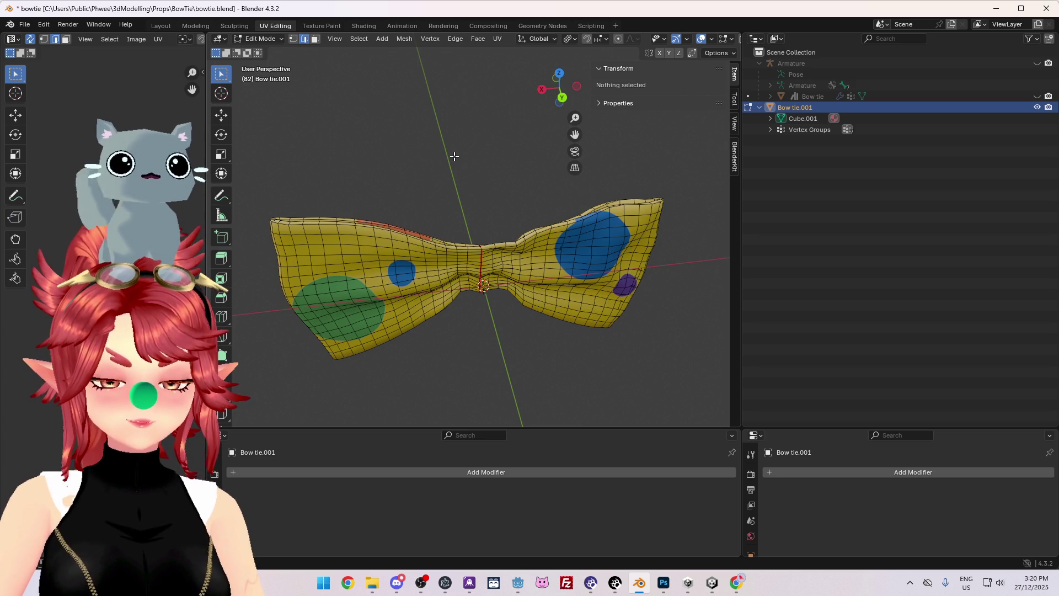
{"action": "key", "text": "a"}
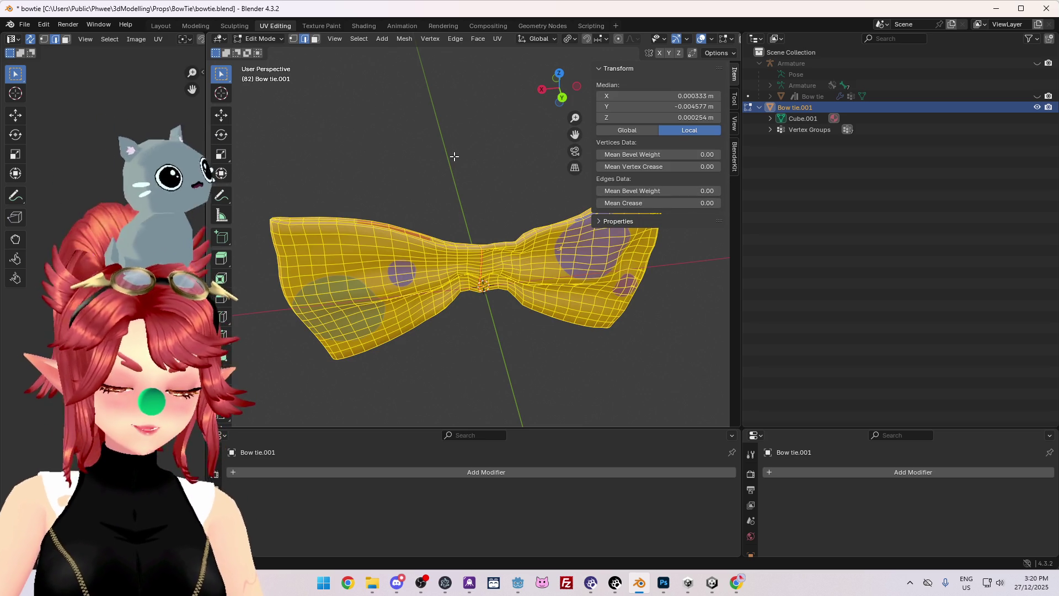
{"action": "key", "text": "h"}
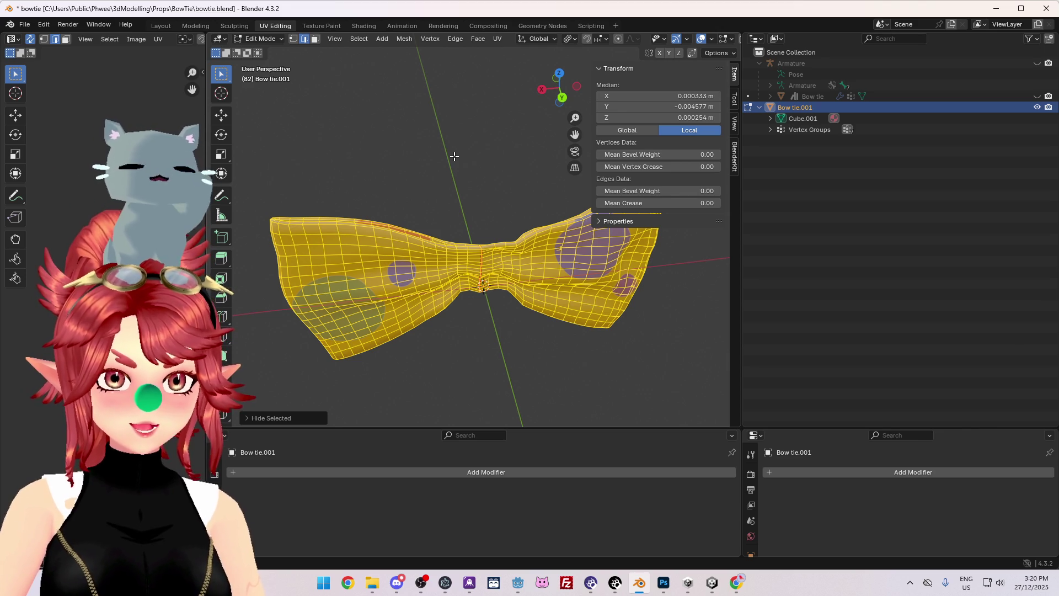
- With the mesh hidden, browse the Mesh and Select menus for an unhide option
{"action": "key", "text": "h"}
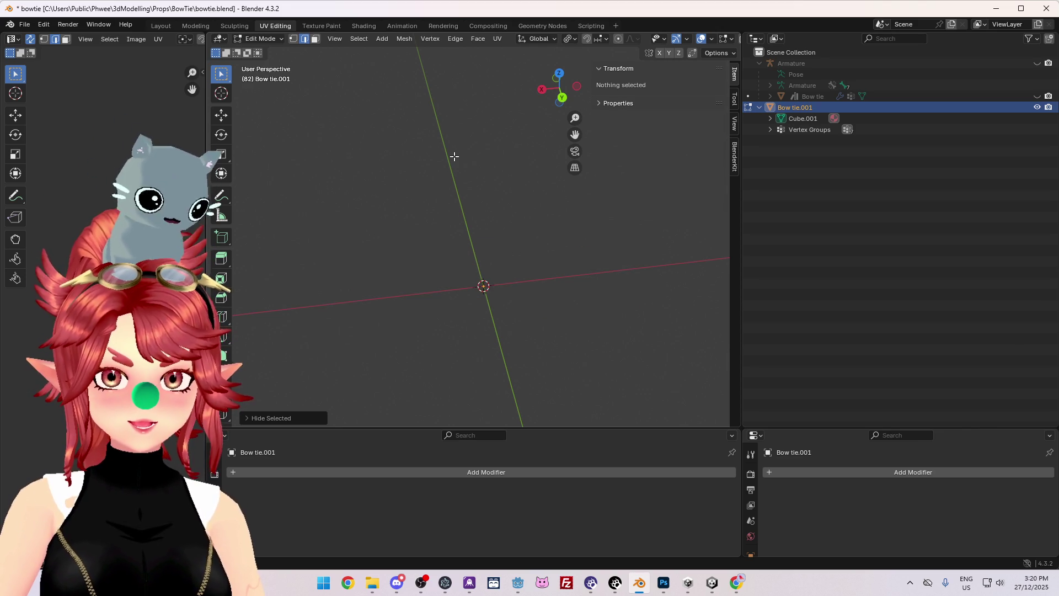
{"action": "right_click", "coordinate": [455, 157]}
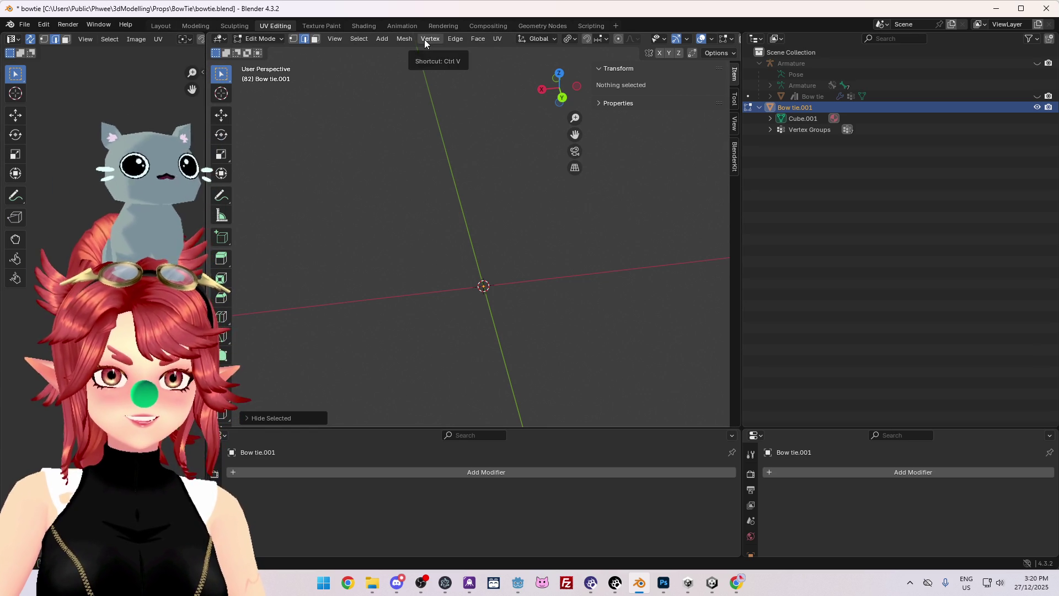
{"action": "left_click", "coordinate": [402, 38]}
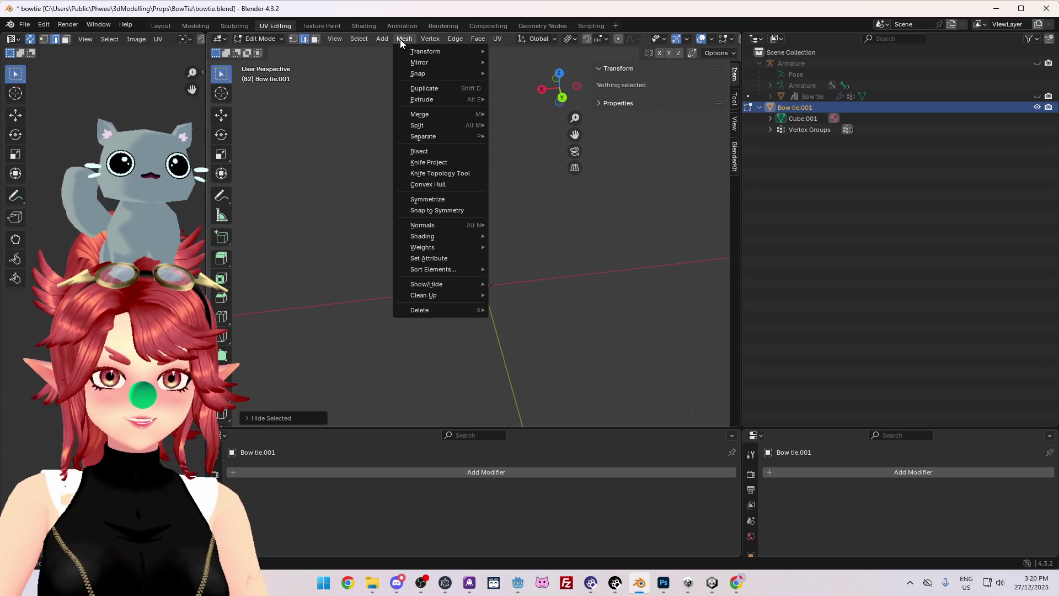
{"action": "mouse_move", "coordinate": [356, 39]}
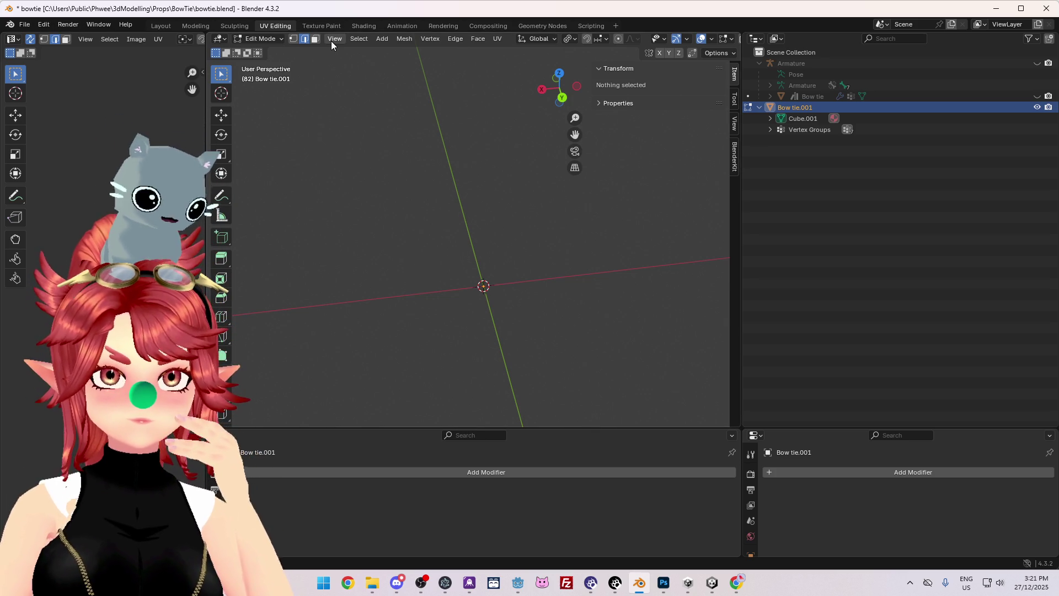
{"action": "left_click", "coordinate": [364, 38]}
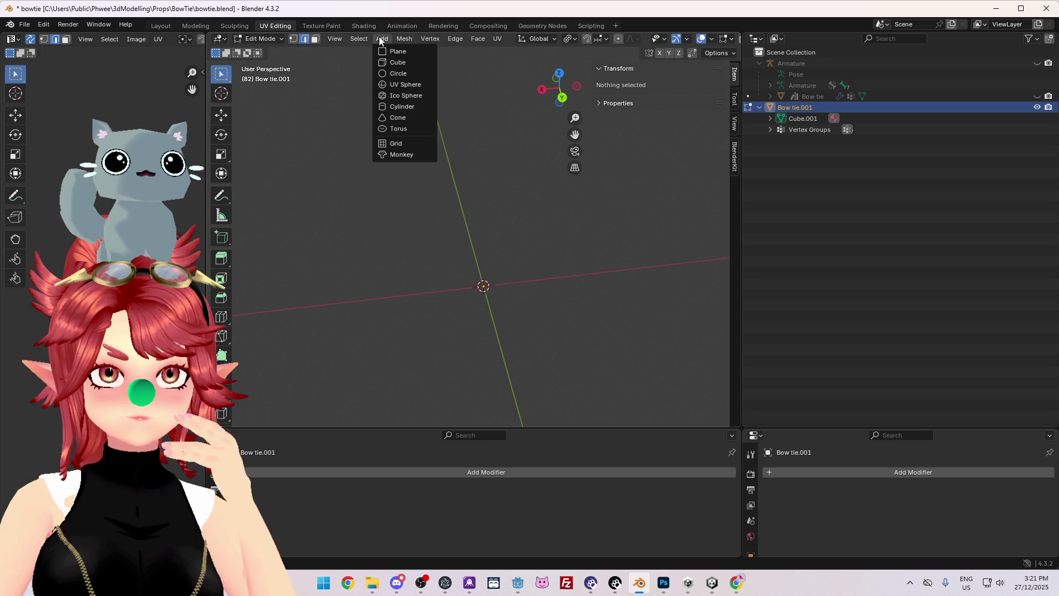
{"action": "mouse_move", "coordinate": [398, 38]}
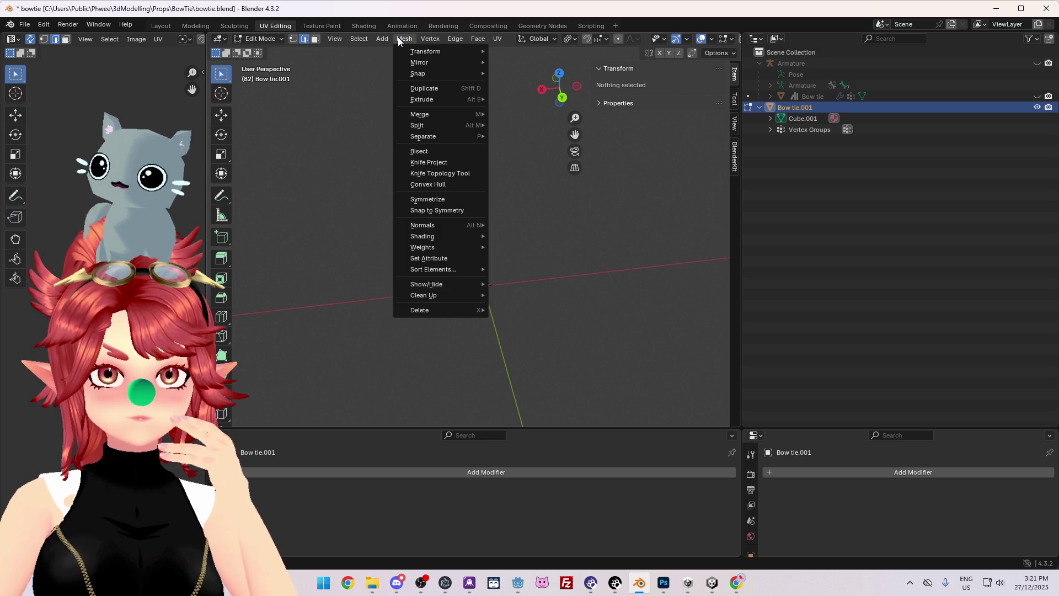
{"action": "mouse_move", "coordinate": [478, 38]}
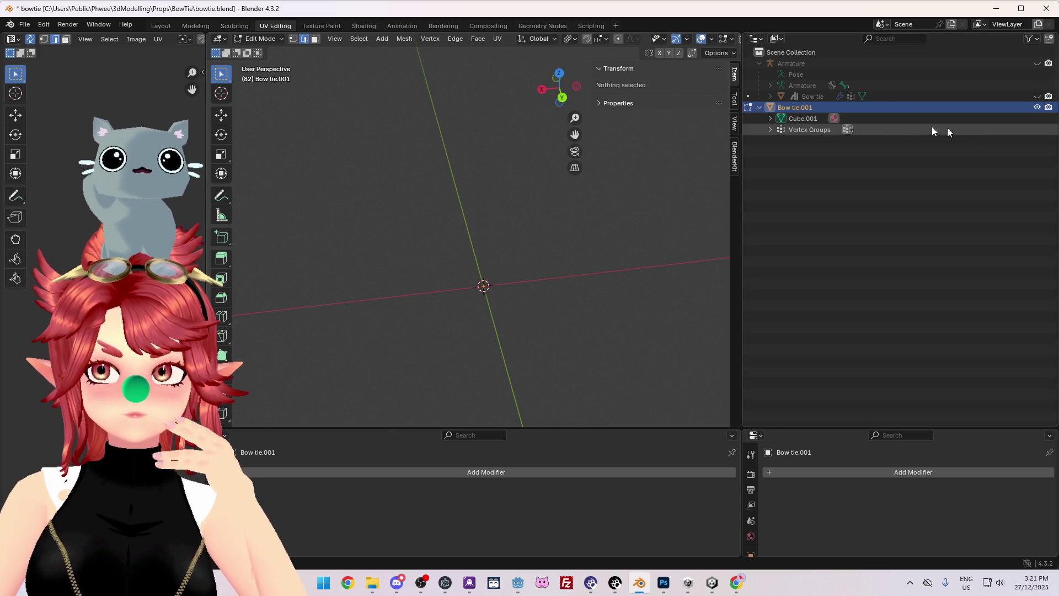
- Check the Outliner context menu for Bow tie.001 and the snapping options
{"action": "right_click", "coordinate": [809, 107]}
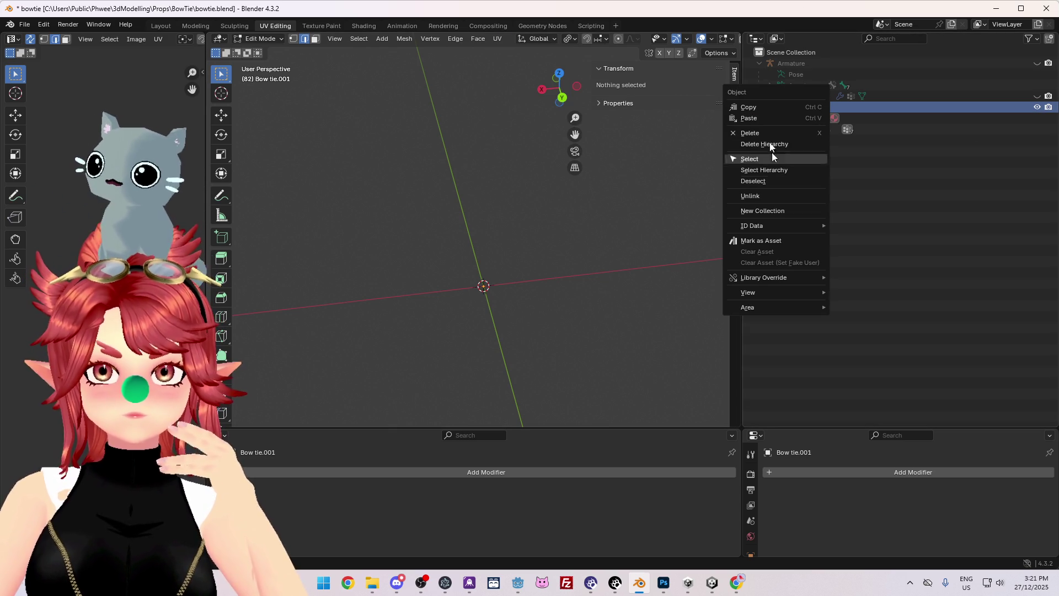
{"action": "mouse_move", "coordinate": [771, 299]}
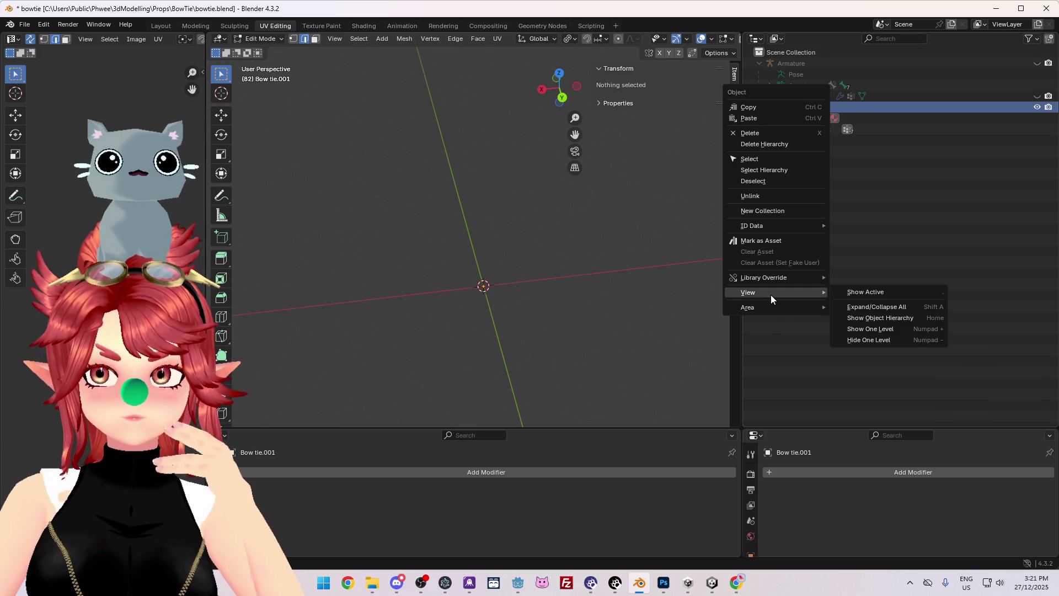
{"action": "left_click", "coordinate": [943, 166]}
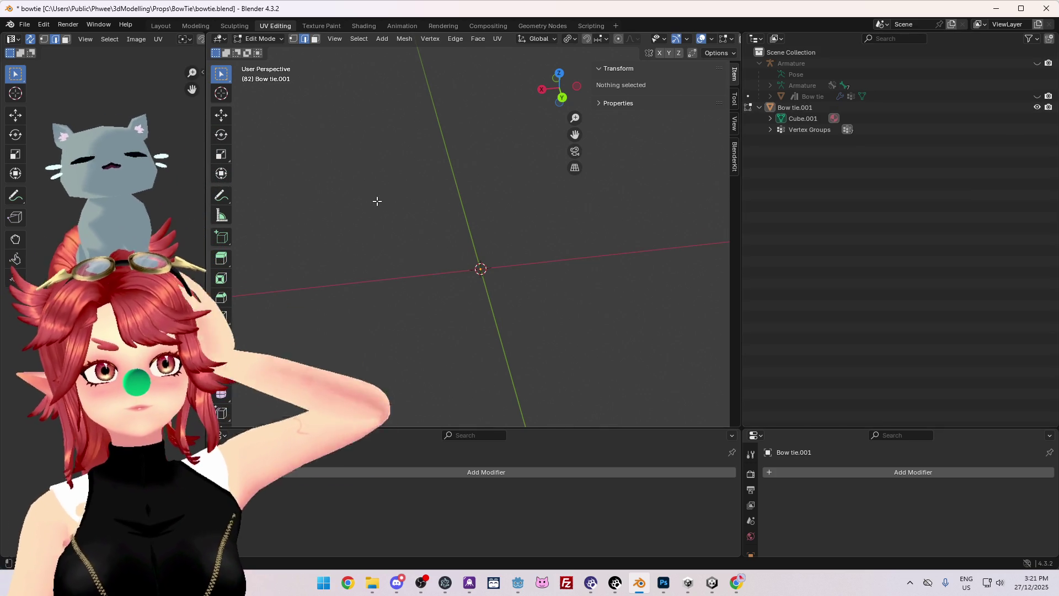
{"action": "left_click", "coordinate": [606, 40]}
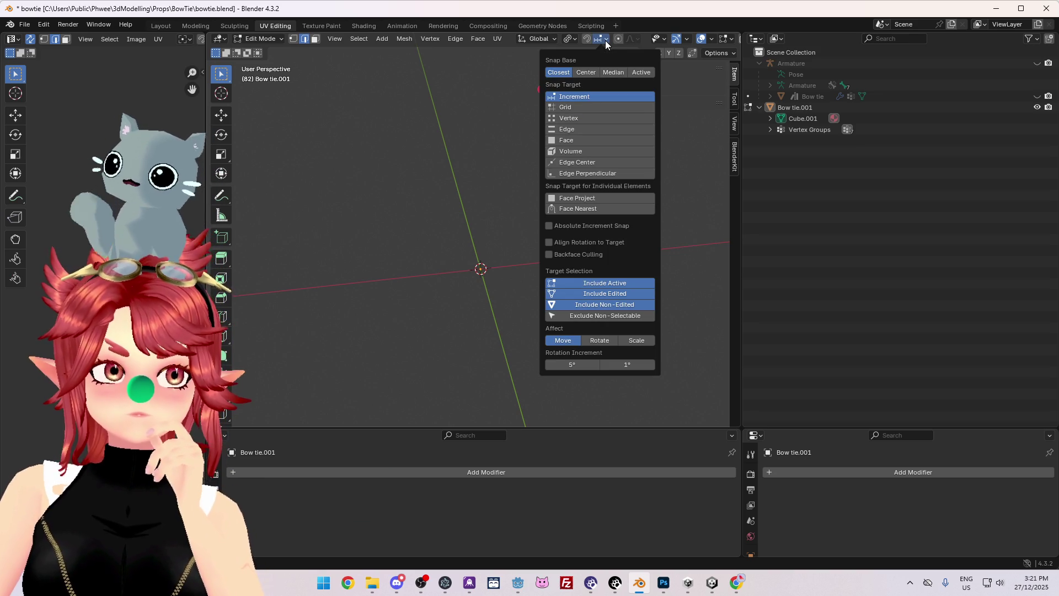
{"action": "left_click", "coordinate": [605, 41]}
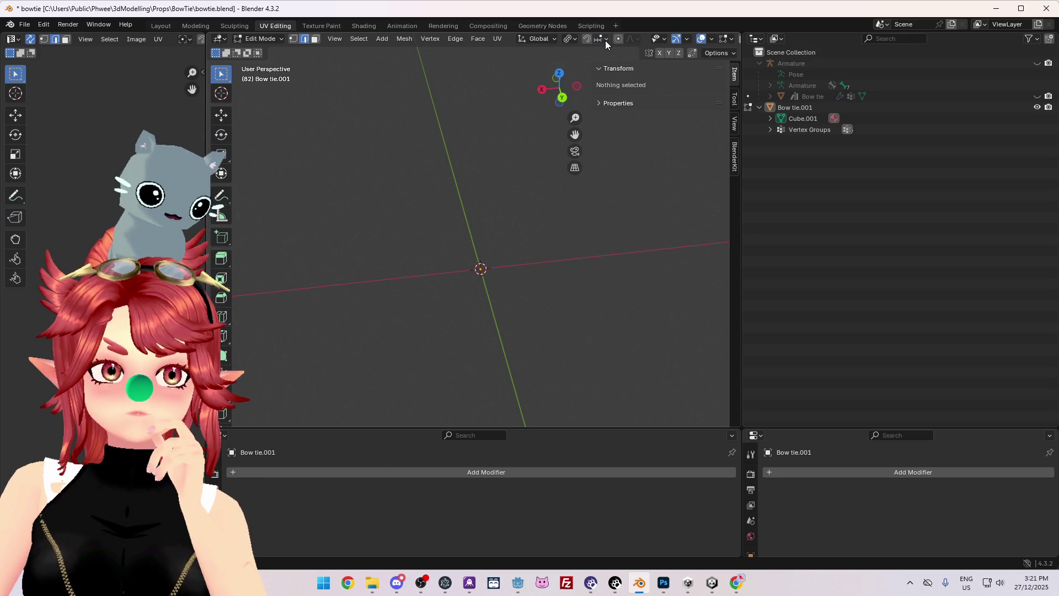
- Switch to Object Mode and back to Edit Mode, then open F3 menu search
{"action": "left_click", "coordinate": [272, 42]}
{"action": "left_click", "coordinate": [258, 52]}
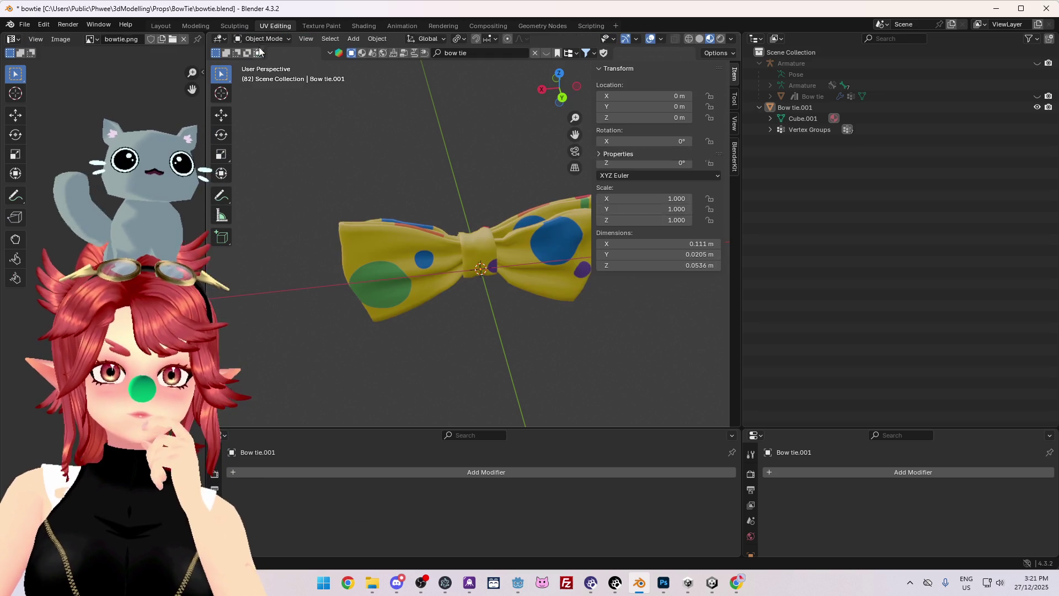
{"action": "left_click", "coordinate": [261, 39]}
{"action": "left_click", "coordinate": [264, 63]}
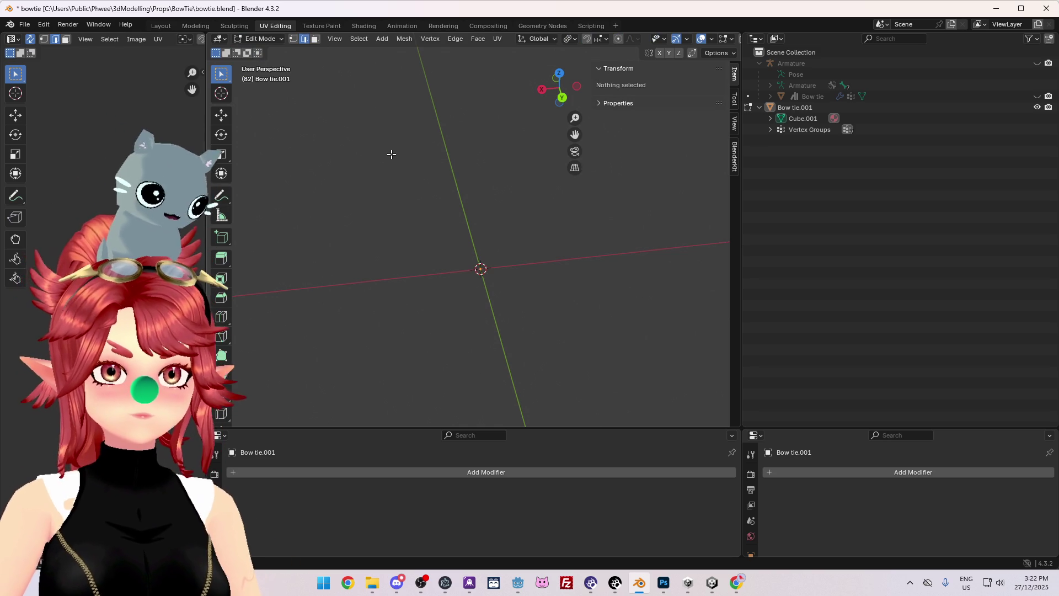
{"action": "key", "text": "F3"}
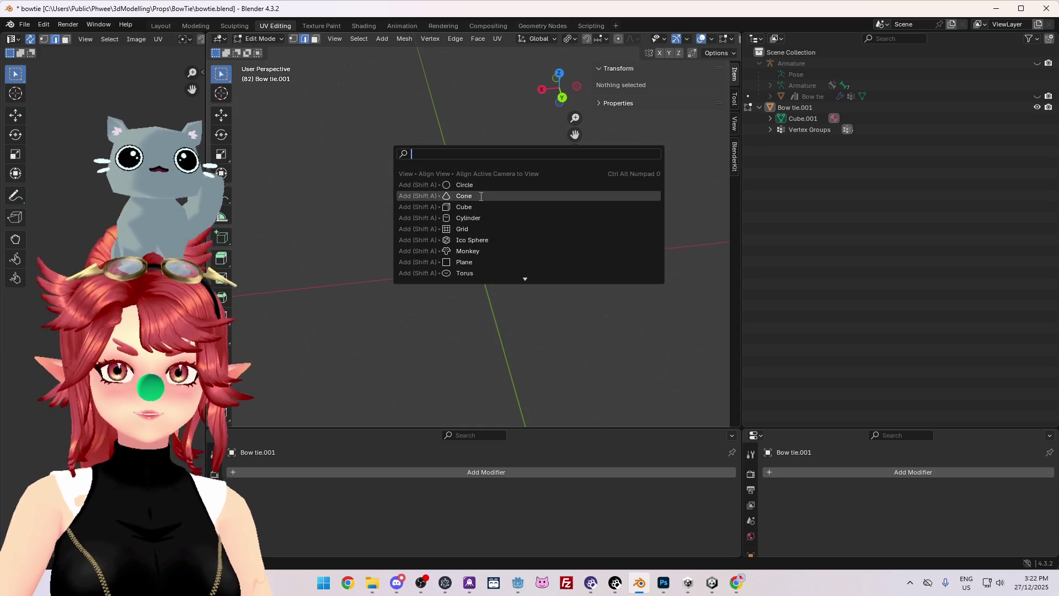
- Search for 'hide' and run Reveal Hidden to bring back the bow tie mesh
{"action": "type", "text": "unhi"}
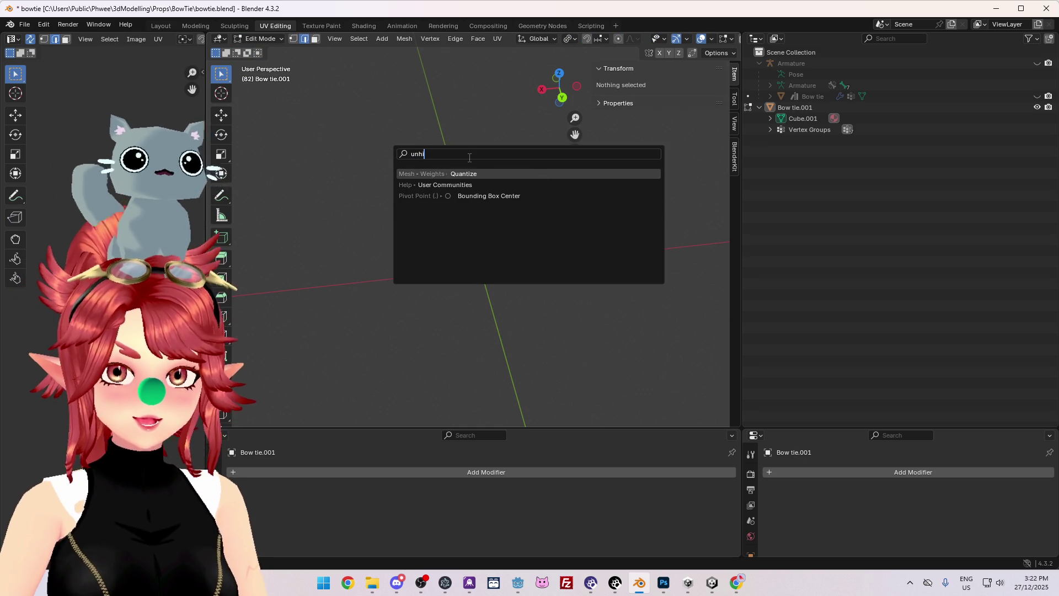
{"action": "key", "text": "BackSpace"}
{"action": "key", "text": "BackSpace"}
{"action": "key", "text": "BackSpace"}
{"action": "type", "text": "hide"}
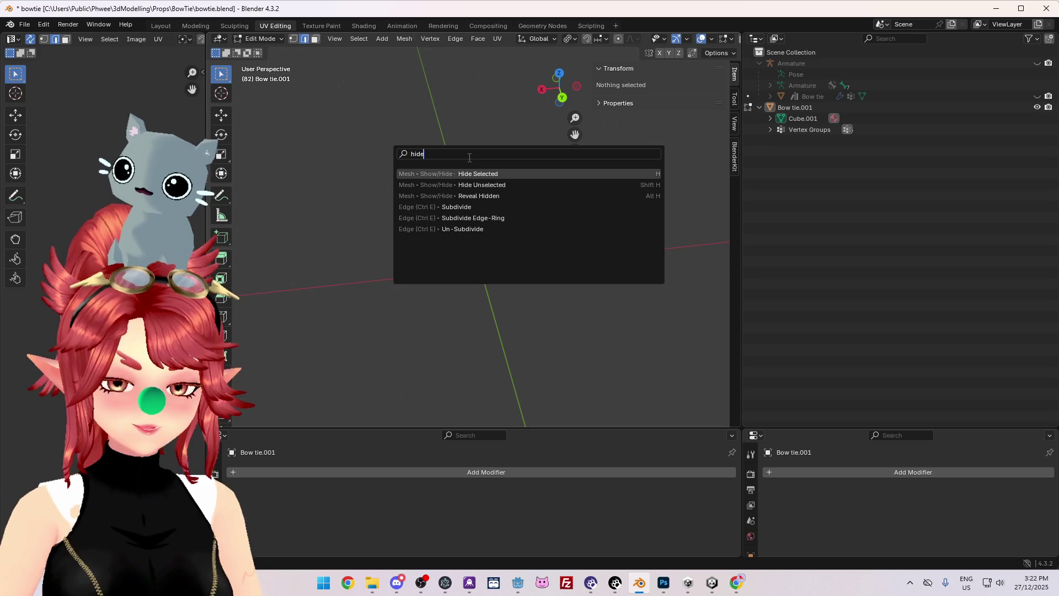
{"action": "left_click", "coordinate": [497, 197]}
- Try an edge operation on the whole mesh, then undo it
{"action": "mouse_move", "coordinate": [490, 347]}
{"action": "middle_mouse_down"}
{"action": "mouse_move", "coordinate": [465, 307]}
{"action": "mouse_move", "coordinate": [504, 367]}
{"action": "mouse_move", "coordinate": [489, 353]}
{"action": "middle_mouse_up"}
{"action": "left_click", "coordinate": [466, 308]}
{"action": "scroll", "coordinate": [482, 343], "scroll_direction": "up", "scroll_amount": 3}
{"action": "scroll", "coordinate": [482, 343], "scroll_direction": "down", "scroll_amount": 5}
{"action": "key", "text": "a"}
{"action": "key", "text": "ctrl+e"}
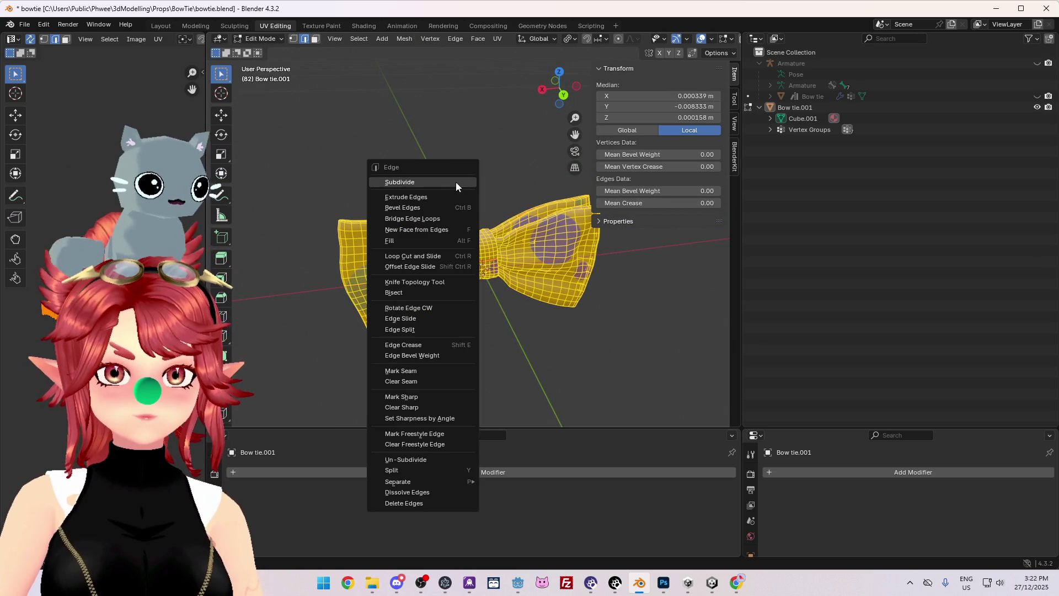
{"action": "left_click", "coordinate": [469, 270]}
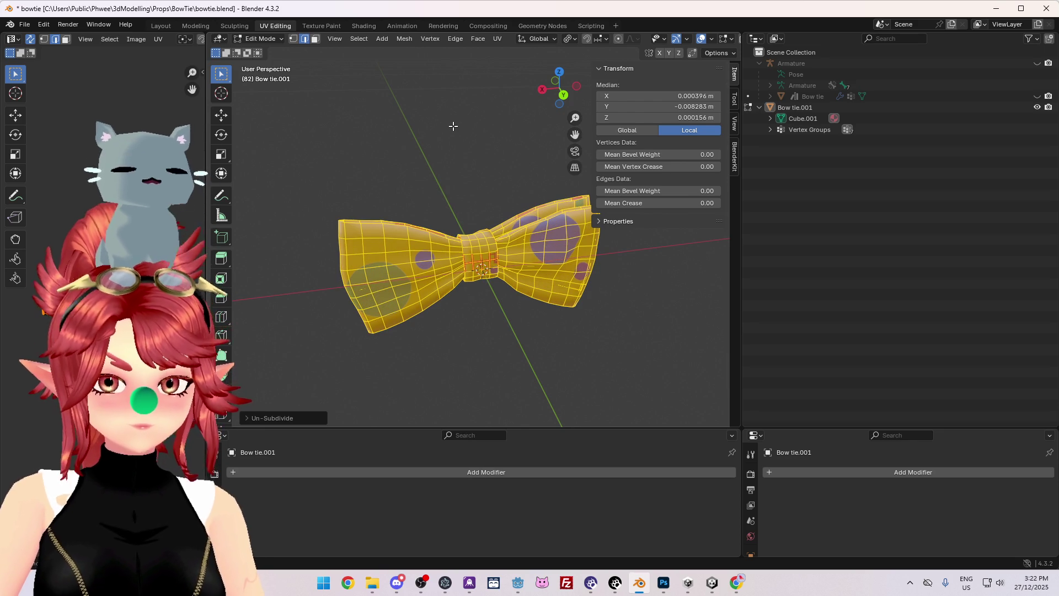
{"action": "key", "text": "ctrl+z"}
{"action": "key", "text": "ctrl+z"}
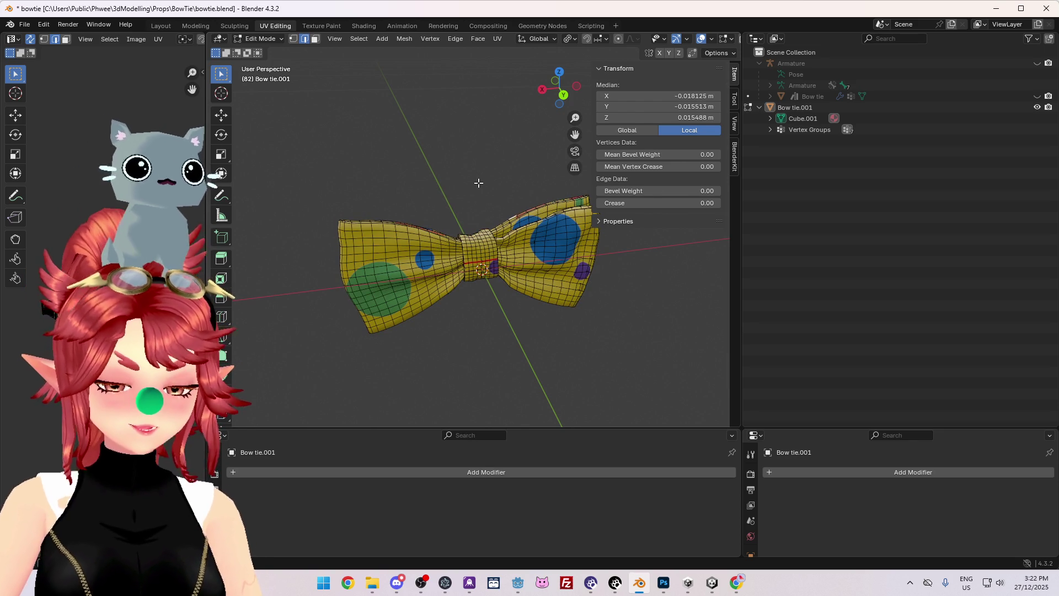
- Select the whole bow tie and clear all its existing seams
{"action": "key", "text": "a"}
{"action": "key", "text": "u"}
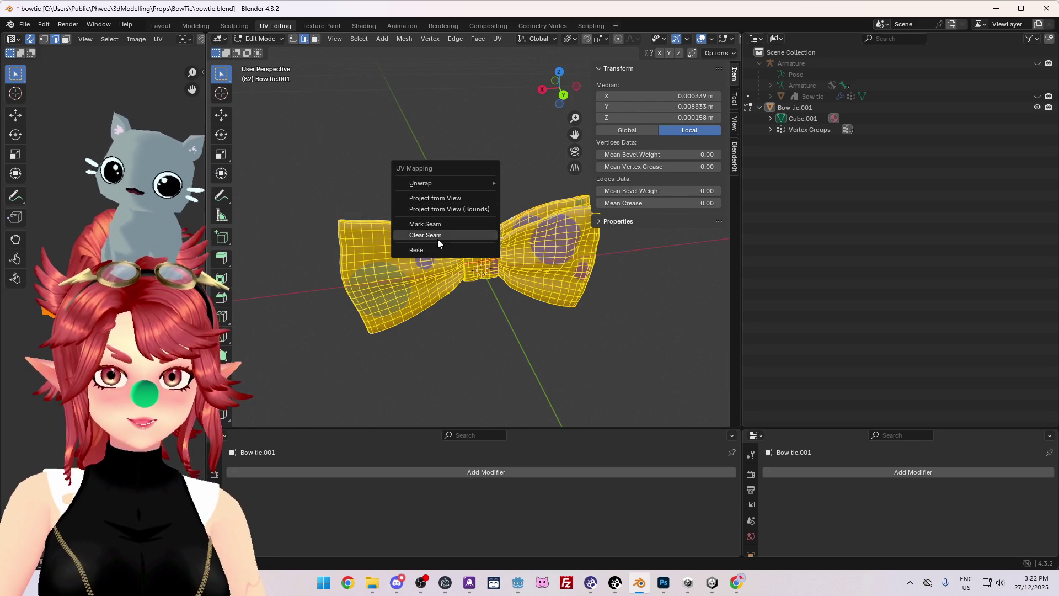
{"action": "left_click", "coordinate": [438, 239]}
{"action": "mouse_move", "coordinate": [438, 240]}
{"action": "middle_mouse_down"}
{"action": "mouse_move", "coordinate": [375, 224]}
{"action": "mouse_move", "coordinate": [407, 272]}
{"action": "middle_mouse_up"}
- Select the edge loop at one wing's end and mark it as a seam
{"action": "scroll", "coordinate": [363, 220], "scroll_direction": "up", "scroll_amount": 5}
{"action": "scroll", "coordinate": [444, 282], "scroll_direction": "up", "scroll_amount": 3}
{"action": "left_click", "coordinate": [452, 283], "text": "alt"}
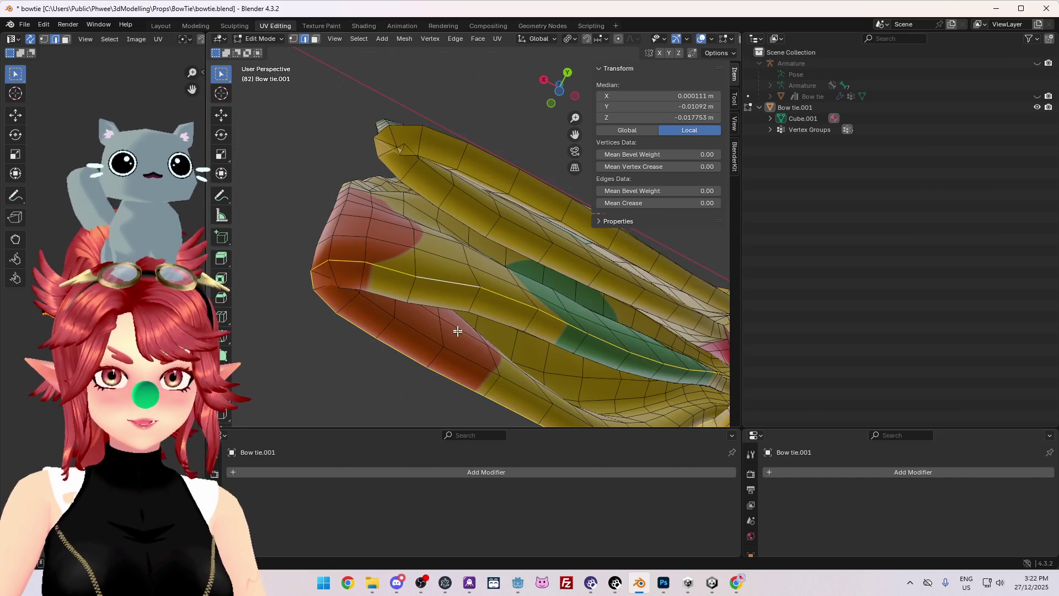
{"action": "scroll", "coordinate": [515, 351], "scroll_direction": "down", "scroll_amount": 4}
{"action": "mouse_move", "coordinate": [525, 348]}
{"action": "middle_mouse_down"}
{"action": "mouse_move", "coordinate": [532, 326]}
{"action": "mouse_move", "coordinate": [531, 342]}
{"action": "mouse_move", "coordinate": [511, 340]}
{"action": "middle_mouse_up"}
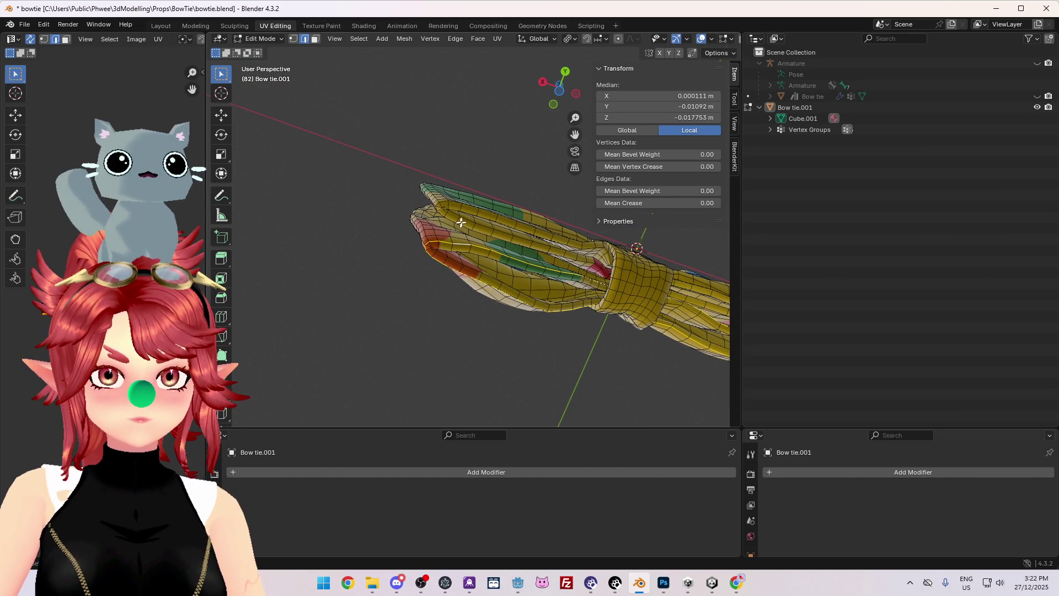
{"action": "key", "text": "u"}
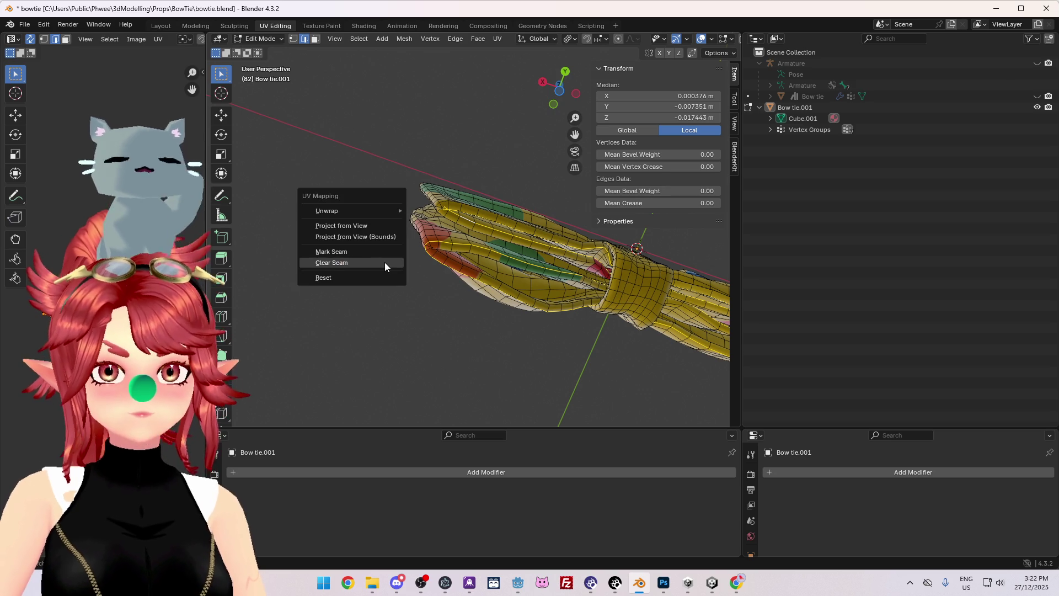
{"action": "left_click", "coordinate": [349, 248]}
{"action": "middle_click_drag", "start_coordinate": [496, 287], "coordinate": [505, 292]}
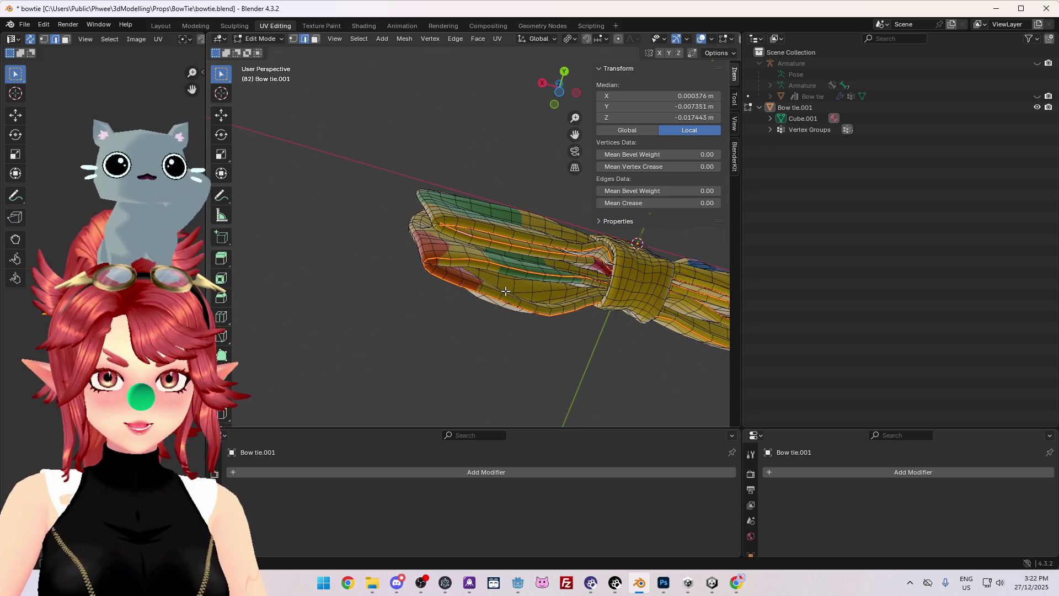
{"action": "mouse_move", "coordinate": [505, 291]}
{"action": "middle_mouse_down"}
{"action": "mouse_move", "coordinate": [524, 333]}
{"action": "mouse_move", "coordinate": [438, 349]}
{"action": "middle_mouse_up"}
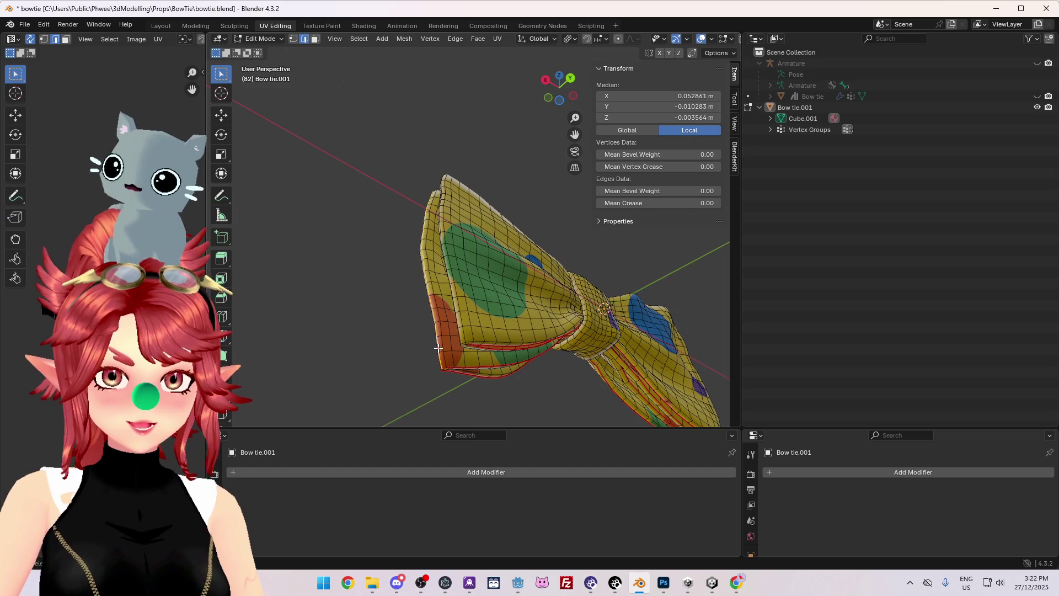
- Orbit so the bow runs diagonally, then select a band of the bow tie and hide it
{"action": "mouse_move", "coordinate": [457, 320]}
{"action": "middle_mouse_down"}
{"action": "mouse_move", "coordinate": [477, 328]}
{"action": "mouse_move", "coordinate": [459, 338]}
{"action": "mouse_move", "coordinate": [466, 314]}
{"action": "mouse_move", "coordinate": [447, 425]}
{"action": "mouse_move", "coordinate": [346, 104]}
{"action": "middle_mouse_up"}
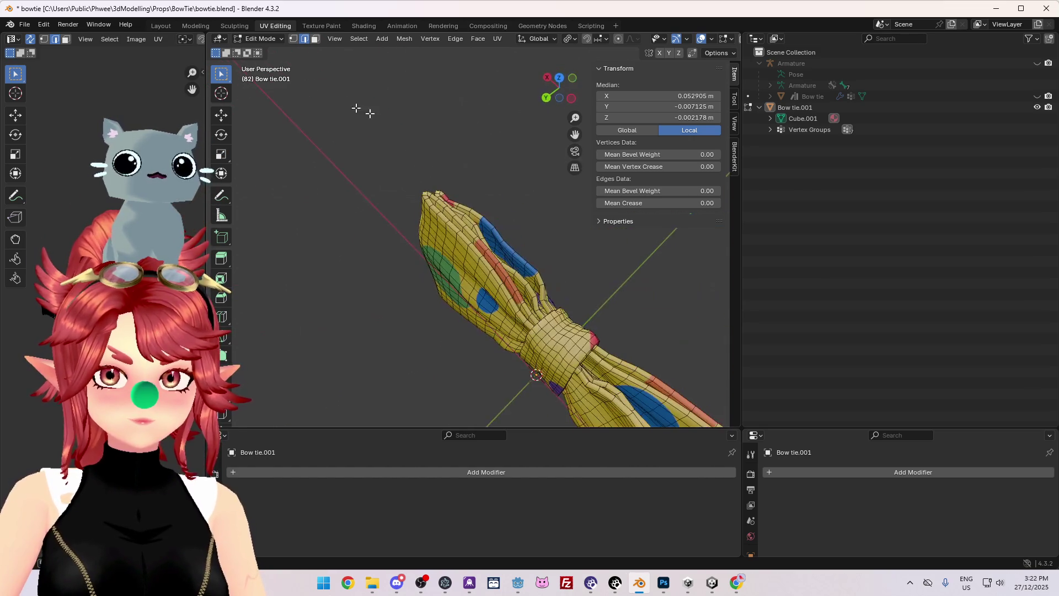
{"action": "mouse_move", "coordinate": [589, 313]}
{"action": "middle_mouse_down"}
{"action": "mouse_move", "coordinate": [437, 236]}
{"action": "mouse_move", "coordinate": [460, 223]}
{"action": "mouse_move", "coordinate": [461, 233]}
{"action": "middle_mouse_up"}
{"action": "left_click", "coordinate": [437, 235]}
{"action": "key", "text": "h"}
- Select the edge loop at the centre knot and mark it as a seam
{"action": "scroll", "coordinate": [471, 218], "scroll_direction": "up", "scroll_amount": 4}
{"action": "left_click", "coordinate": [448, 215], "text": "alt"}
{"action": "scroll", "coordinate": [459, 260], "scroll_direction": "down", "scroll_amount": 4}
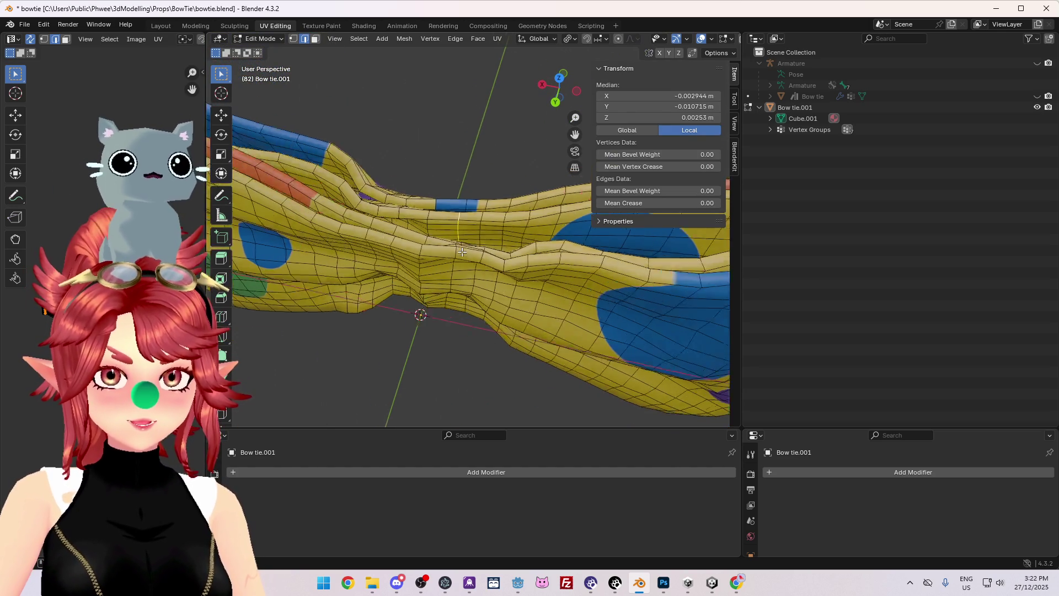
{"action": "key", "text": "u"}
{"action": "left_click", "coordinate": [425, 173]}
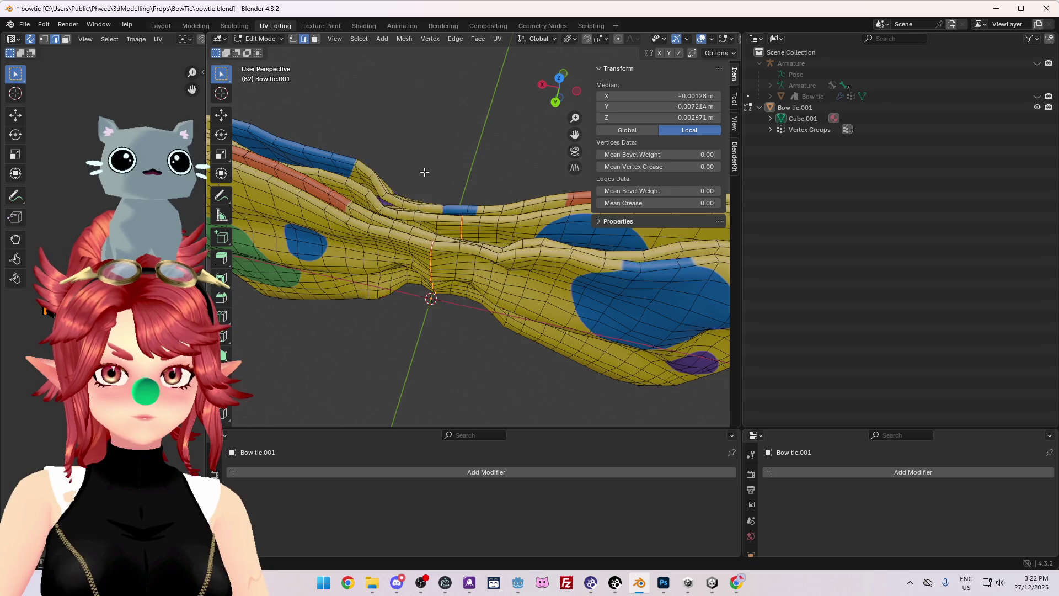
{"action": "scroll", "coordinate": [425, 172], "scroll_direction": "down", "scroll_amount": 5}
{"action": "mouse_move", "coordinate": [425, 173]}
{"action": "middle_mouse_down"}
{"action": "mouse_move", "coordinate": [486, 238]}
{"action": "mouse_move", "coordinate": [548, 183]}
{"action": "mouse_move", "coordinate": [532, 288]}
{"action": "mouse_move", "coordinate": [497, 194]}
{"action": "mouse_move", "coordinate": [502, 312]}
{"action": "mouse_move", "coordinate": [424, 291]}
{"action": "mouse_move", "coordinate": [468, 185]}
{"action": "middle_mouse_up"}
{"action": "scroll", "coordinate": [497, 193], "scroll_direction": "up", "scroll_amount": 4}
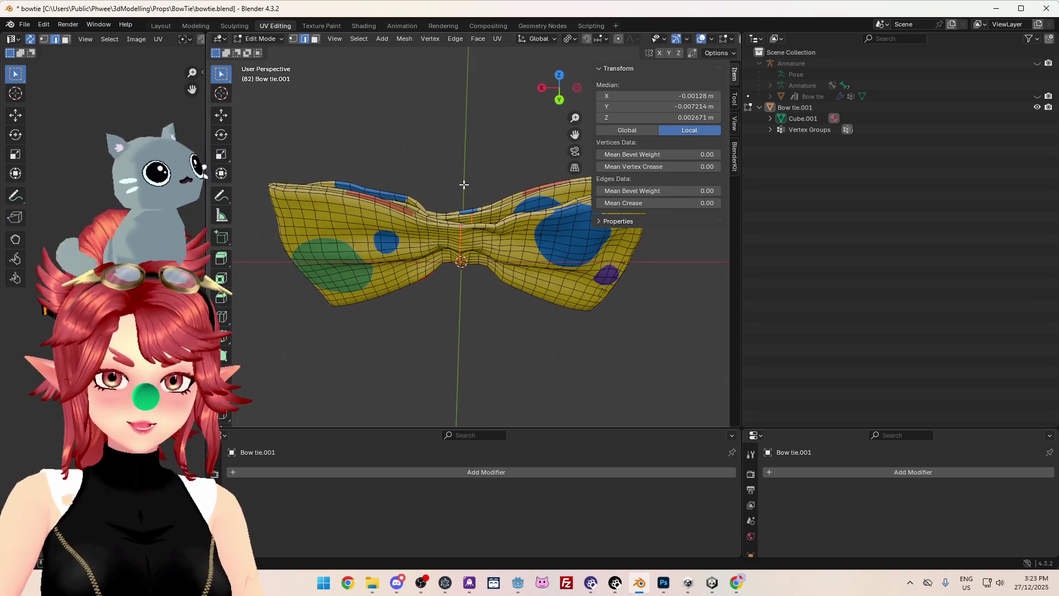
- Reveal all hidden bow tie geometry via F3 and orbit beneath the centre knot
{"action": "key", "text": "F3"}
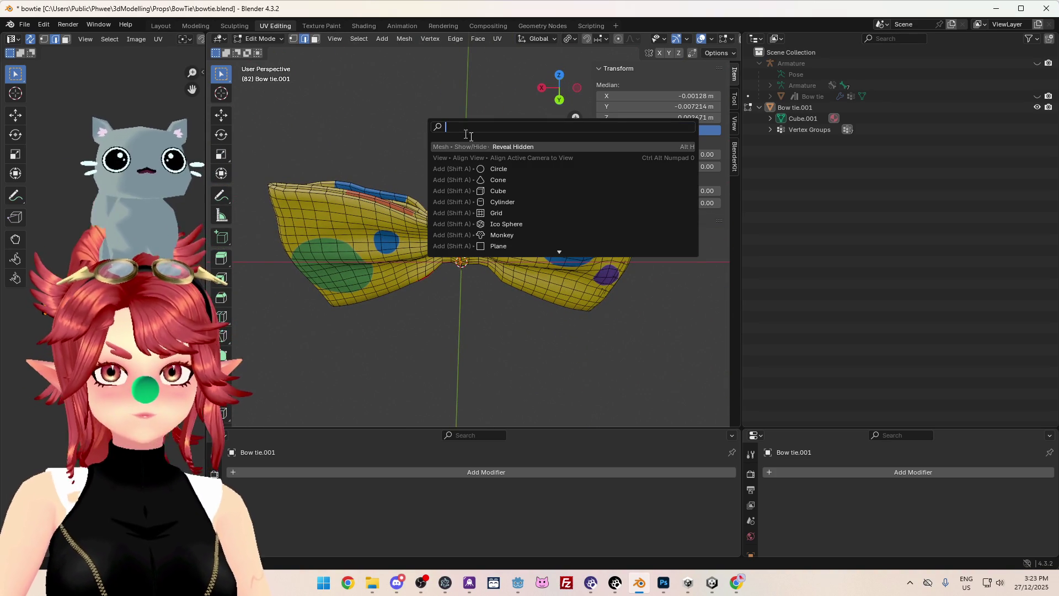
{"action": "left_click", "coordinate": [506, 148]}
{"action": "scroll", "coordinate": [458, 221], "scroll_direction": "up", "scroll_amount": 4}
{"action": "mouse_move", "coordinate": [458, 220]}
{"action": "middle_mouse_down"}
{"action": "mouse_move", "coordinate": [443, 206]}
{"action": "mouse_move", "coordinate": [439, 296]}
{"action": "mouse_move", "coordinate": [444, 206]}
{"action": "middle_mouse_up"}
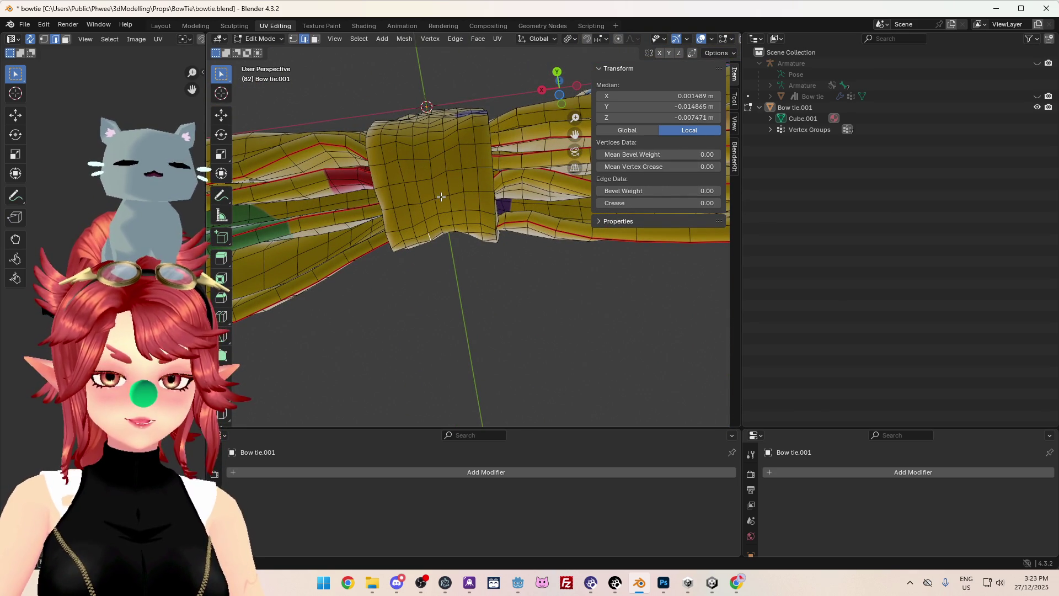
{"action": "mouse_move", "coordinate": [447, 194]}
{"action": "middle_mouse_down"}
{"action": "mouse_move", "coordinate": [414, 208]}
{"action": "mouse_move", "coordinate": [429, 251]}
{"action": "mouse_move", "coordinate": [446, 227]}
{"action": "middle_mouse_up"}
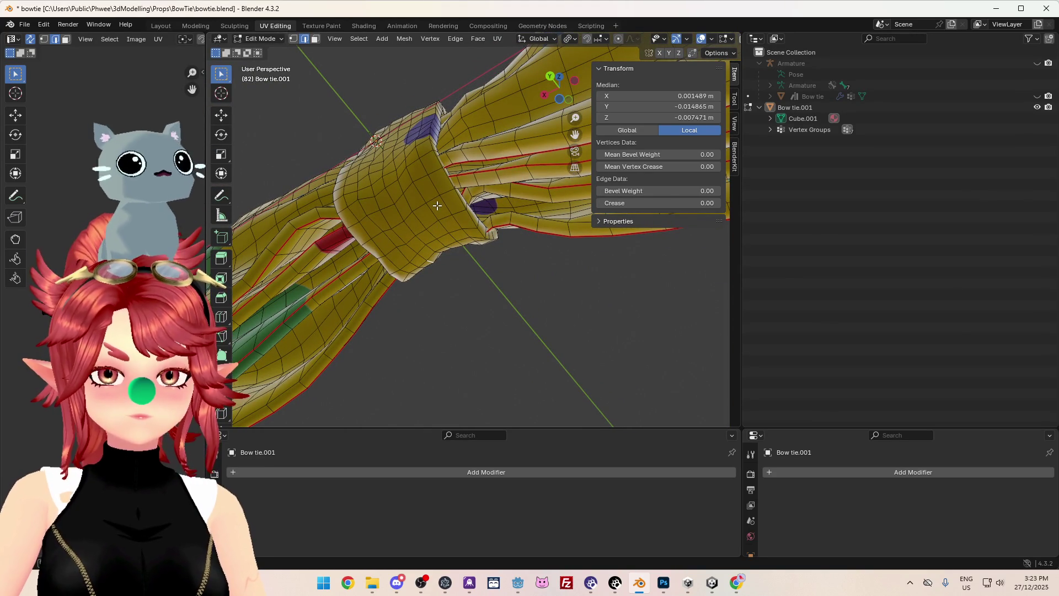
{"action": "mouse_move", "coordinate": [451, 221]}
{"action": "middle_mouse_down"}
{"action": "mouse_move", "coordinate": [426, 360]}
{"action": "mouse_move", "coordinate": [491, 359]}
{"action": "mouse_move", "coordinate": [417, 194]}
{"action": "middle_mouse_up"}
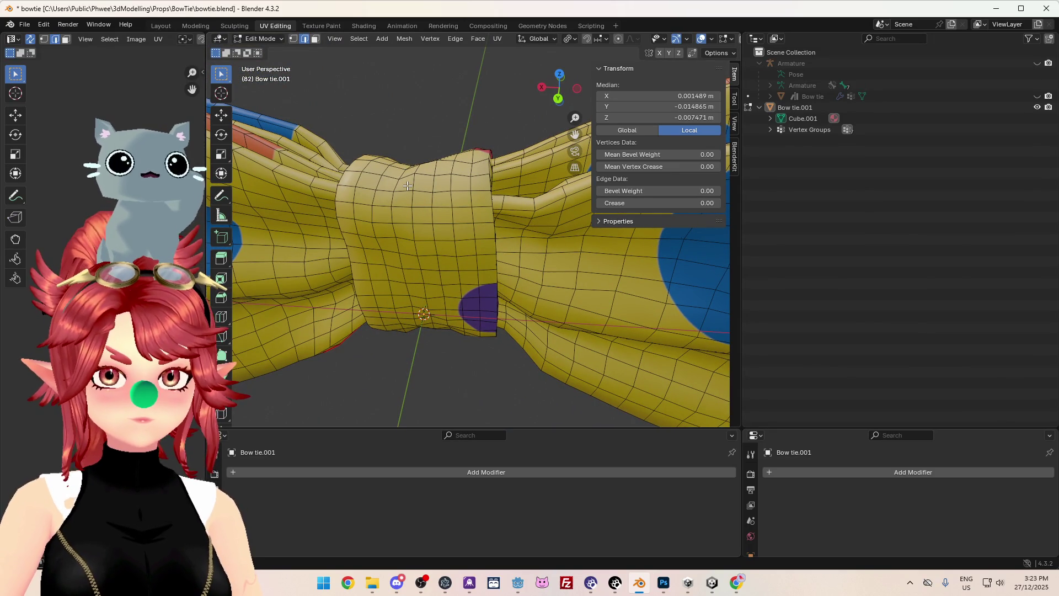
- In face select mode, hide a knot face and then the whole connected right wing
{"action": "key", "text": "3"}
{"action": "left_click", "coordinate": [415, 188]}
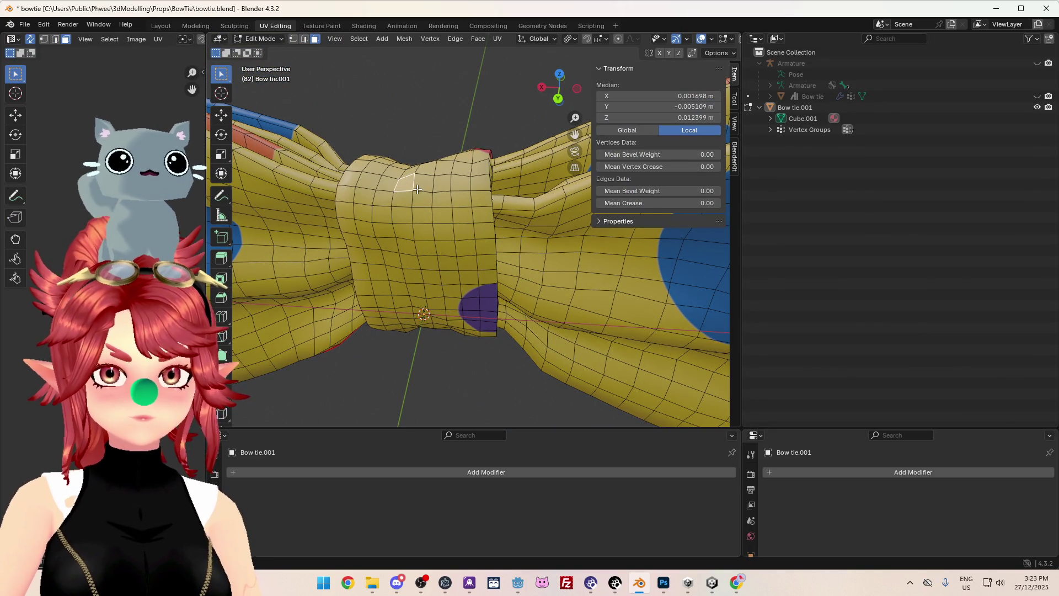
{"action": "key", "text": "h"}
{"action": "scroll", "coordinate": [423, 179], "scroll_direction": "up", "scroll_amount": 5}
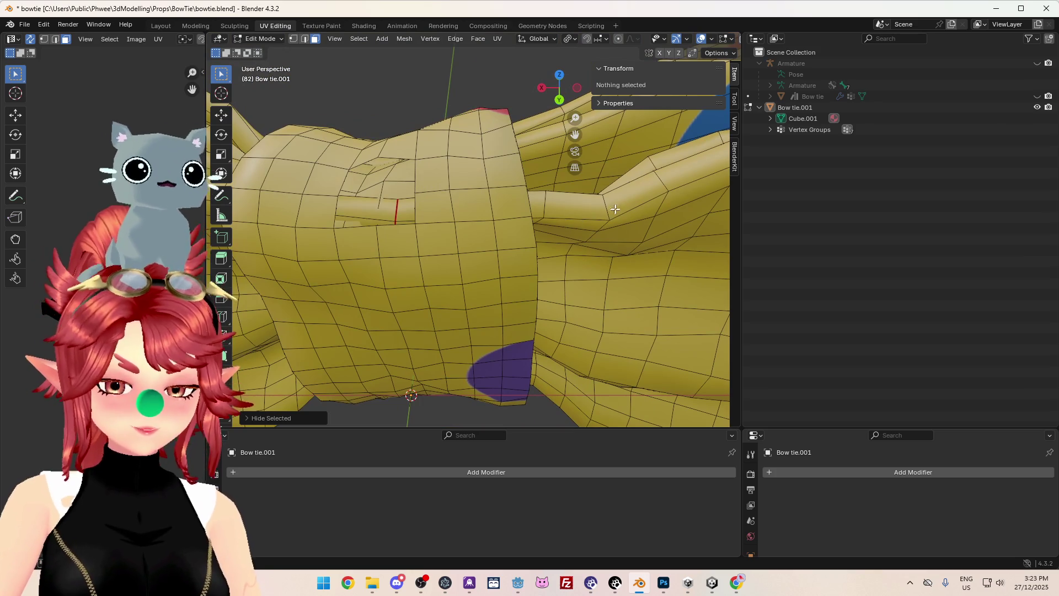
{"action": "key", "text": "l"}
{"action": "key", "text": "h"}
- Select the face loop across the knot and mark its edges as seams
{"action": "middle_click_drag", "start_coordinate": [539, 147], "coordinate": [388, 218]}
{"action": "left_click", "coordinate": [388, 218], "text": "alt"}
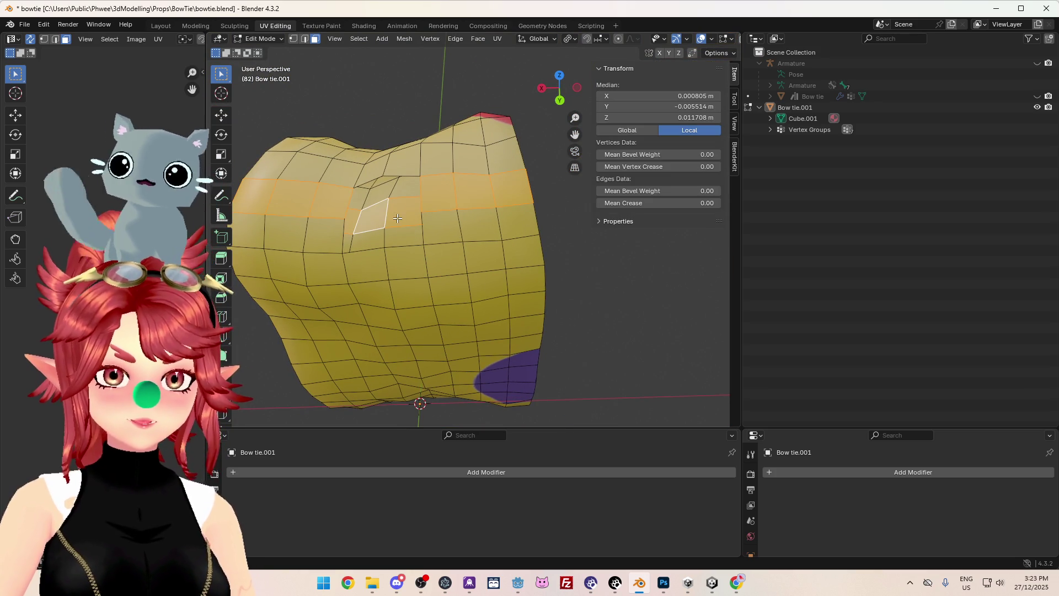
{"action": "scroll", "coordinate": [384, 213], "scroll_direction": "down", "scroll_amount": 3}
{"action": "middle_click_drag", "start_coordinate": [385, 213], "coordinate": [340, 167]}
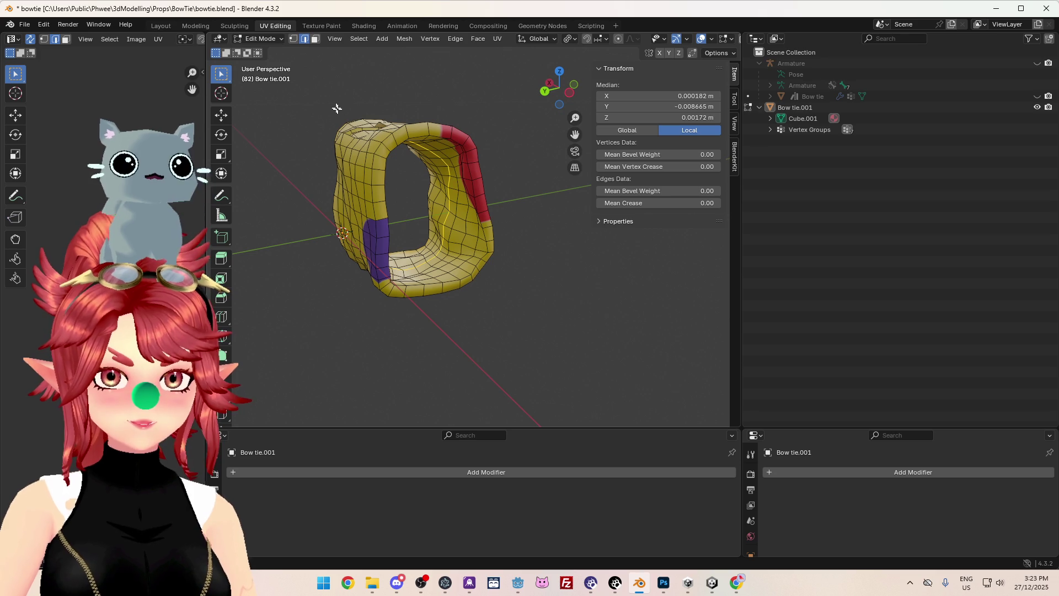
{"action": "key", "text": "u"}
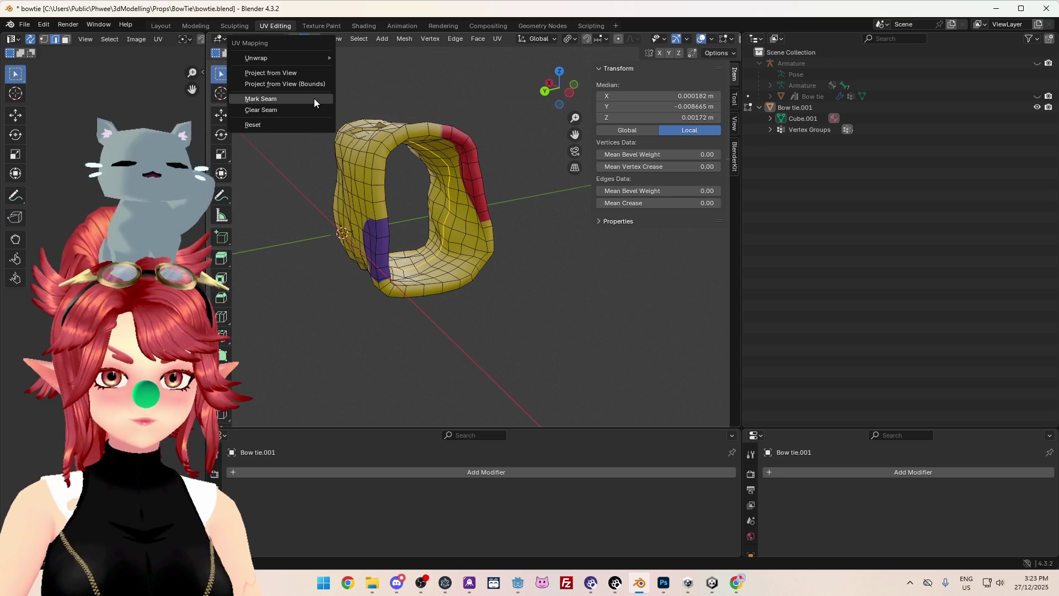
{"action": "left_click", "coordinate": [313, 98]}
- Mark the remaining knot-ring edges as seams from below, then reveal all hidden geometry
{"action": "middle_click_drag", "start_coordinate": [407, 242], "coordinate": [412, 290]}
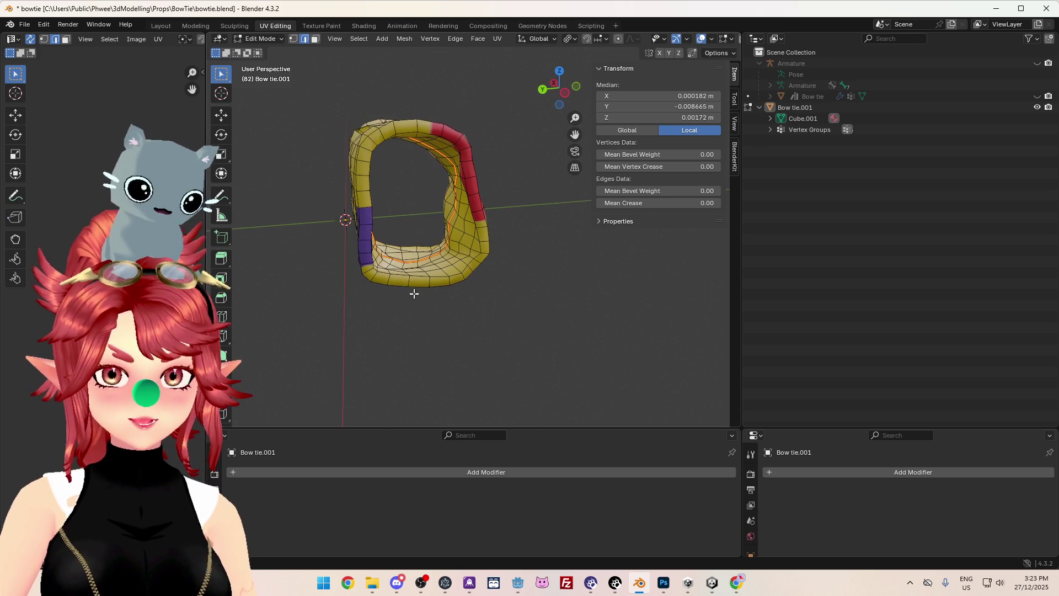
{"action": "mouse_move", "coordinate": [385, 211]}
{"action": "middle_mouse_down"}
{"action": "mouse_move", "coordinate": [429, 251]}
{"action": "mouse_move", "coordinate": [413, 246]}
{"action": "mouse_move", "coordinate": [425, 296]}
{"action": "mouse_move", "coordinate": [369, 188]}
{"action": "middle_mouse_up"}
{"action": "key", "text": "u"}
{"action": "left_click", "coordinate": [413, 243]}
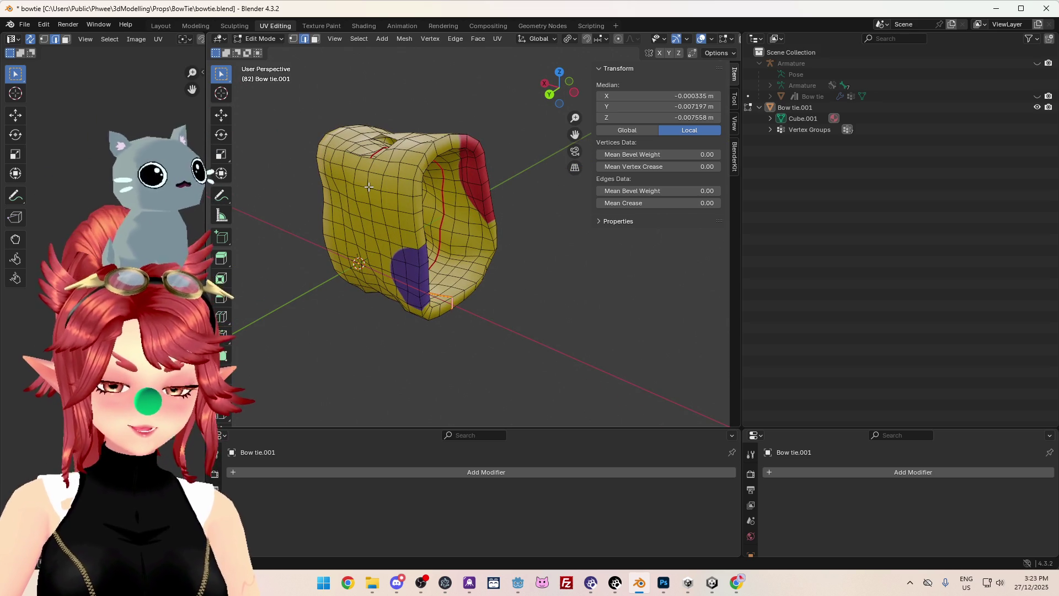
{"action": "key", "text": "F3"}
{"action": "left_click", "coordinate": [444, 206]}
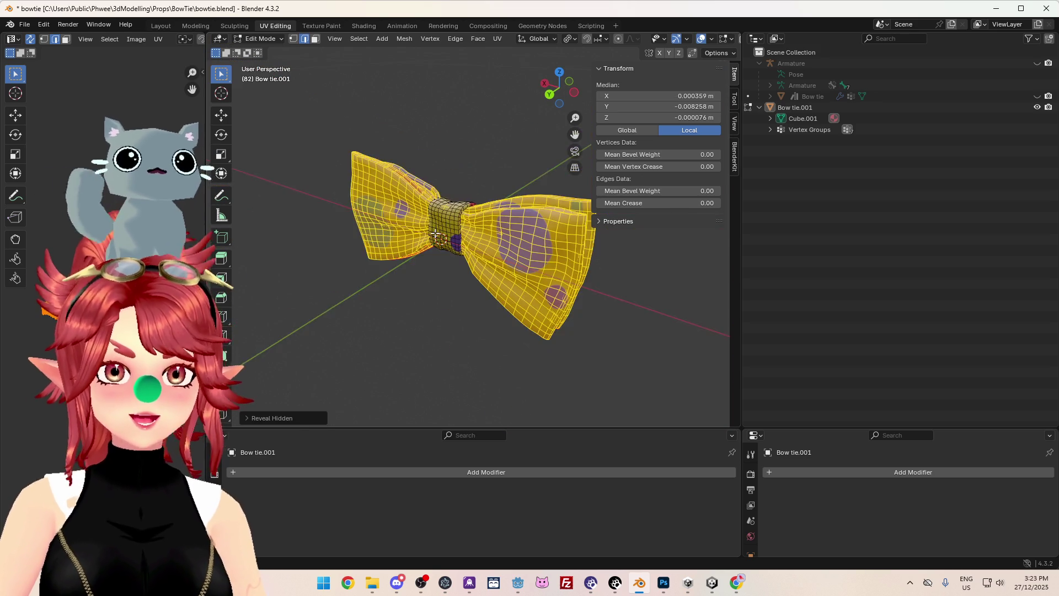
- Select the whole bow tie and run a Smart UV Project unwrap
{"action": "key", "text": "a"}
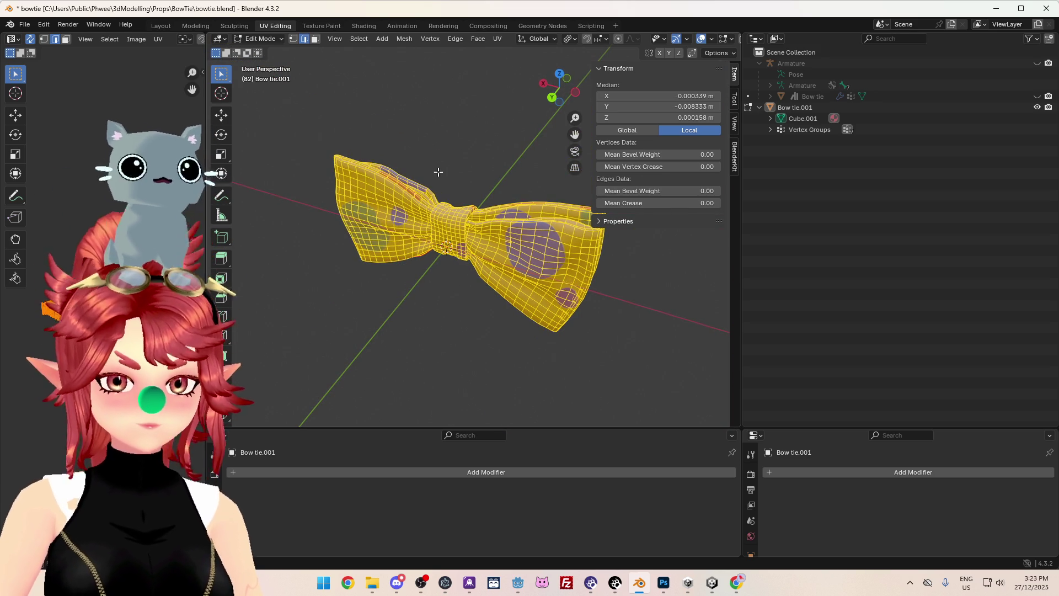
{"action": "key", "text": "u"}
{"action": "mouse_move", "coordinate": [393, 130]}
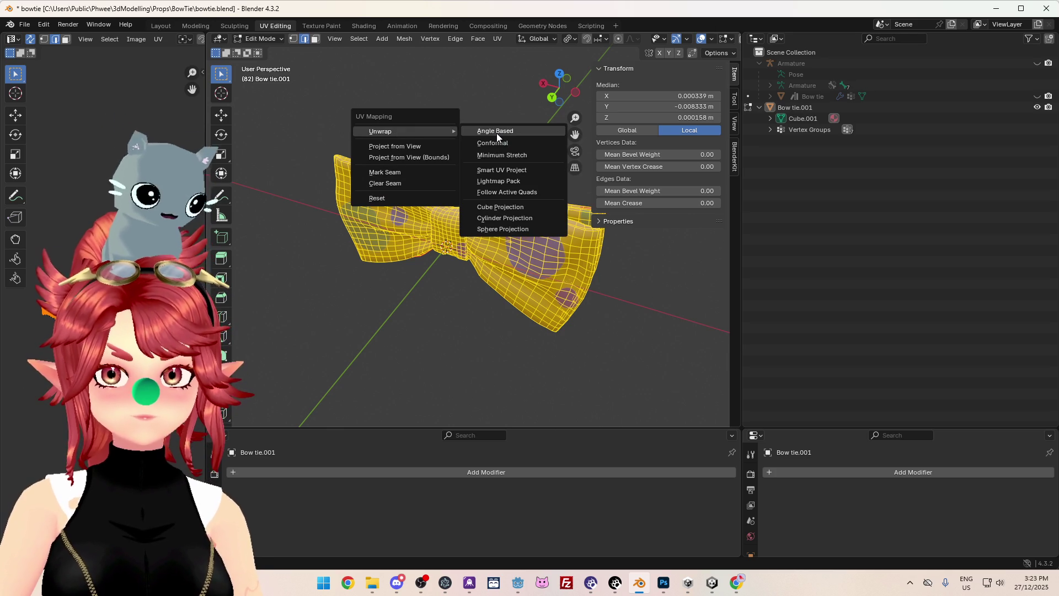
{"action": "left_click", "coordinate": [502, 170]}
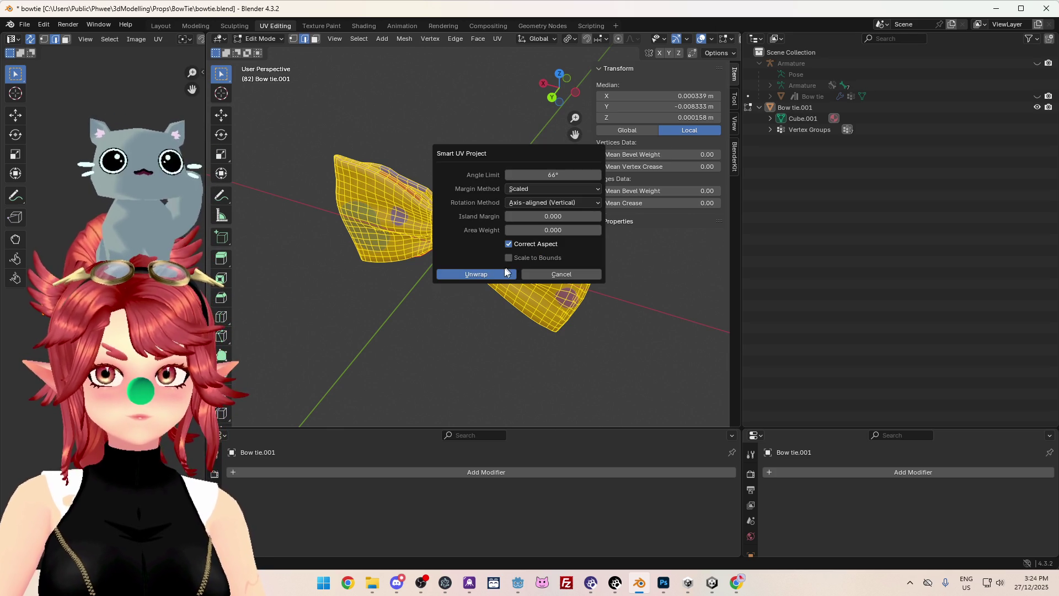
{"action": "left_click", "coordinate": [488, 274]}
- Widen the UV editor and re-unwrap the bow tie with Follow Active Quads
{"action": "left_click_drag", "start_coordinate": [208, 301], "coordinate": [423, 301]}
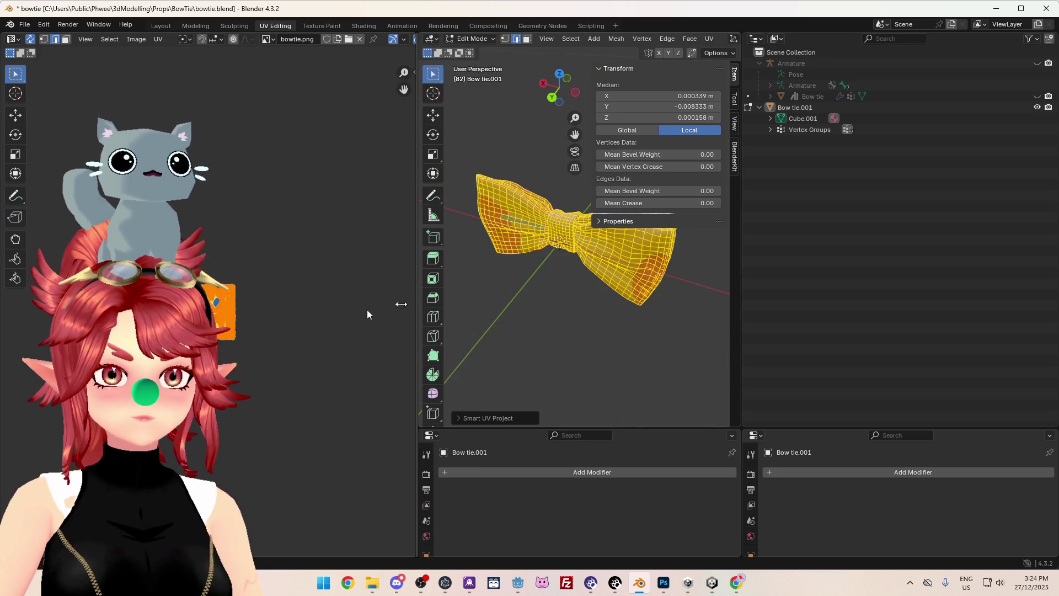
{"action": "scroll", "coordinate": [245, 365], "scroll_direction": "down", "scroll_amount": 2}
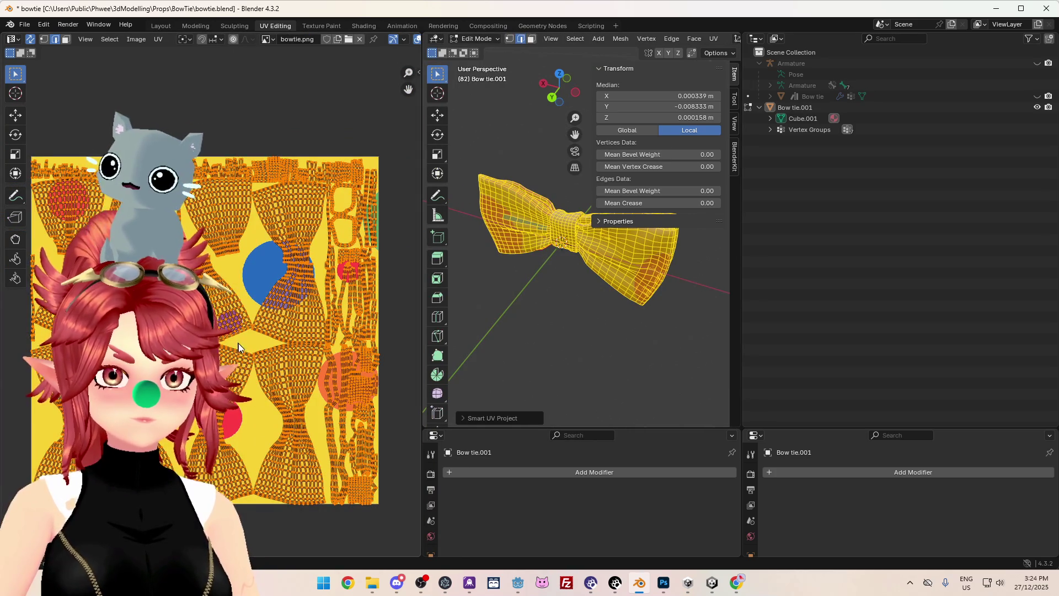
{"action": "scroll", "coordinate": [244, 327], "scroll_direction": "up", "scroll_amount": 1}
{"action": "mouse_move", "coordinate": [584, 347]}
{"action": "middle_mouse_down"}
{"action": "mouse_move", "coordinate": [704, 309]}
{"action": "mouse_move", "coordinate": [667, 309]}
{"action": "middle_mouse_up"}
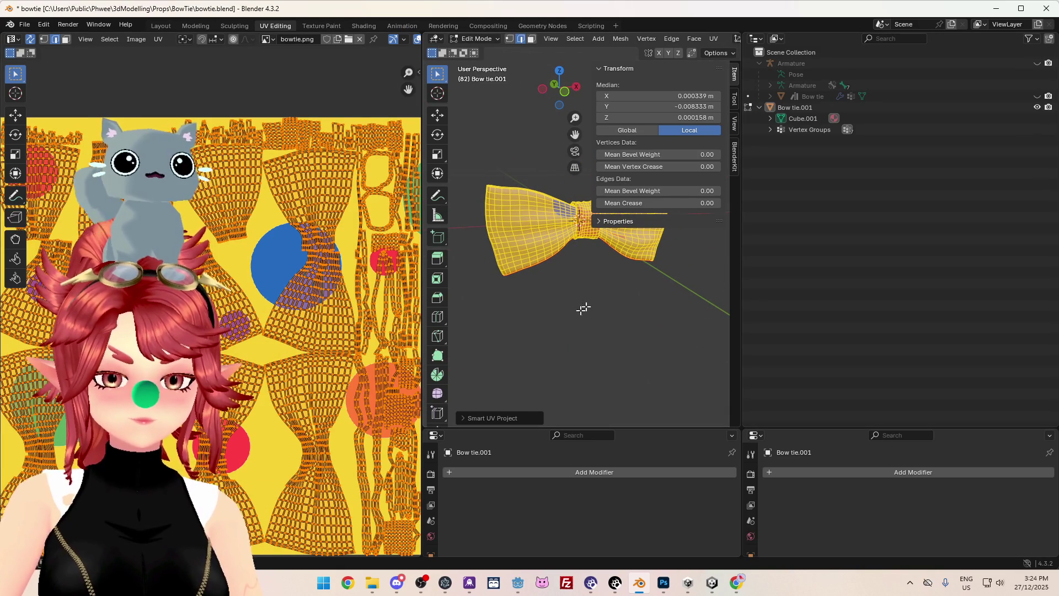
{"action": "key", "text": "u"}
{"action": "mouse_move", "coordinate": [598, 296]}
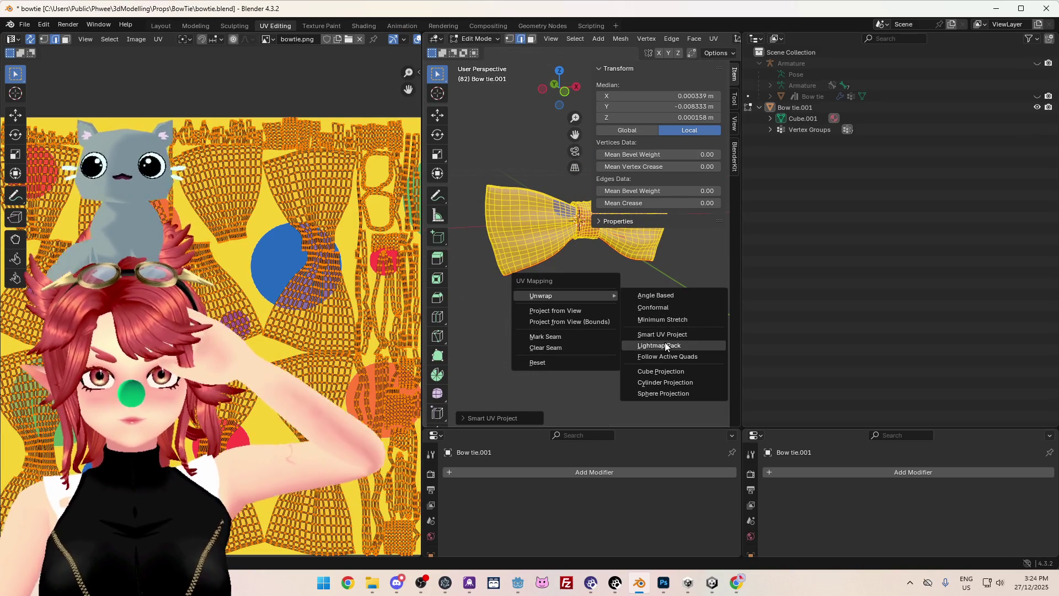
{"action": "left_click", "coordinate": [667, 358]}
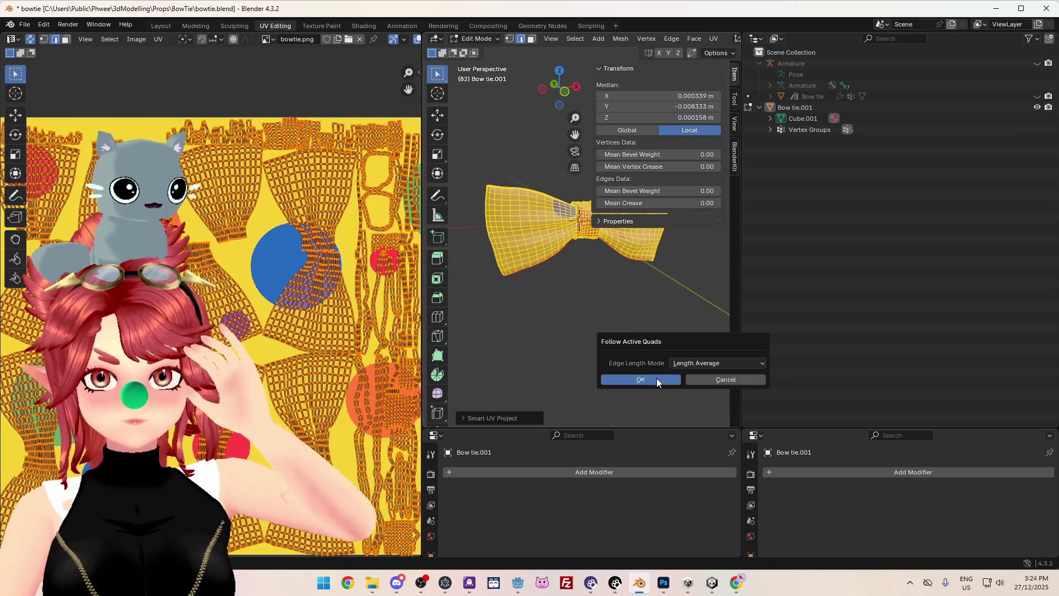
{"action": "left_click", "coordinate": [657, 379]}
- Unwrap the bow tie again using the Angle Based method and orbit to check
{"action": "key", "text": "u"}
{"action": "mouse_move", "coordinate": [568, 296]}
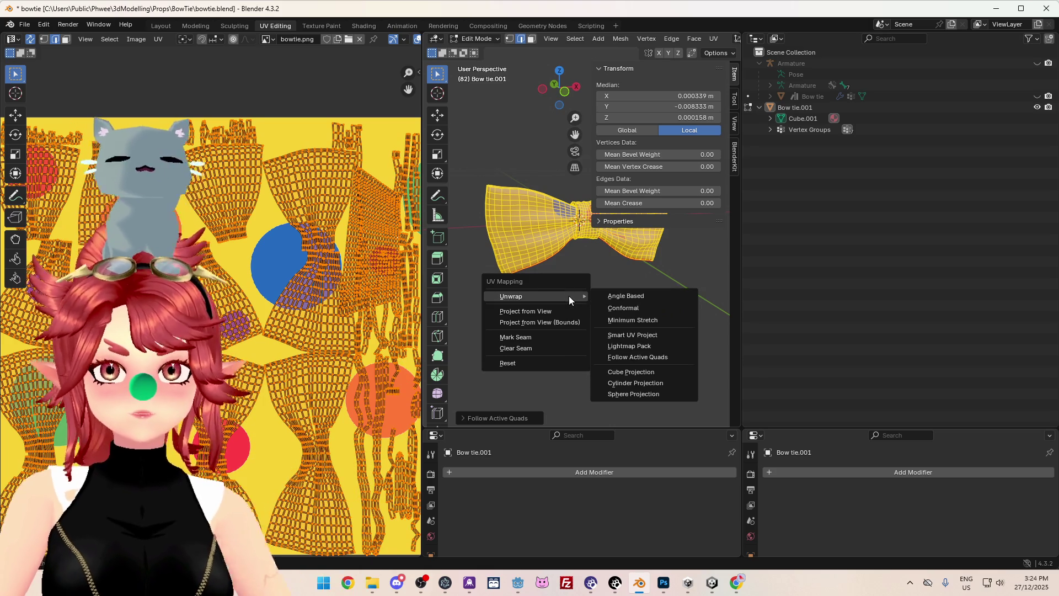
{"action": "left_click", "coordinate": [631, 297]}
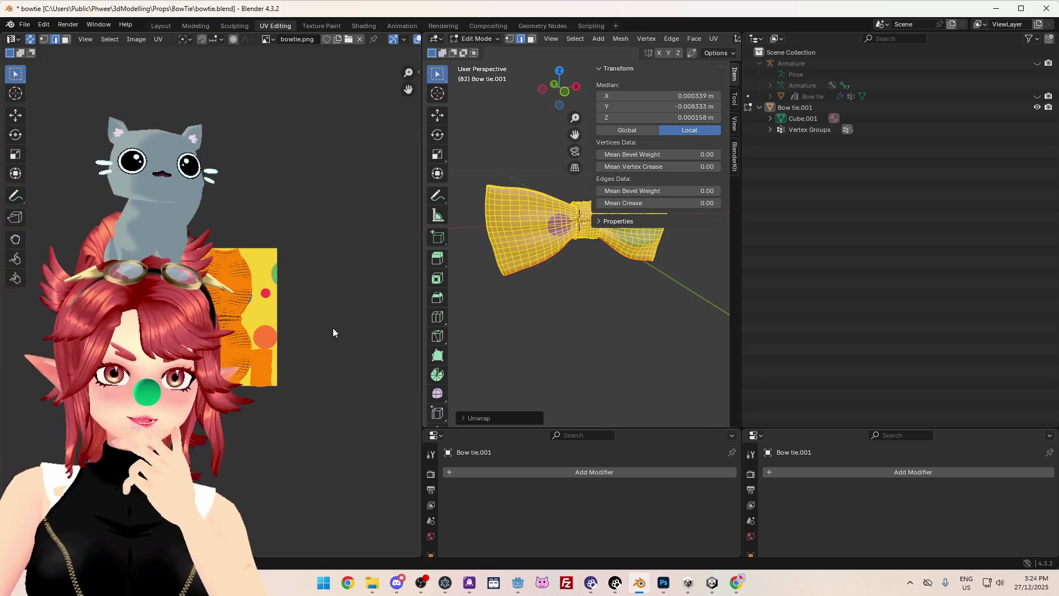
{"action": "scroll", "coordinate": [333, 331], "scroll_direction": "up", "scroll_amount": 5}
{"action": "mouse_move", "coordinate": [560, 310]}
{"action": "middle_mouse_down"}
{"action": "mouse_move", "coordinate": [603, 319]}
{"action": "mouse_move", "coordinate": [543, 329]}
{"action": "mouse_move", "coordinate": [579, 286]}
{"action": "middle_mouse_up"}
- Select the large central UV island with its linked UVs, then deselect everything
{"action": "scroll", "coordinate": [309, 330], "scroll_direction": "down", "scroll_amount": 6}
{"action": "scroll", "coordinate": [321, 339], "scroll_direction": "up", "scroll_amount": 4}
{"action": "scroll", "coordinate": [333, 351], "scroll_direction": "down", "scroll_amount": 1}
{"action": "left_click", "coordinate": [333, 351]}
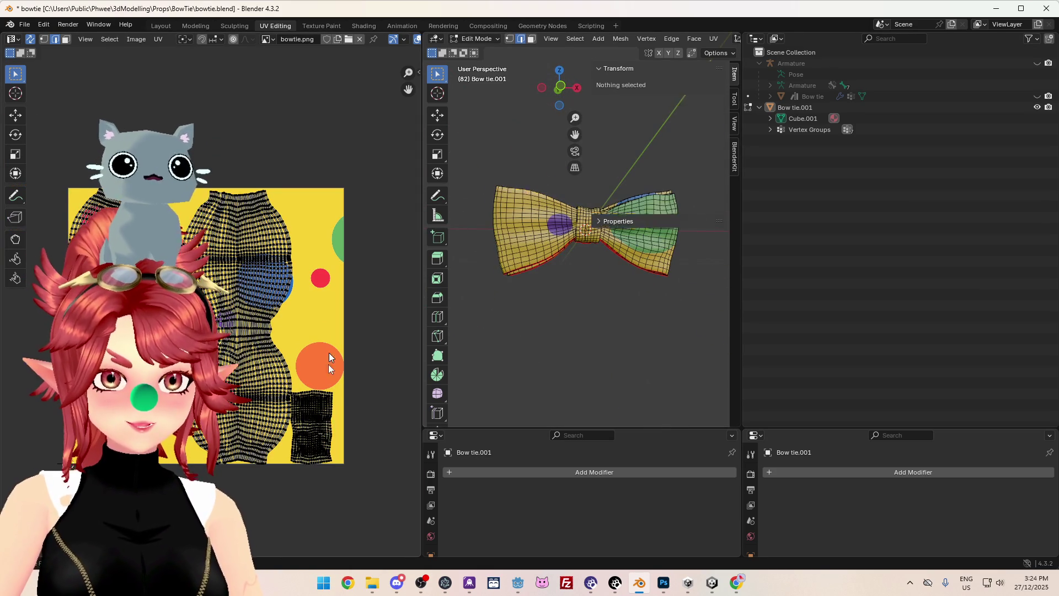
{"action": "key", "text": "l"}
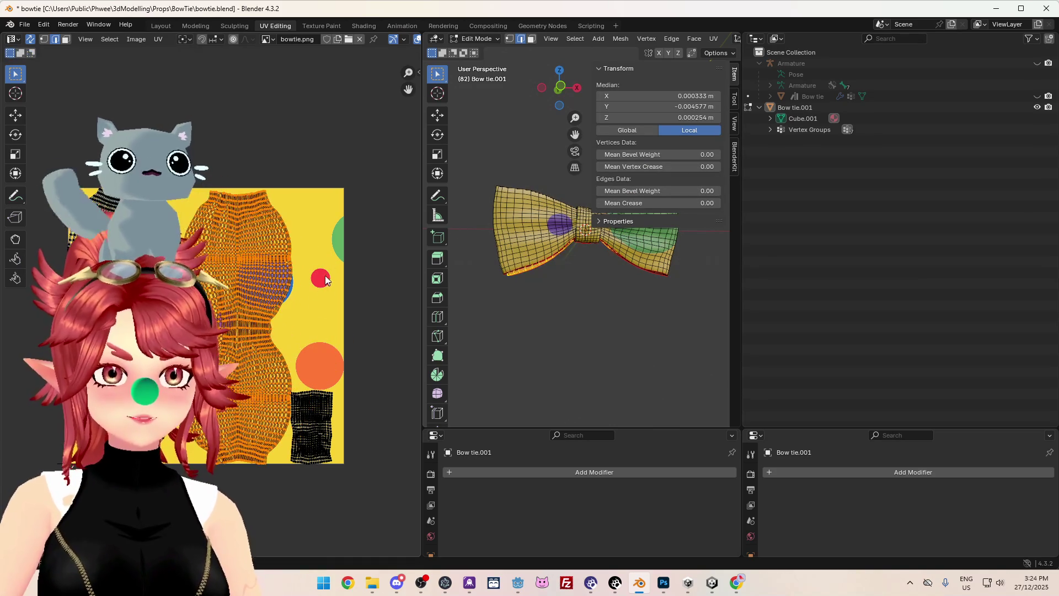
{"action": "key", "text": "a"}
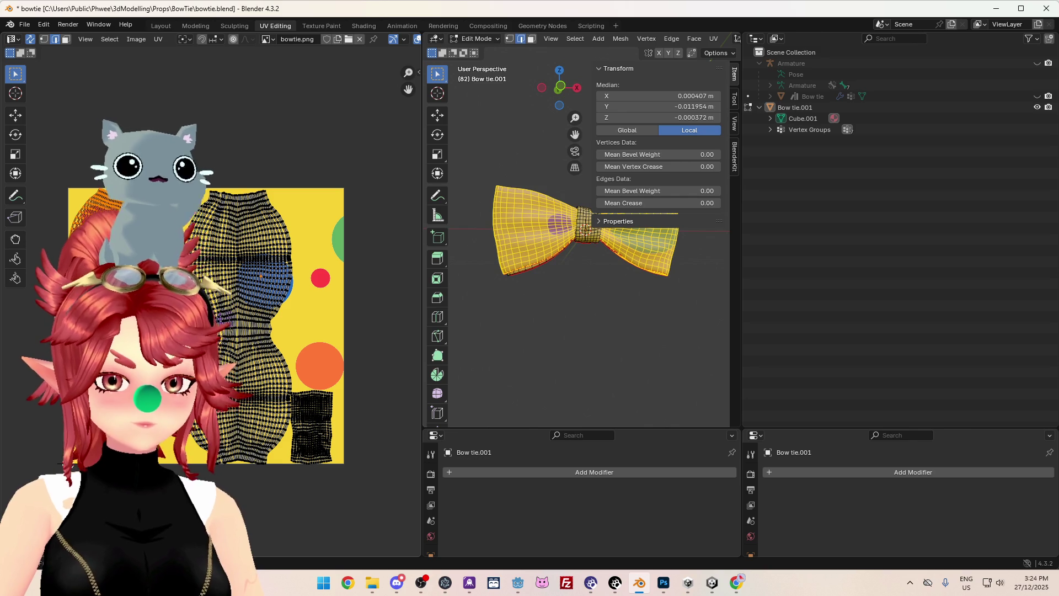
- Select linked geometry from an edge, pick a UV edge on the blue dot, then select all
{"action": "left_click", "coordinate": [220, 319]}
{"action": "key", "text": "ctrl+l"}
{"action": "key", "text": "l"}
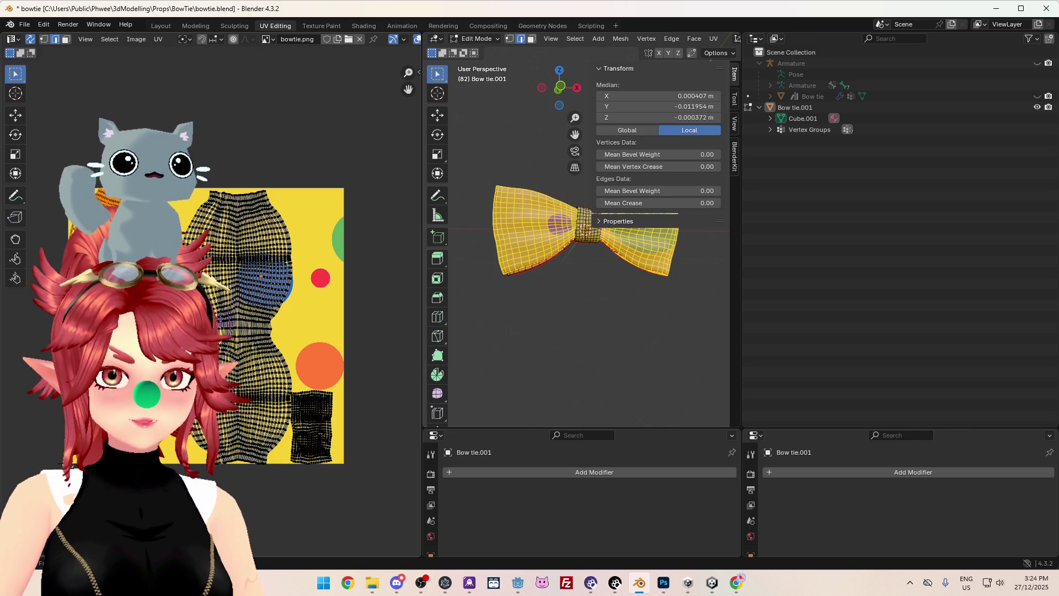
{"action": "scroll", "coordinate": [307, 279], "scroll_direction": "up", "scroll_amount": 6}
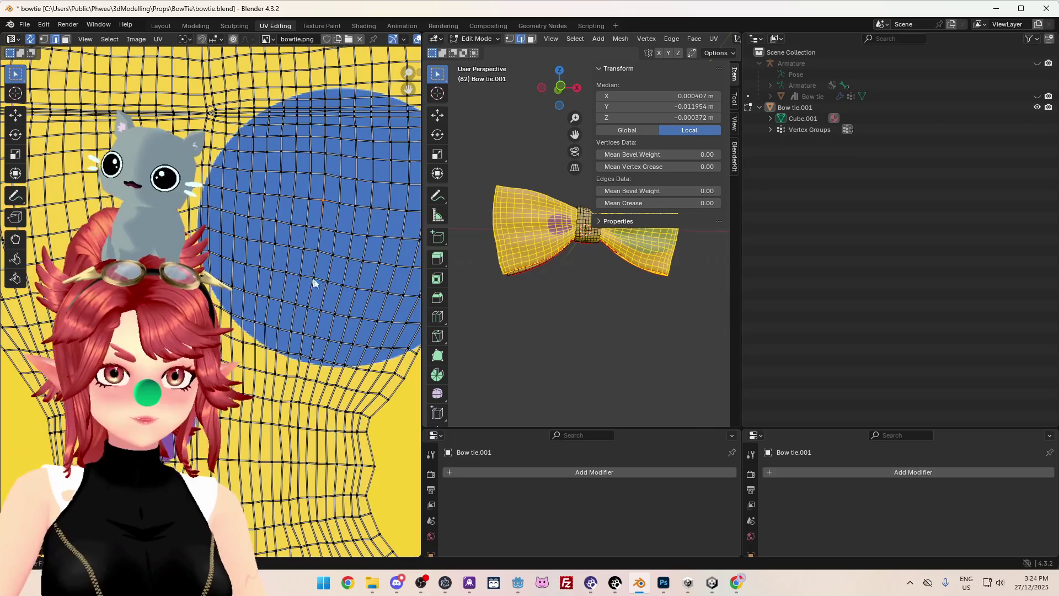
{"action": "left_click", "coordinate": [329, 246]}
{"action": "scroll", "coordinate": [328, 249], "scroll_direction": "down", "scroll_amount": 2}
{"action": "scroll", "coordinate": [253, 281], "scroll_direction": "down", "scroll_amount": 5}
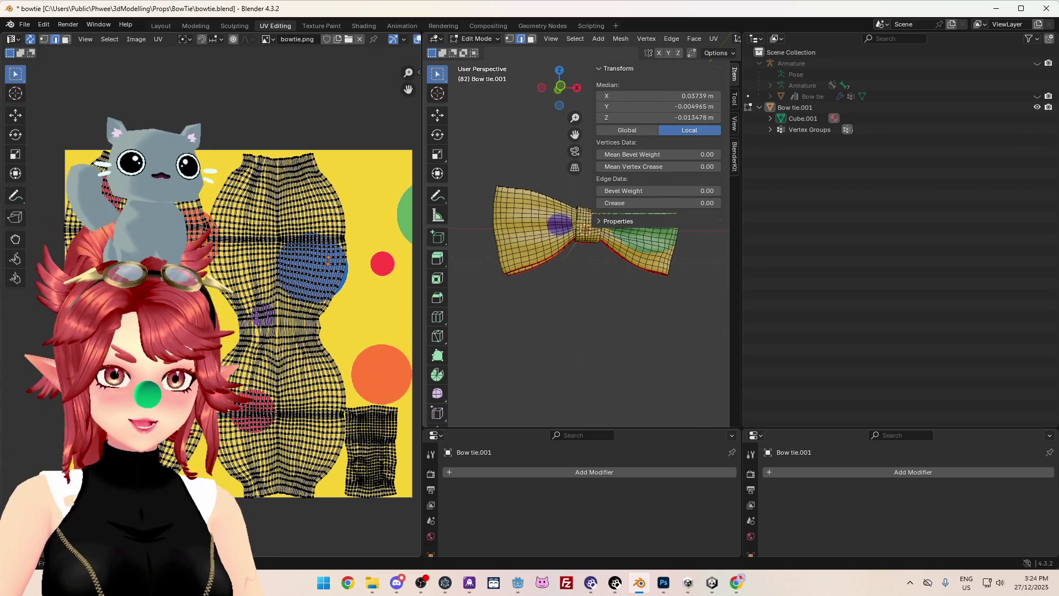
{"action": "key", "text": "a"}
- Pan to the blue dot area, switch to vertex select mode and pick a UV vertex
{"action": "left_click", "coordinate": [253, 281]}
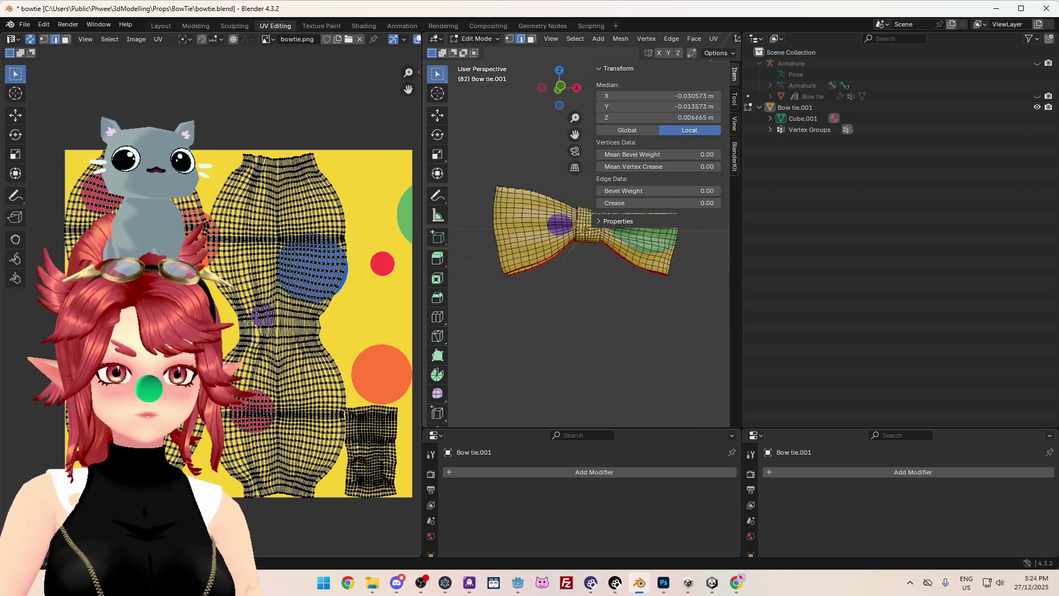
{"action": "key", "text": "a"}
{"action": "scroll", "coordinate": [352, 257], "scroll_direction": "up", "scroll_amount": 4}
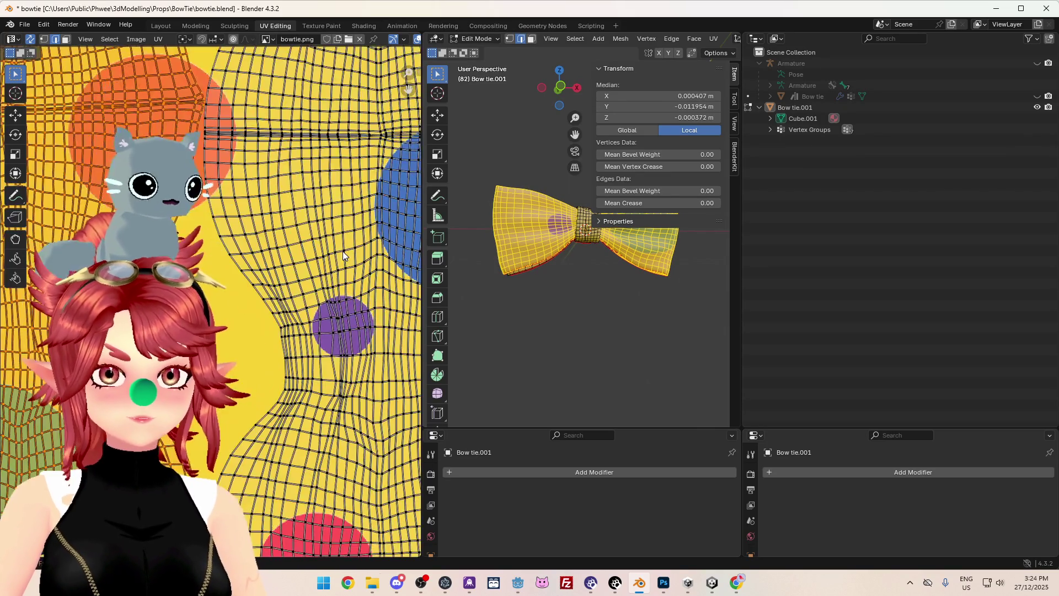
{"action": "mouse_move", "coordinate": [352, 257]}
{"action": "middle_mouse_down"}
{"action": "mouse_move", "coordinate": [278, 269]}
{"action": "mouse_move", "coordinate": [288, 272]}
{"action": "middle_mouse_up"}
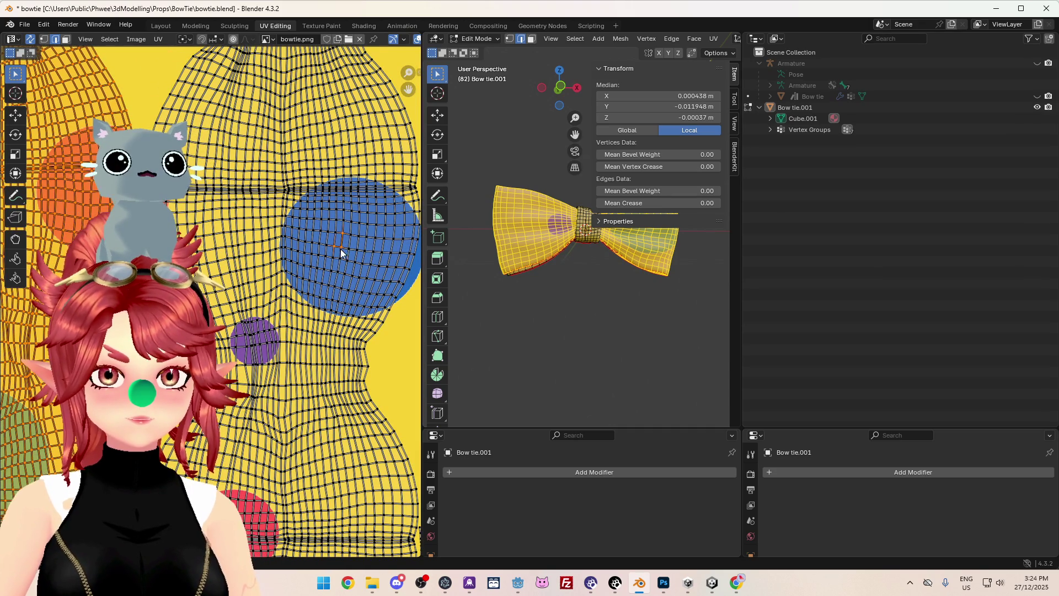
{"action": "left_click", "coordinate": [47, 41]}
{"action": "left_click", "coordinate": [344, 237], "text": "shift"}
- Select a single bow tie vertex to show its Bow.L weights in the Vertex Weights panel
{"action": "left_click", "coordinate": [336, 248], "text": "shift"}
{"action": "left_click", "coordinate": [352, 267], "text": "shift"}
{"action": "scroll", "coordinate": [331, 309], "scroll_direction": "down", "scroll_amount": 6}
{"action": "scroll", "coordinate": [220, 305], "scroll_direction": "up", "scroll_amount": 4}
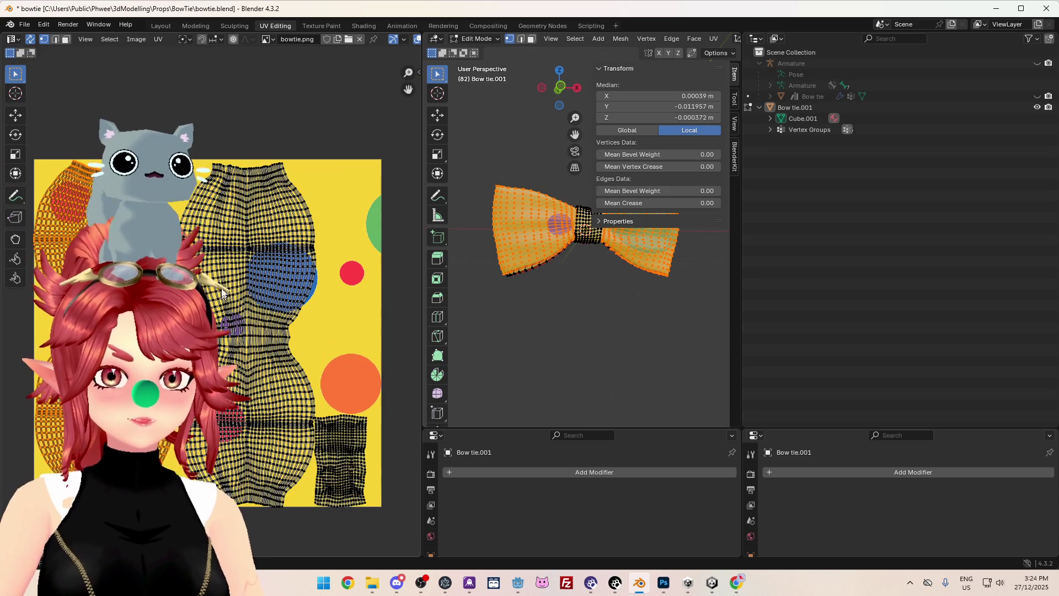
{"action": "left_click", "coordinate": [276, 271], "text": "shift"}
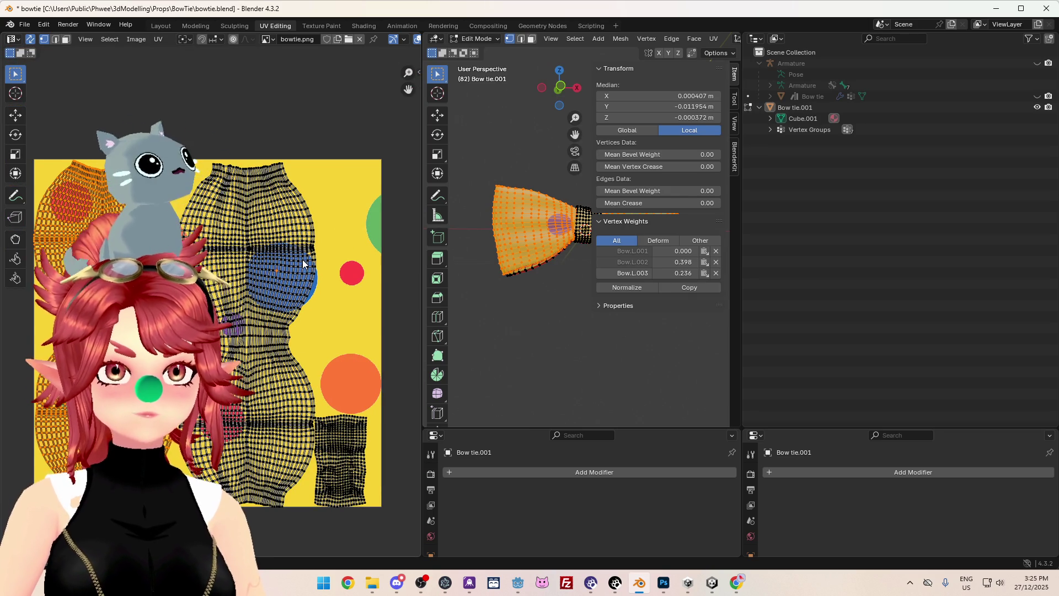
- Orbit around the bow tie and select a single UV vertex on the blue dot
{"action": "middle_click_drag", "start_coordinate": [554, 277], "coordinate": [520, 310]}
{"action": "middle_click_drag", "start_coordinate": [531, 214], "coordinate": [565, 334]}
{"action": "scroll", "coordinate": [549, 254], "scroll_direction": "up", "scroll_amount": 6}
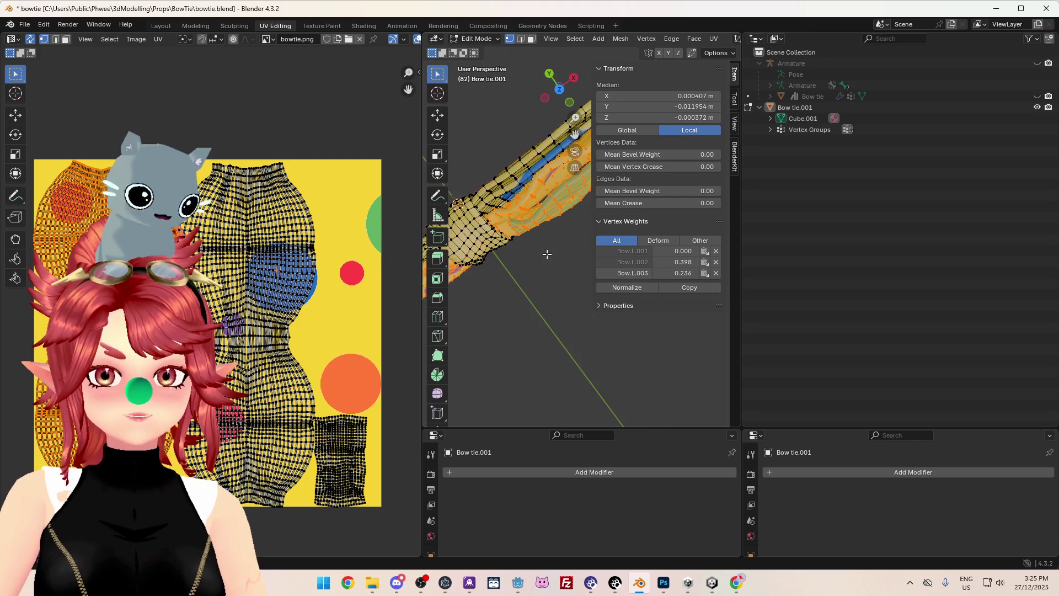
{"action": "mouse_move", "coordinate": [614, 271]}
{"action": "middle_mouse_down"}
{"action": "mouse_move", "coordinate": [730, 138]}
{"action": "mouse_move", "coordinate": [558, 342]}
{"action": "mouse_move", "coordinate": [541, 309]}
{"action": "middle_mouse_up"}
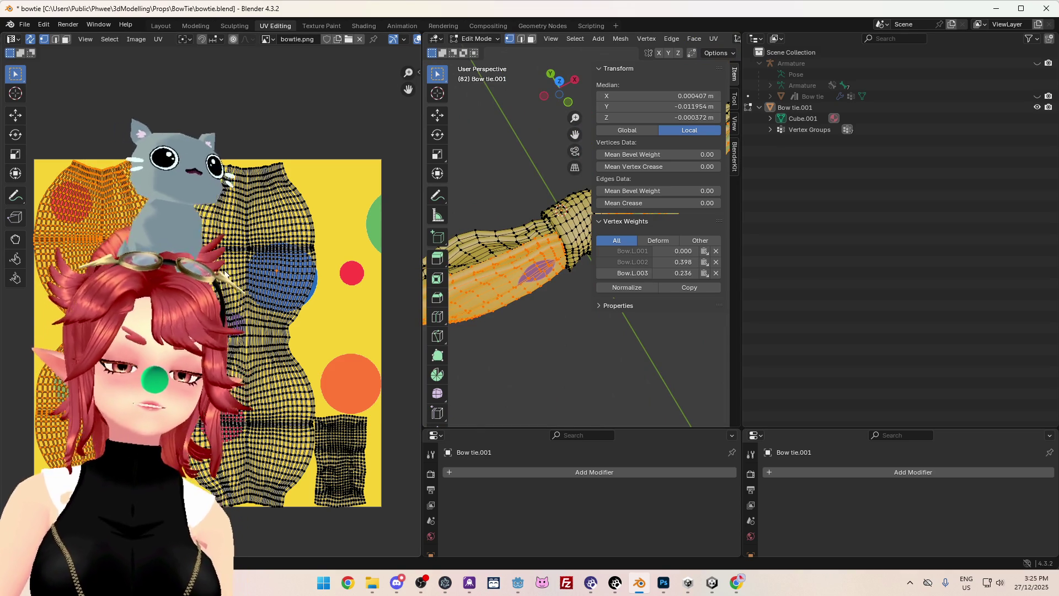
{"action": "scroll", "coordinate": [269, 266], "scroll_direction": "up", "scroll_amount": 3}
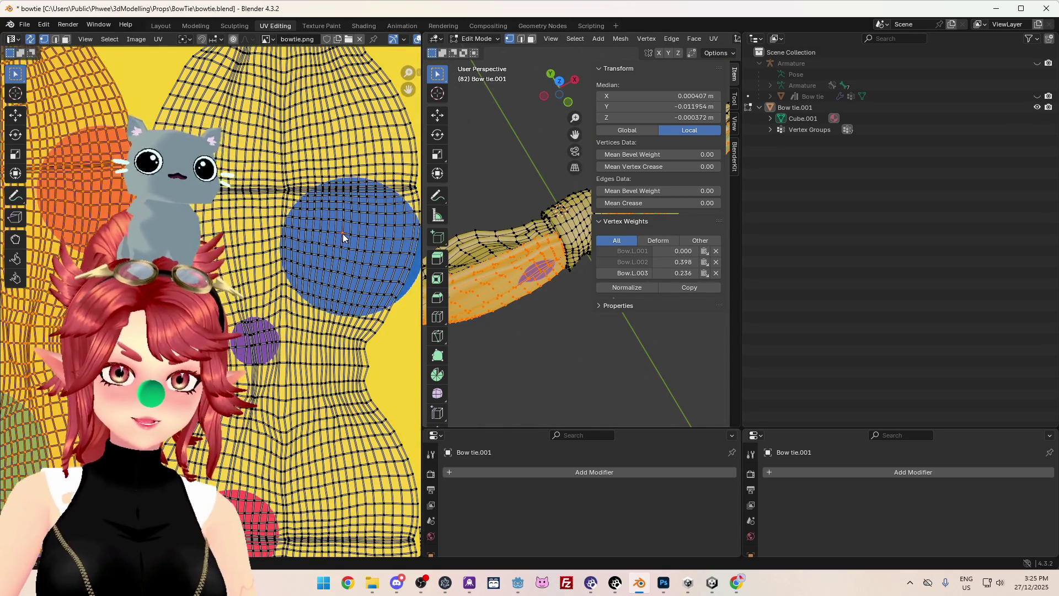
{"action": "left_click", "coordinate": [343, 233]}
{"action": "scroll", "coordinate": [338, 330], "scroll_direction": "down", "scroll_amount": 2}
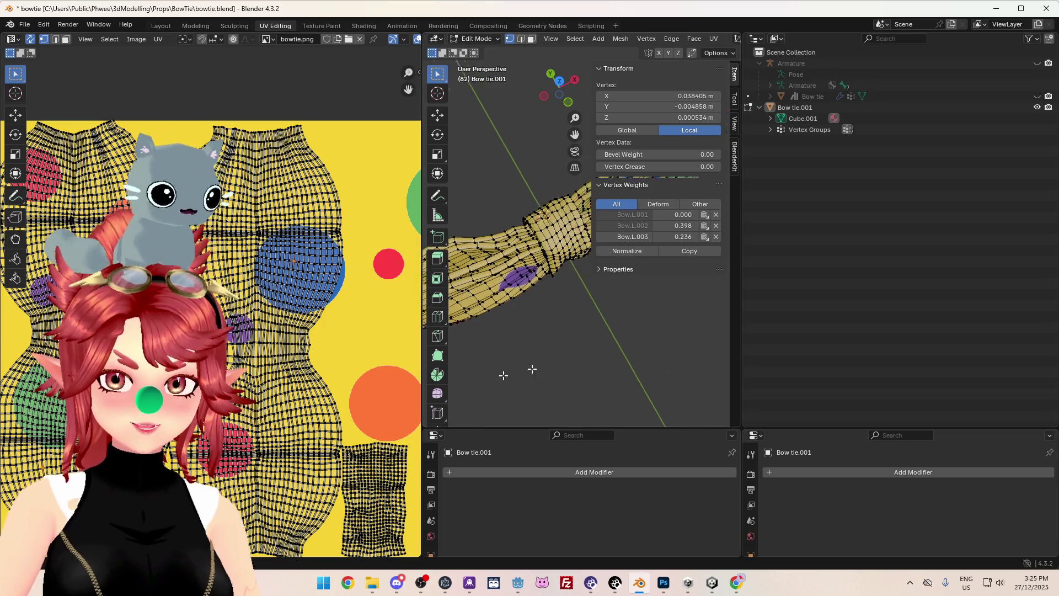
- Widen the 3D view over the UV layout so it spans most of the window
{"action": "middle_click_drag", "start_coordinate": [565, 360], "coordinate": [552, 385], "text": "shift"}
{"action": "left_click_drag", "start_coordinate": [423, 334], "coordinate": [149, 334]}
{"action": "mouse_move", "coordinate": [459, 310]}
{"action": "middle_mouse_down"}
{"action": "mouse_move", "coordinate": [414, 310]}
{"action": "mouse_move", "coordinate": [435, 300]}
{"action": "mouse_move", "coordinate": [478, 314]}
{"action": "mouse_move", "coordinate": [461, 314]}
{"action": "middle_mouse_up"}
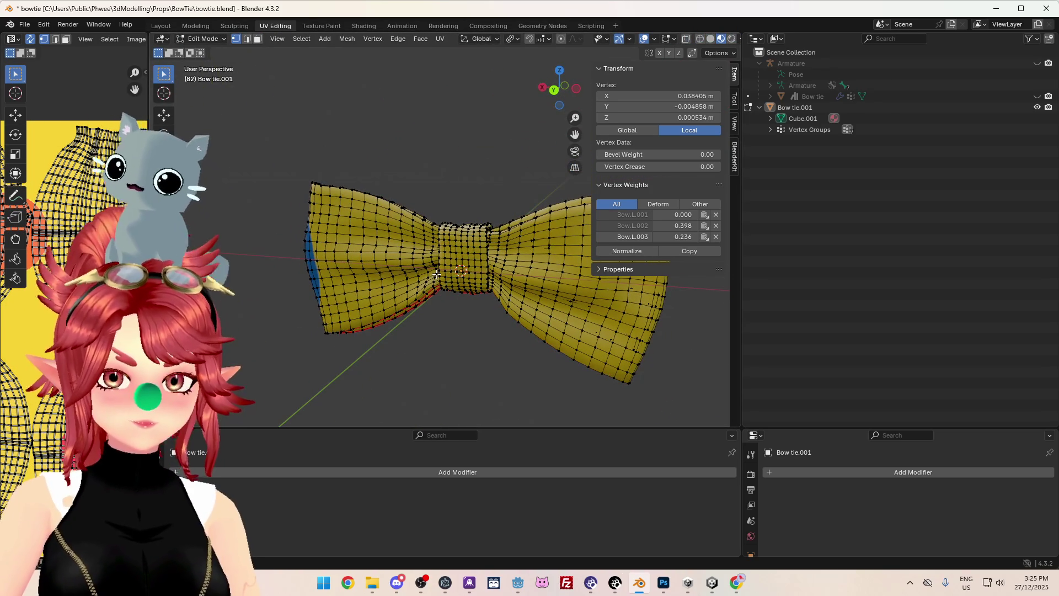
- Rip the bow tie mesh at the chosen centre vertex with Vertex > Rip Vertices
{"action": "mouse_move", "coordinate": [515, 290]}
{"action": "middle_mouse_down"}
{"action": "mouse_move", "coordinate": [441, 327]}
{"action": "mouse_move", "coordinate": [409, 271]}
{"action": "mouse_move", "coordinate": [477, 273]}
{"action": "mouse_move", "coordinate": [440, 272]}
{"action": "middle_mouse_up"}
{"action": "scroll", "coordinate": [441, 329], "scroll_direction": "up", "scroll_amount": 6}
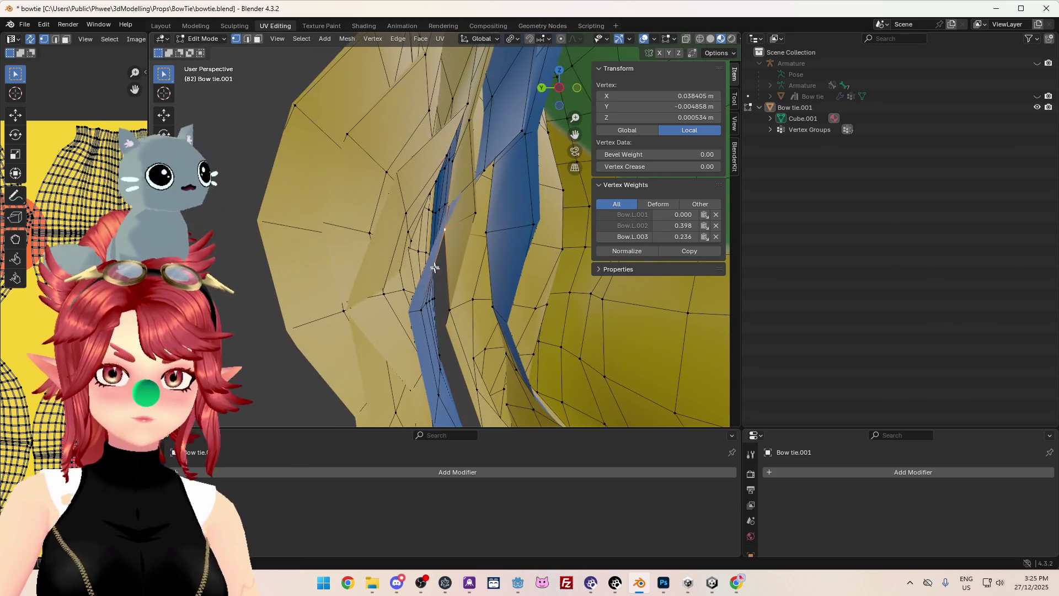
{"action": "right_click", "coordinate": [393, 219]}
{"action": "left_click", "coordinate": [393, 219]}
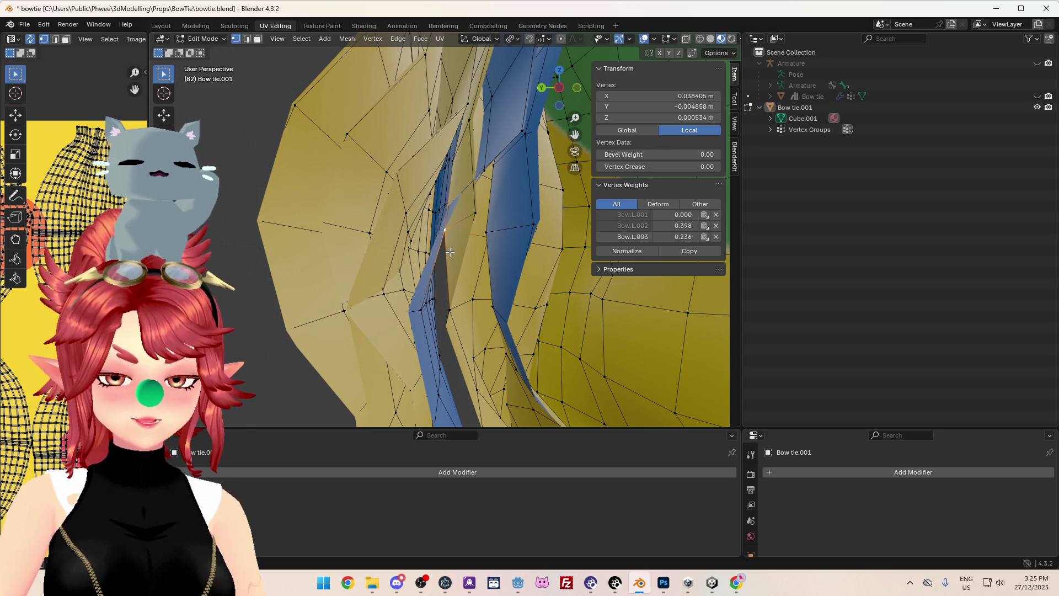
{"action": "middle_click_drag", "start_coordinate": [443, 255], "coordinate": [225, 62]}
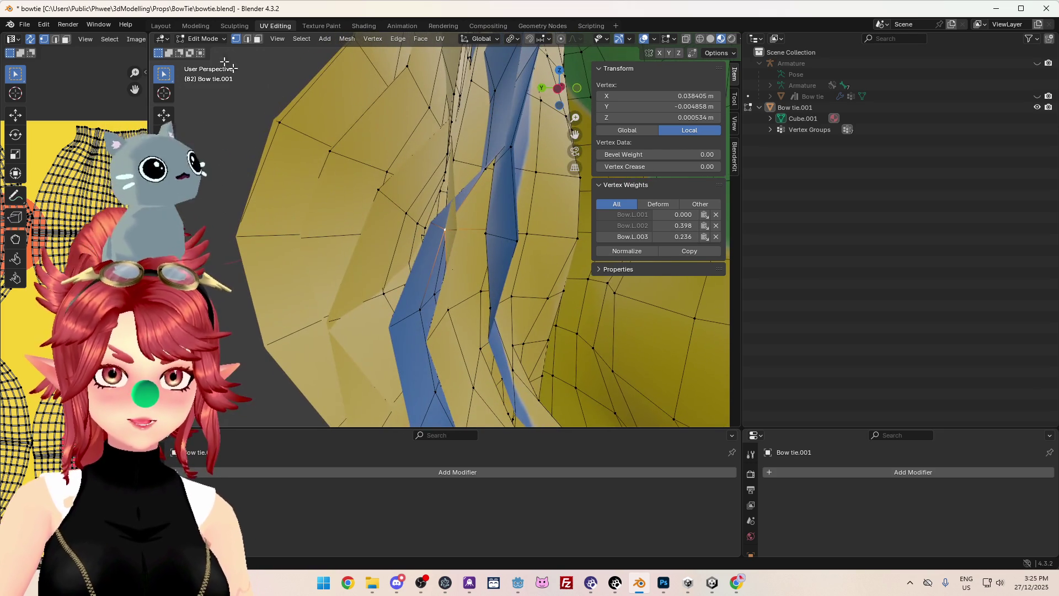
{"action": "left_click", "coordinate": [372, 40]}
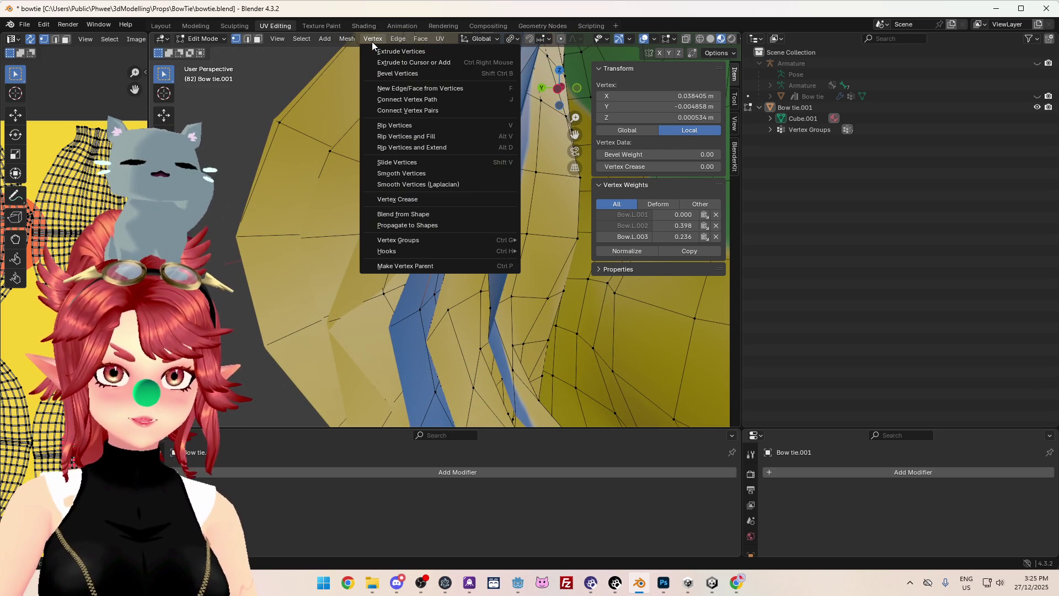
{"action": "left_click", "coordinate": [399, 126]}
{"action": "left_click", "coordinate": [461, 259]}
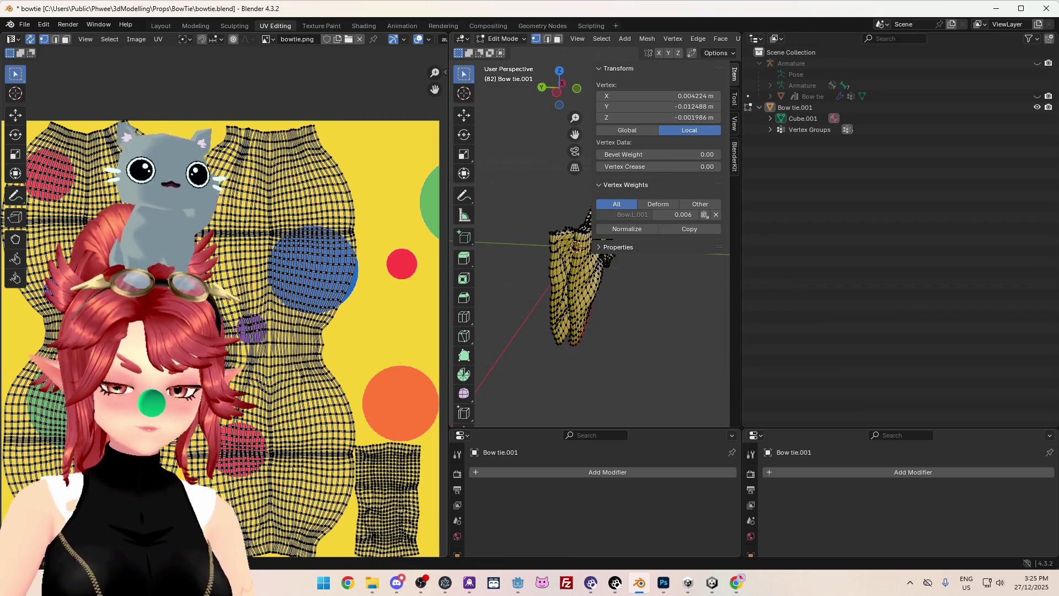
- Invert the selection to the other bow tie half and scale its UV island much larger
{"action": "key", "text": "ctrl+i"}
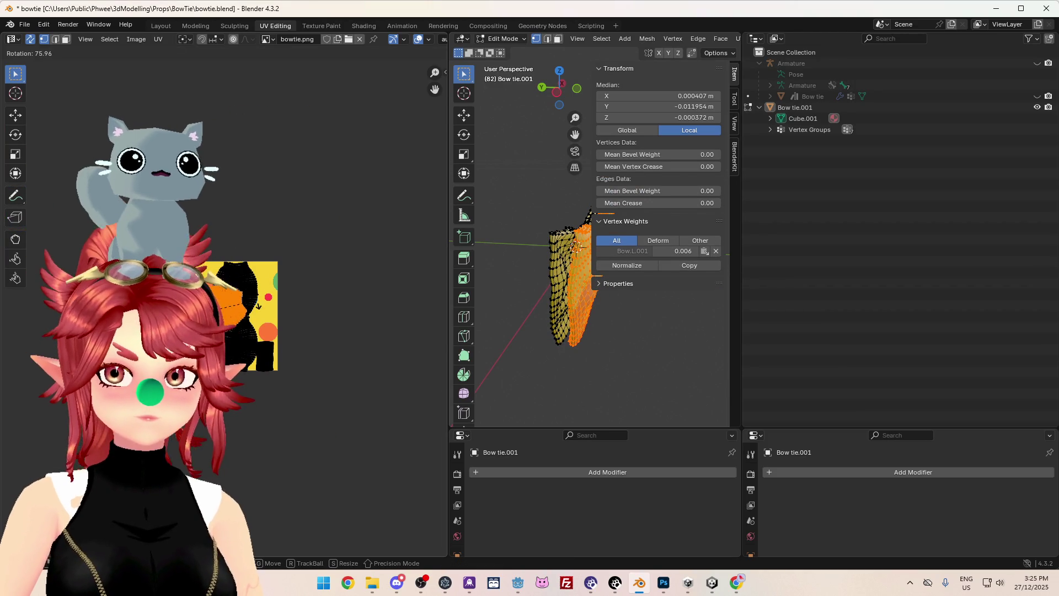
{"action": "mouse_move", "coordinate": [546, 353]}
{"action": "middle_mouse_down"}
{"action": "mouse_move", "coordinate": [580, 386]}
{"action": "mouse_move", "coordinate": [563, 359]}
{"action": "middle_mouse_up"}
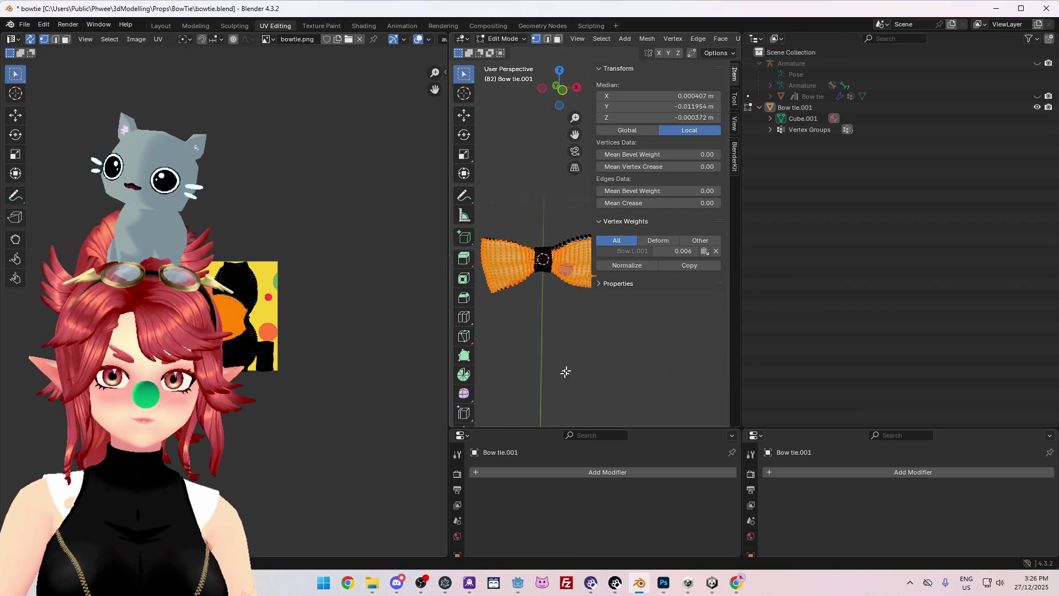
{"action": "scroll", "coordinate": [558, 380], "scroll_direction": "up", "scroll_amount": 5}
{"action": "scroll", "coordinate": [250, 373], "scroll_direction": "up", "scroll_amount": 6}
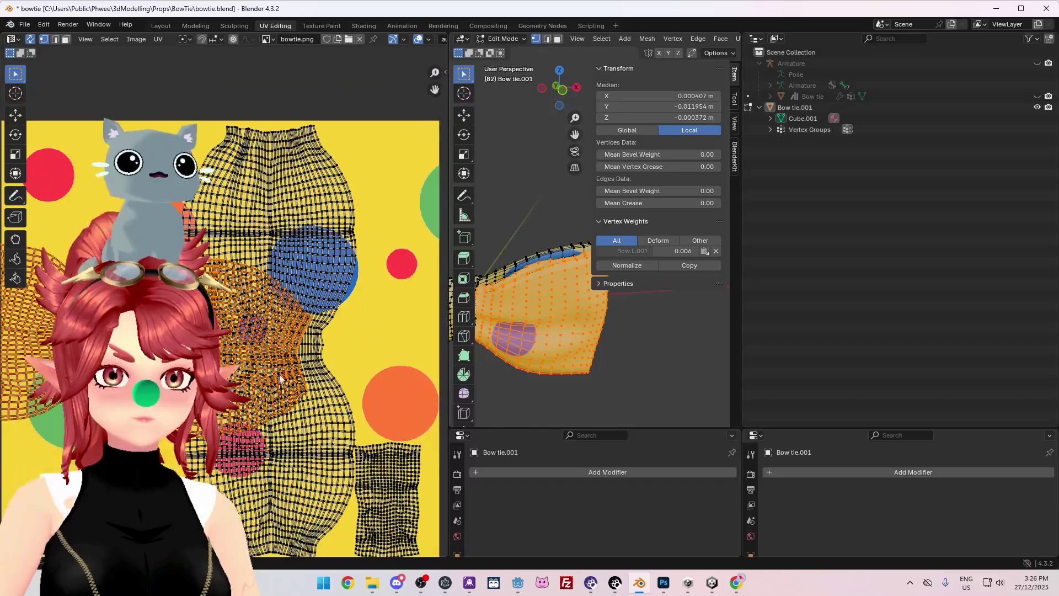
{"action": "key", "text": "s"}
{"action": "left_click", "coordinate": [342, 411]}
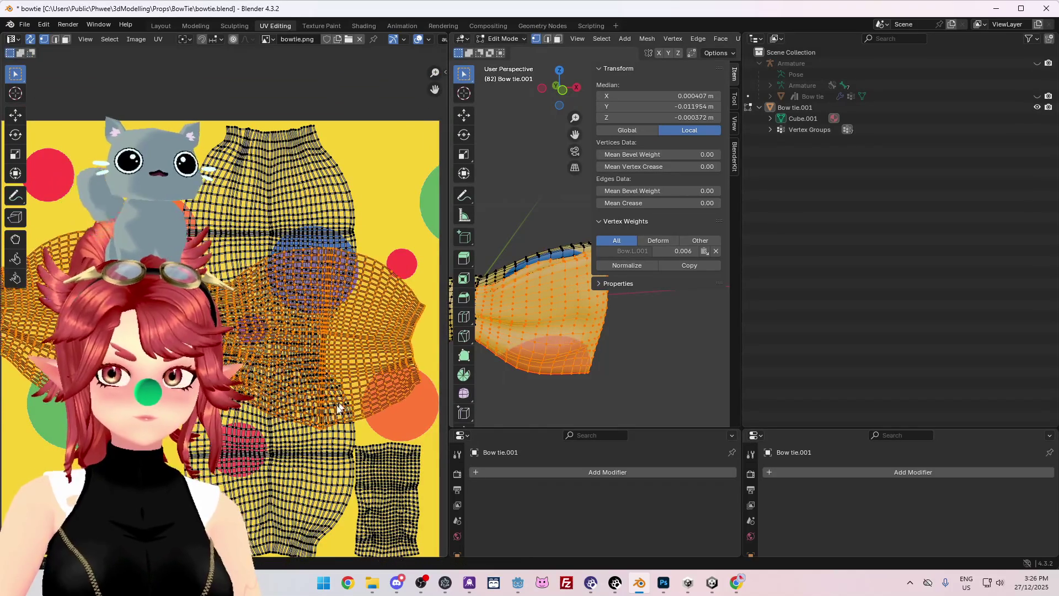
{"action": "scroll", "coordinate": [349, 415], "scroll_direction": "down", "scroll_amount": 4}
{"action": "scroll", "coordinate": [602, 408], "scroll_direction": "down", "scroll_amount": 6}
{"action": "middle_click_drag", "start_coordinate": [588, 390], "coordinate": [603, 397]}
- Move the selected UV island, then cancel the resize to keep it near its original size
{"action": "key", "text": "g"}
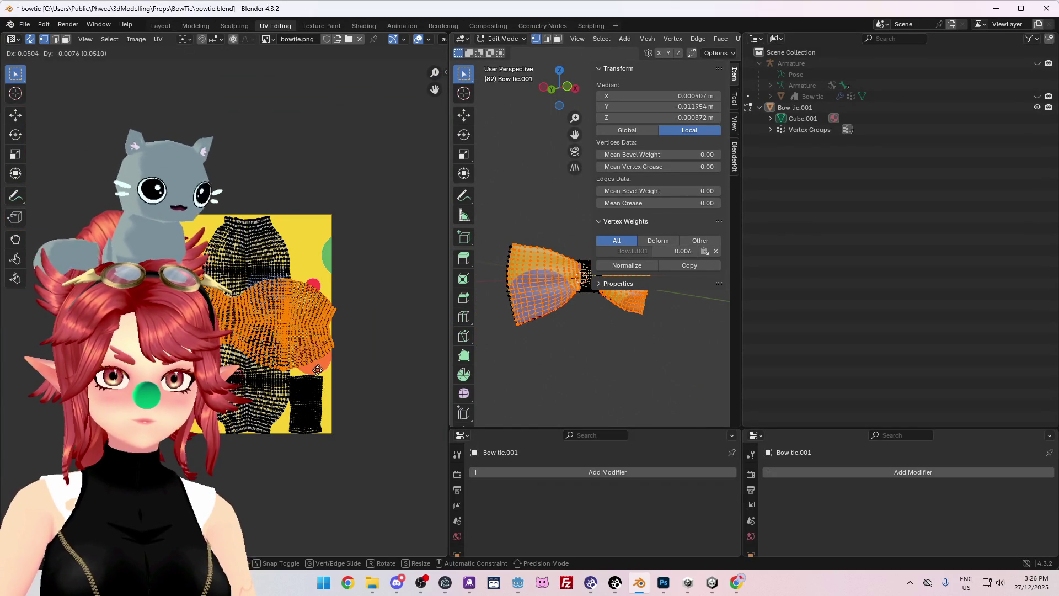
{"action": "left_click", "coordinate": [309, 352]}
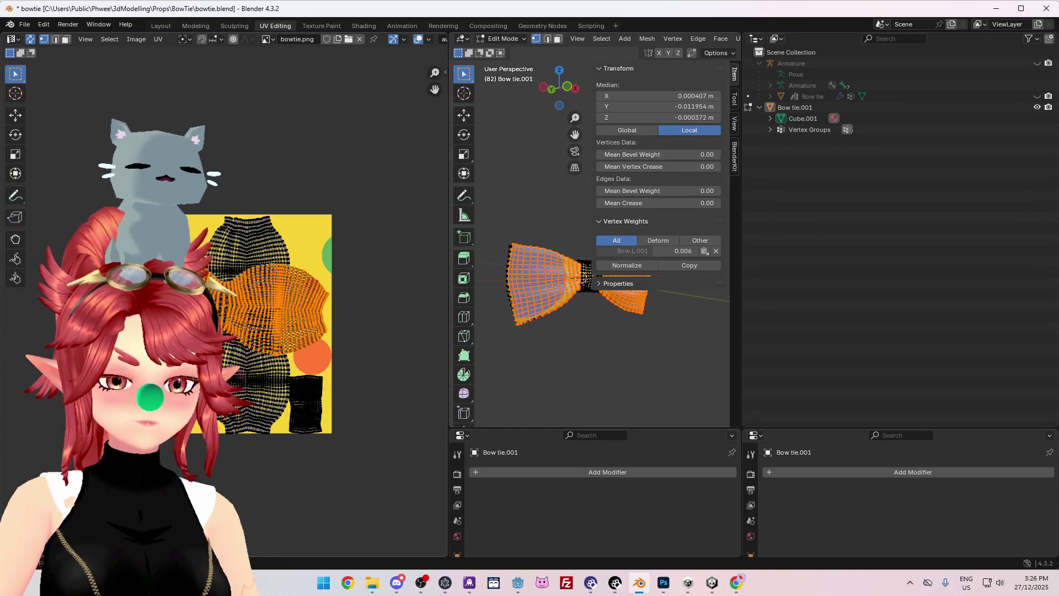
{"action": "key", "text": "s"}
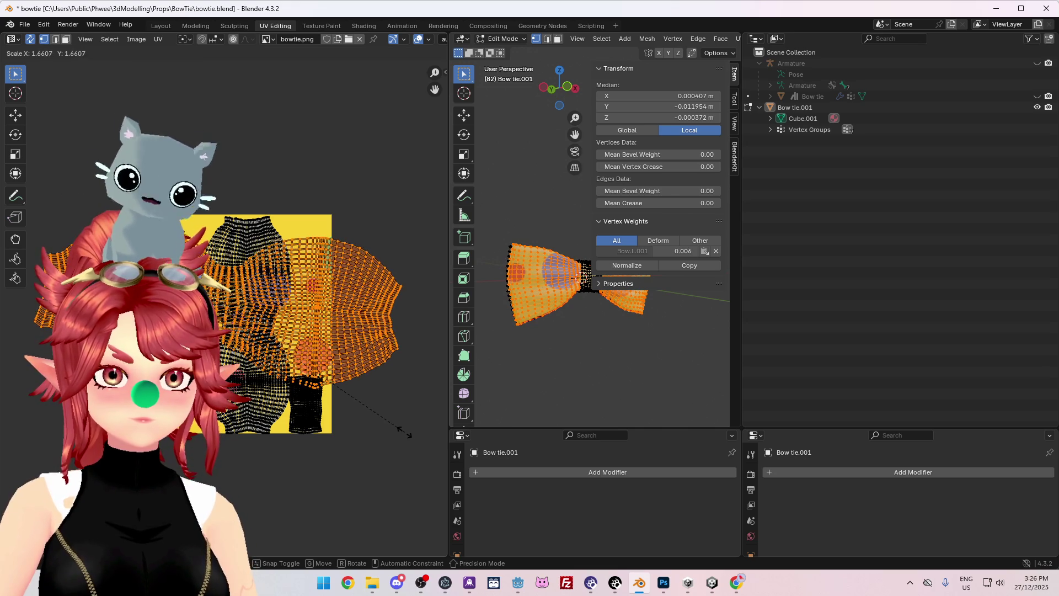
{"action": "mouse_move", "coordinate": [642, 424]}
{"action": "middle_mouse_down"}
{"action": "mouse_move", "coordinate": [600, 367]}
{"action": "mouse_move", "coordinate": [611, 355]}
{"action": "mouse_move", "coordinate": [580, 405]}
{"action": "middle_mouse_up"}
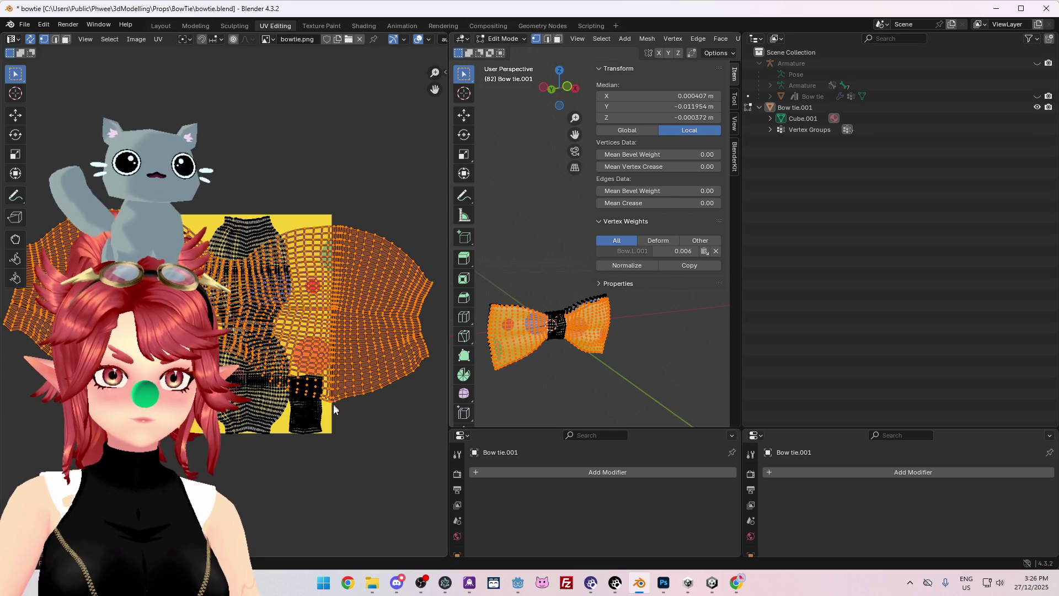
{"action": "key", "text": "s"}
{"action": "key", "text": "Escape"}
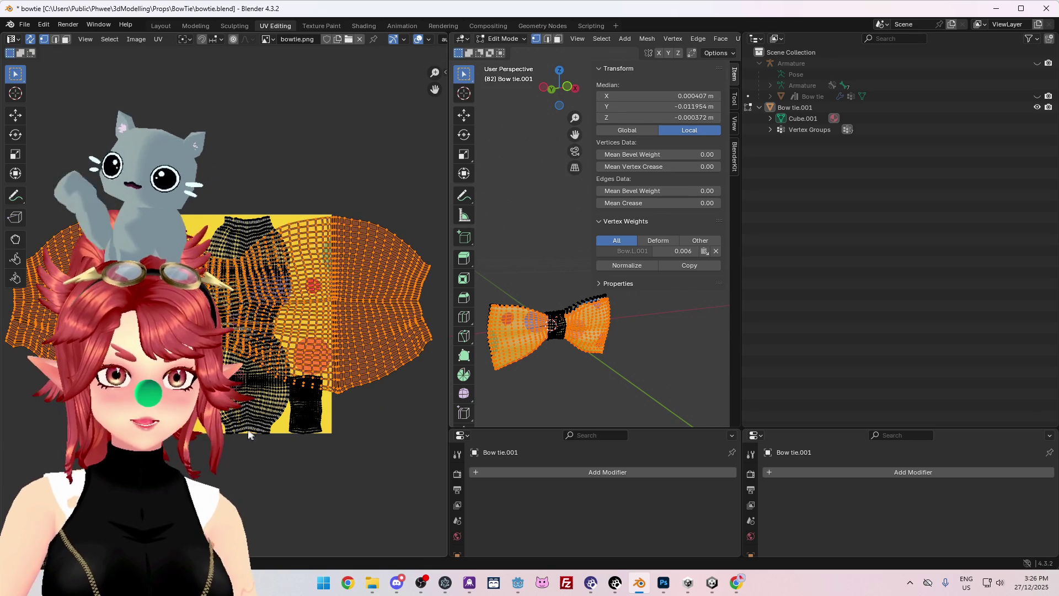
- Select the whole left-middle UV island and enlarge it over the polka-dot texture
{"action": "left_click", "coordinate": [243, 412]}
{"action": "key", "text": "l"}
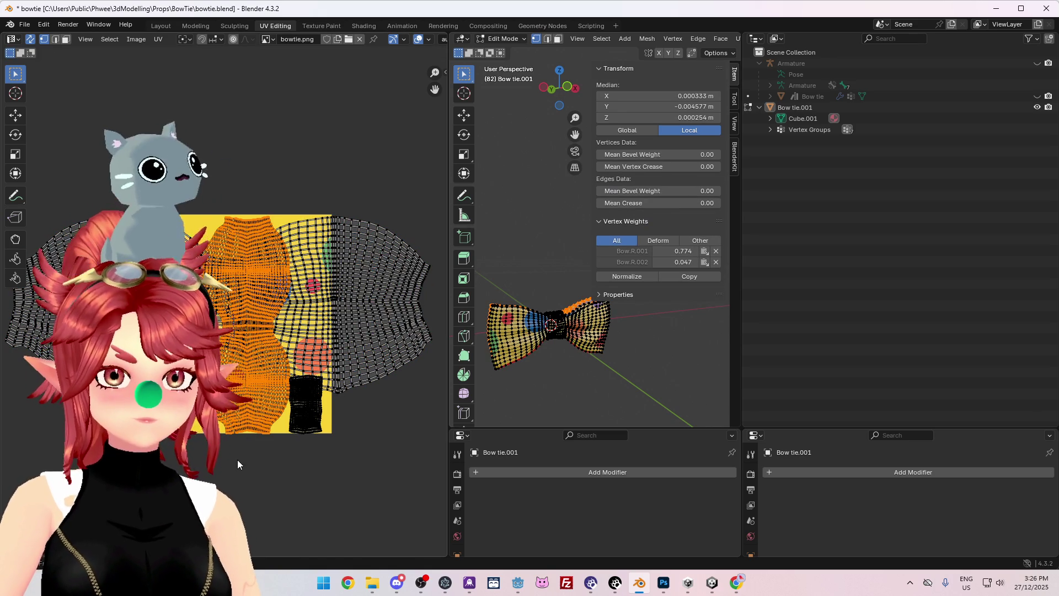
{"action": "key", "text": "s"}
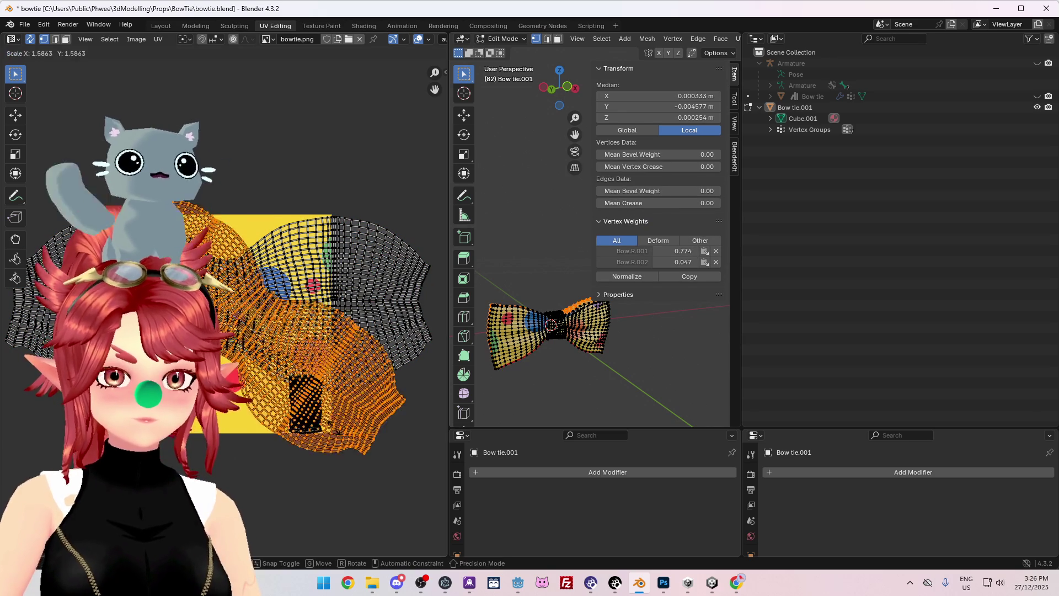
{"action": "key", "text": "Return"}
{"action": "left_click", "coordinate": [577, 378]}
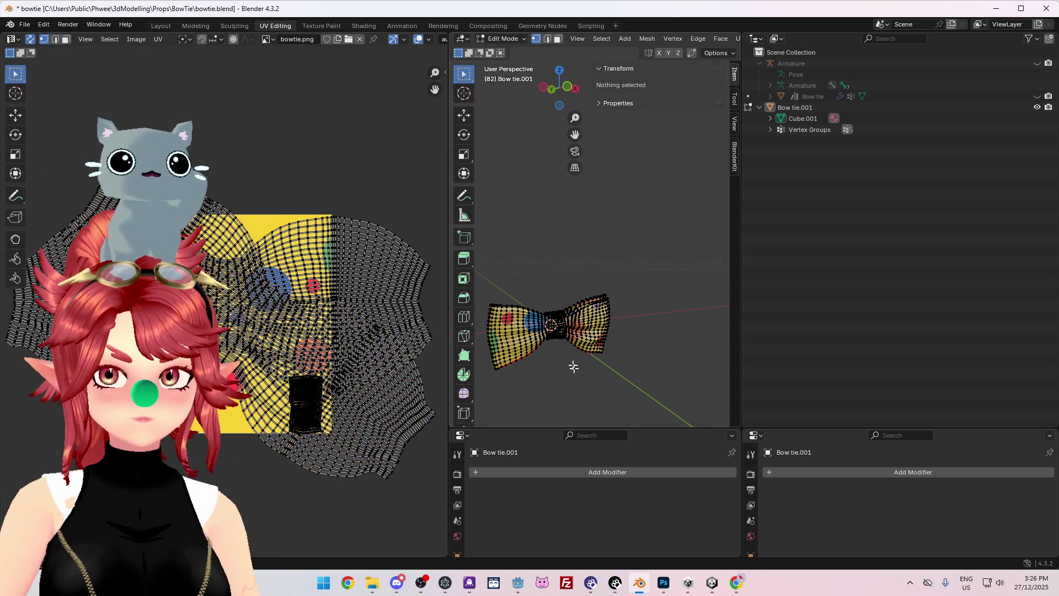
- Move the knot UV island across the texture and return to Object Mode
{"action": "left_click", "coordinate": [313, 433]}
{"action": "key", "text": "ctrl+l"}
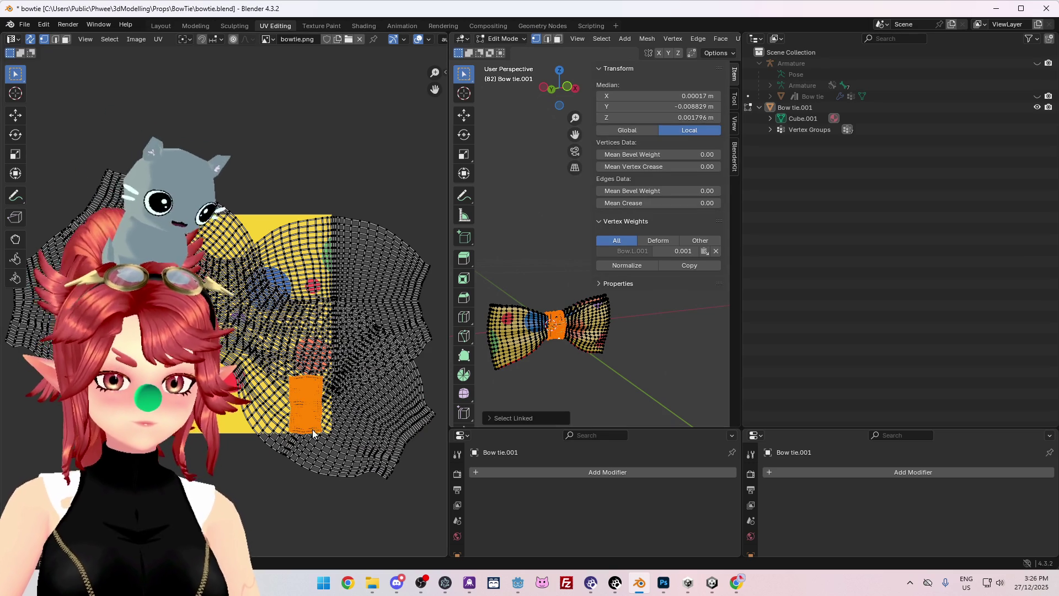
{"action": "key", "text": "g"}
{"action": "left_click", "coordinate": [255, 400]}
{"action": "scroll", "coordinate": [603, 402], "scroll_direction": "up", "scroll_amount": 5}
{"action": "middle_click_drag", "start_coordinate": [604, 402], "coordinate": [610, 176], "text": "shift"}
{"action": "key", "text": "g"}
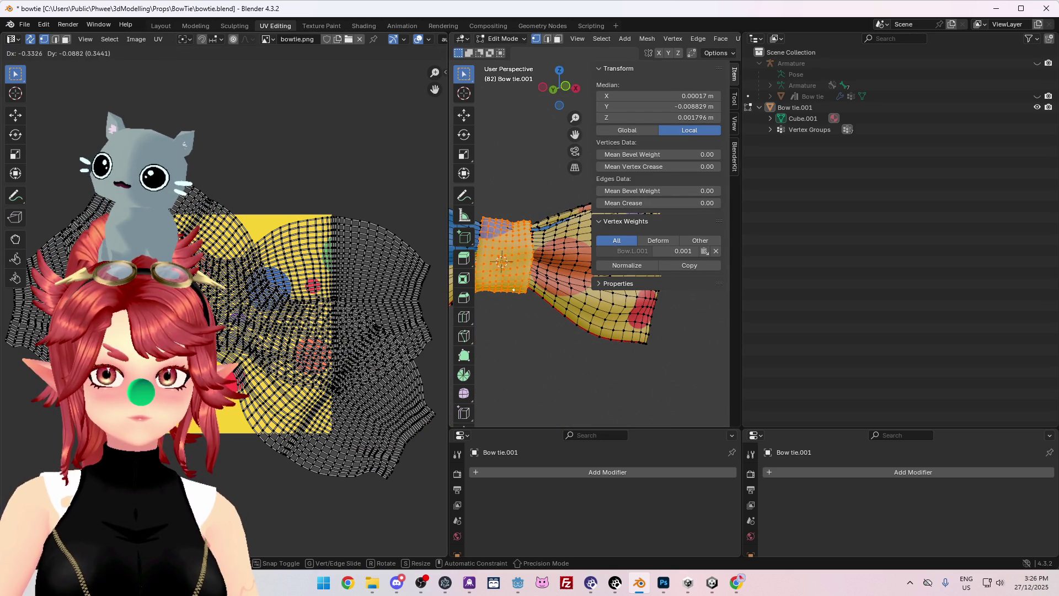
{"action": "middle_click_drag", "start_coordinate": [544, 382], "coordinate": [605, 364], "text": "shift"}
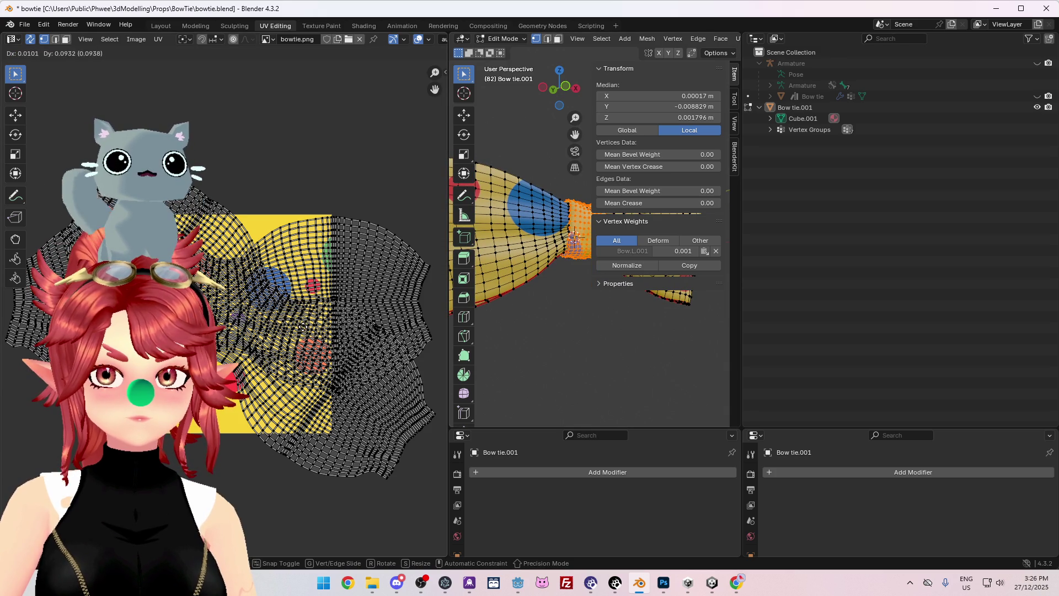
{"action": "scroll", "coordinate": [552, 372], "scroll_direction": "down", "scroll_amount": 3}
{"action": "key", "text": "Tab"}
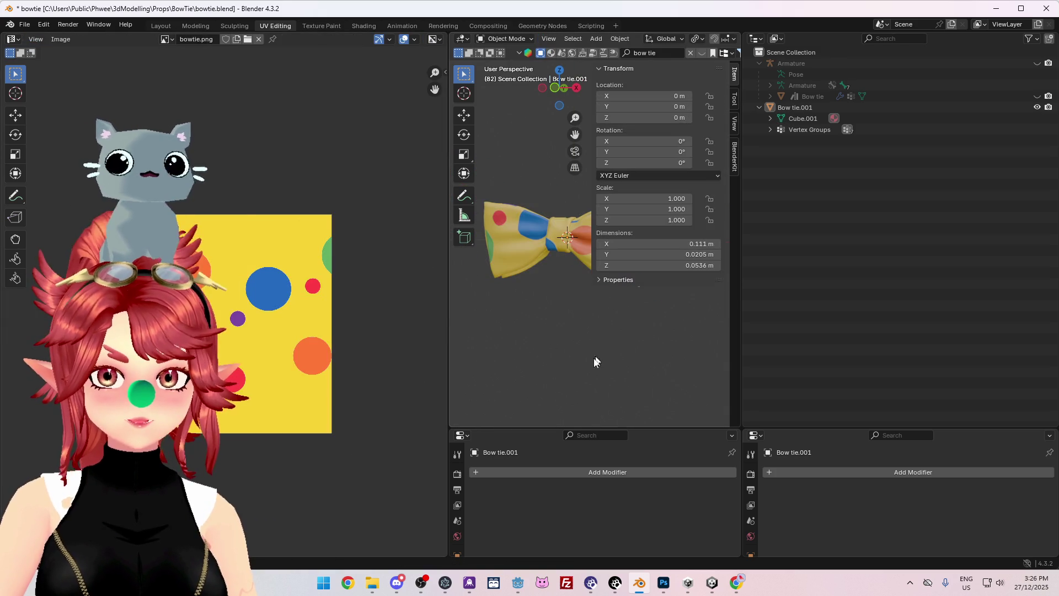
- Unhide the Armature, hide the old Bow tie, and parent Bow tie.001 to the Armature with Armature Deform
{"action": "left_click_drag", "start_coordinate": [446, 355], "coordinate": [329, 356]}
{"action": "scroll", "coordinate": [555, 346], "scroll_direction": "down", "scroll_amount": 2}
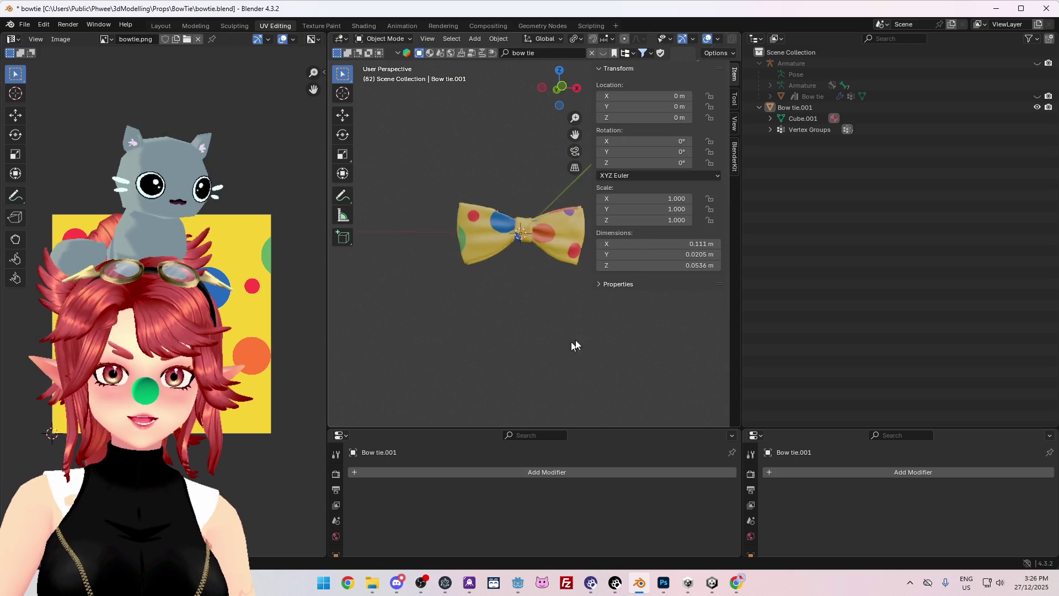
{"action": "middle_click_drag", "start_coordinate": [551, 350], "coordinate": [531, 365], "text": "shift"}
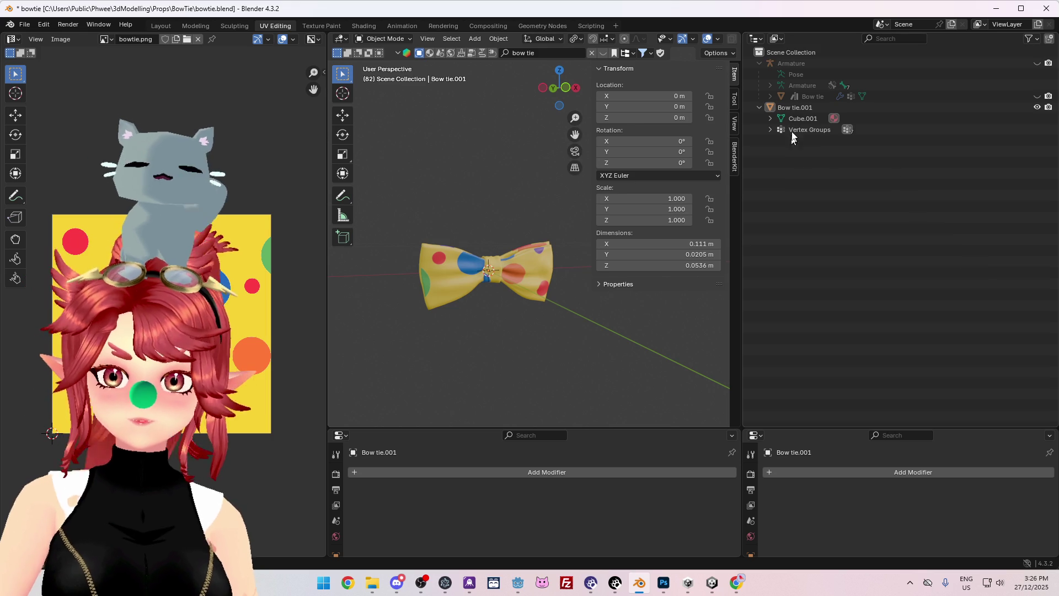
{"action": "left_click", "coordinate": [793, 109]}
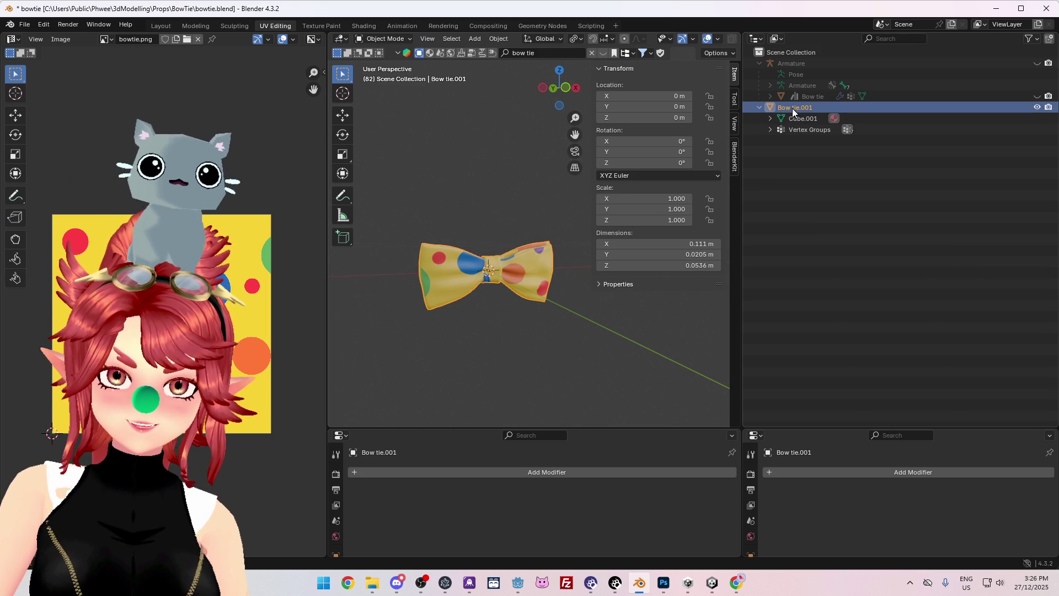
{"action": "left_click", "coordinate": [1038, 96]}
{"action": "left_click", "coordinate": [1037, 63]}
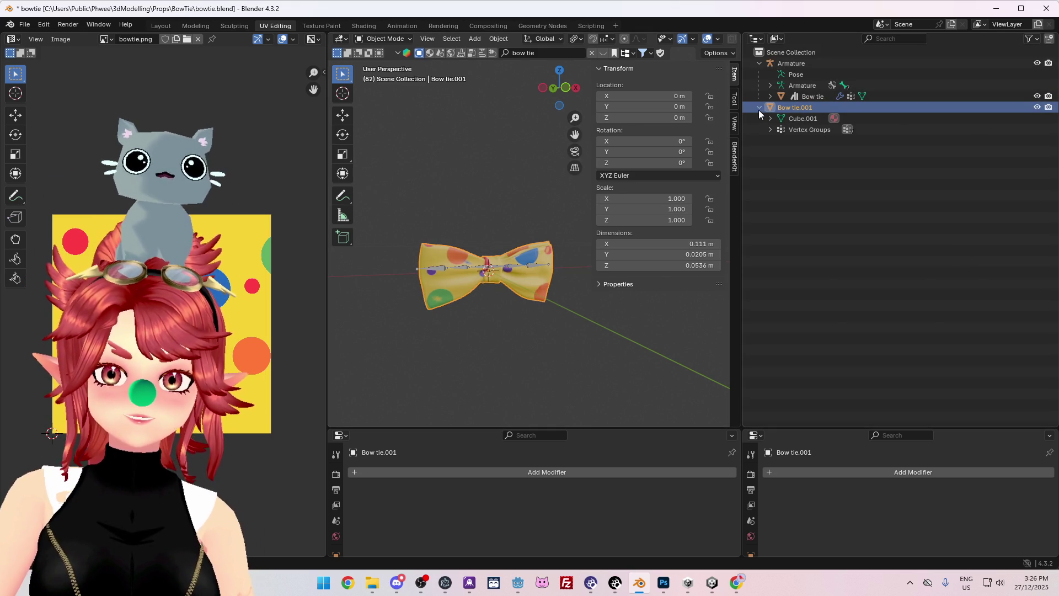
{"action": "left_click", "coordinate": [792, 63], "text": "ctrl"}
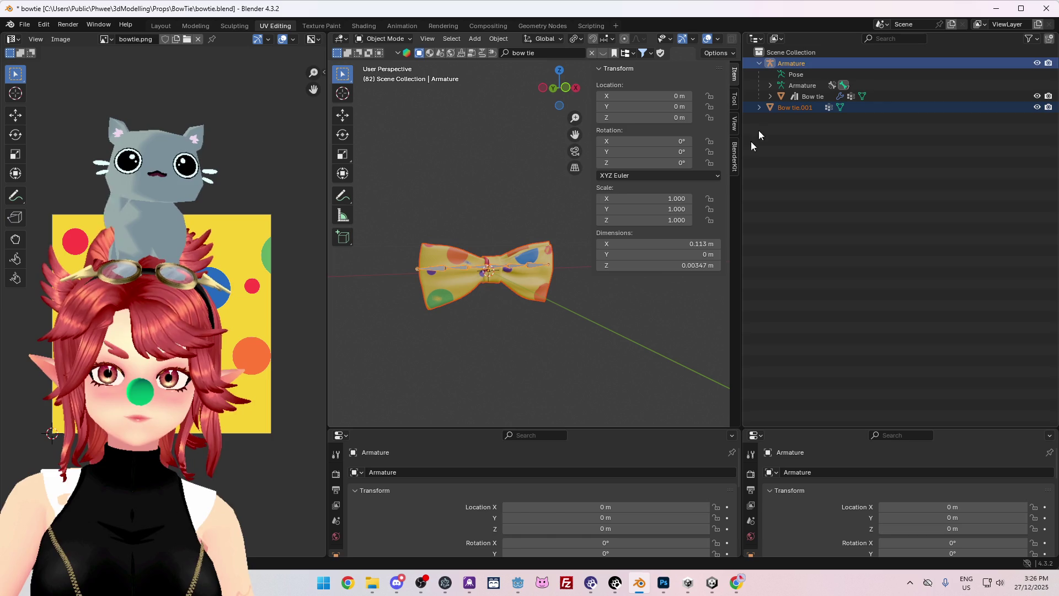
{"action": "left_click", "coordinate": [1038, 96]}
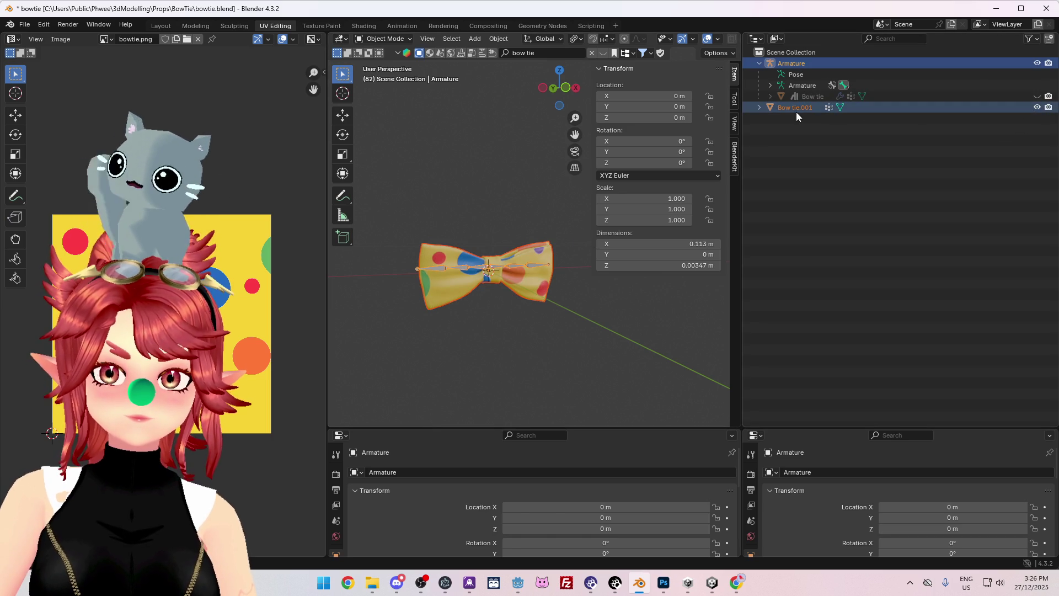
{"action": "key", "text": "ctrl+p"}
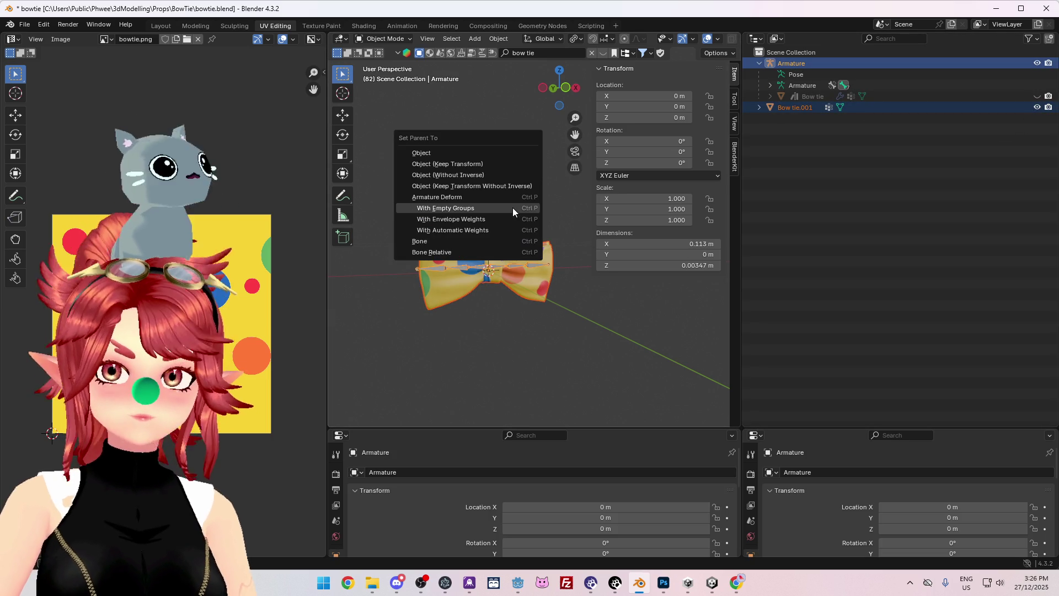
{"action": "left_click", "coordinate": [457, 232]}
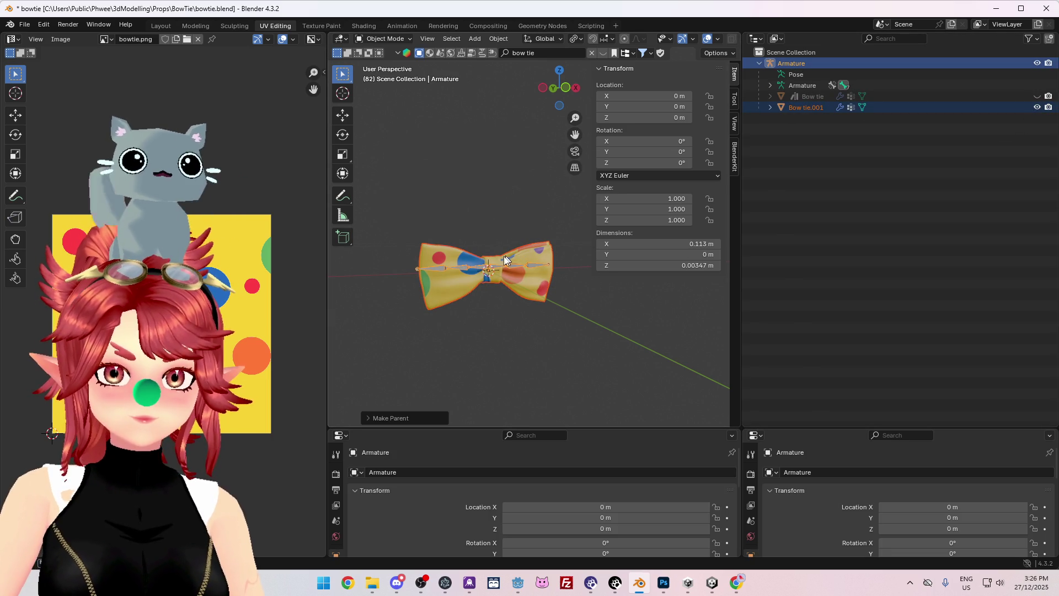
- Select the Bow.L.001 bone and switch the armature into Pose Mode
{"action": "left_click", "coordinate": [797, 67]}
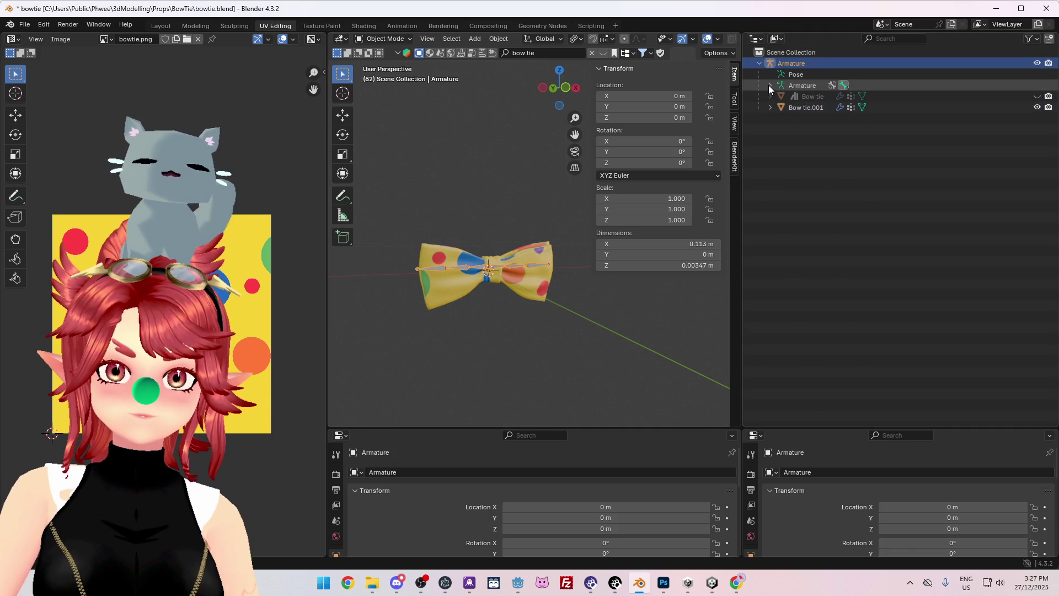
{"action": "left_click", "coordinate": [769, 85], "text": "shift"}
{"action": "left_click", "coordinate": [831, 141]}
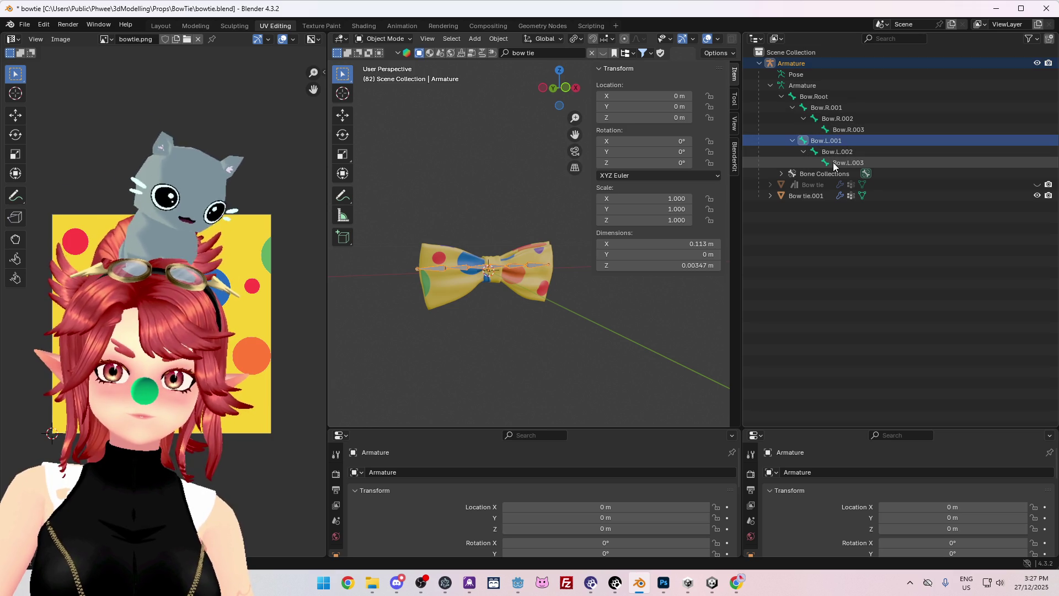
{"action": "left_click", "coordinate": [385, 75]}
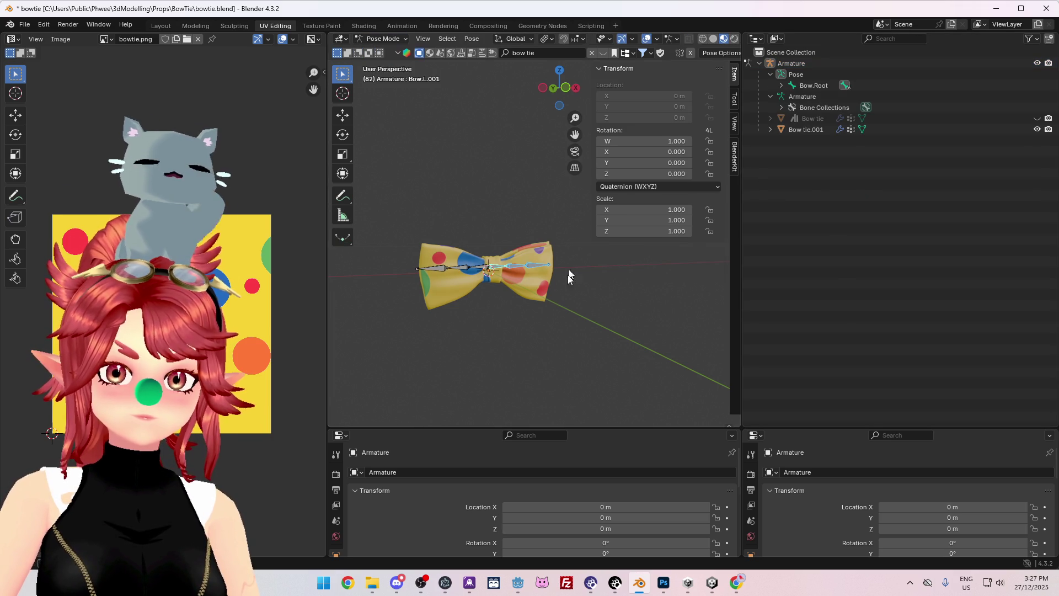
- Test-rotate the Bow.L.001 bone twice, cancelling each rotation to leave it at rest
{"action": "key", "text": "r"}
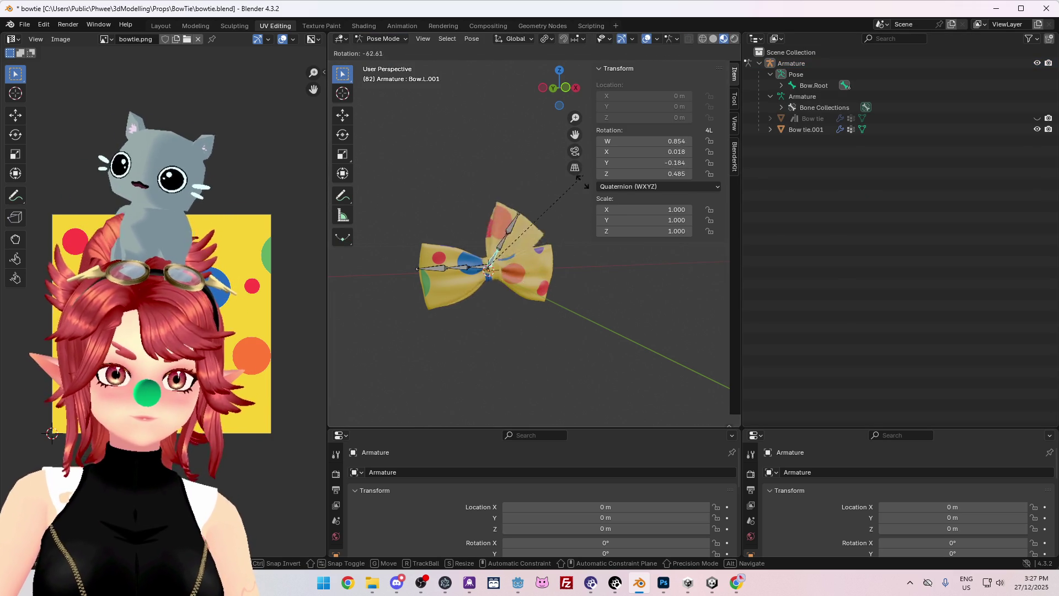
{"action": "right_click", "coordinate": [461, 323]}
{"action": "mouse_move", "coordinate": [462, 324]}
{"action": "middle_mouse_down"}
{"action": "mouse_move", "coordinate": [674, 346]}
{"action": "mouse_move", "coordinate": [579, 329]}
{"action": "mouse_move", "coordinate": [570, 339]}
{"action": "mouse_move", "coordinate": [590, 361]}
{"action": "middle_mouse_up"}
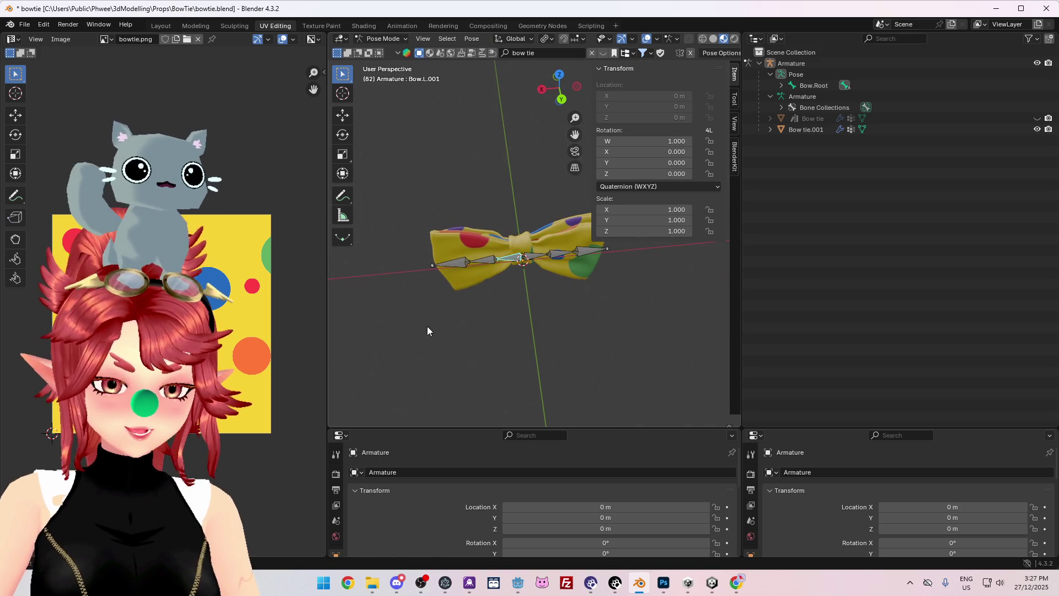
{"action": "key", "text": "r"}
{"action": "right_click", "coordinate": [442, 331]}
{"action": "mouse_move", "coordinate": [441, 331]}
{"action": "middle_mouse_down"}
{"action": "mouse_move", "coordinate": [519, 353]}
{"action": "mouse_move", "coordinate": [359, 333]}
{"action": "mouse_move", "coordinate": [413, 395]}
{"action": "mouse_move", "coordinate": [579, 240]}
{"action": "middle_mouse_up"}
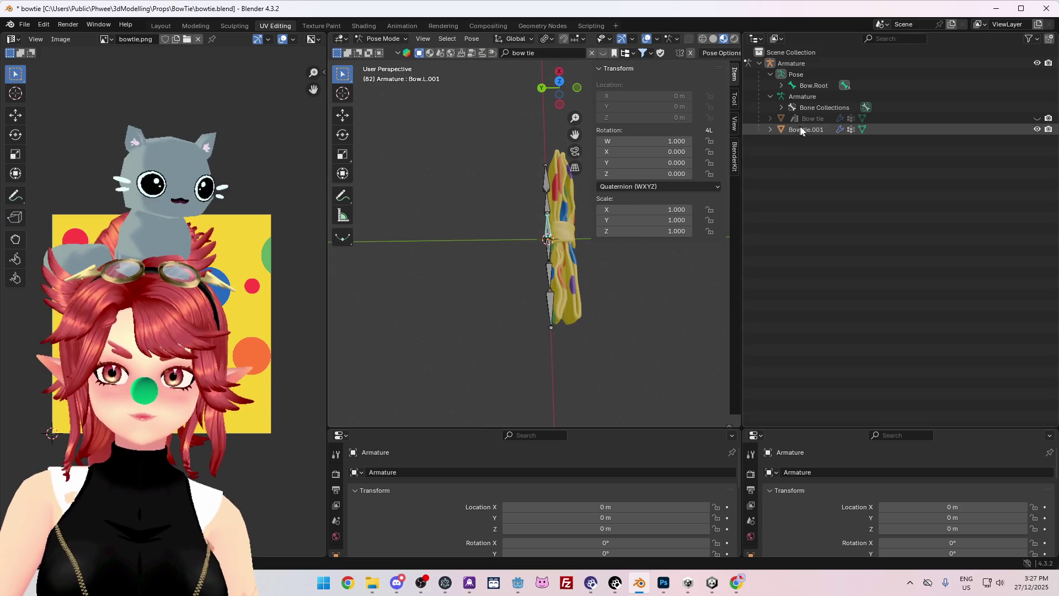
- Select the Bow tie.001 mesh and view it in Top Orthographic
{"action": "middle_click_drag", "start_coordinate": [570, 280], "coordinate": [521, 278]}
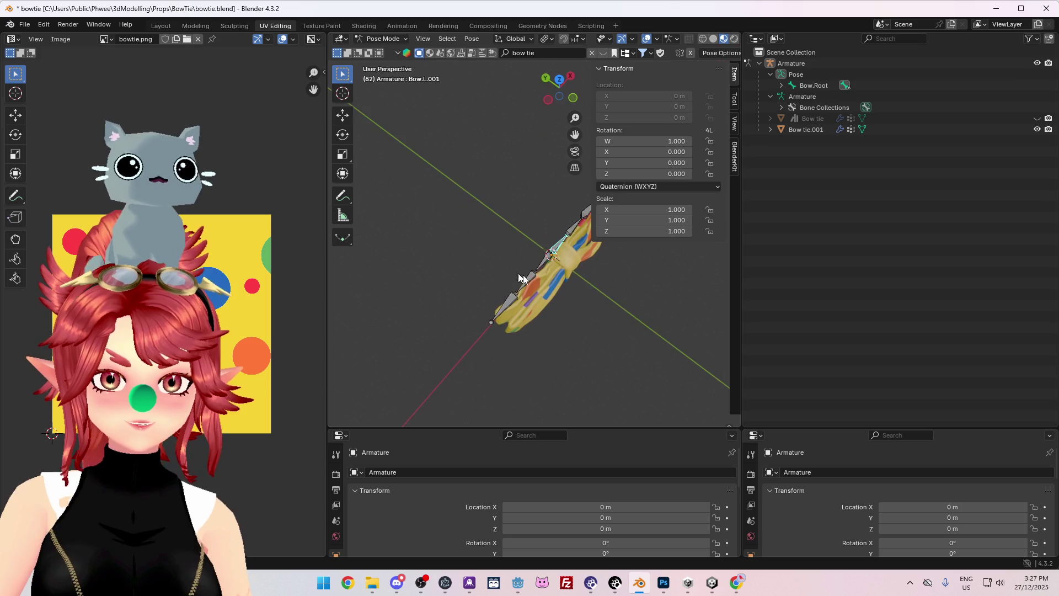
{"action": "left_click", "coordinate": [810, 129]}
{"action": "mouse_move", "coordinate": [565, 305]}
{"action": "middle_mouse_down"}
{"action": "mouse_move", "coordinate": [538, 337]}
{"action": "mouse_move", "coordinate": [554, 350]}
{"action": "mouse_move", "coordinate": [552, 321]}
{"action": "middle_mouse_up"}
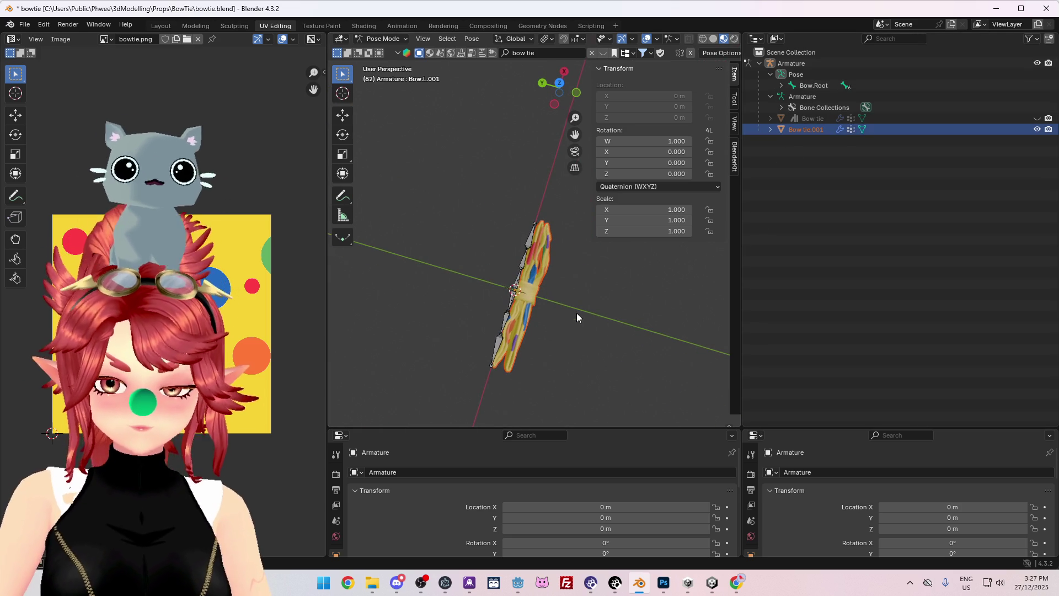
{"action": "key", "text": "KP_7"}
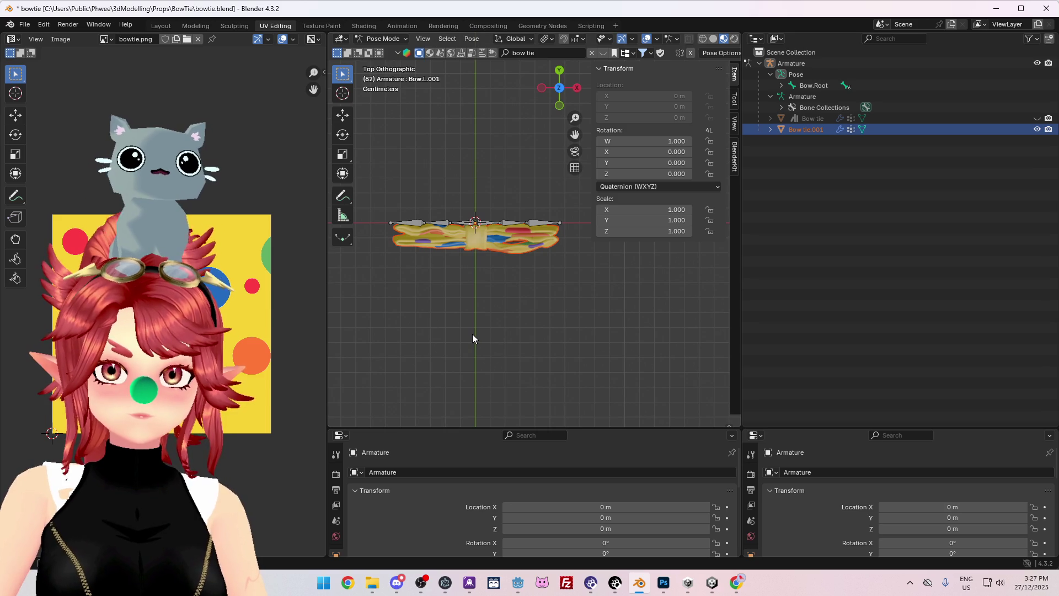
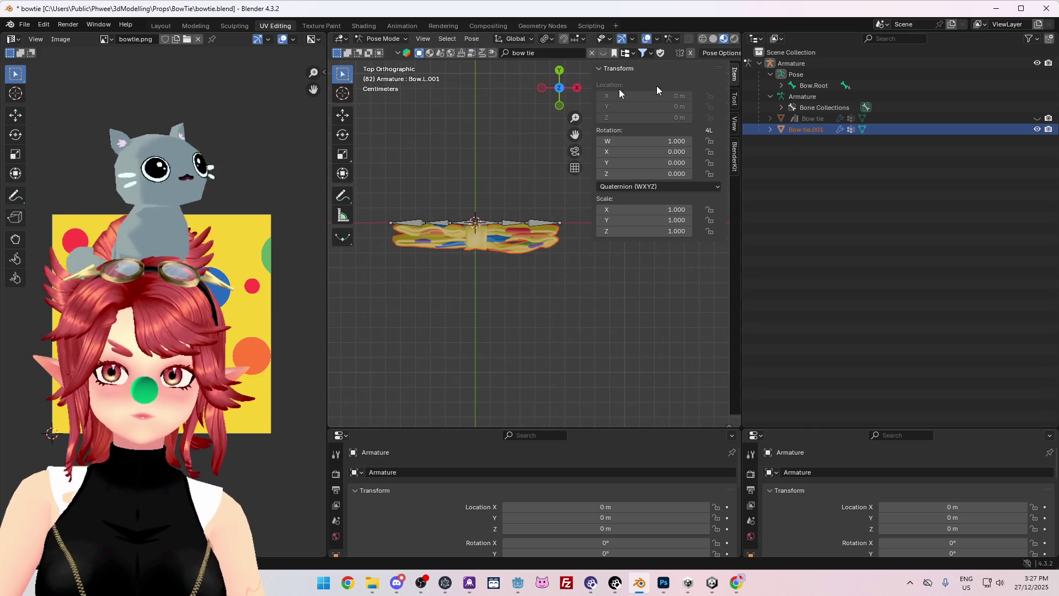
- In Object Mode, nudge Bow tie.001 slightly along the Y axis
{"action": "key", "text": "ctrl+Tab"}
{"action": "left_click", "coordinate": [811, 197]}
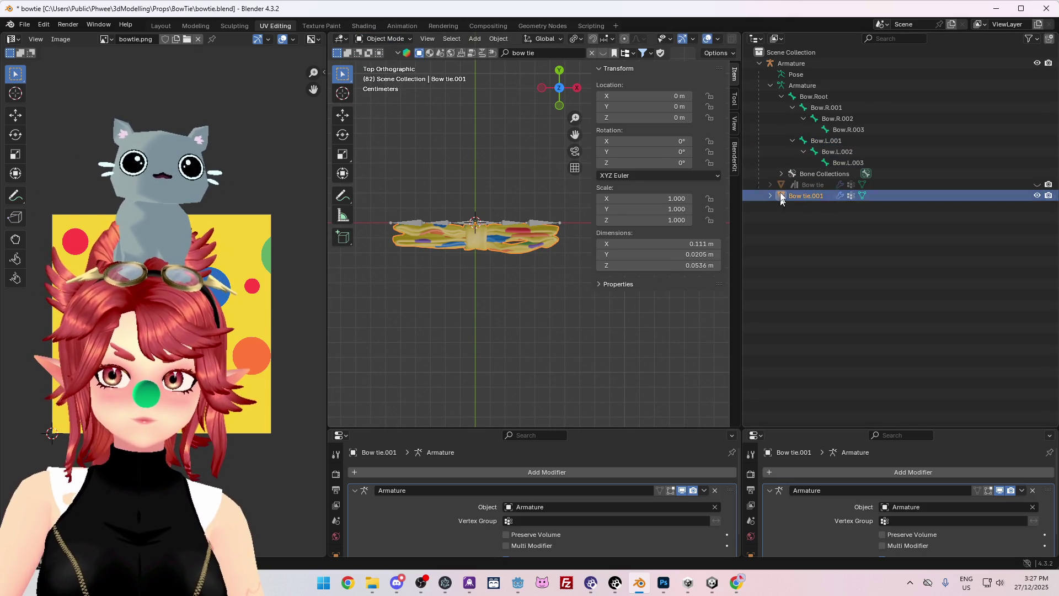
{"action": "key", "text": "g"}
{"action": "key", "text": "y"}
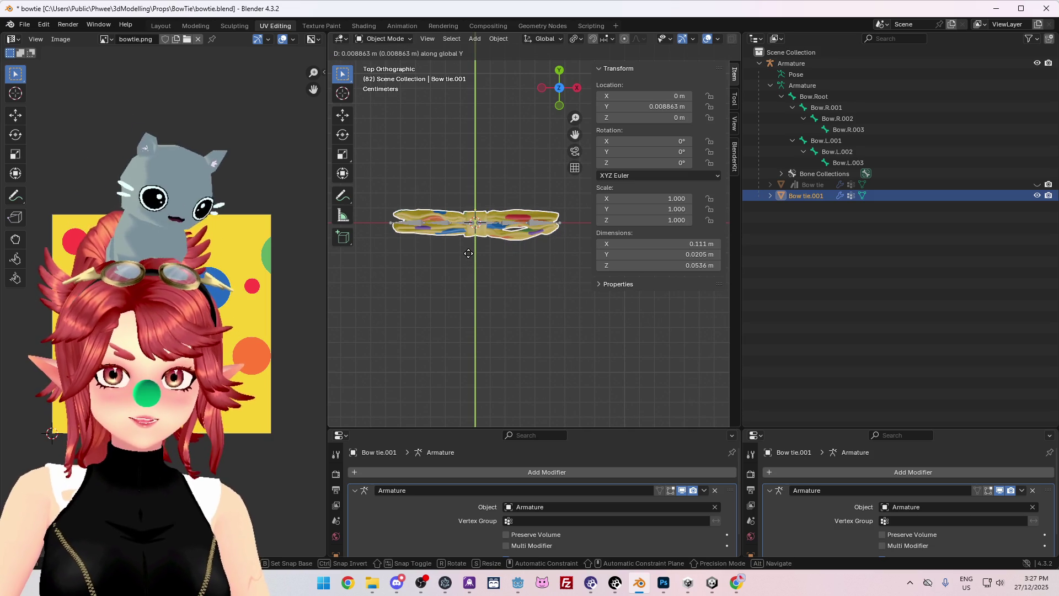
{"action": "left_click", "coordinate": [468, 253]}
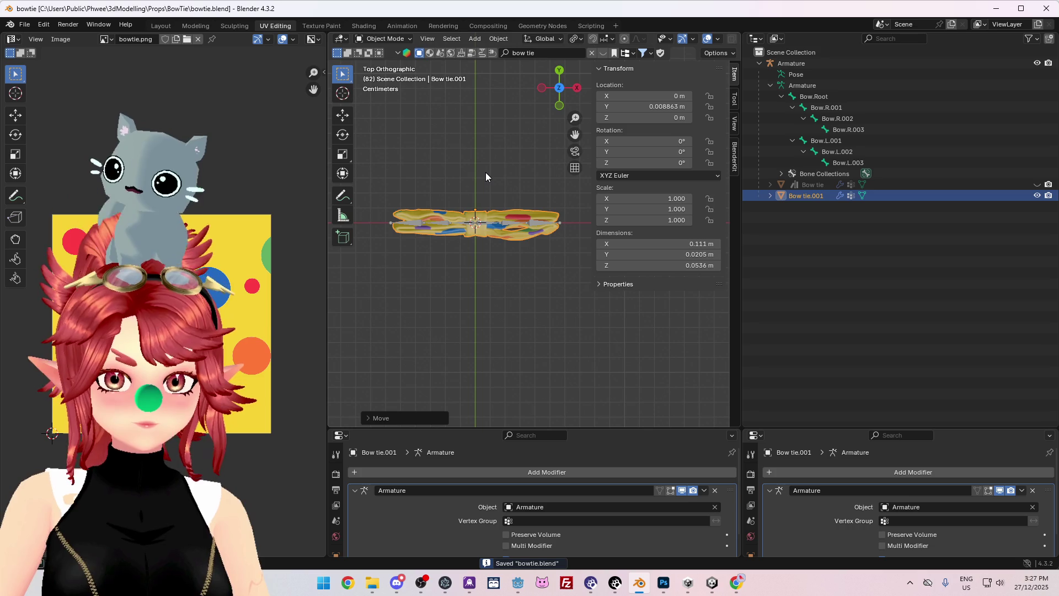
- Apply rotation and scale to the bow tie, then select the Armature with it for parenting
{"action": "key", "text": "ctrl+a"}
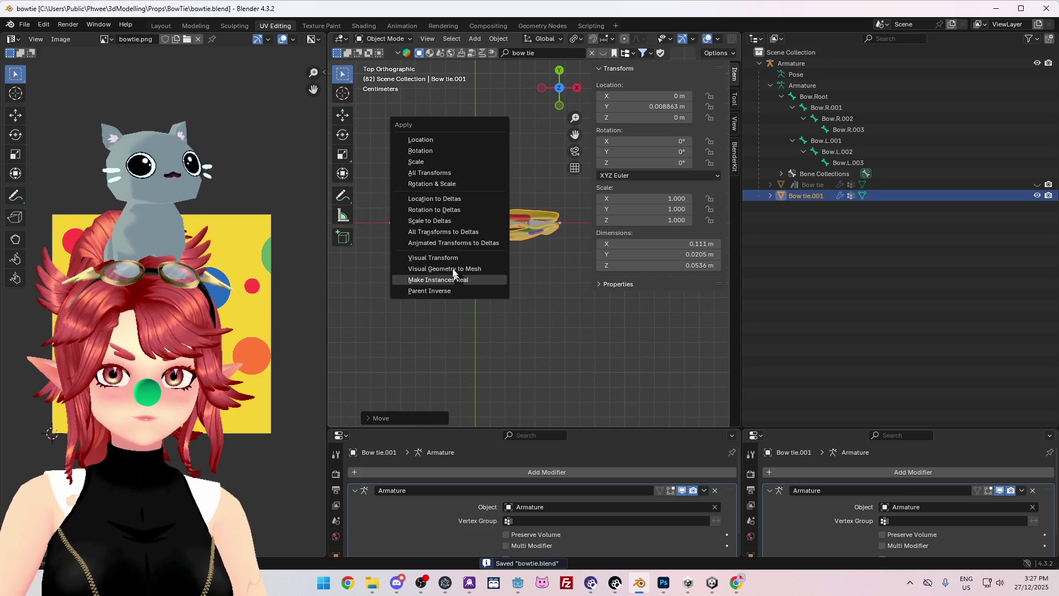
{"action": "left_click", "coordinate": [432, 184]}
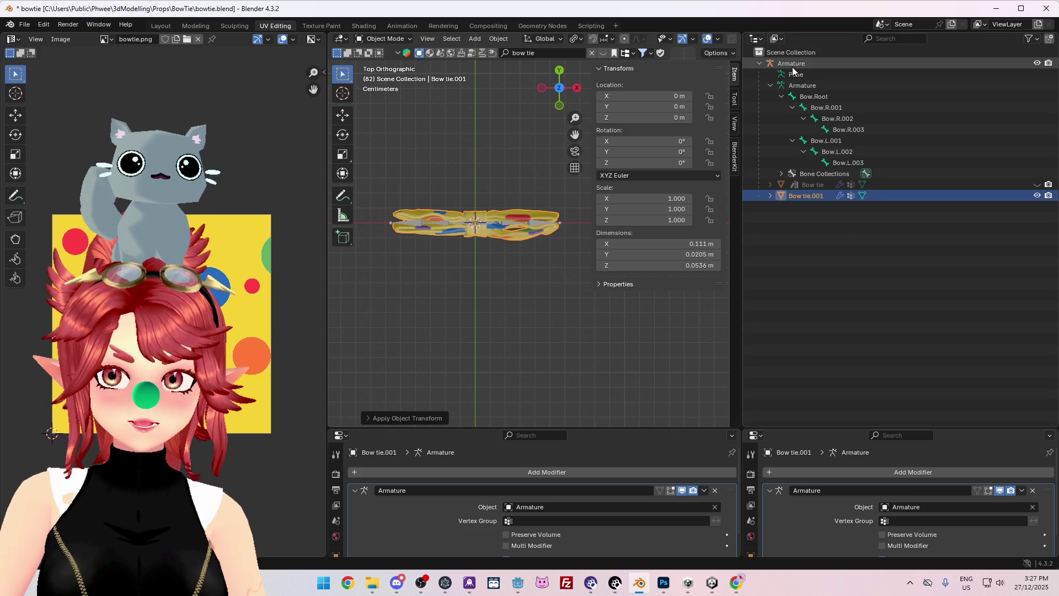
{"action": "left_click", "coordinate": [794, 64], "text": "ctrl"}
{"action": "key", "text": "ctrl+p"}
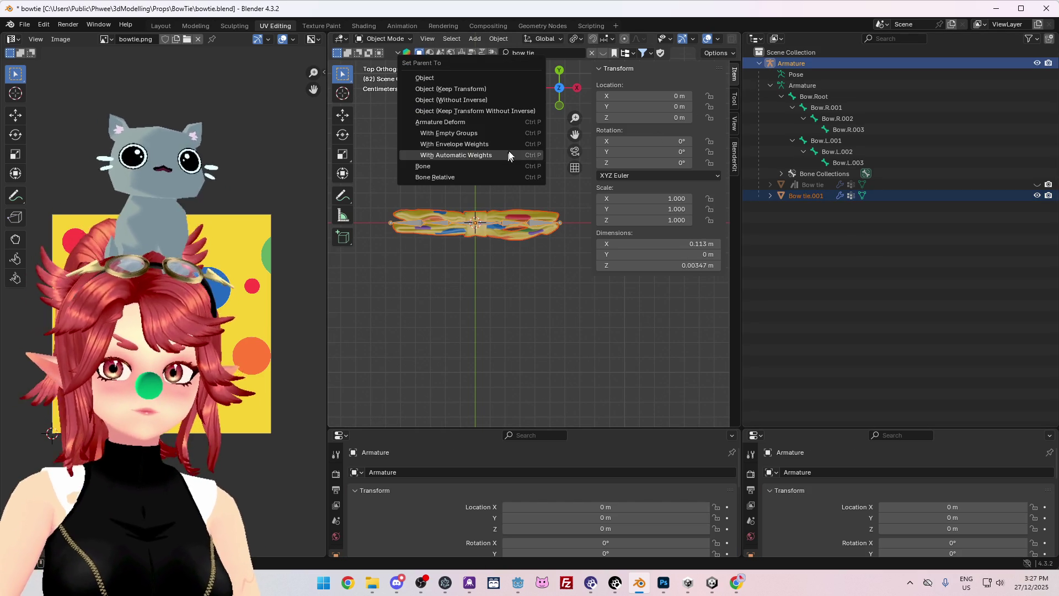
- Parent Bow tie.001 to the Armature with automatic weights, leaving the Armature active
{"action": "middle_click_drag", "start_coordinate": [494, 250], "coordinate": [485, 287]}
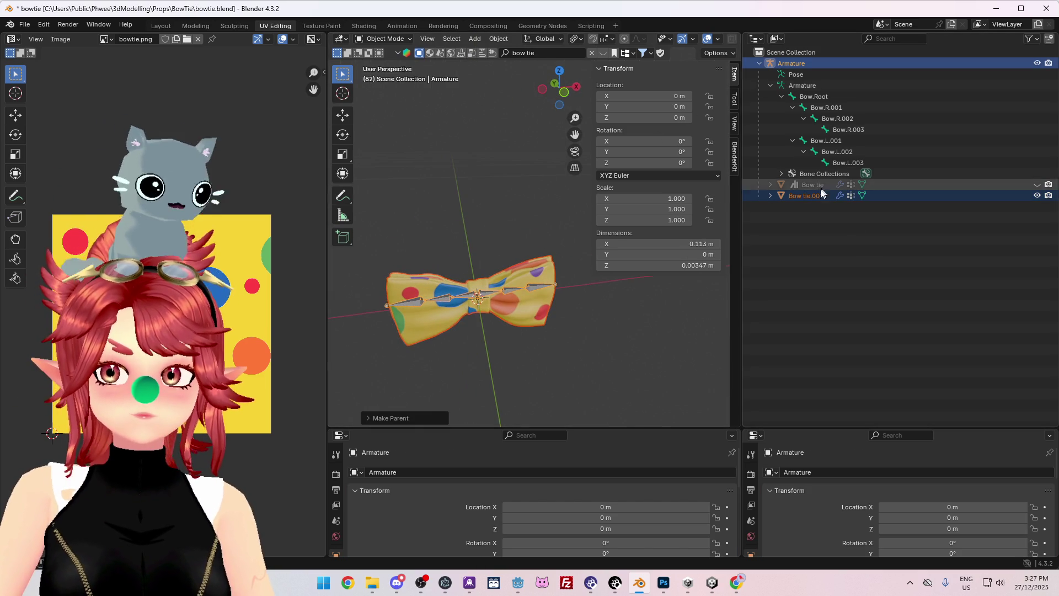
{"action": "left_click", "coordinate": [812, 196]}
{"action": "left_click", "coordinate": [797, 64]}
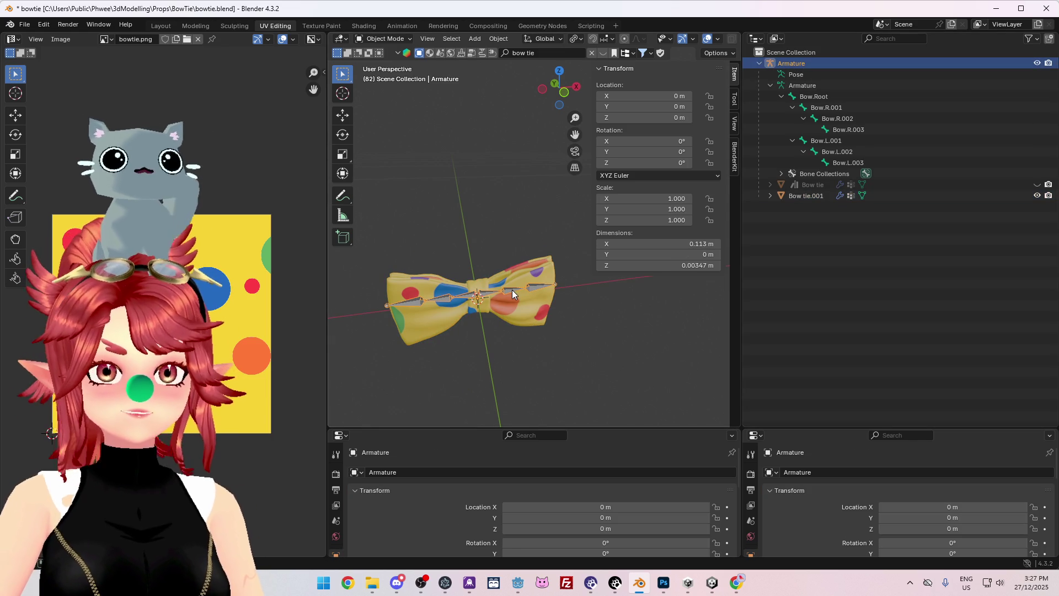
- In Pose Mode, test-rotate a bone to check the bow tie deforms, then cancel
{"action": "mouse_move", "coordinate": [495, 276]}
{"action": "middle_mouse_down"}
{"action": "mouse_move", "coordinate": [520, 366]}
{"action": "mouse_move", "coordinate": [503, 300]}
{"action": "middle_mouse_up"}
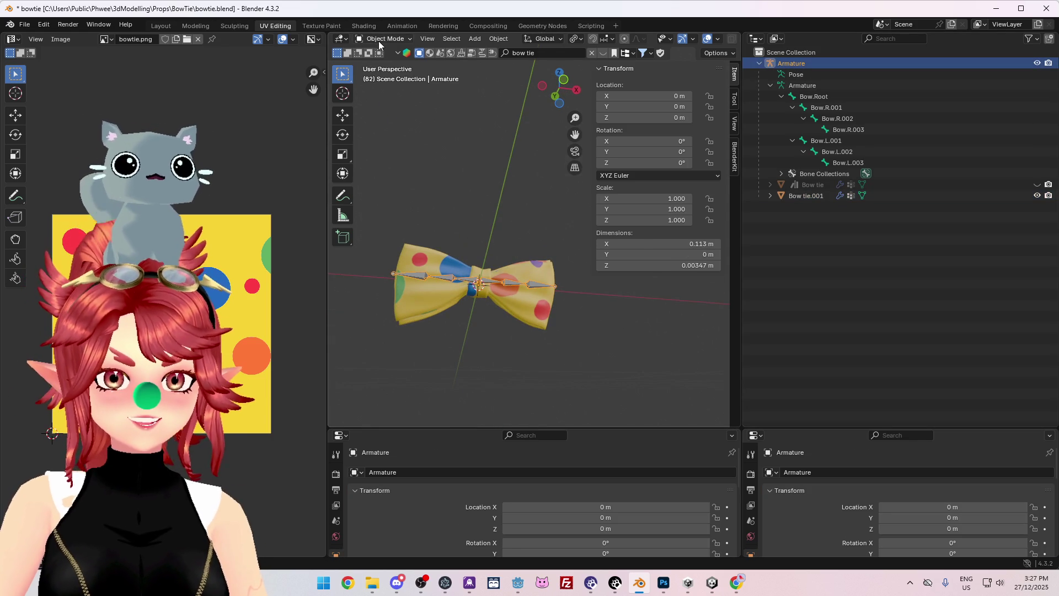
{"action": "left_click", "coordinate": [386, 76]}
{"action": "mouse_move", "coordinate": [583, 333]}
{"action": "middle_mouse_down"}
{"action": "mouse_move", "coordinate": [567, 354]}
{"action": "mouse_move", "coordinate": [589, 309]}
{"action": "middle_mouse_up"}
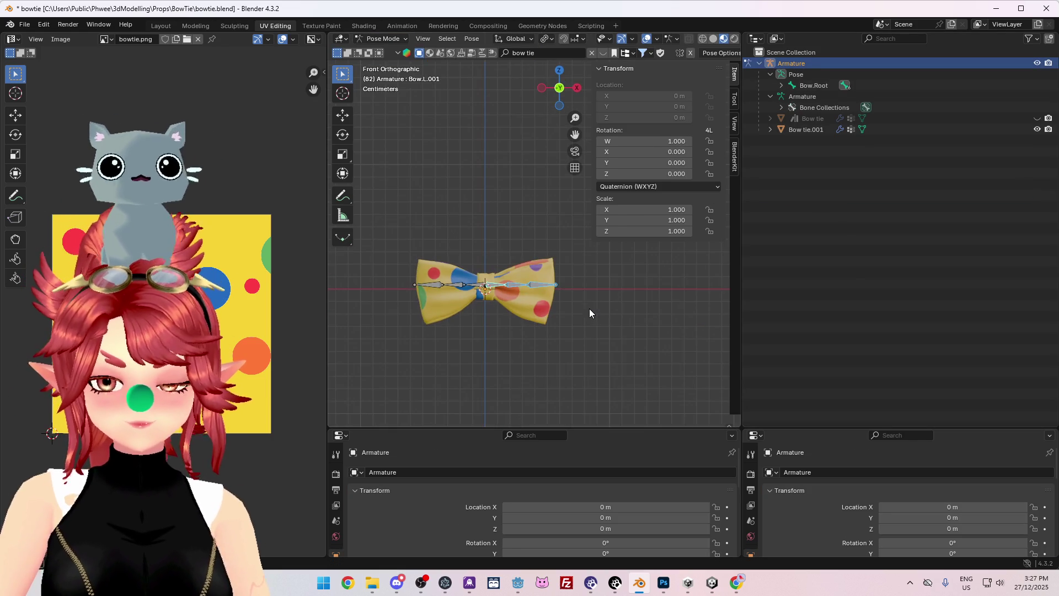
{"action": "key", "text": "r"}
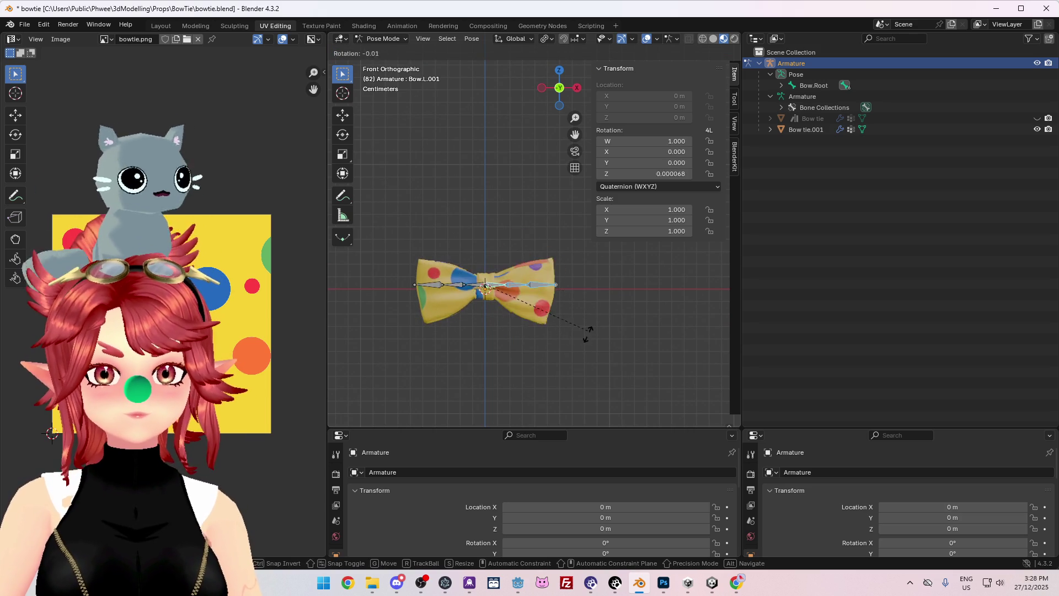
{"action": "right_click", "coordinate": [590, 336]}
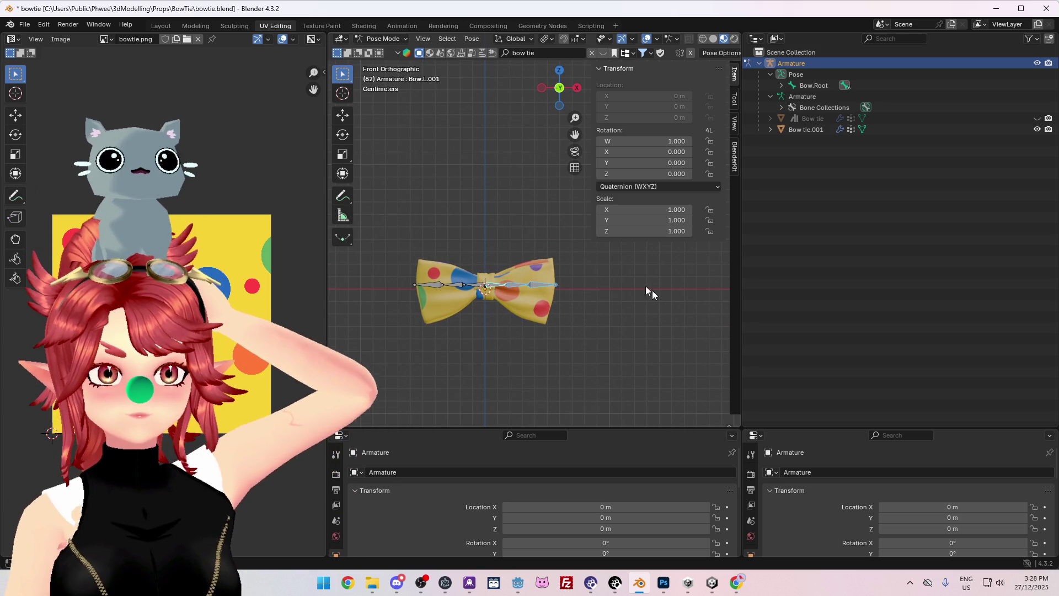
- Widen the 3D viewport and delete the hidden original Bow tie object
{"action": "left_click_drag", "start_coordinate": [738, 310], "coordinate": [809, 310]}
{"action": "left_click_drag", "start_coordinate": [330, 312], "coordinate": [218, 312]}
{"action": "middle_click_drag", "start_coordinate": [480, 350], "coordinate": [519, 312]}
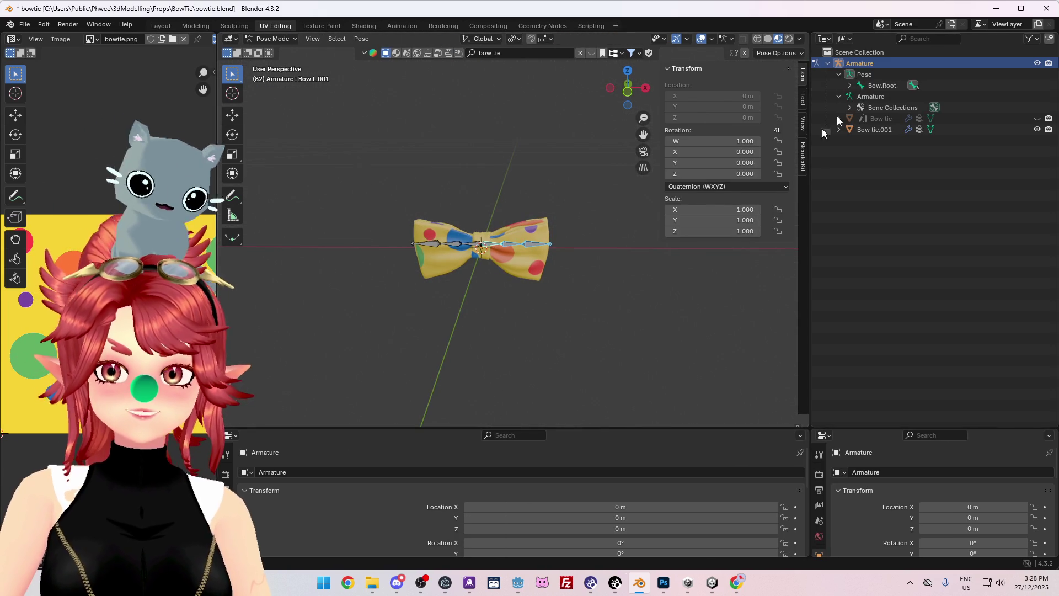
{"action": "left_click", "coordinate": [893, 121]}
{"action": "key", "text": "Delete"}
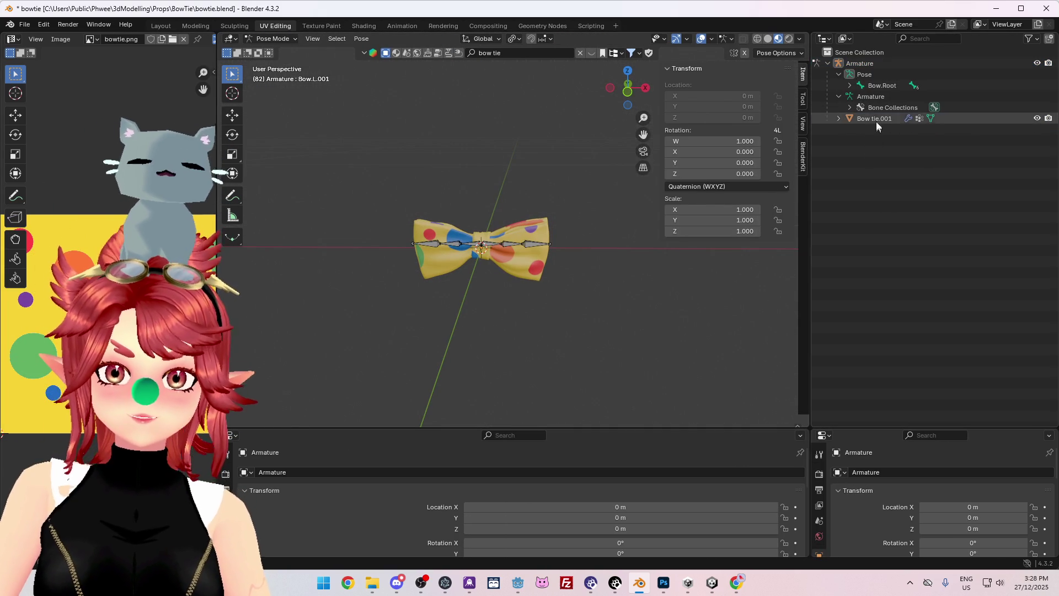
- Return to Object Mode and put Bow tie.001 into Weight Paint mode
{"action": "left_click", "coordinate": [269, 36]}
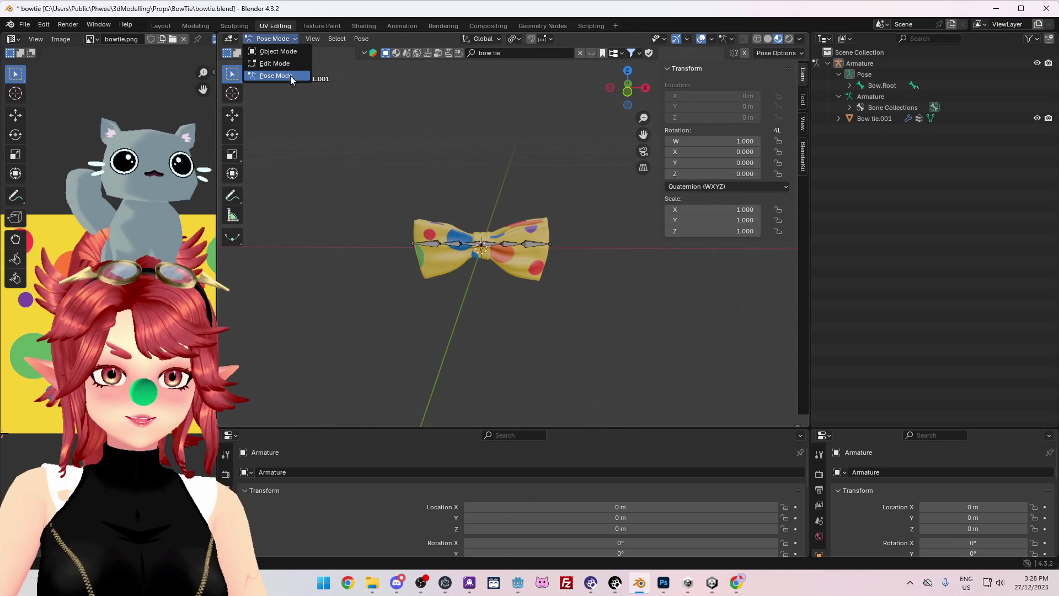
{"action": "left_click", "coordinate": [268, 55]}
{"action": "left_click", "coordinate": [871, 185]}
{"action": "left_click", "coordinate": [269, 37]}
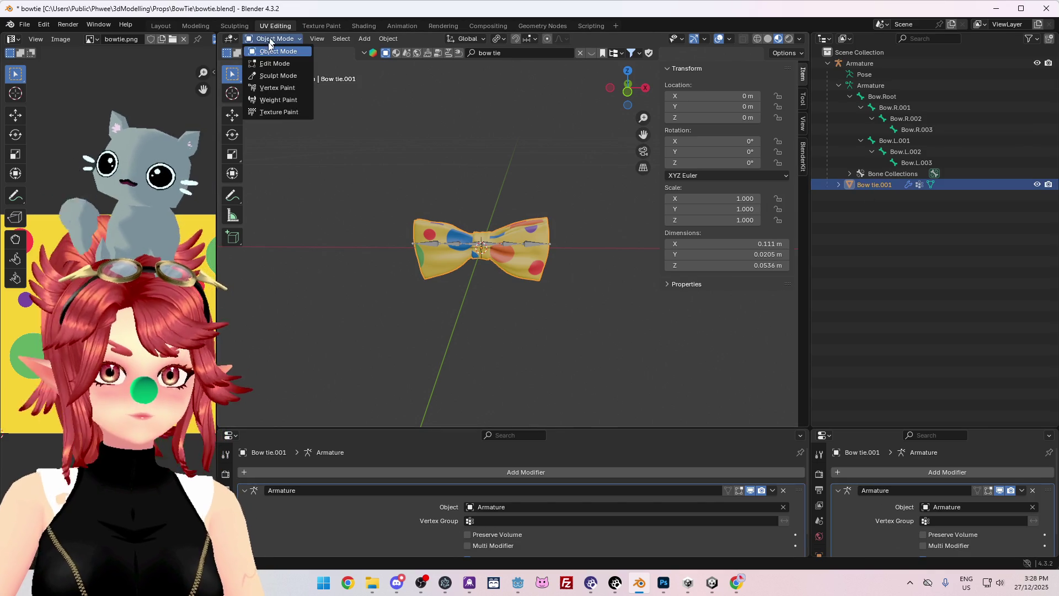
{"action": "left_click", "coordinate": [274, 100]}
{"action": "scroll", "coordinate": [494, 292], "scroll_direction": "up", "scroll_amount": 4}
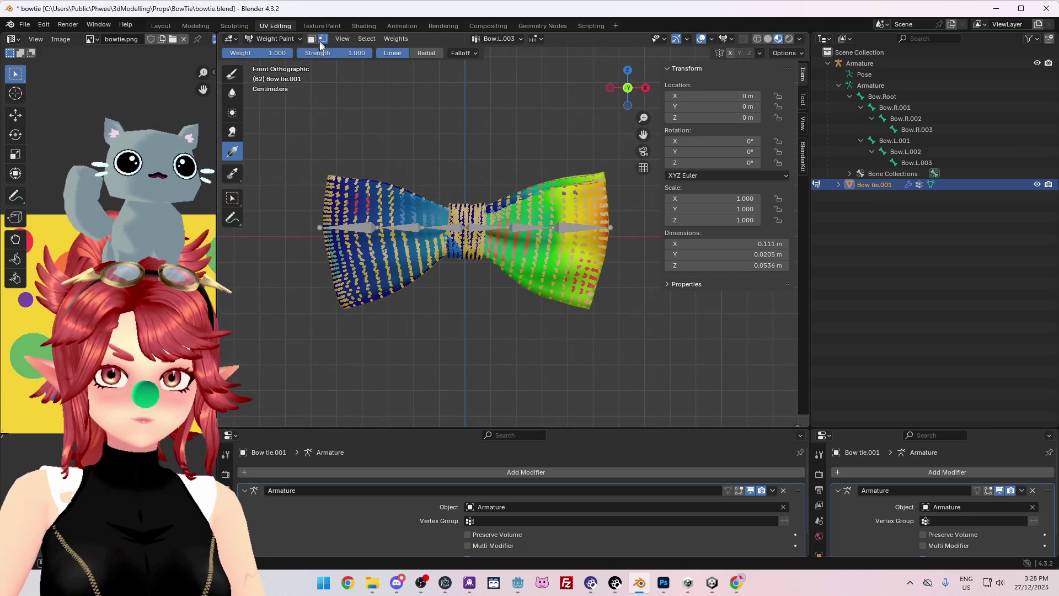
- Select all bow tie vertices and show the mesh's vertex groups in the enlarged Properties area
{"action": "key", "text": "a"}
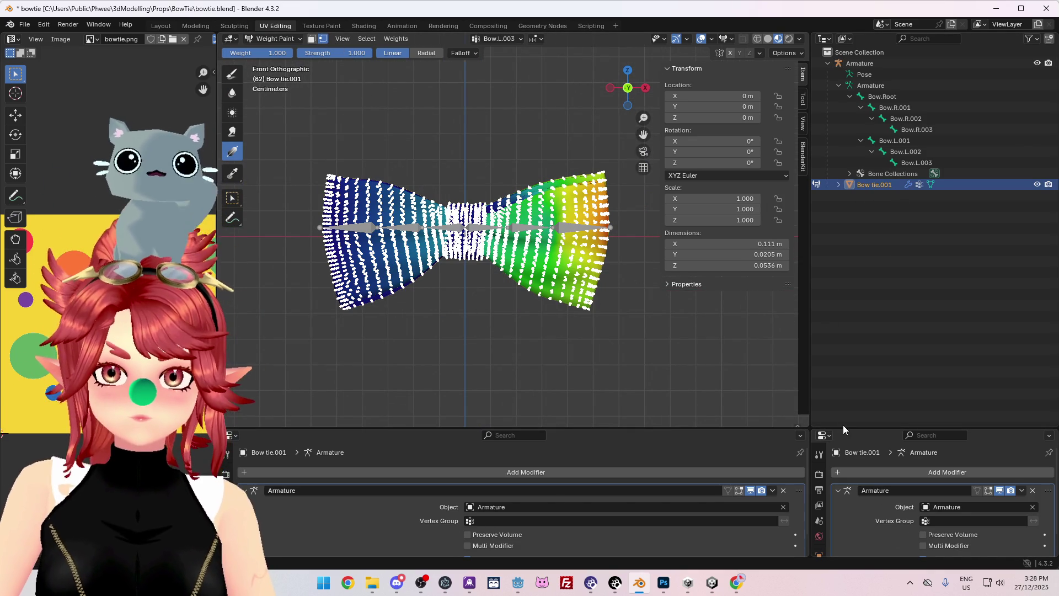
{"action": "left_click_drag", "start_coordinate": [843, 426], "coordinate": [844, 216]}
{"action": "mouse_move", "coordinate": [765, 217]}
{"action": "left_mouse_down"}
{"action": "mouse_move", "coordinate": [739, 301]}
{"action": "mouse_move", "coordinate": [767, 356]}
{"action": "mouse_move", "coordinate": [821, 301]}
{"action": "mouse_move", "coordinate": [821, 243]}
{"action": "left_mouse_up"}
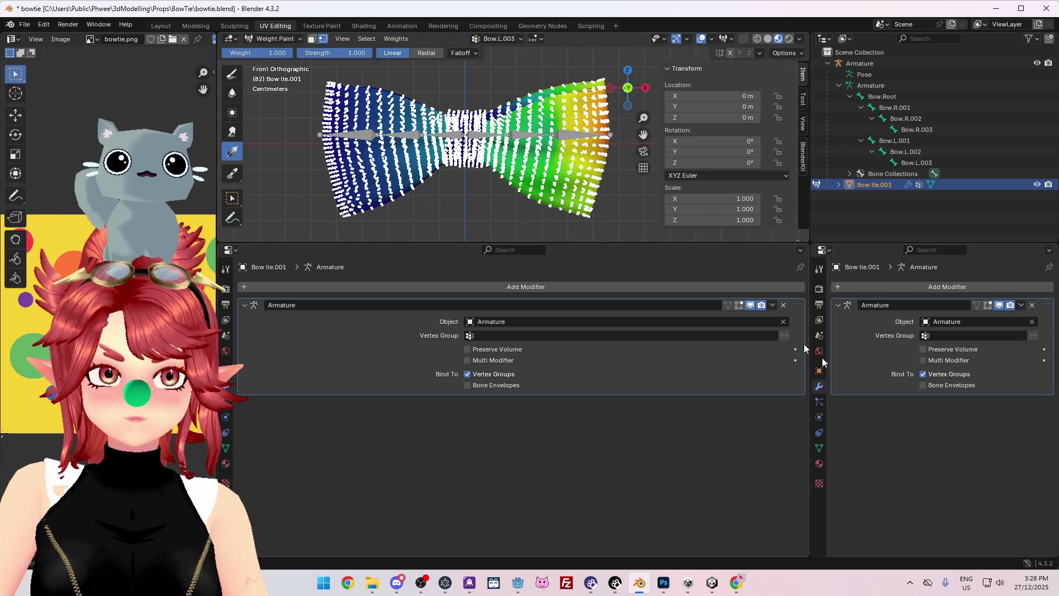
{"action": "left_click", "coordinate": [820, 447]}
- Set the brush weight to 0 and paint a gradient across the bow tie for Bow.R.001
{"action": "left_click", "coordinate": [879, 356]}
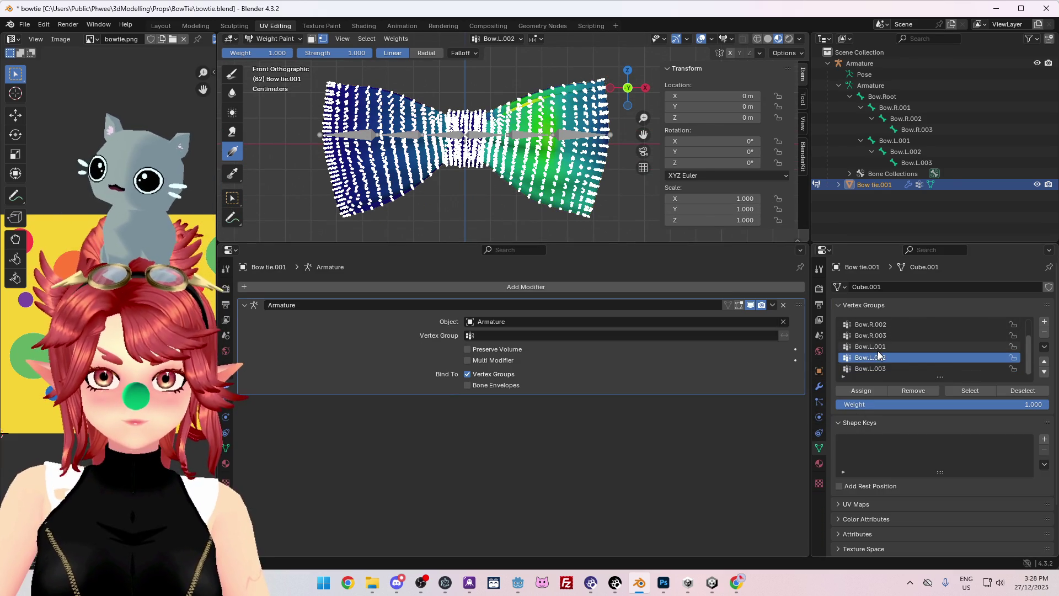
{"action": "left_click", "coordinate": [278, 51]}
{"action": "type", "text": "0"}
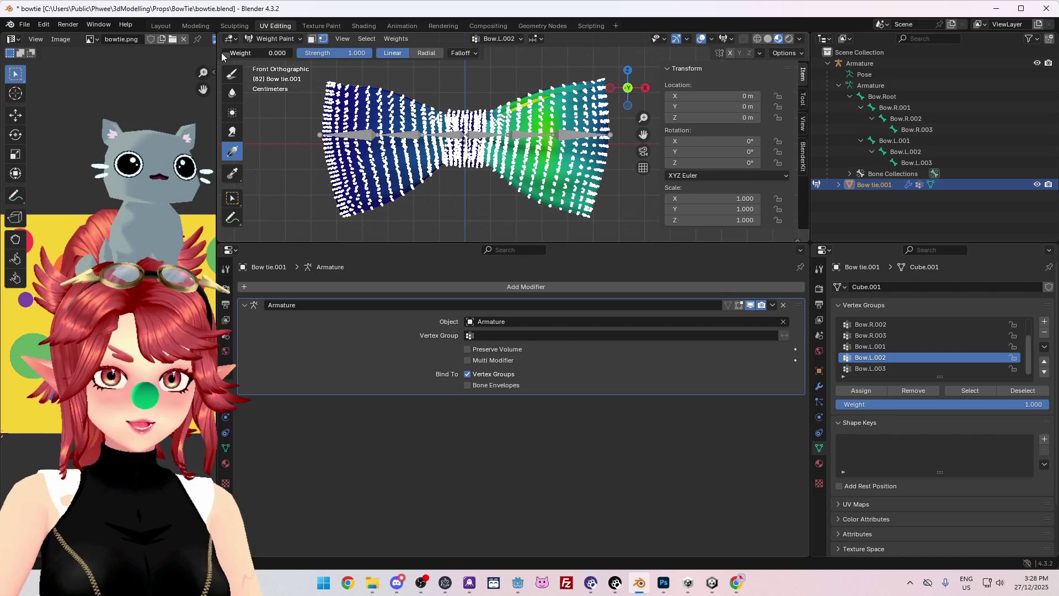
{"action": "key", "text": "Return"}
{"action": "scroll", "coordinate": [946, 330], "scroll_direction": "up", "scroll_amount": 2}
{"action": "left_click", "coordinate": [883, 337]}
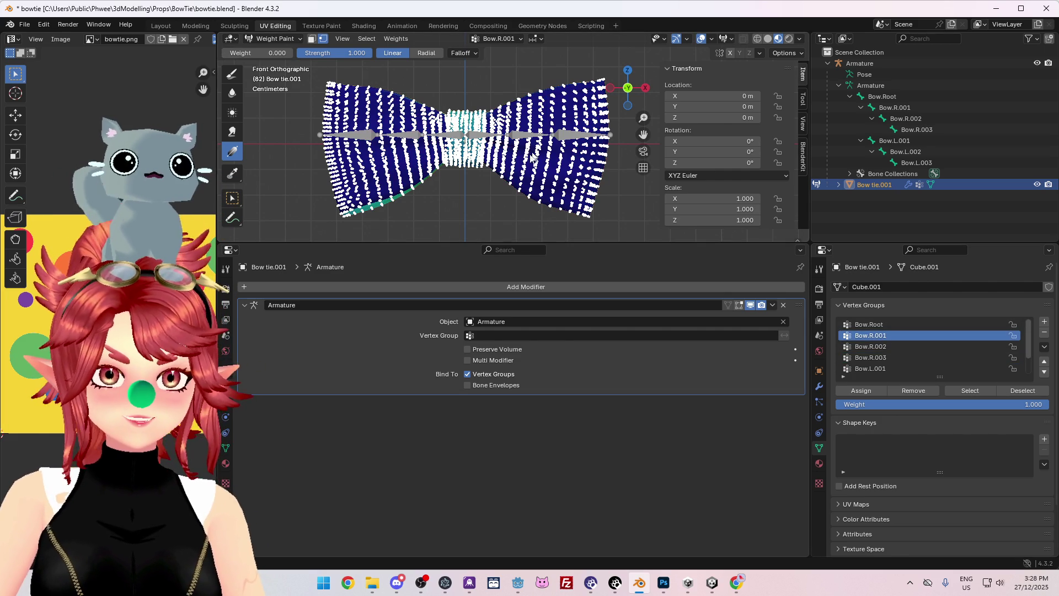
{"action": "scroll", "coordinate": [520, 166], "scroll_direction": "down", "scroll_amount": 1}
{"action": "left_click_drag", "start_coordinate": [597, 139], "coordinate": [474, 142]}
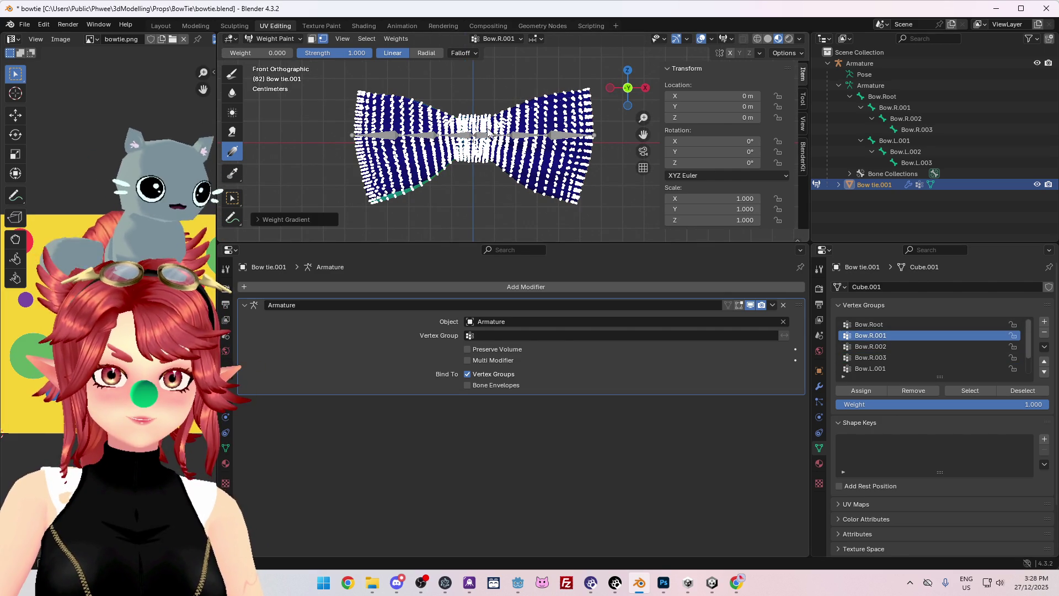
- Fade out the Bow.Root weights with a gradient across the bow's centre
{"action": "left_click", "coordinate": [886, 346]}
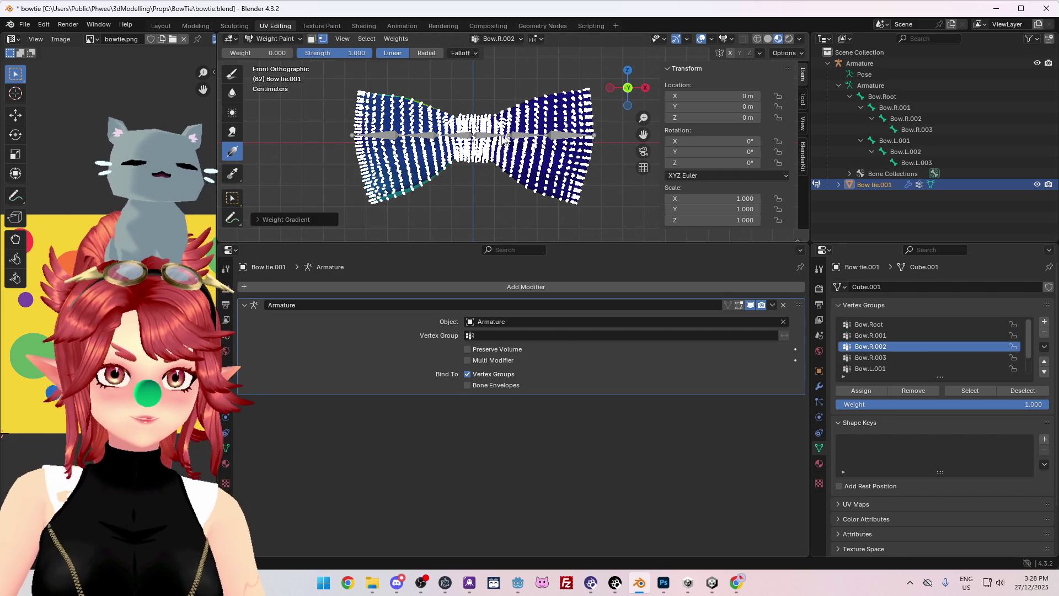
{"action": "left_click", "coordinate": [895, 326]}
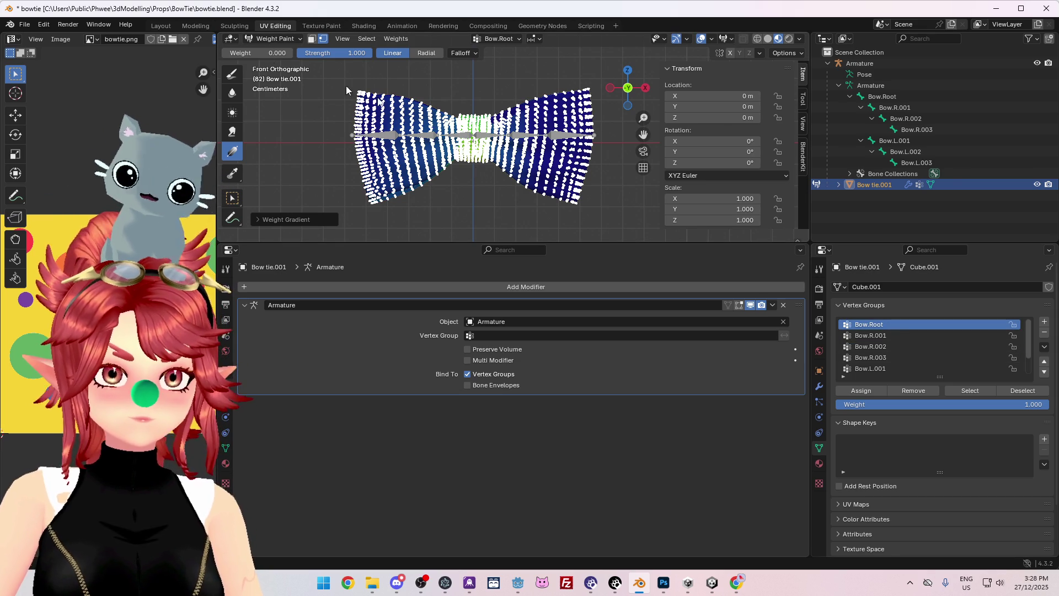
{"action": "mouse_move", "coordinate": [421, 125]}
{"action": "left_mouse_down"}
{"action": "mouse_move", "coordinate": [560, 176]}
{"action": "mouse_move", "coordinate": [610, 232]}
{"action": "mouse_move", "coordinate": [649, 221]}
{"action": "left_mouse_up"}
- Check the weights of Bow.R.001, Bow.R.002, Bow.R.003 and Bow.L.001
{"action": "left_click", "coordinate": [872, 335]}
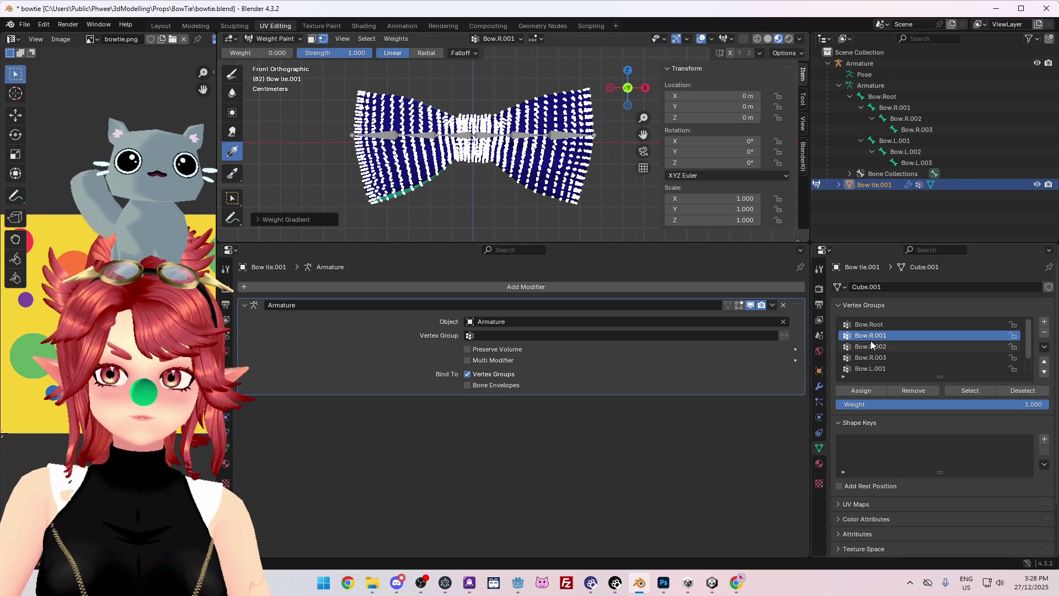
{"action": "left_click", "coordinate": [871, 346]}
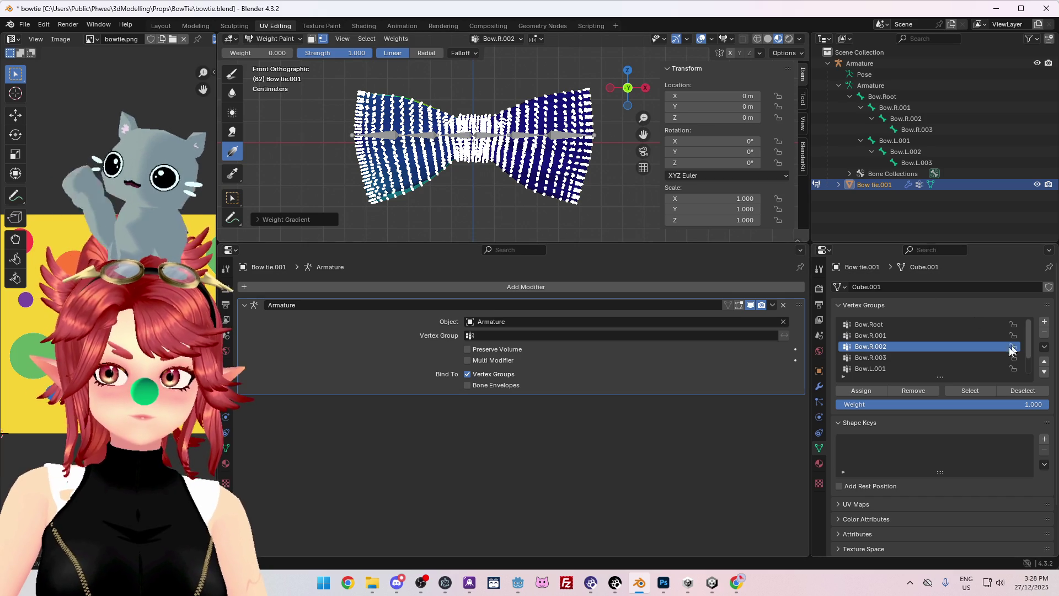
{"action": "left_click", "coordinate": [912, 360]}
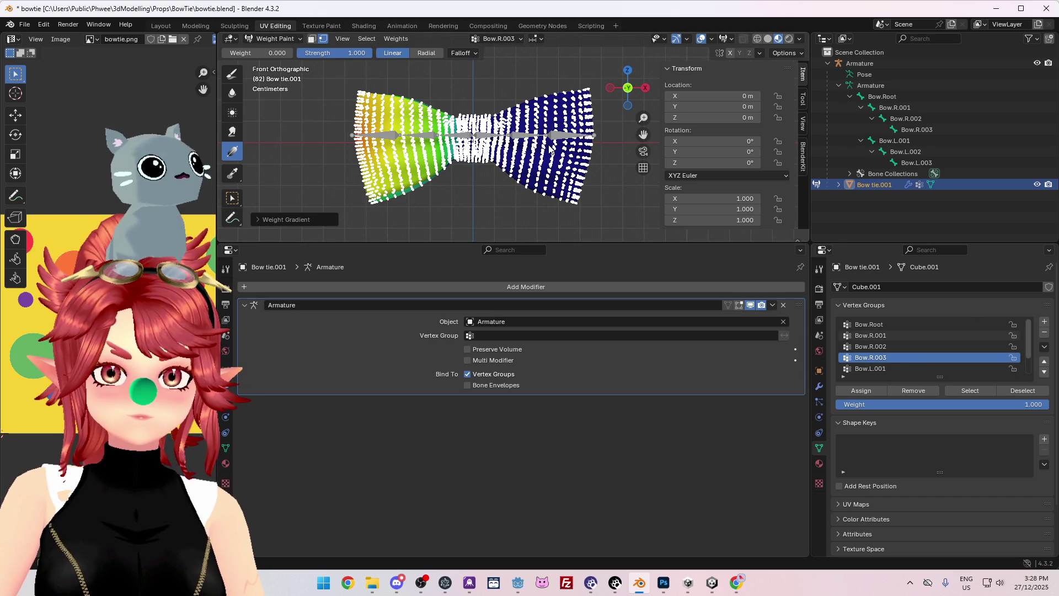
{"action": "left_click", "coordinate": [885, 368]}
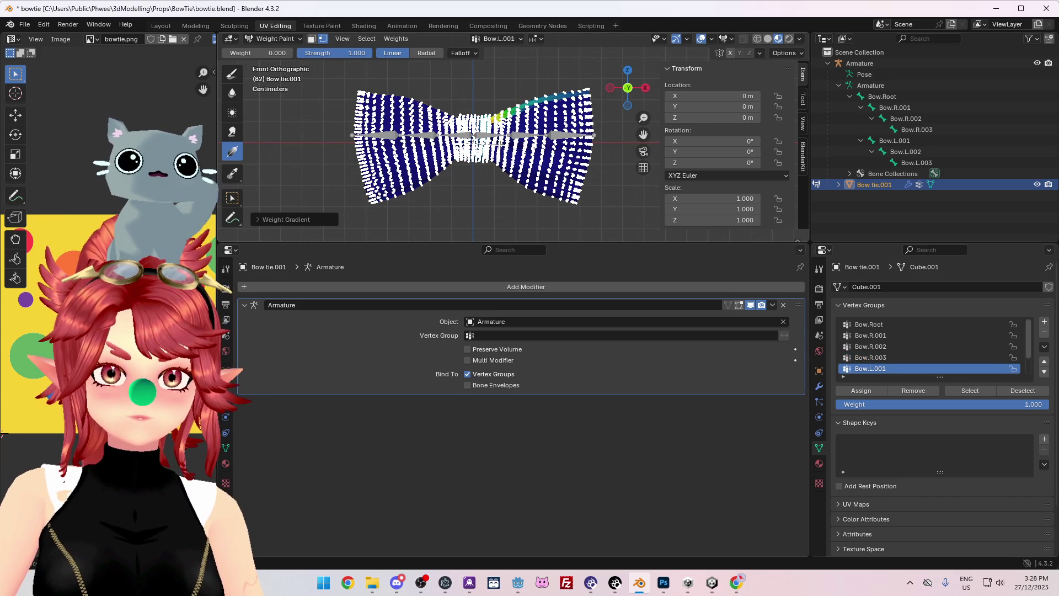
{"action": "scroll", "coordinate": [909, 348], "scroll_direction": "down", "scroll_amount": 2}
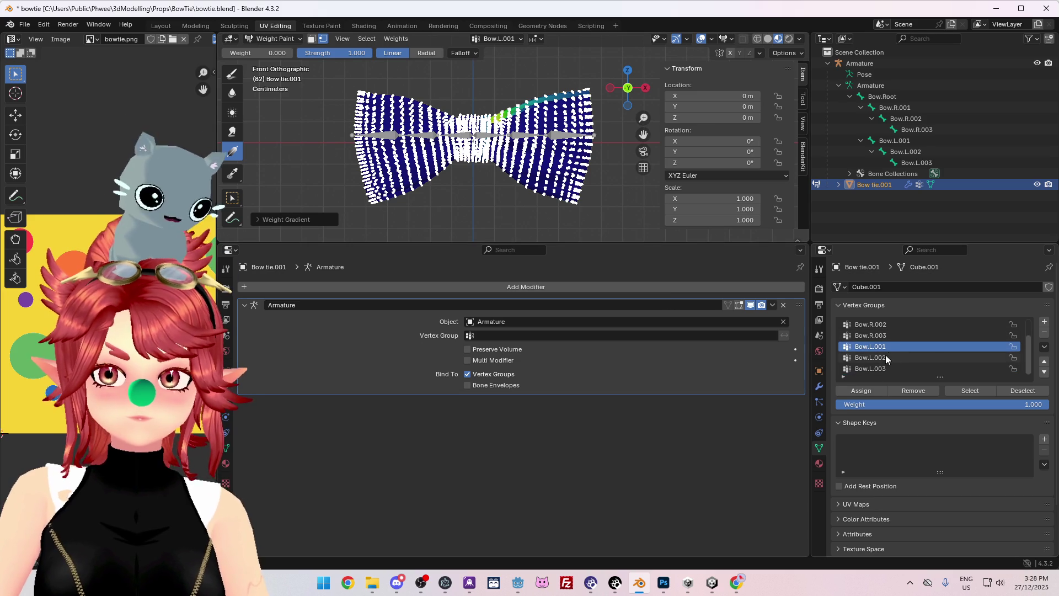
- Paint wing gradients for Bow.L.002 and Bow.L.003, then return to Object Mode
{"action": "left_click", "coordinate": [909, 358]}
{"action": "left_click_drag", "start_coordinate": [394, 133], "coordinate": [475, 141]}
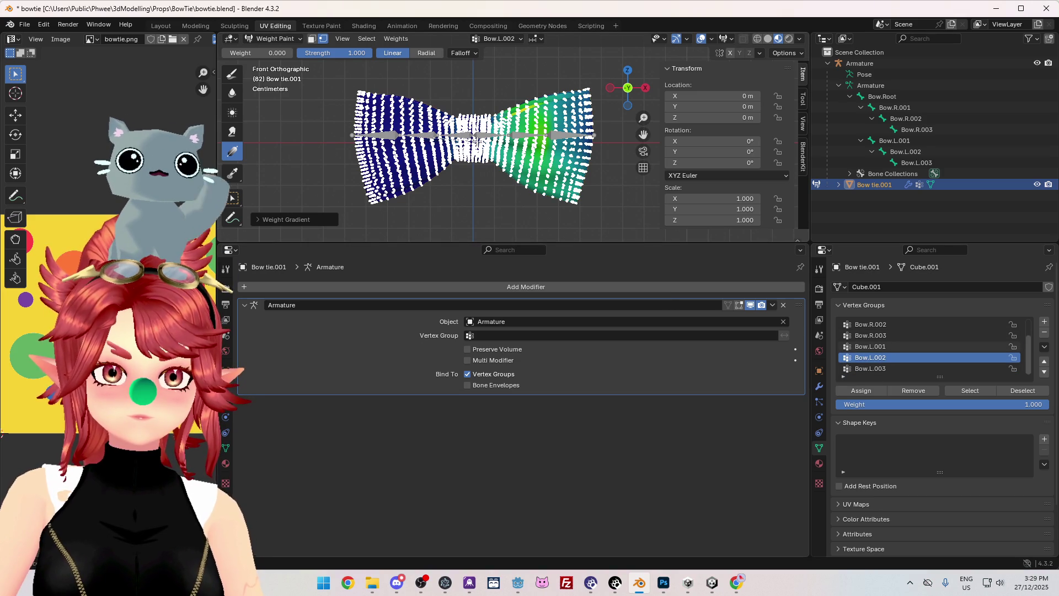
{"action": "left_click", "coordinate": [877, 370]}
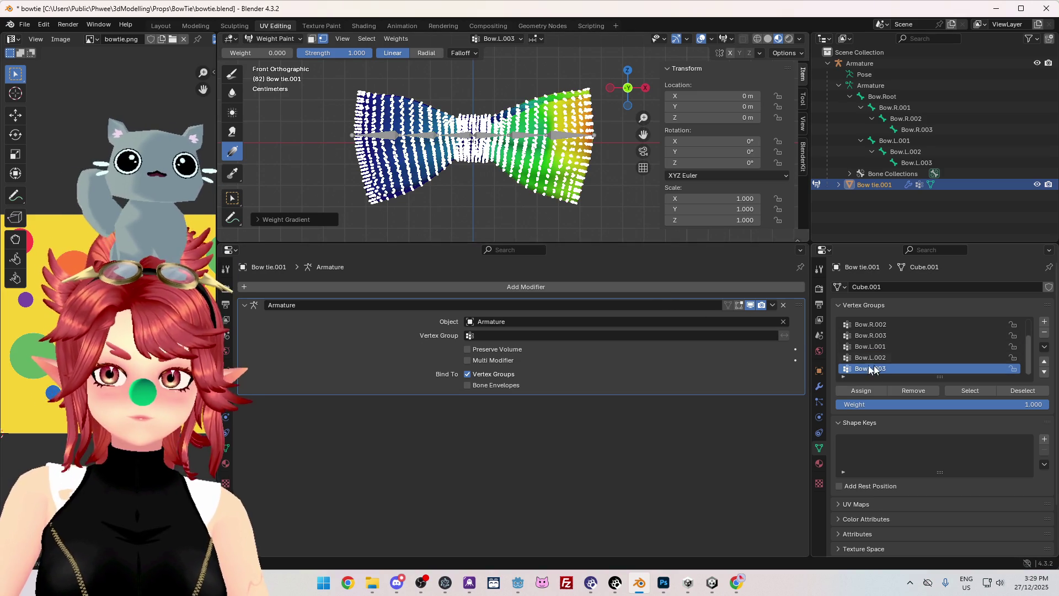
{"action": "left_click_drag", "start_coordinate": [446, 145], "coordinate": [475, 146]}
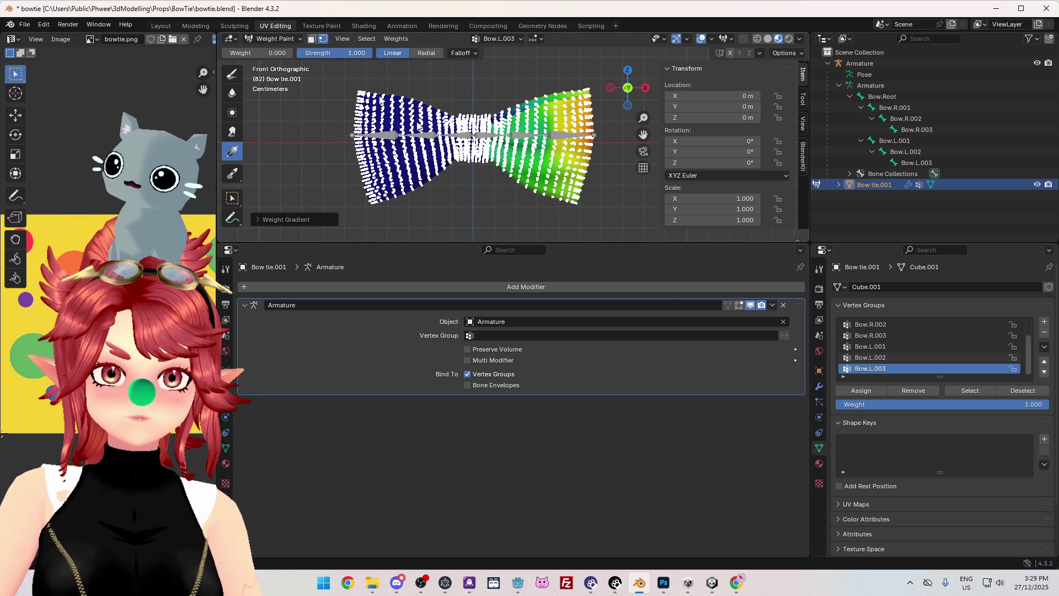
{"action": "key", "text": "ctrl+Tab"}
{"action": "middle_click_drag", "start_coordinate": [497, 175], "coordinate": [492, 168]}
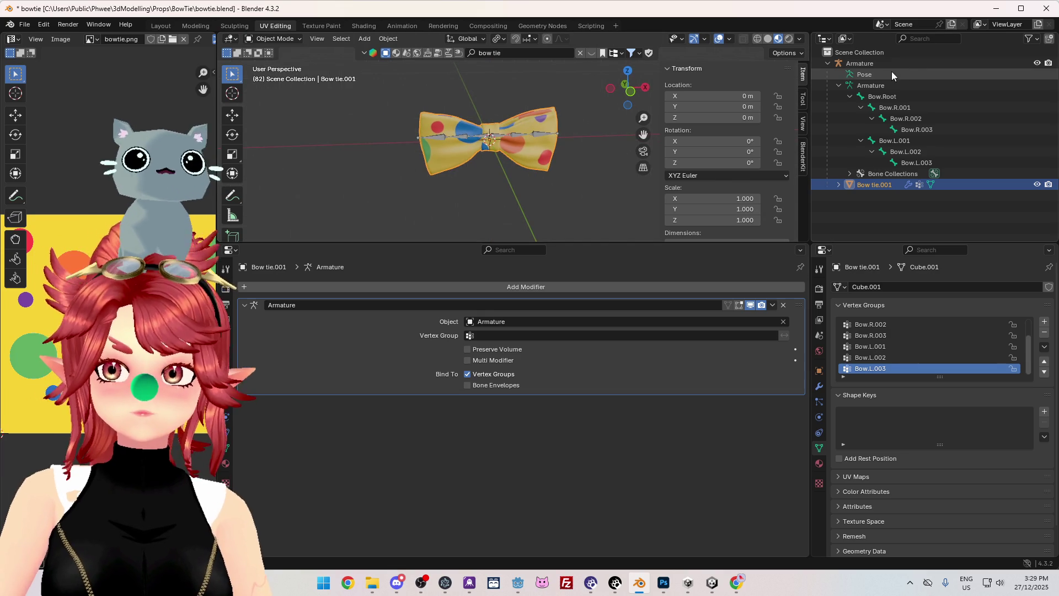
- In Pose Mode, test-rotate the armature's left-wing bones, then cancel the rotation
{"action": "left_click", "coordinate": [892, 75]}
{"action": "left_click", "coordinate": [273, 39]}
{"action": "left_click", "coordinate": [278, 80]}
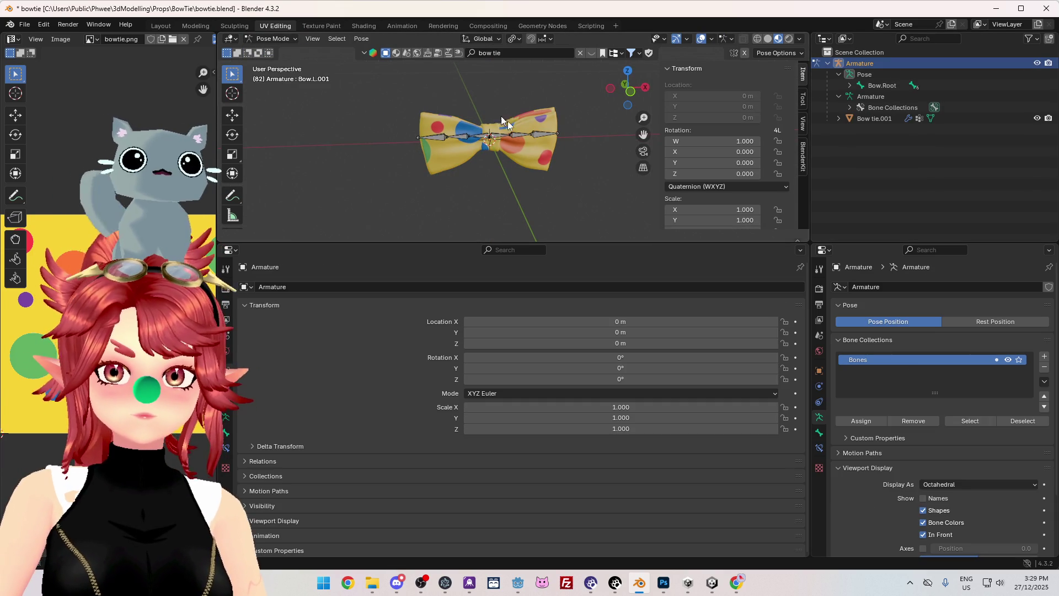
{"action": "middle_click_drag", "start_coordinate": [536, 218], "coordinate": [530, 210]}
{"action": "key", "text": "r"}
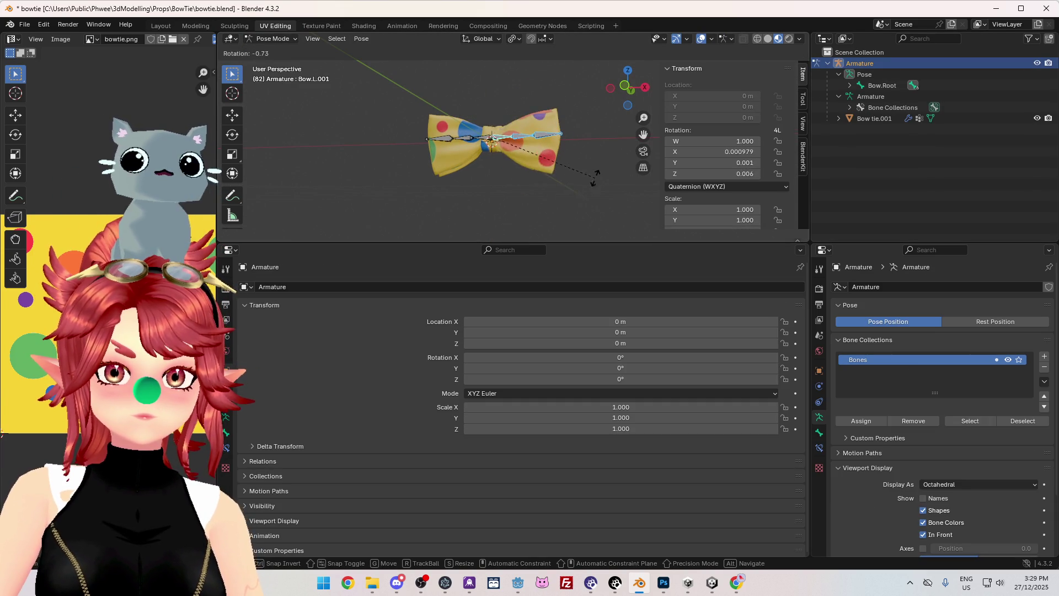
{"action": "right_click", "coordinate": [595, 177]}
{"action": "left_click_drag", "start_coordinate": [398, 107], "coordinate": [489, 176]}
{"action": "key", "text": "r"}
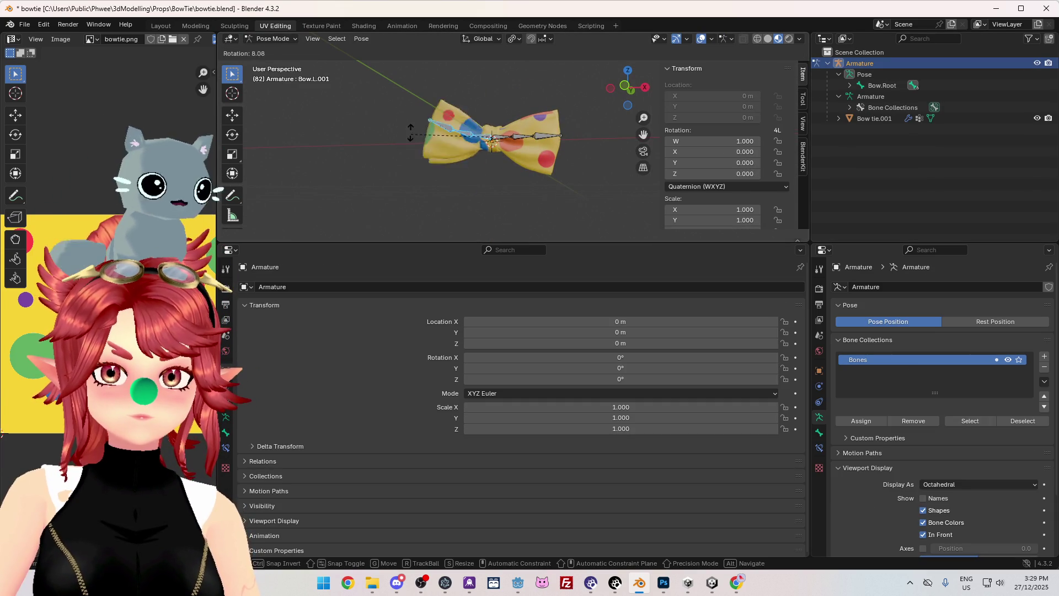
{"action": "key", "text": "Escape"}
- Put the bow tie into Weight Paint mode and select the central knot's vertices
{"action": "left_click", "coordinate": [273, 38]}
{"action": "left_click", "coordinate": [276, 51]}
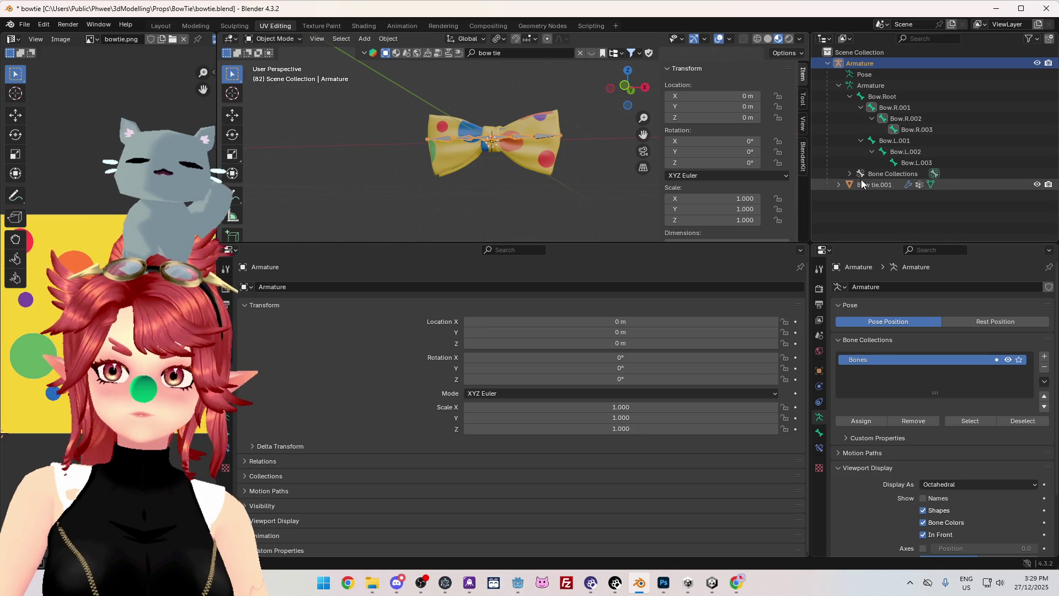
{"action": "left_click", "coordinate": [860, 185]}
{"action": "left_click", "coordinate": [284, 38]}
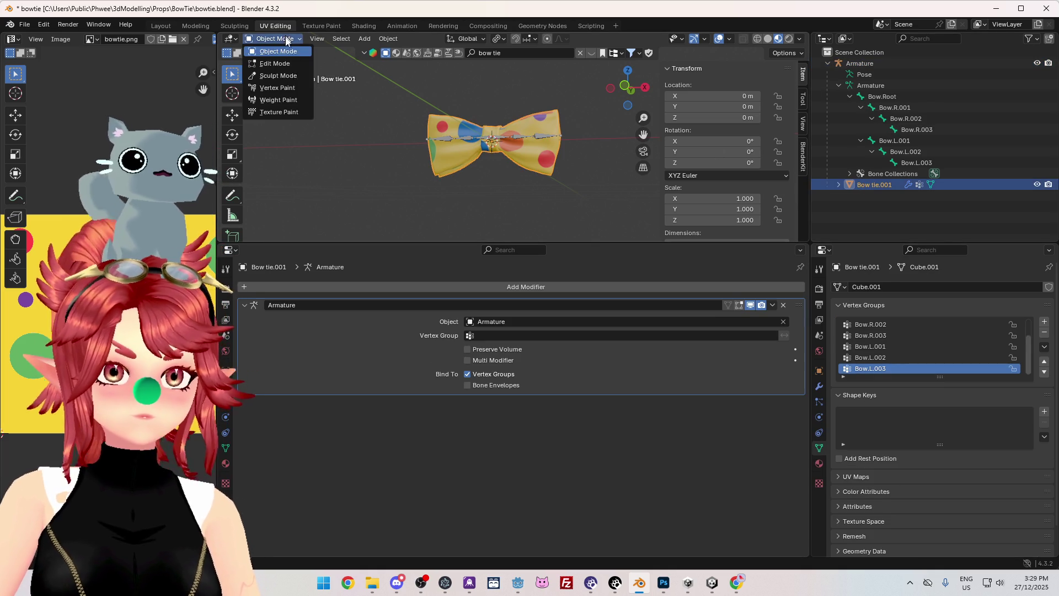
{"action": "left_click", "coordinate": [278, 100]}
{"action": "scroll", "coordinate": [497, 176], "scroll_direction": "up", "scroll_amount": 4}
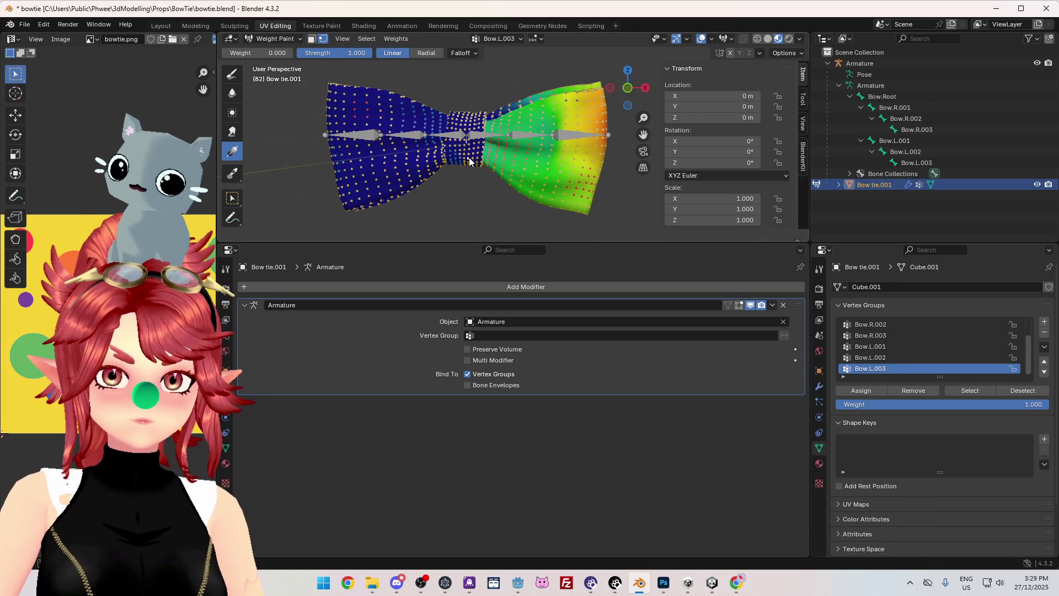
{"action": "key", "text": "l"}
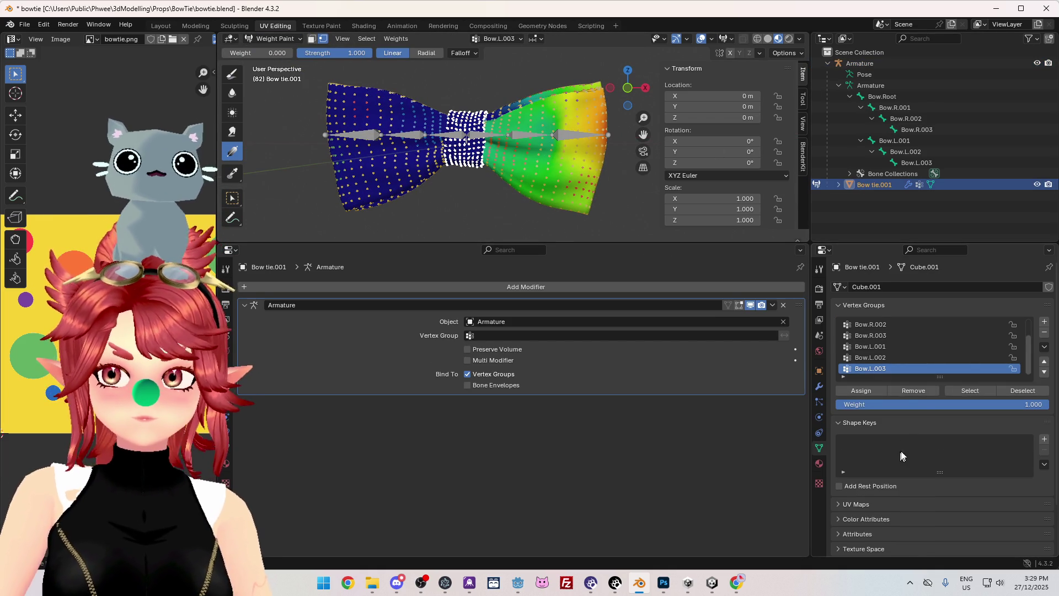
- Review the Bow.L.002, Bow.L.001, Bow.R.001 and Bow.Root group weights
{"action": "left_click", "coordinate": [879, 347]}
{"action": "left_click", "coordinate": [883, 357]}
{"action": "left_click", "coordinate": [888, 346]}
{"action": "scroll", "coordinate": [893, 356], "scroll_direction": "up", "scroll_amount": 2, "text": "ctrl"}
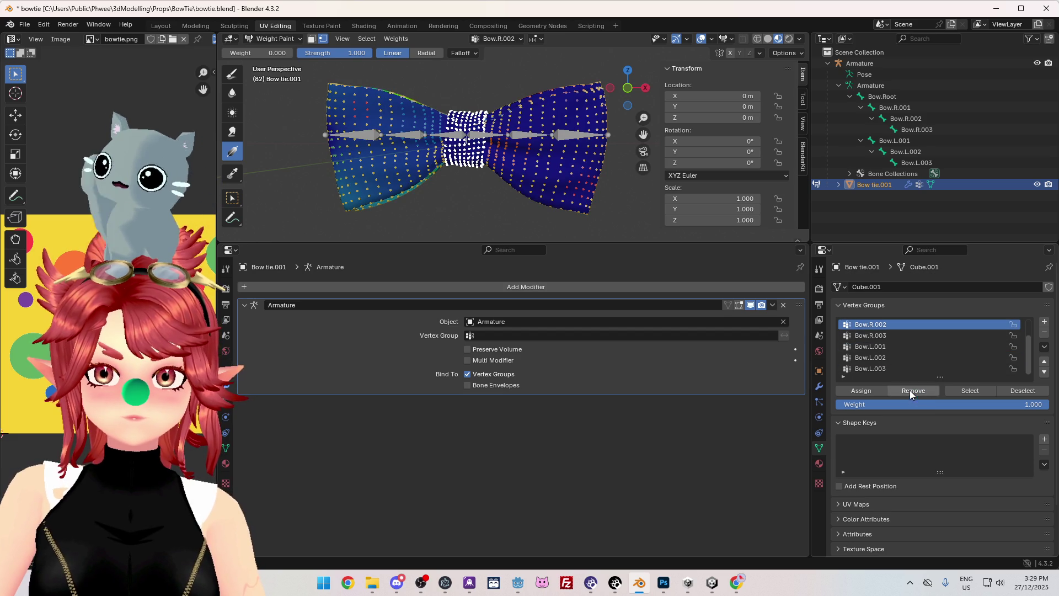
{"action": "scroll", "coordinate": [909, 387], "scroll_direction": "up", "scroll_amount": 2, "text": "ctrl"}
{"action": "left_click", "coordinate": [883, 334]}
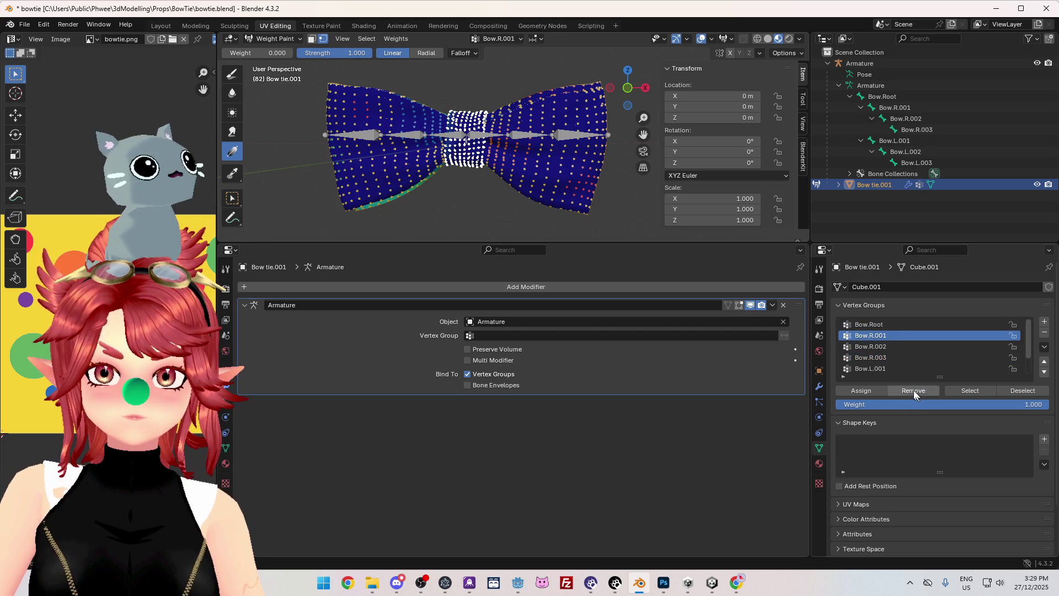
{"action": "left_click", "coordinate": [888, 325]}
- Test-rotate the armature's right-wing bone chain in Pose Mode, then cancel
{"action": "left_click", "coordinate": [273, 38]}
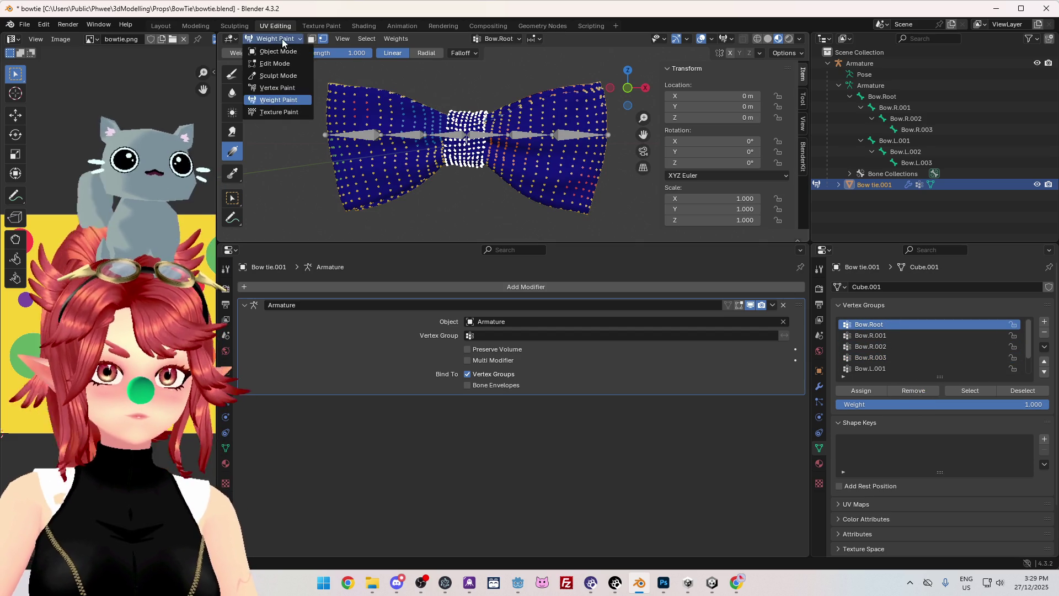
{"action": "left_click", "coordinate": [274, 48]}
{"action": "left_click", "coordinate": [486, 135]}
{"action": "left_click", "coordinate": [264, 38]}
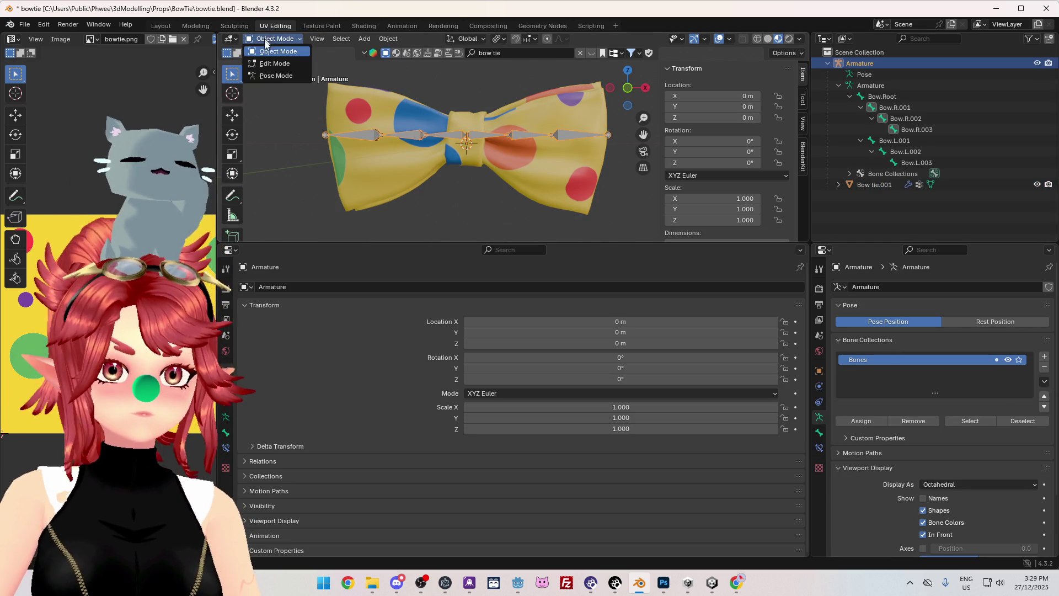
{"action": "left_click", "coordinate": [265, 73]}
{"action": "left_click", "coordinate": [492, 134]}
{"action": "key", "text": "r"}
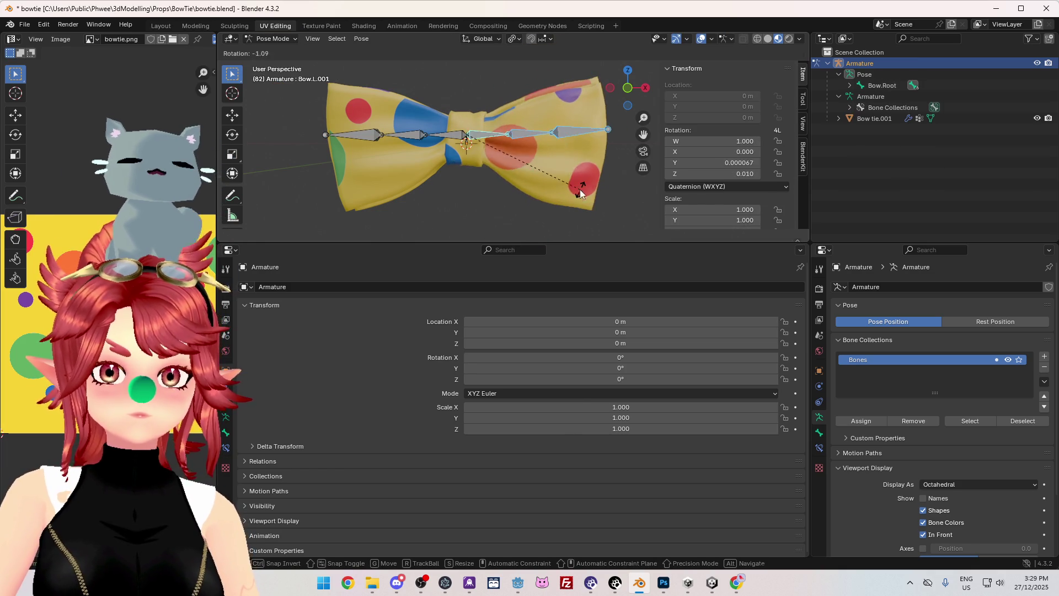
{"action": "key", "text": "Escape"}
- Return the bow tie to Weight Paint mode with Bow.R.001 as the active group
{"action": "left_click", "coordinate": [282, 39]}
{"action": "left_click", "coordinate": [279, 51]}
{"action": "left_click", "coordinate": [908, 184]}
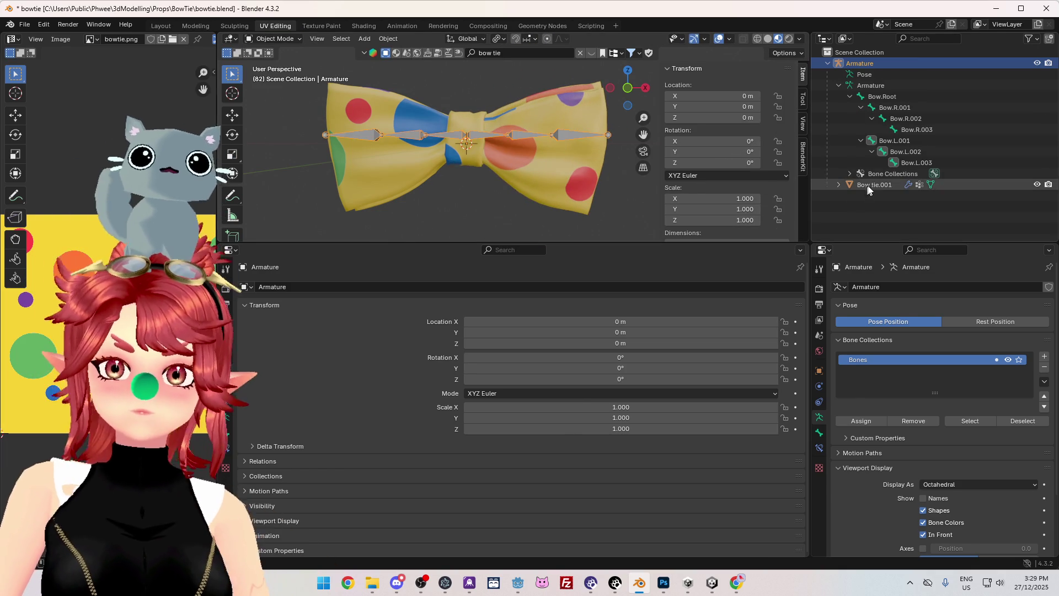
{"action": "left_click", "coordinate": [276, 38]}
{"action": "left_click", "coordinate": [279, 100]}
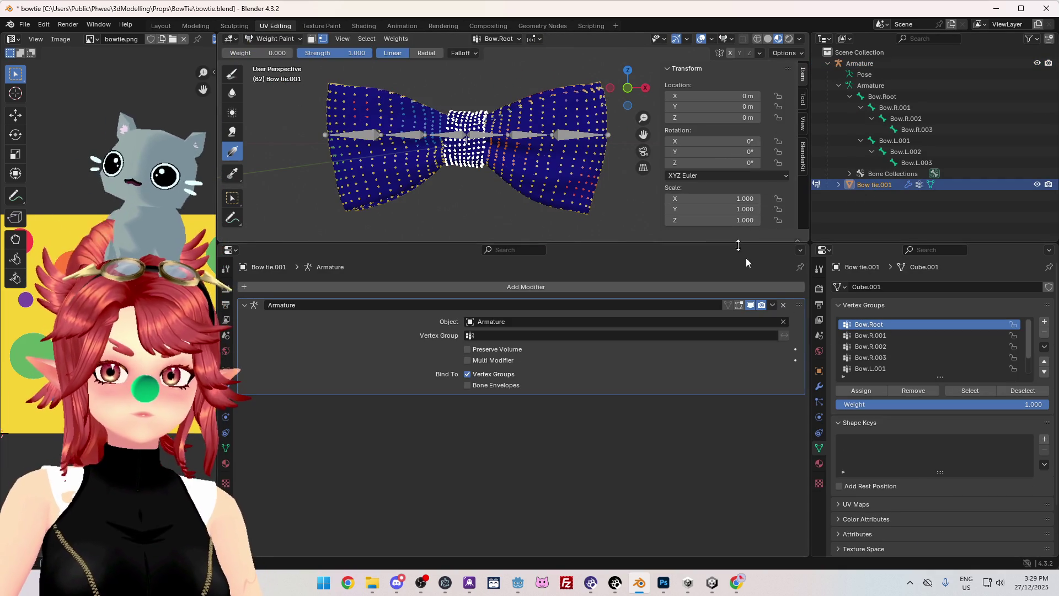
{"action": "left_click", "coordinate": [905, 336]}
- View the bow tie from the front in solid shading with vertex selection masking off
{"action": "mouse_move", "coordinate": [540, 232]}
{"action": "middle_mouse_down"}
{"action": "mouse_move", "coordinate": [556, 237]}
{"action": "mouse_move", "coordinate": [574, 212]}
{"action": "middle_mouse_up"}
{"action": "key", "text": "KP_1"}
{"action": "scroll", "coordinate": [574, 212], "scroll_direction": "up", "scroll_amount": 2}
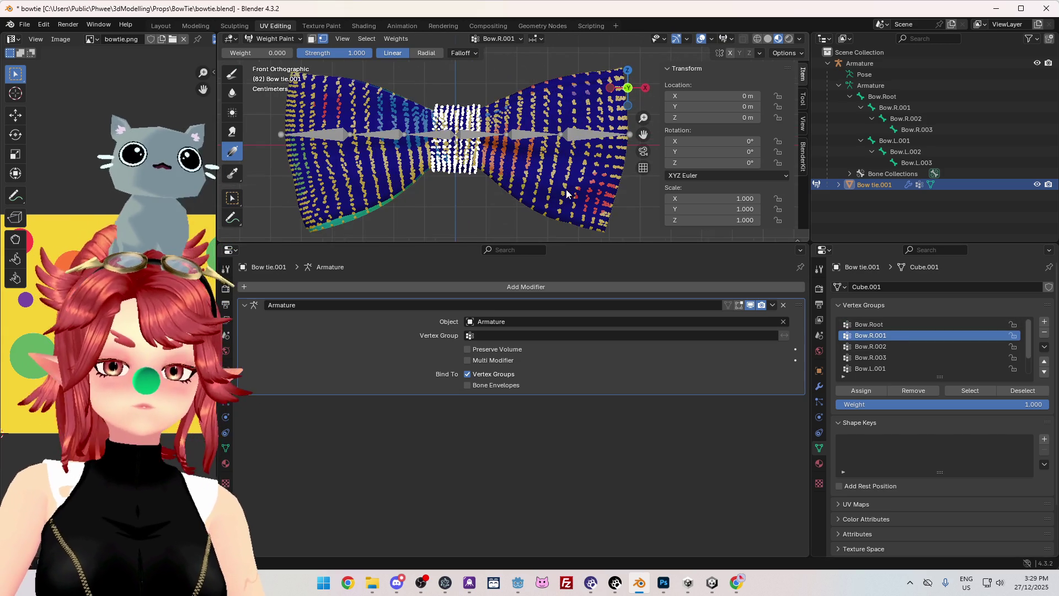
{"action": "left_click", "coordinate": [768, 39]}
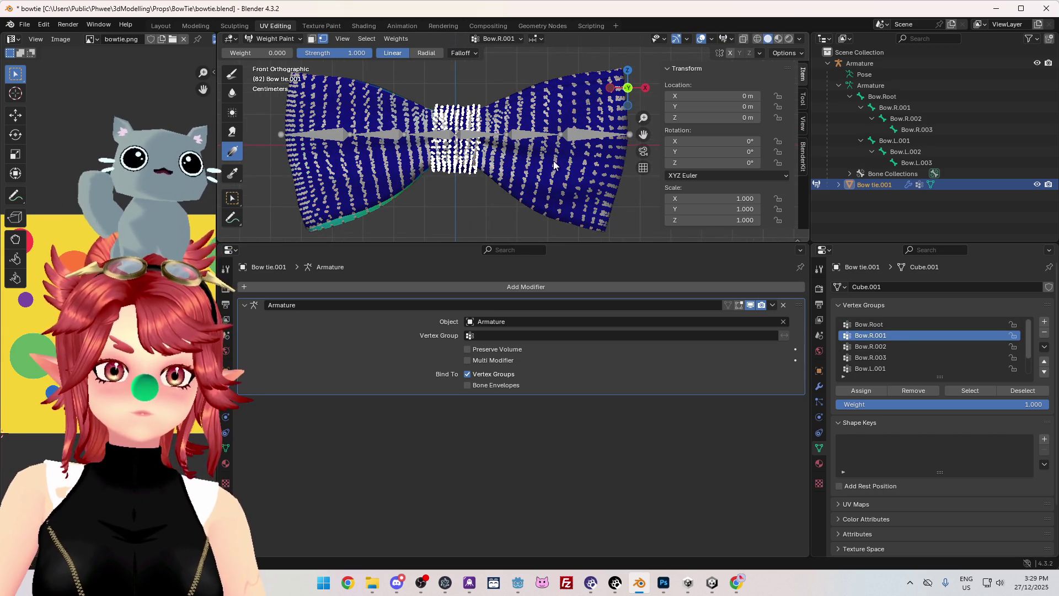
{"action": "left_click", "coordinate": [312, 39]}
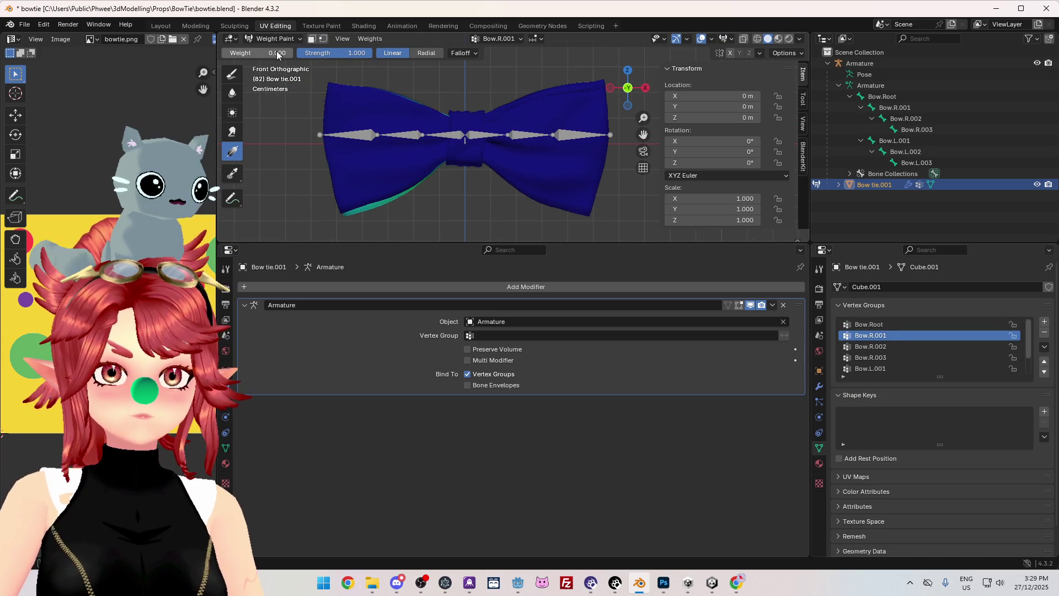
{"action": "mouse_move", "coordinate": [495, 136]}
{"action": "middle_mouse_down"}
{"action": "mouse_move", "coordinate": [566, 209]}
{"action": "mouse_move", "coordinate": [663, 175]}
{"action": "middle_mouse_up"}
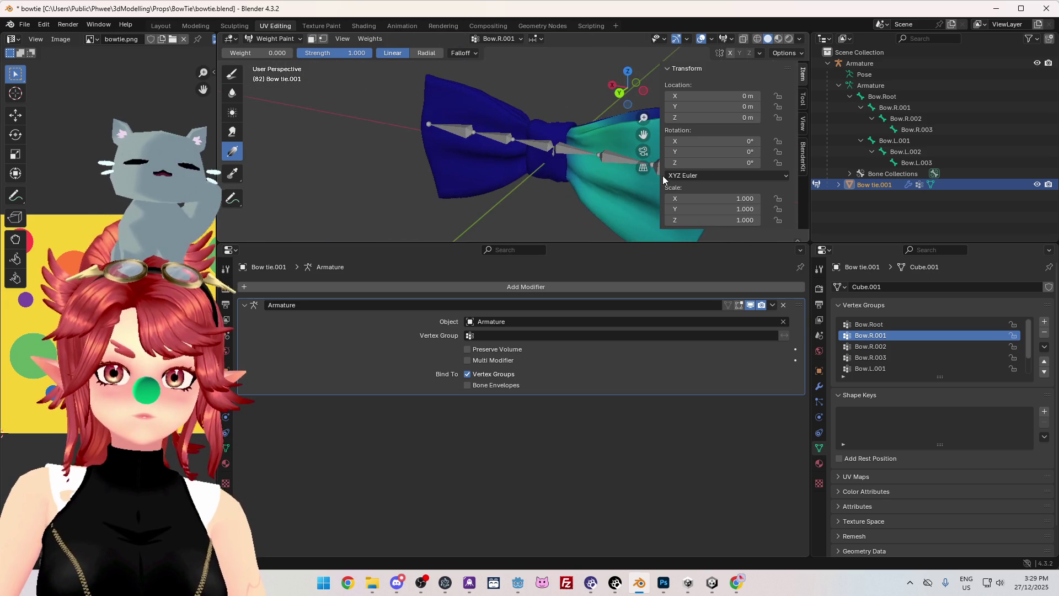
{"action": "key", "text": "KP_1"}
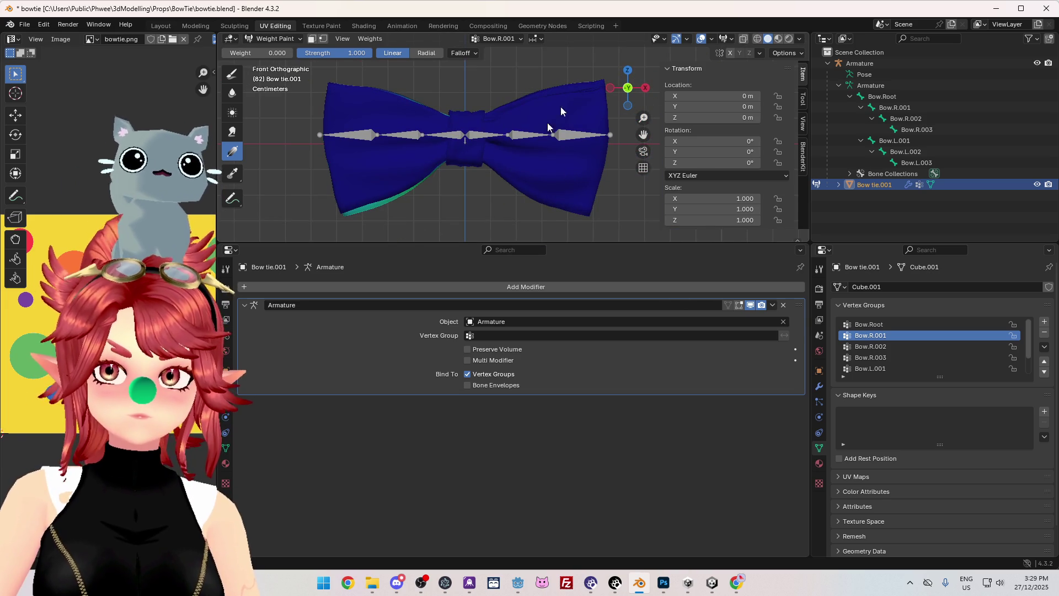
{"action": "left_click", "coordinate": [628, 90]}
- Paint weight gradients across the right wing, including one for Bow.R.003
{"action": "left_click_drag", "start_coordinate": [577, 135], "coordinate": [622, 138]}
{"action": "left_click", "coordinate": [627, 136], "text": "ctrl"}
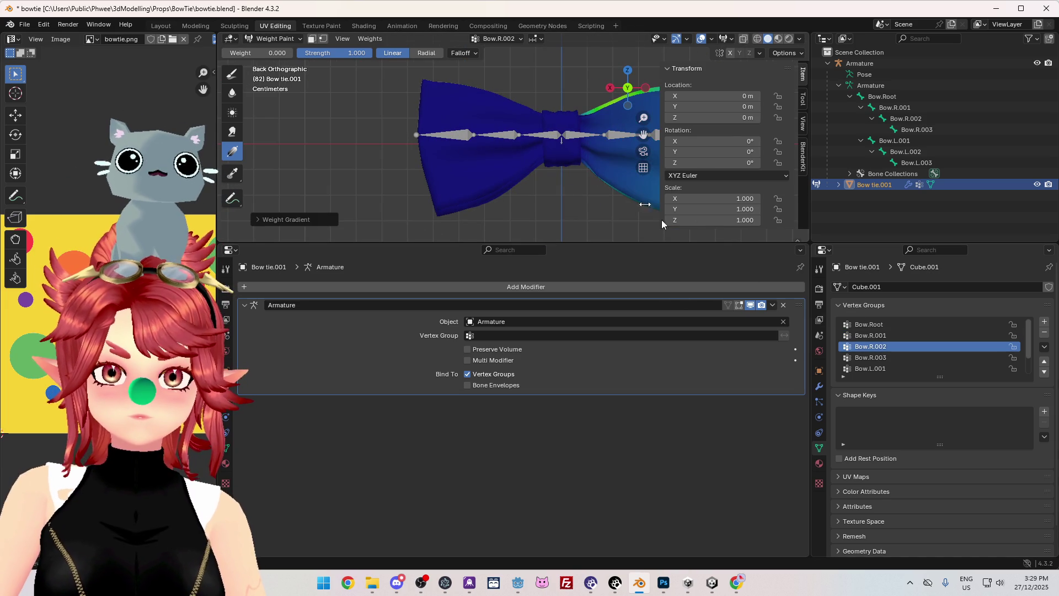
{"action": "left_click", "coordinate": [870, 359]}
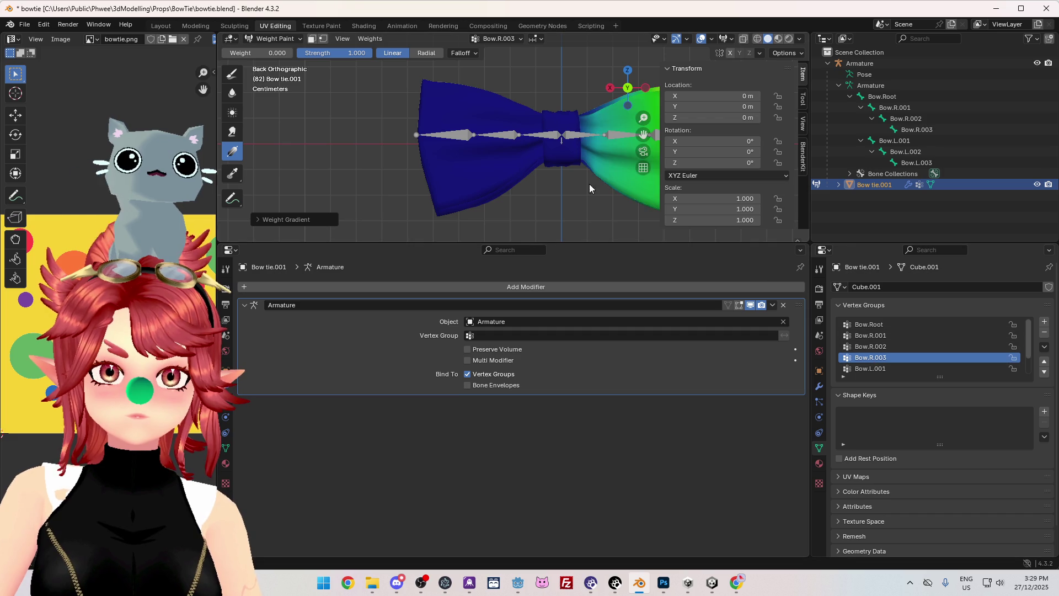
{"action": "left_click_drag", "start_coordinate": [590, 139], "coordinate": [625, 144]}
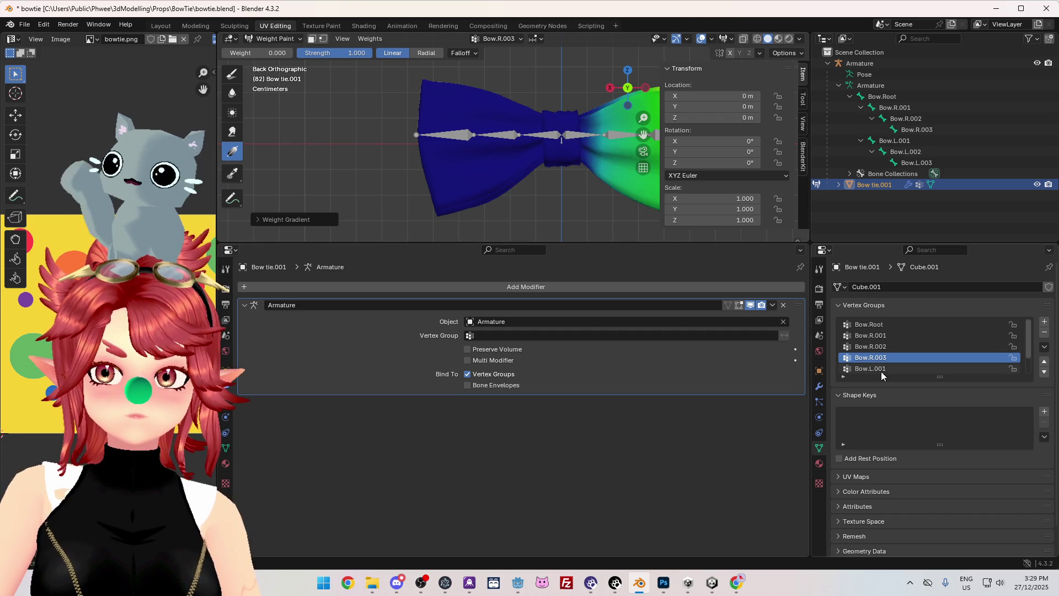
{"action": "mouse_move", "coordinate": [537, 155]}
{"action": "middle_mouse_down"}
{"action": "mouse_move", "coordinate": [585, 165]}
{"action": "mouse_move", "coordinate": [604, 72]}
{"action": "middle_mouse_up"}
- Compare Bow.R.001–R.003 weights from side and front, ending on Bow.R.001 with vertex masking on
{"action": "left_click", "coordinate": [895, 334]}
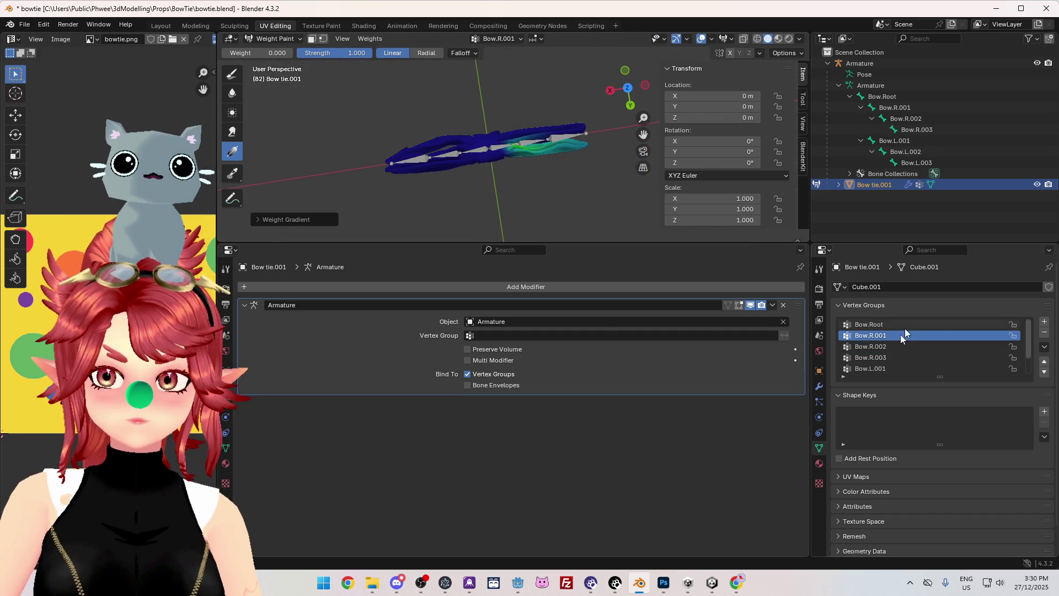
{"action": "left_click", "coordinate": [889, 348]}
{"action": "left_click", "coordinate": [889, 357]}
{"action": "mouse_move", "coordinate": [552, 177]}
{"action": "middle_mouse_down"}
{"action": "mouse_move", "coordinate": [538, 71]}
{"action": "mouse_move", "coordinate": [704, 241]}
{"action": "mouse_move", "coordinate": [544, 230]}
{"action": "middle_mouse_up"}
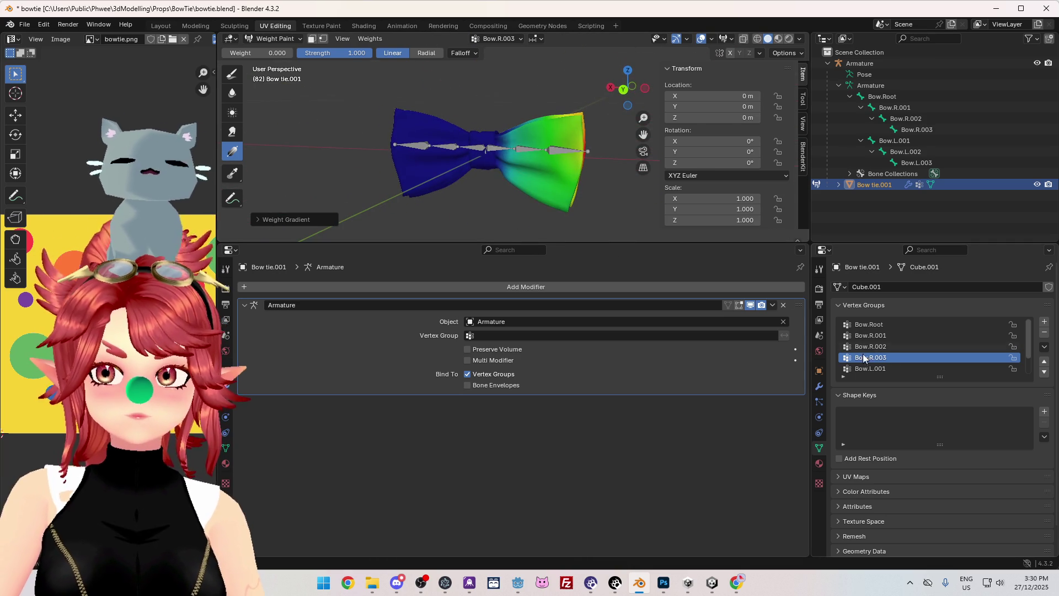
{"action": "left_click", "coordinate": [902, 336]}
{"action": "left_click", "coordinate": [899, 346]}
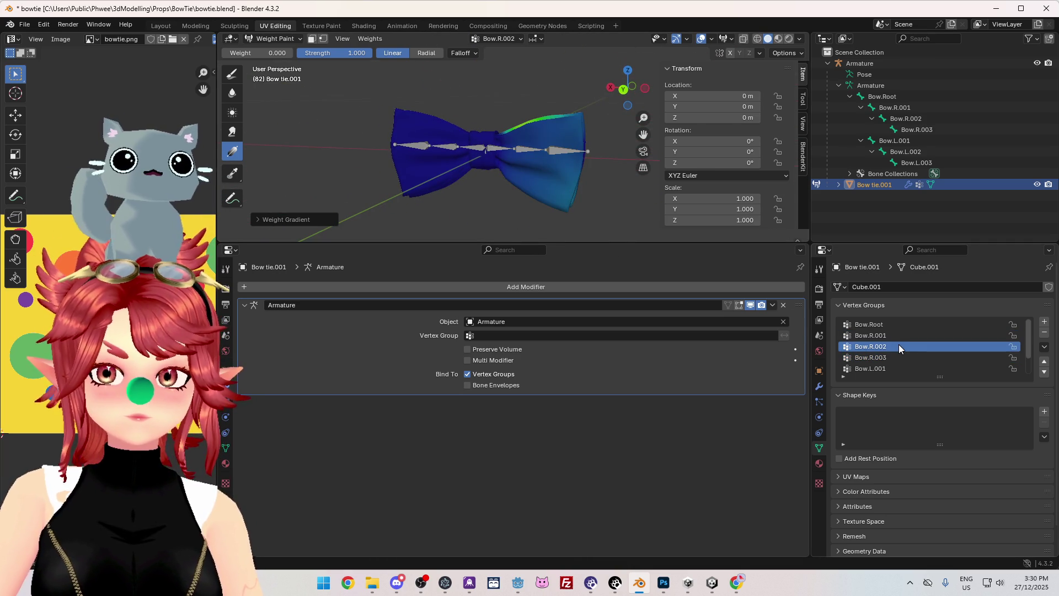
{"action": "mouse_move", "coordinate": [575, 203]}
{"action": "middle_mouse_down"}
{"action": "mouse_move", "coordinate": [401, 175]}
{"action": "mouse_move", "coordinate": [422, 171]}
{"action": "mouse_move", "coordinate": [593, 218]}
{"action": "middle_mouse_up"}
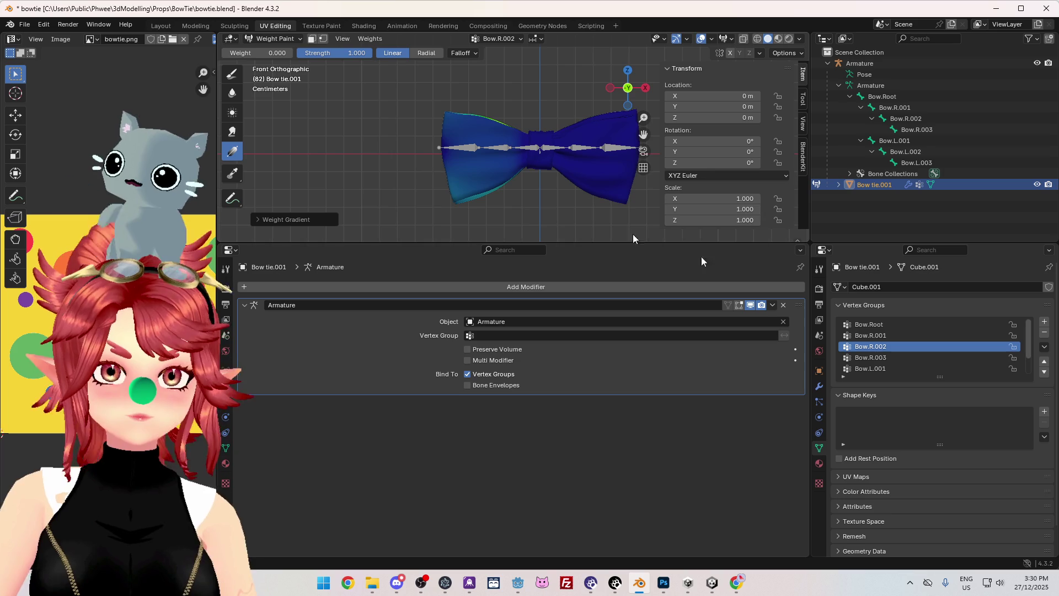
{"action": "left_click", "coordinate": [872, 337]}
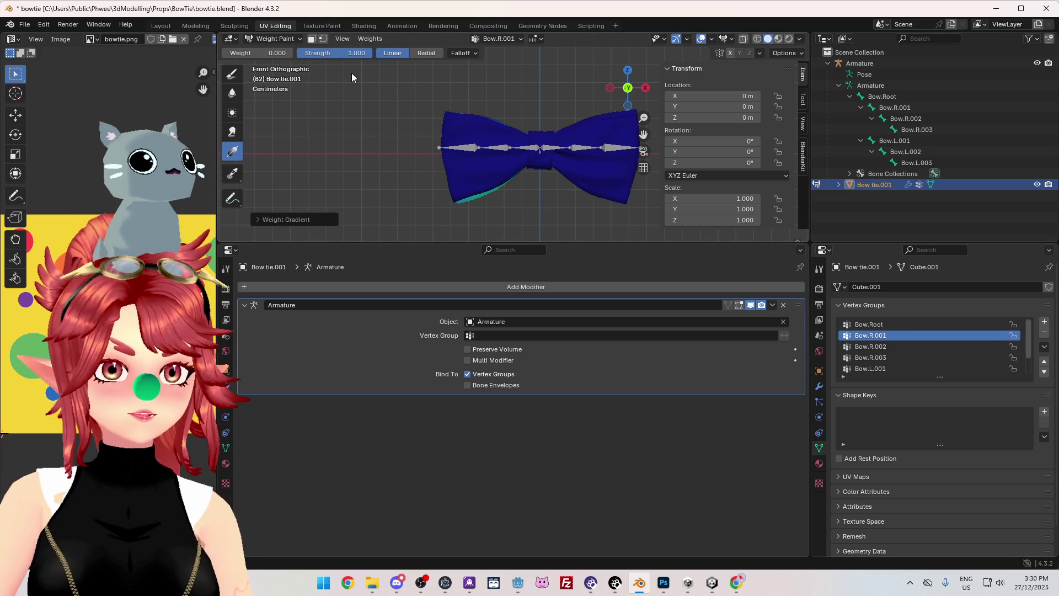
{"action": "left_click", "coordinate": [323, 38]}
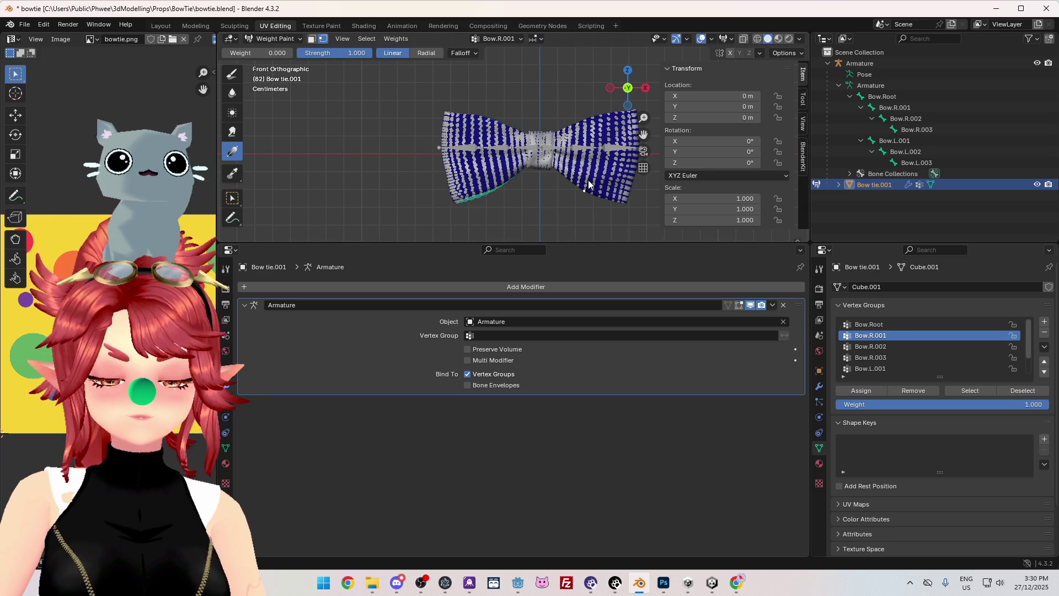
- Select and frame all bow tie vertices and set the paint weight to 1.0
{"action": "key", "text": "a"}
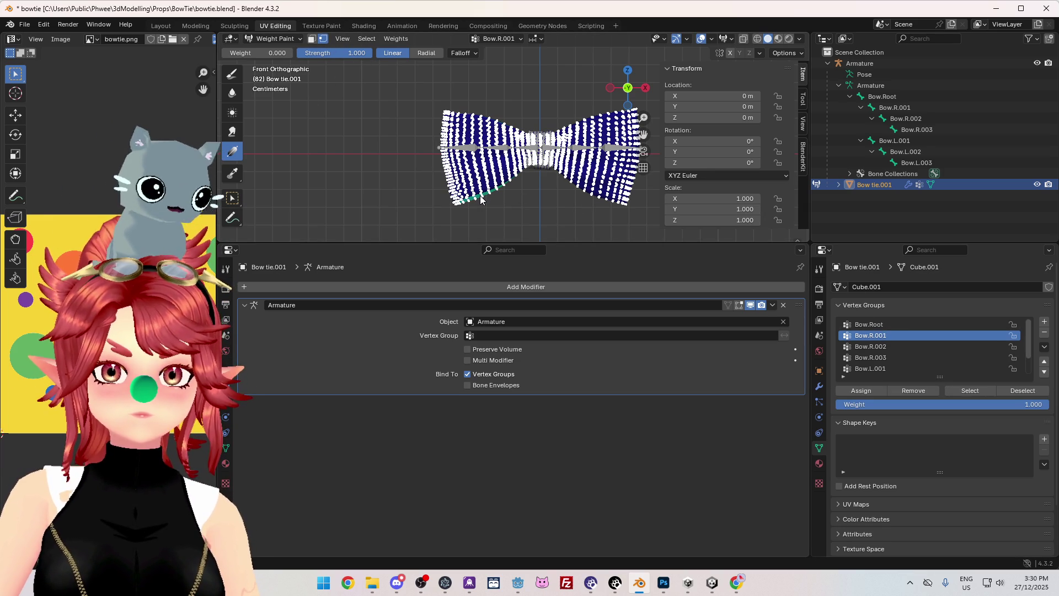
{"action": "key", "text": "KP_Decimal"}
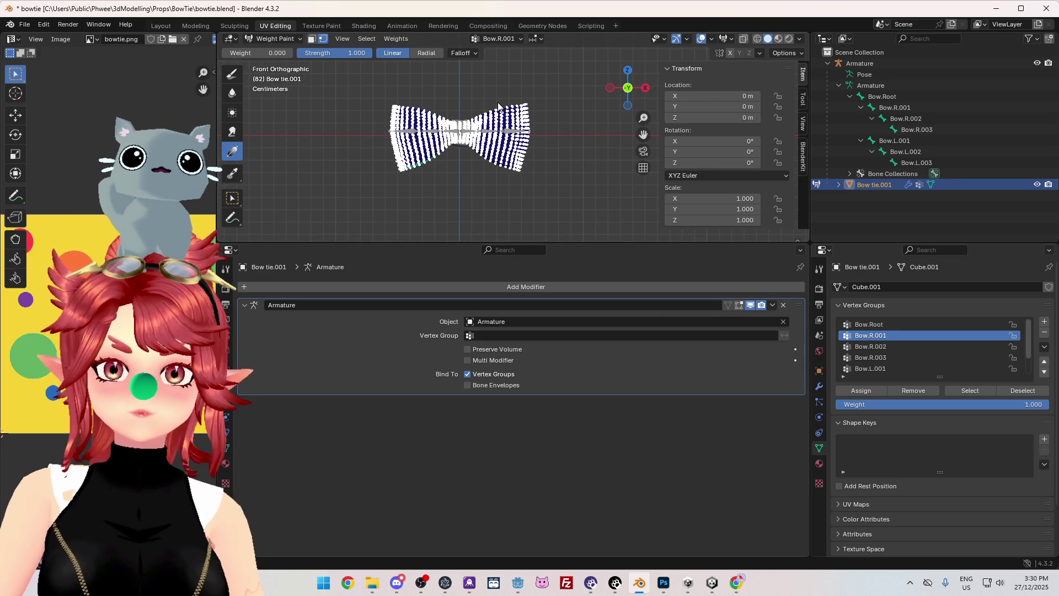
{"action": "scroll", "coordinate": [471, 175], "scroll_direction": "up", "scroll_amount": 3}
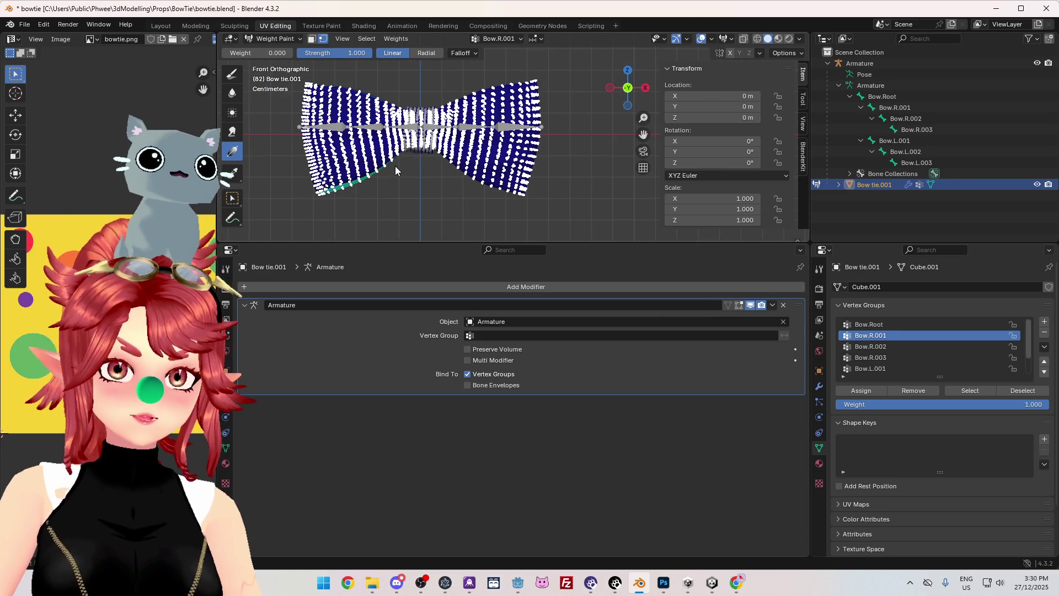
{"action": "middle_click_drag", "start_coordinate": [471, 175], "coordinate": [493, 180], "text": "shift"}
{"action": "left_click_drag", "start_coordinate": [260, 53], "coordinate": [293, 53]}
- Drag a gradient from the left wing's tip toward the centre, then give the 3D view more height
{"action": "mouse_move", "coordinate": [299, 127]}
{"action": "left_mouse_down"}
{"action": "mouse_move", "coordinate": [353, 143]}
{"action": "mouse_move", "coordinate": [386, 133]}
{"action": "left_mouse_up"}
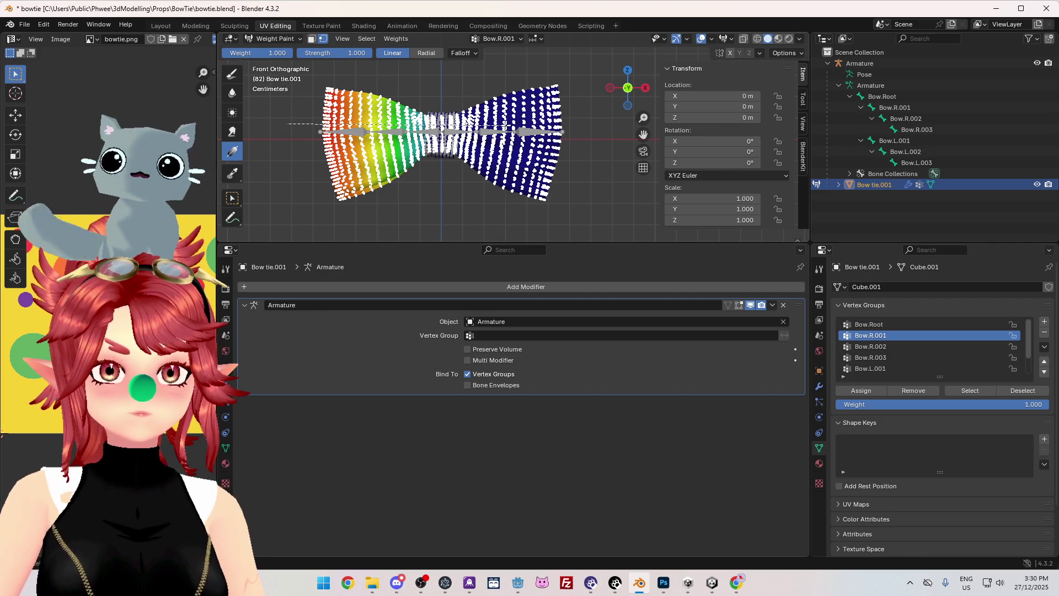
{"action": "left_click_drag", "start_coordinate": [507, 126], "coordinate": [508, 128]}
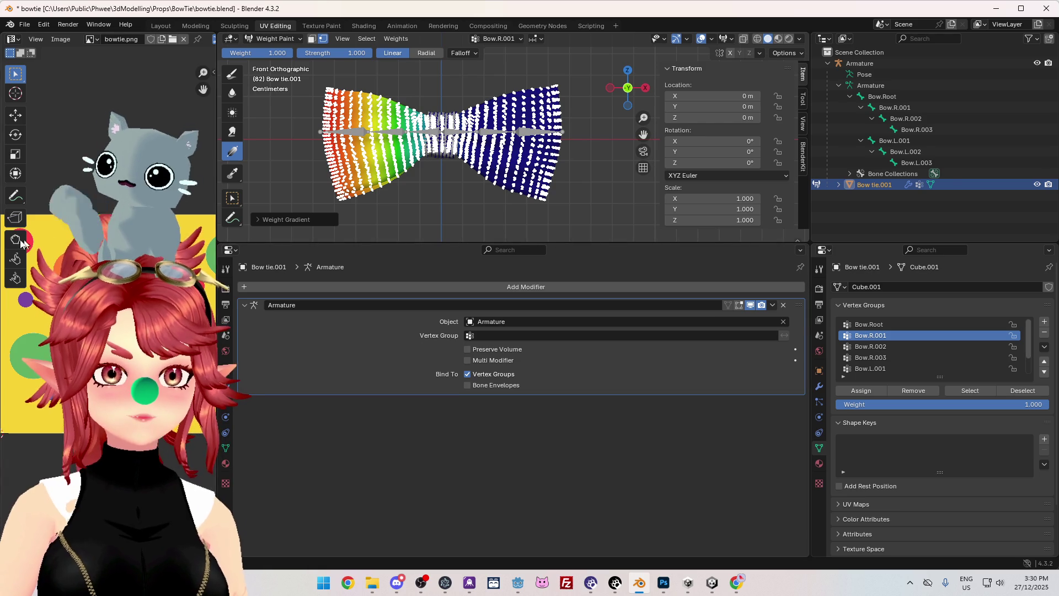
{"action": "mouse_move", "coordinate": [226, 243]}
{"action": "left_mouse_down"}
{"action": "mouse_move", "coordinate": [205, 260]}
{"action": "mouse_move", "coordinate": [221, 282]}
{"action": "mouse_move", "coordinate": [220, 249]}
{"action": "left_mouse_up"}
{"action": "mouse_move", "coordinate": [908, 244]}
{"action": "left_mouse_down"}
{"action": "mouse_move", "coordinate": [908, 398]}
{"action": "mouse_move", "coordinate": [888, 399]}
{"action": "mouse_move", "coordinate": [857, 374]}
{"action": "left_mouse_up"}
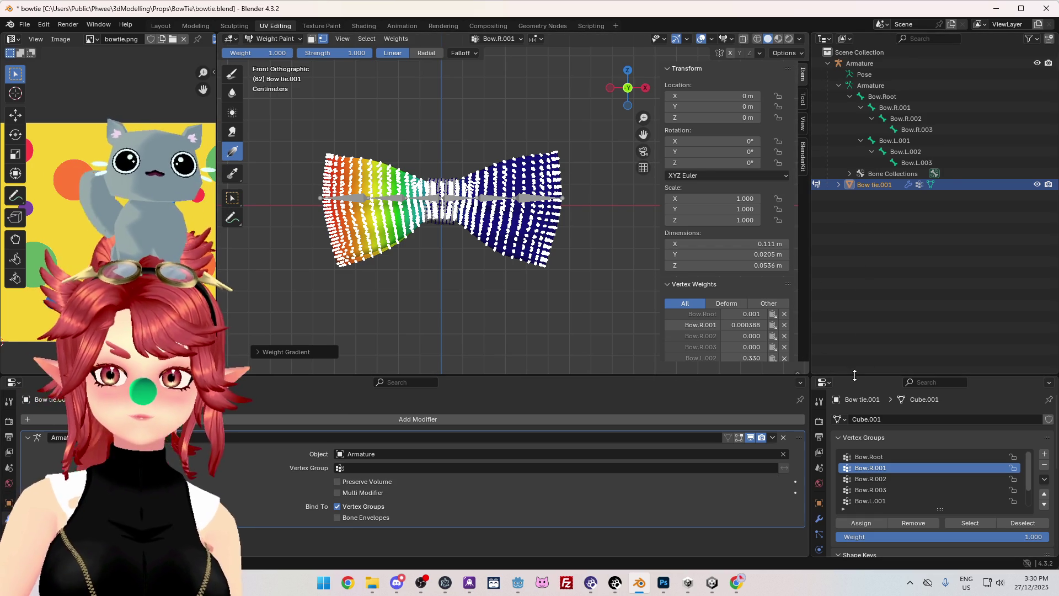
- Drag area borders to lengthen the Outliner down the right side, with the Properties editor below it
{"action": "mouse_move", "coordinate": [855, 376]}
{"action": "left_mouse_down"}
{"action": "mouse_move", "coordinate": [825, 283]}
{"action": "mouse_move", "coordinate": [818, 298]}
{"action": "mouse_move", "coordinate": [859, 326]}
{"action": "left_mouse_up"}
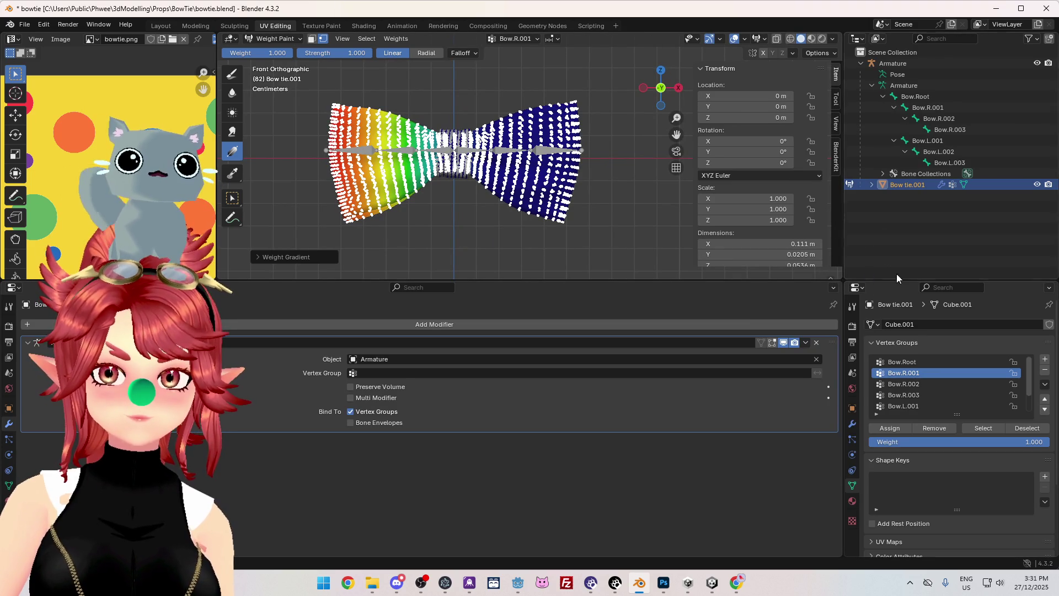
{"action": "mouse_move", "coordinate": [1056, 285]}
{"action": "left_mouse_down"}
{"action": "mouse_move", "coordinate": [1040, 229]}
{"action": "mouse_move", "coordinate": [1040, 290]}
{"action": "mouse_move", "coordinate": [1056, 286]}
{"action": "mouse_move", "coordinate": [1055, 362]}
{"action": "mouse_move", "coordinate": [1049, 212]}
{"action": "mouse_move", "coordinate": [967, 232]}
{"action": "mouse_move", "coordinate": [968, 284]}
{"action": "mouse_move", "coordinate": [957, 235]}
{"action": "mouse_move", "coordinate": [950, 287]}
{"action": "mouse_move", "coordinate": [1009, 243]}
{"action": "mouse_move", "coordinate": [1042, 287]}
{"action": "mouse_move", "coordinate": [903, 293]}
{"action": "mouse_move", "coordinate": [839, 248]}
{"action": "mouse_move", "coordinate": [856, 243]}
{"action": "mouse_move", "coordinate": [844, 232]}
{"action": "mouse_move", "coordinate": [902, 222]}
{"action": "mouse_move", "coordinate": [952, 165]}
{"action": "mouse_move", "coordinate": [961, 215]}
{"action": "left_mouse_up"}
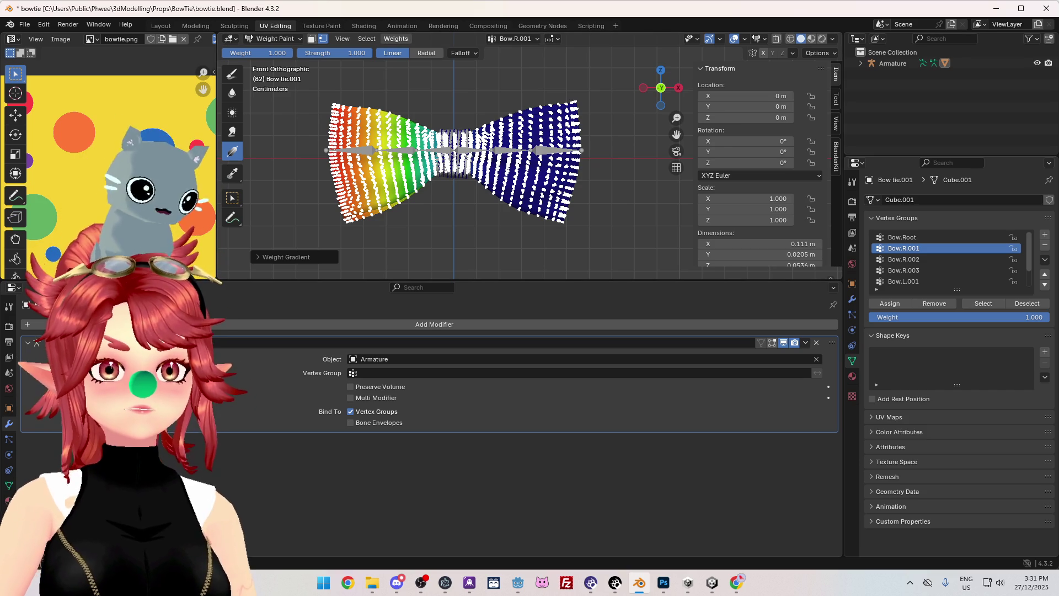
{"action": "left_click_drag", "start_coordinate": [772, 283], "coordinate": [765, 395]}
{"action": "left_click_drag", "start_coordinate": [897, 157], "coordinate": [896, 287]}
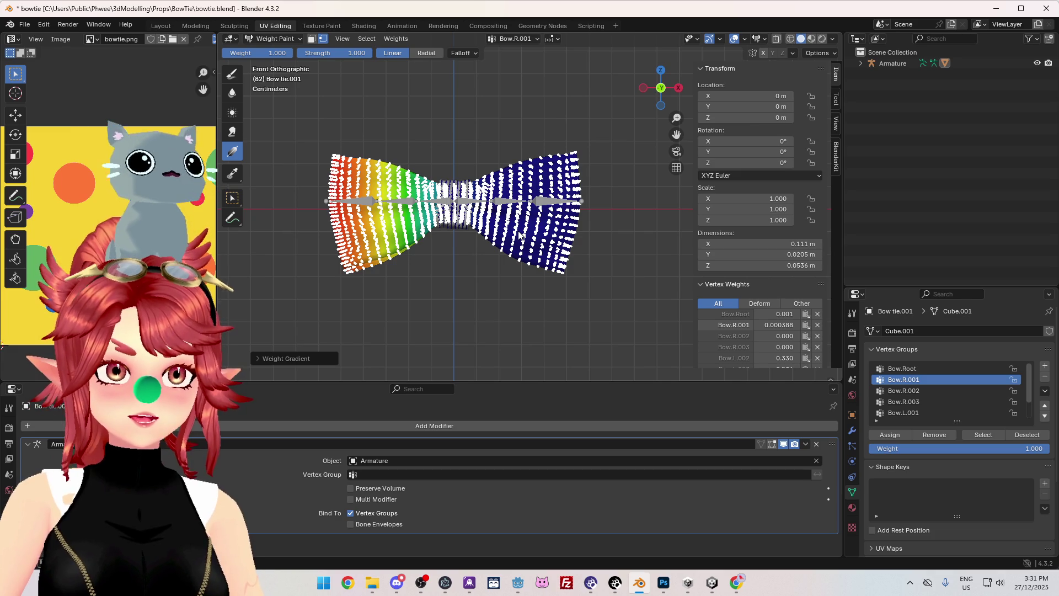
- Set the paint weight to 0 and lay a fresh gradient across the left wing
{"action": "scroll", "coordinate": [422, 140], "scroll_direction": "up", "scroll_amount": 1}
{"action": "scroll", "coordinate": [442, 188], "scroll_direction": "down", "scroll_amount": 1}
{"action": "scroll", "coordinate": [464, 241], "scroll_direction": "up", "scroll_amount": 2}
{"action": "scroll", "coordinate": [441, 237], "scroll_direction": "down", "scroll_amount": 1}
{"action": "scroll", "coordinate": [454, 209], "scroll_direction": "up", "scroll_amount": 2, "text": "ctrl"}
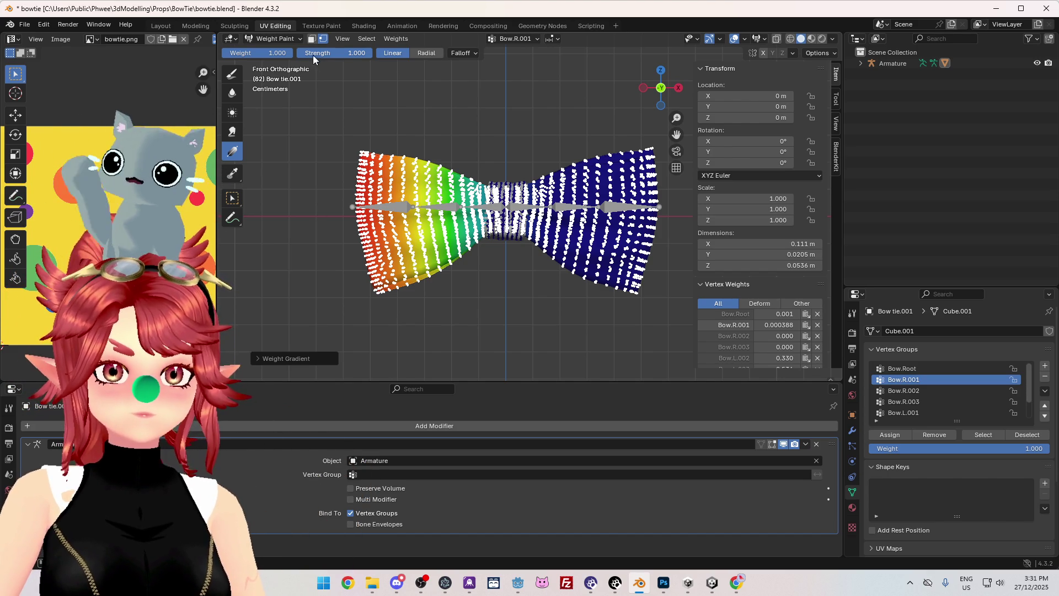
{"action": "left_click_drag", "start_coordinate": [276, 53], "coordinate": [226, 53]}
{"action": "left_click_drag", "start_coordinate": [347, 217], "coordinate": [467, 218]}
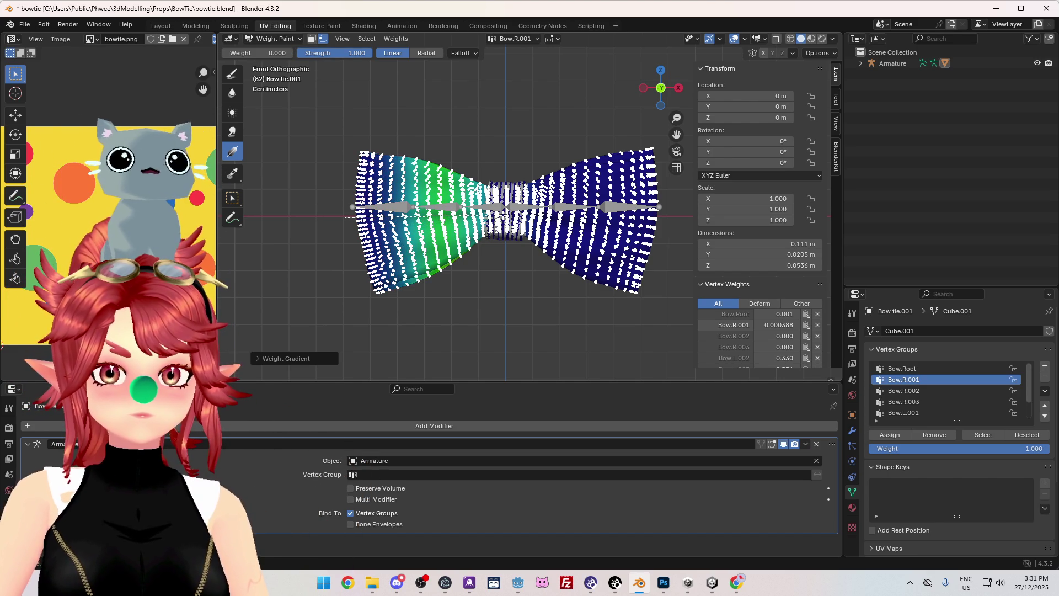
- Give Bow.R.002 a weight 1.0 gradient across the left wing, then reshape it
{"action": "left_click", "coordinate": [922, 392]}
{"action": "left_click_drag", "start_coordinate": [267, 54], "coordinate": [276, 97]}
{"action": "left_click_drag", "start_coordinate": [313, 203], "coordinate": [564, 205]}
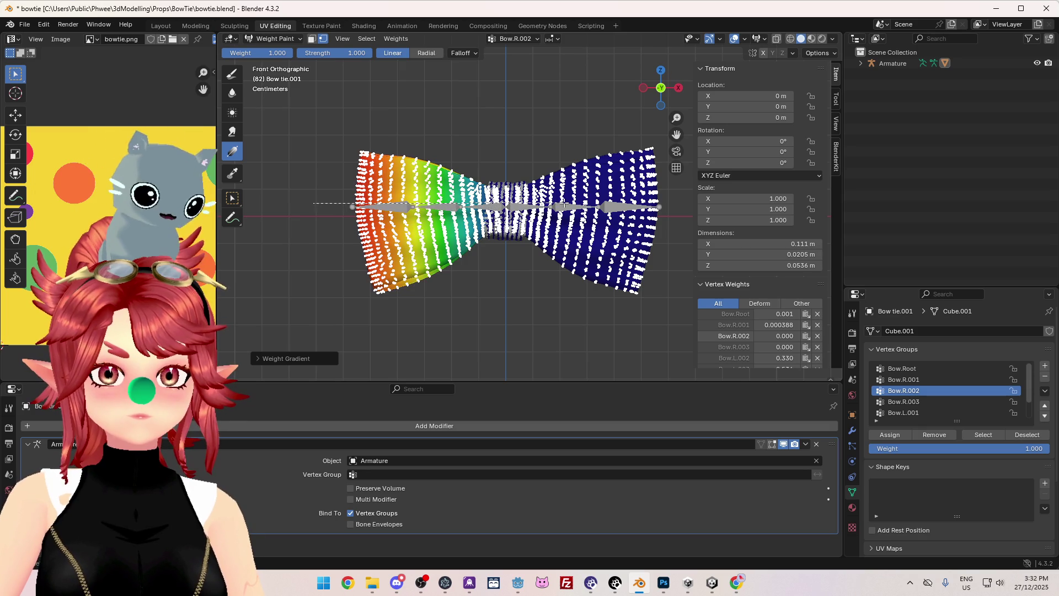
{"action": "left_click_drag", "start_coordinate": [333, 213], "coordinate": [435, 213]}
- Lay a Bow.R.003 gradient across the left wing, then start Bow.L.001's on the right wing
{"action": "left_click", "coordinate": [955, 404]}
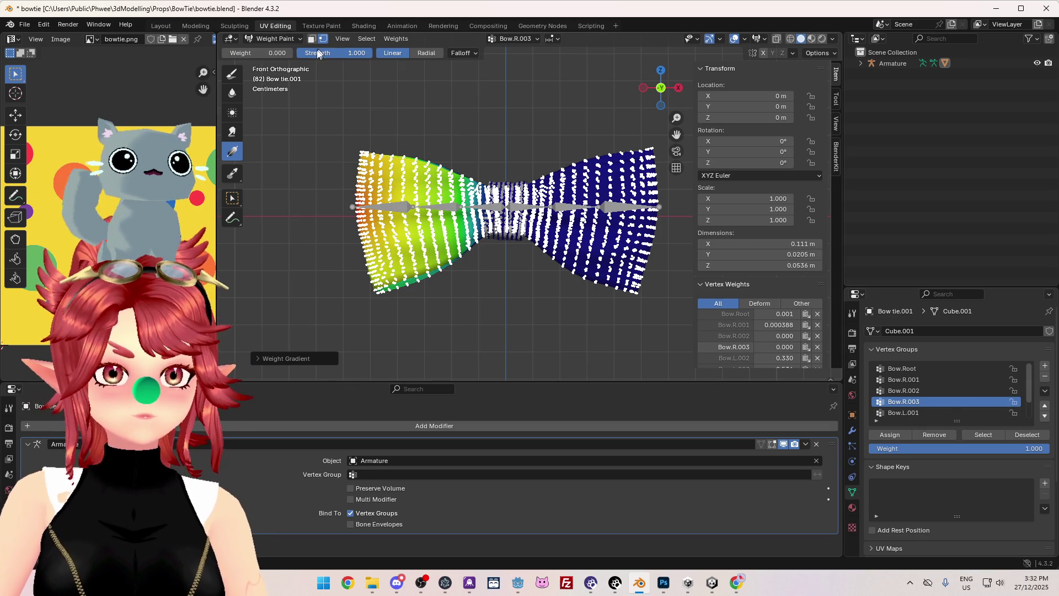
{"action": "key", "text": "shift+x"}
{"action": "left_click_drag", "start_coordinate": [260, 243], "coordinate": [538, 220]}
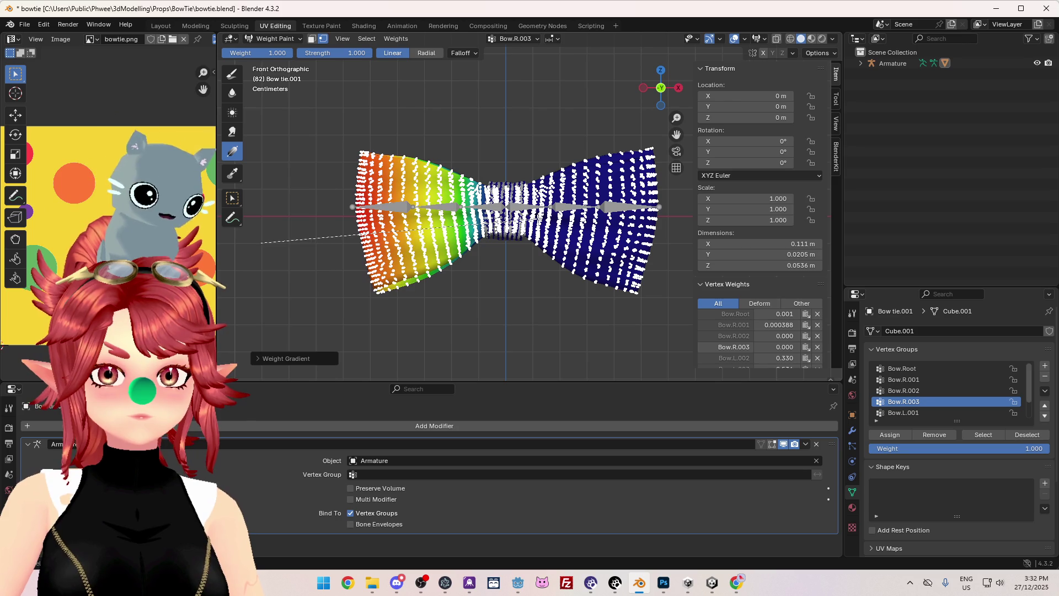
{"action": "left_click", "coordinate": [928, 412]}
{"action": "left_click_drag", "start_coordinate": [660, 226], "coordinate": [381, 219]}
- Set the paint weight to 1.000 and redo the right wing gradient from tip to centre
{"action": "left_click", "coordinate": [264, 57]}
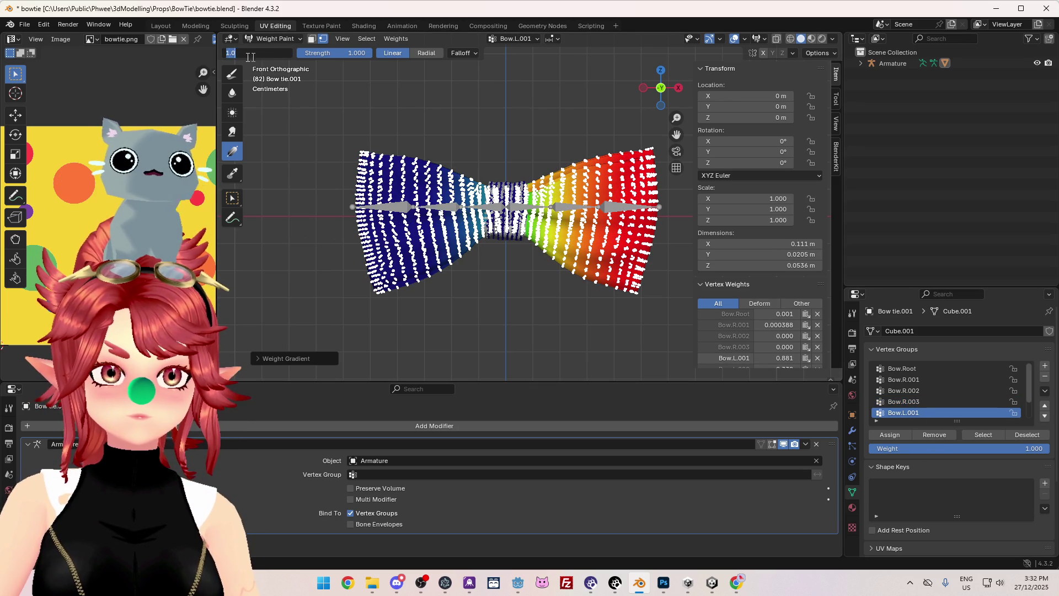
{"action": "left_click", "coordinate": [257, 52]}
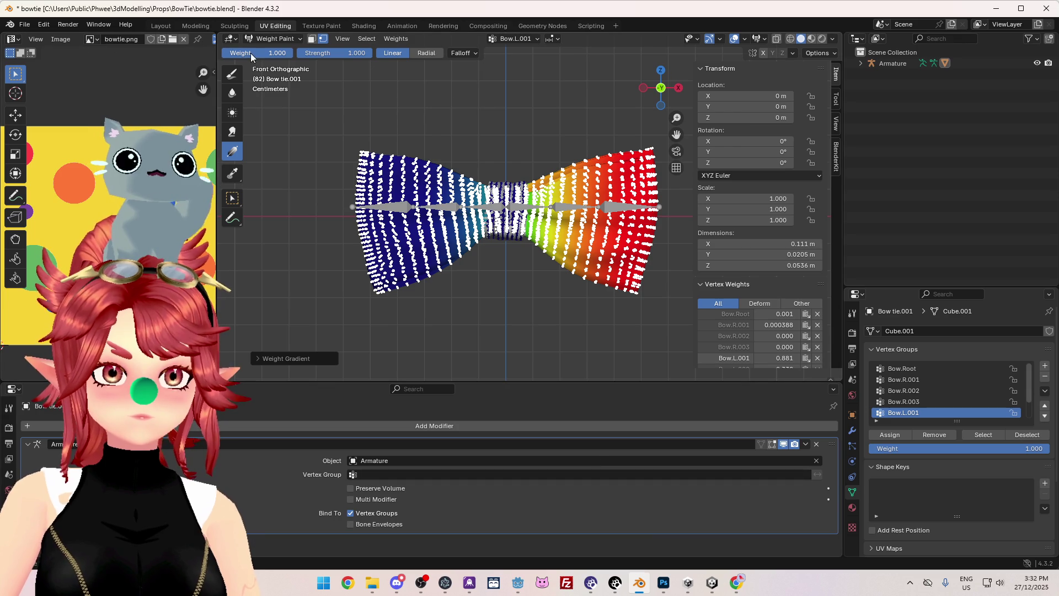
{"action": "key", "text": "Return"}
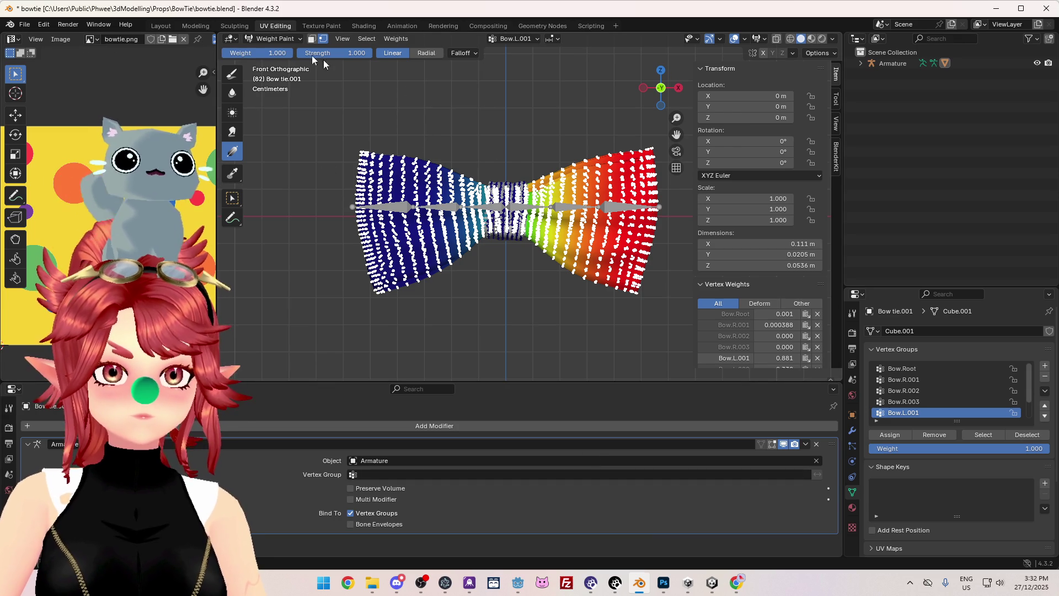
{"action": "left_click", "coordinate": [249, 52]}
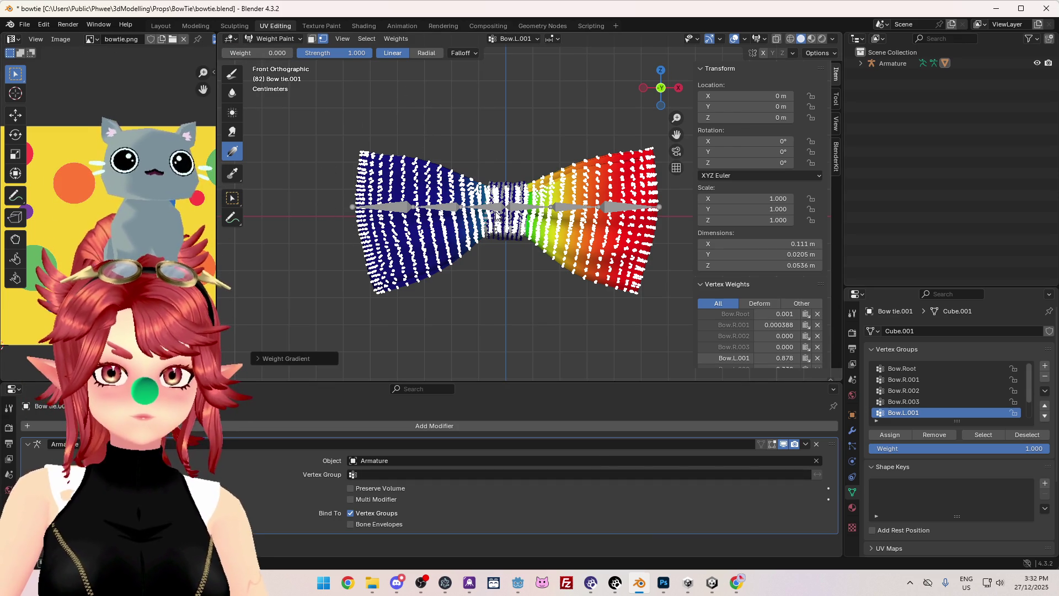
{"action": "left_click_drag", "start_coordinate": [556, 216], "coordinate": [592, 216]}
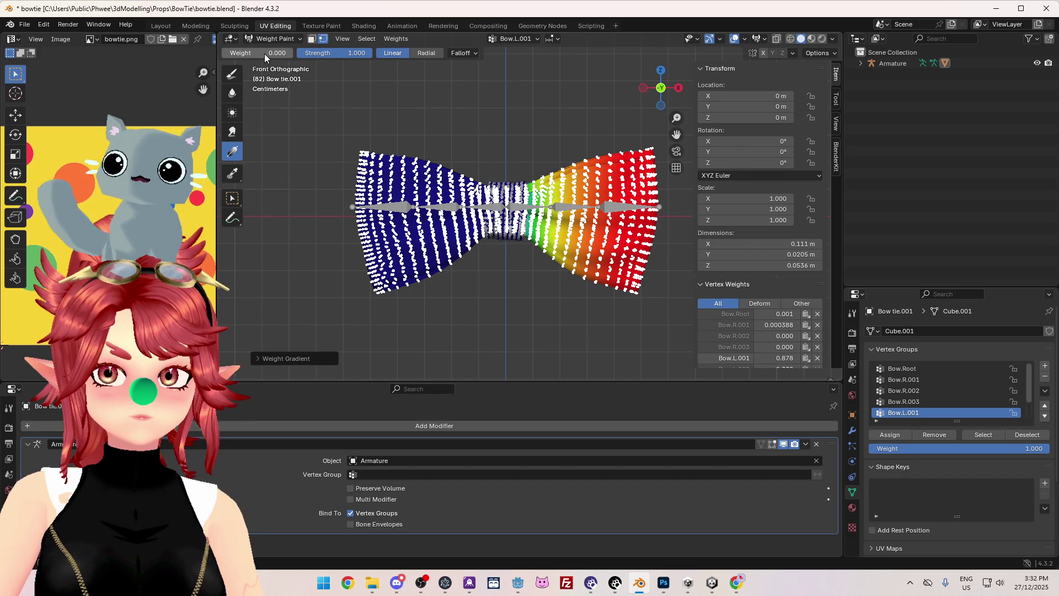
{"action": "left_click_drag", "start_coordinate": [499, 218], "coordinate": [539, 211]}
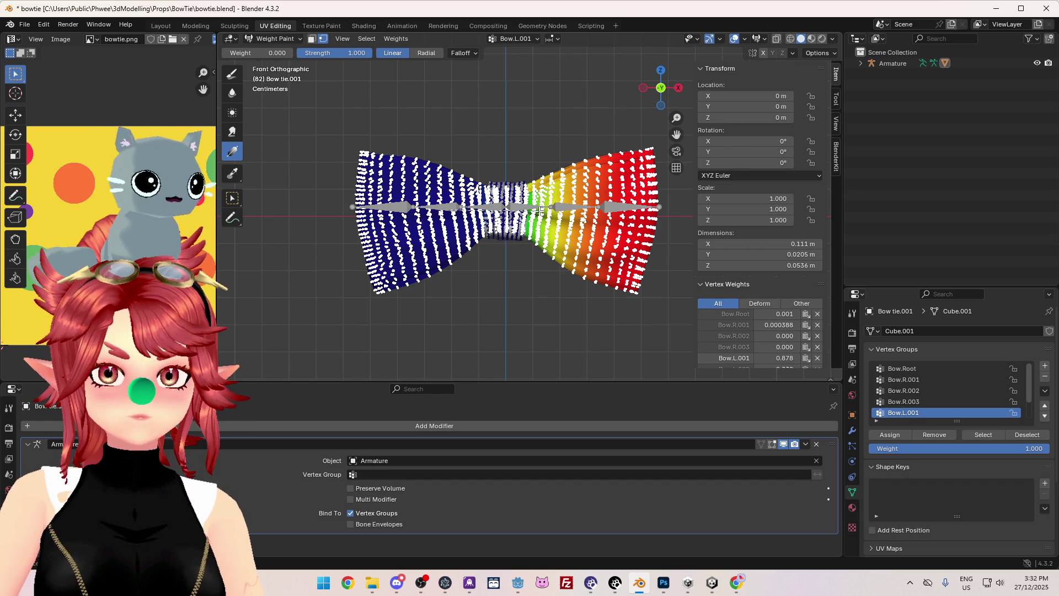
{"action": "mouse_move", "coordinate": [664, 227]}
{"action": "left_mouse_down"}
{"action": "mouse_move", "coordinate": [511, 224]}
{"action": "mouse_move", "coordinate": [527, 226]}
{"action": "left_mouse_up"}
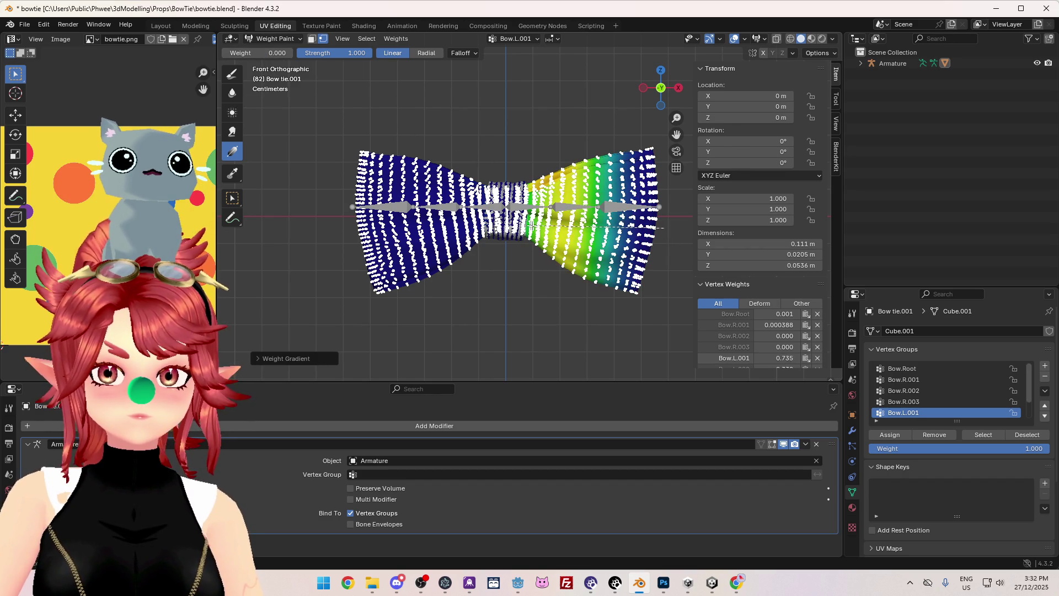
- Lay and adjust a Bow.L.002 weight gradient across the right wing
{"action": "scroll", "coordinate": [927, 403], "scroll_direction": "down", "scroll_amount": 2}
{"action": "left_click", "coordinate": [927, 380]}
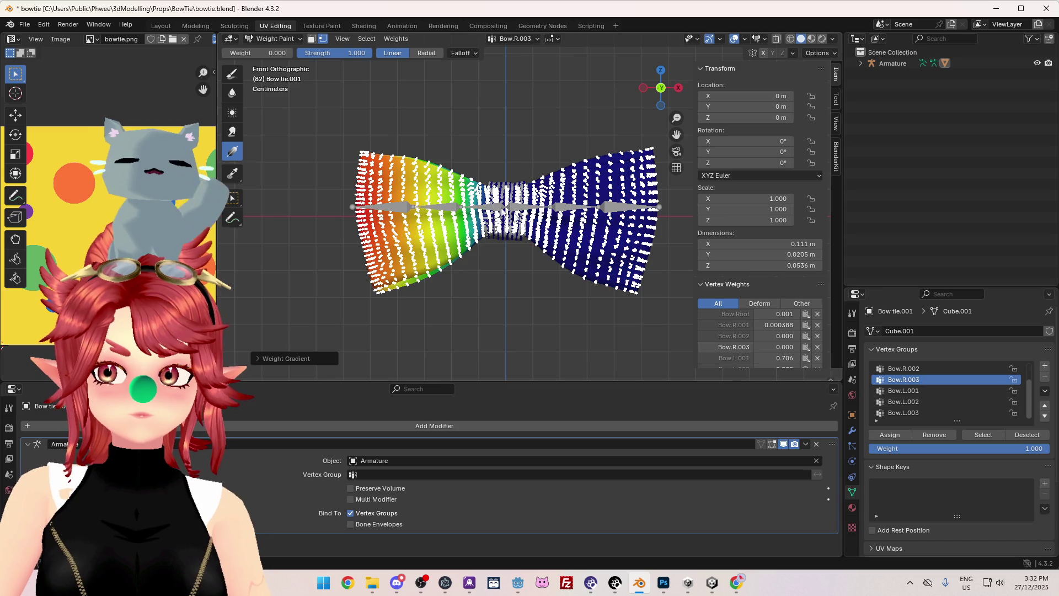
{"action": "left_click", "coordinate": [922, 402]}
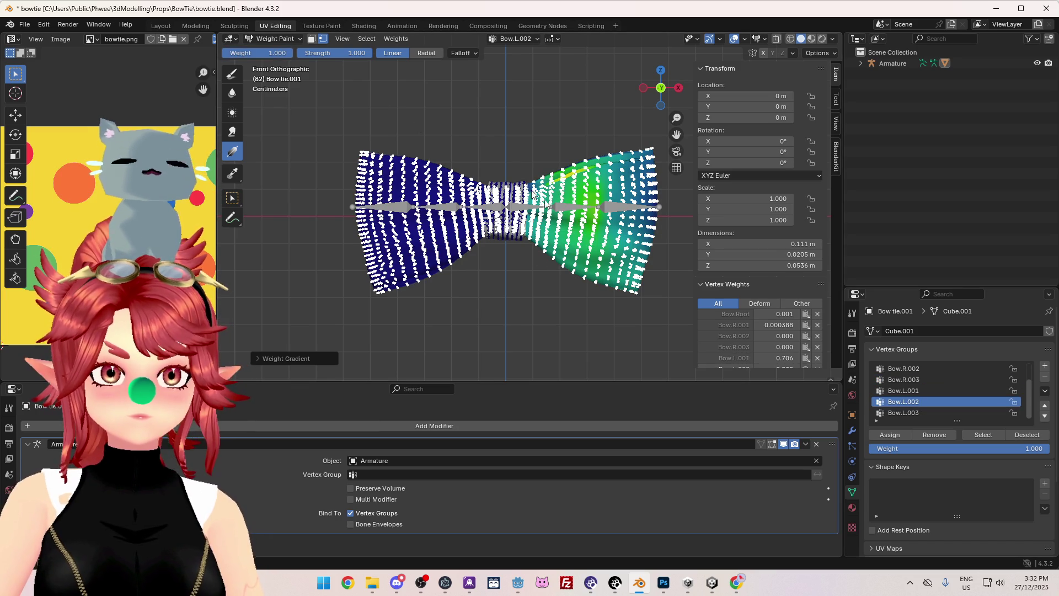
{"action": "left_click_drag", "start_coordinate": [649, 237], "coordinate": [472, 238]}
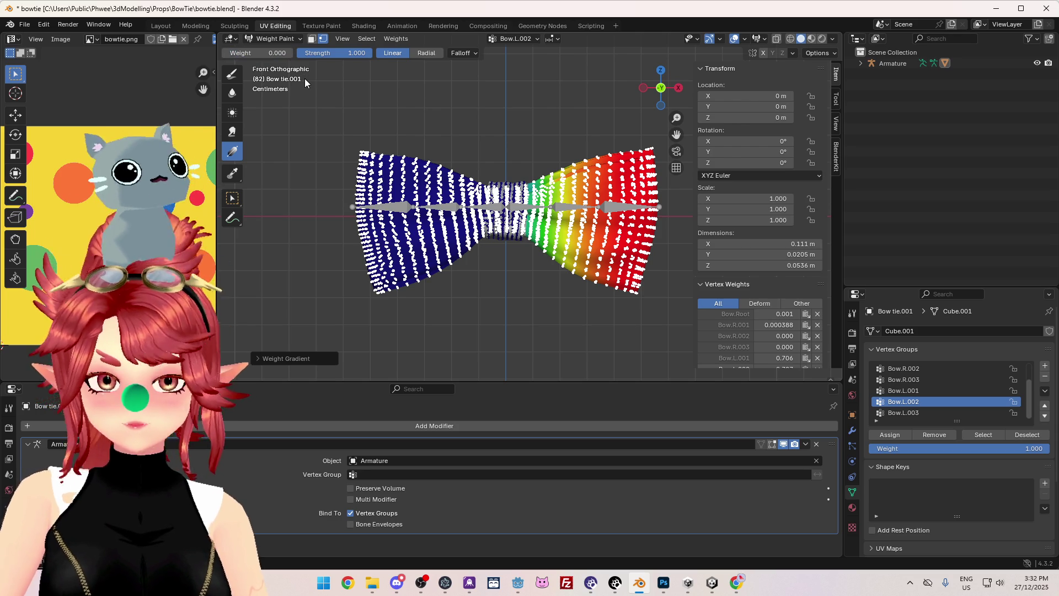
{"action": "mouse_move", "coordinate": [424, 215]}
{"action": "left_mouse_down"}
{"action": "mouse_move", "coordinate": [641, 224]}
{"action": "mouse_move", "coordinate": [570, 242]}
{"action": "left_mouse_up"}
- Make Bow.L.003 active and paint a weight 1 gradient across the right wing
{"action": "left_click", "coordinate": [948, 412]}
{"action": "left_click", "coordinate": [272, 51]}
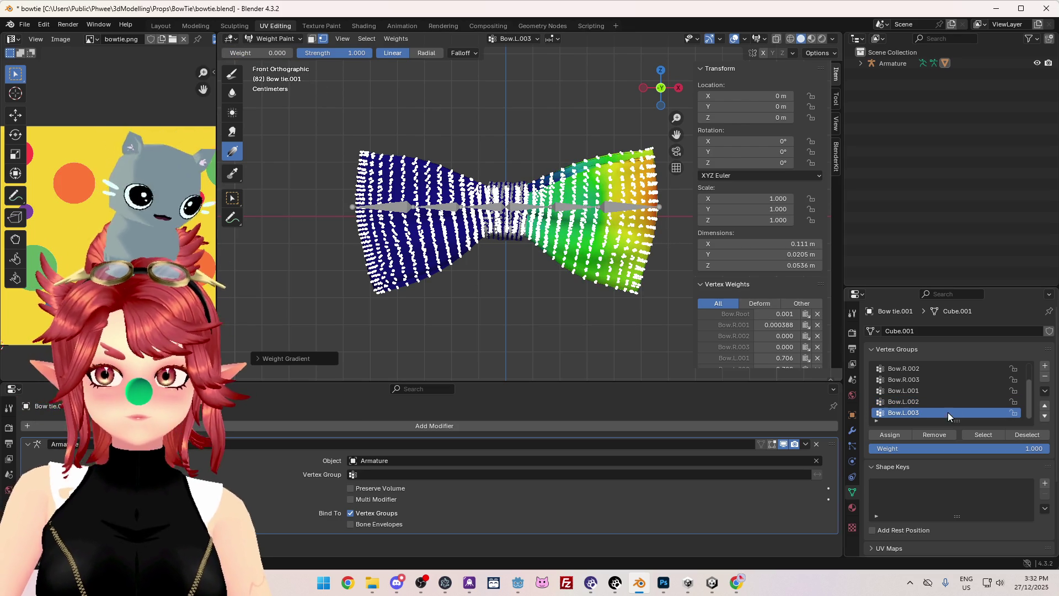
{"action": "type", "text": "1"}
{"action": "key", "text": "Return"}
{"action": "mouse_move", "coordinate": [657, 241]}
{"action": "left_mouse_down"}
{"action": "mouse_move", "coordinate": [478, 236]}
{"action": "mouse_move", "coordinate": [511, 244]}
{"action": "mouse_move", "coordinate": [512, 265]}
{"action": "mouse_move", "coordinate": [508, 256]}
{"action": "mouse_move", "coordinate": [549, 263]}
{"action": "left_mouse_up"}
{"action": "scroll", "coordinate": [602, 288], "scroll_direction": "down", "scroll_amount": 3}
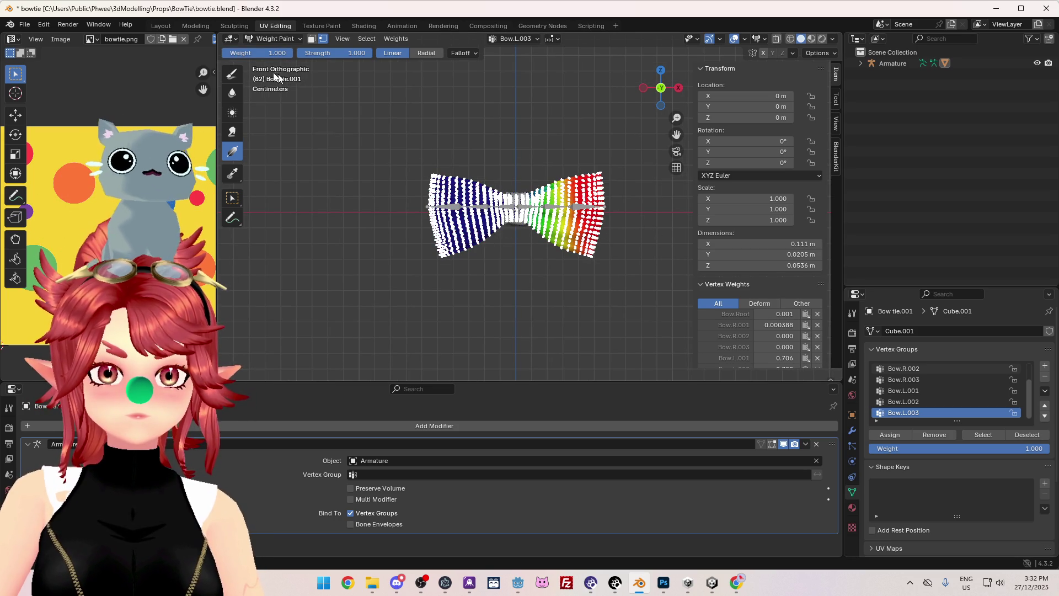
{"action": "left_click_drag", "start_coordinate": [576, 225], "coordinate": [630, 226]}
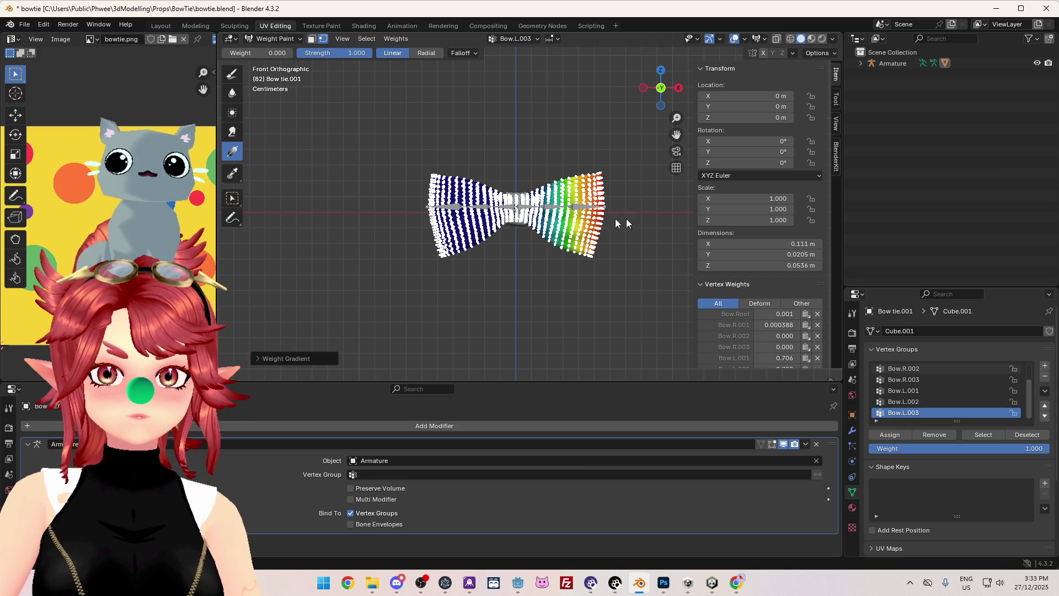
{"action": "left_click", "coordinate": [274, 39]}
- Select the Armature, enter Pose Mode and test-rotate the Bow.L.001 bone
{"action": "left_click", "coordinate": [272, 51]}
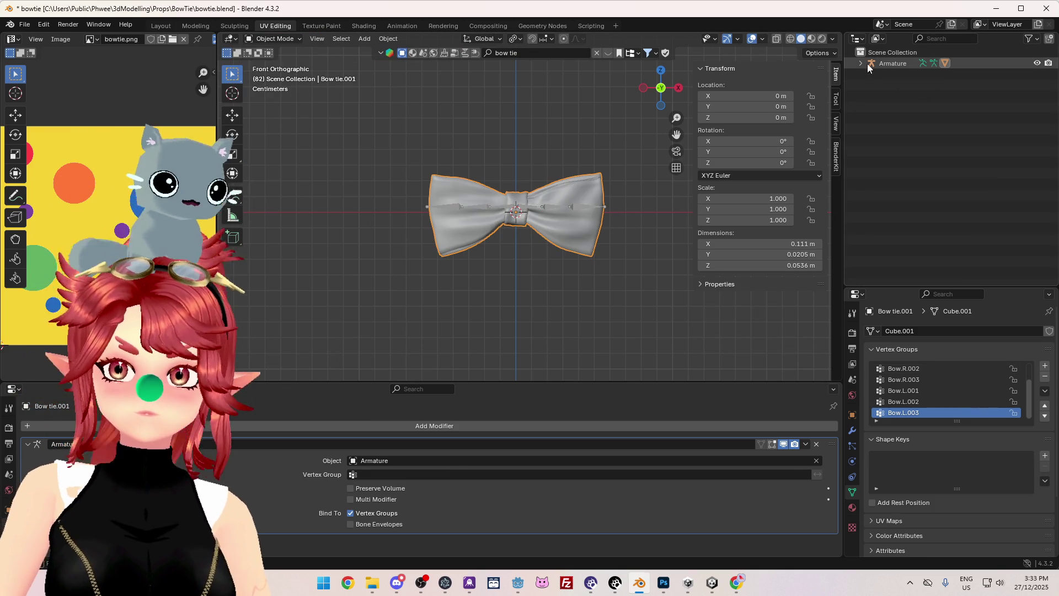
{"action": "left_click", "coordinate": [893, 64]}
{"action": "left_click", "coordinate": [276, 75]}
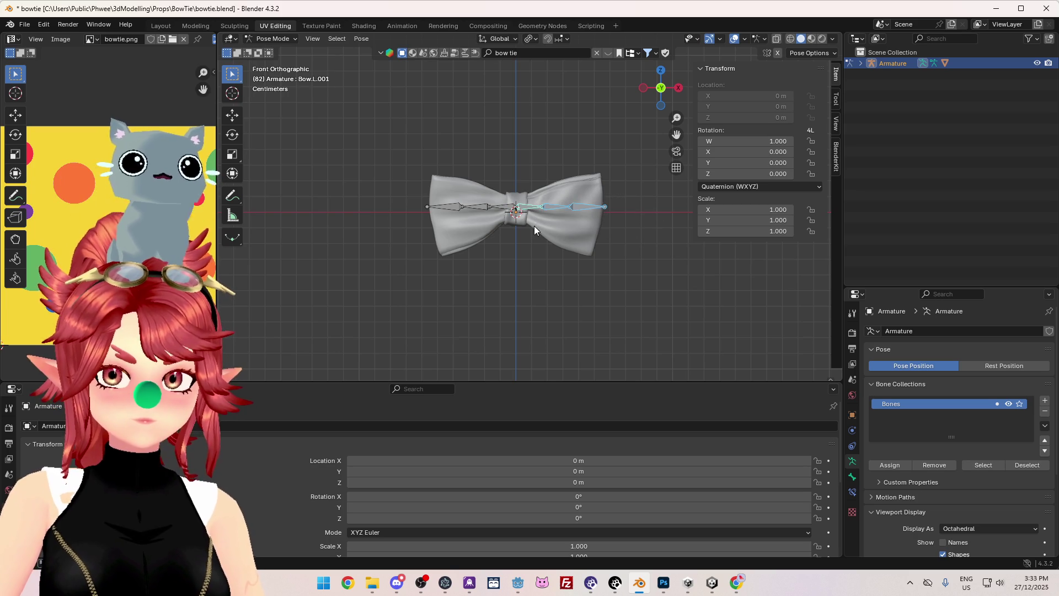
{"action": "key", "text": "r"}
{"action": "key", "text": "Escape"}
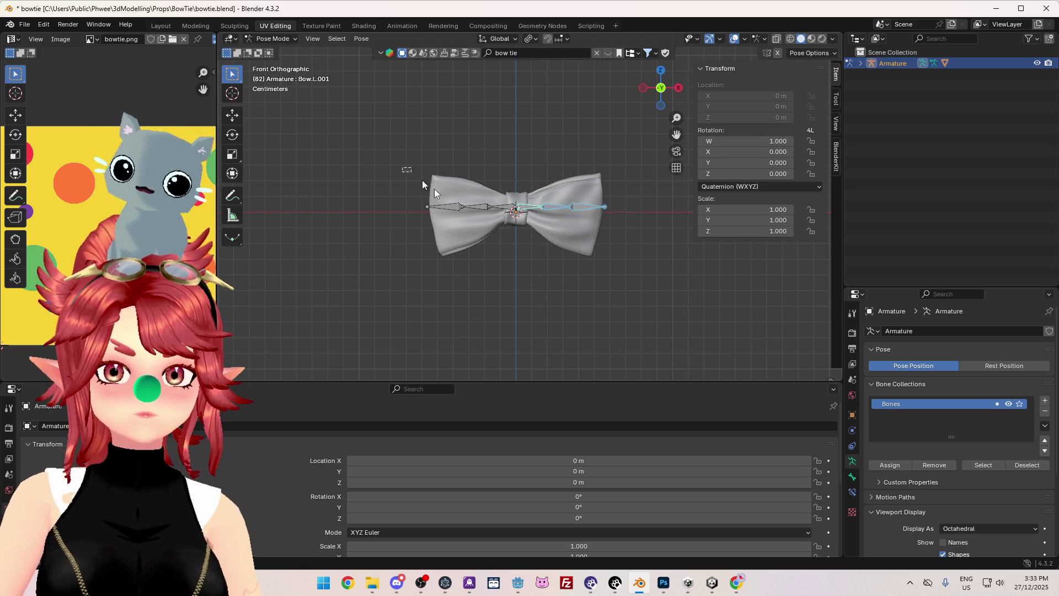
- Box-select the left wing bones and test-rotate them repeatedly, cancelling each time
{"action": "left_click_drag", "start_coordinate": [497, 238], "coordinate": [497, 238]}
{"action": "key", "text": "r"}
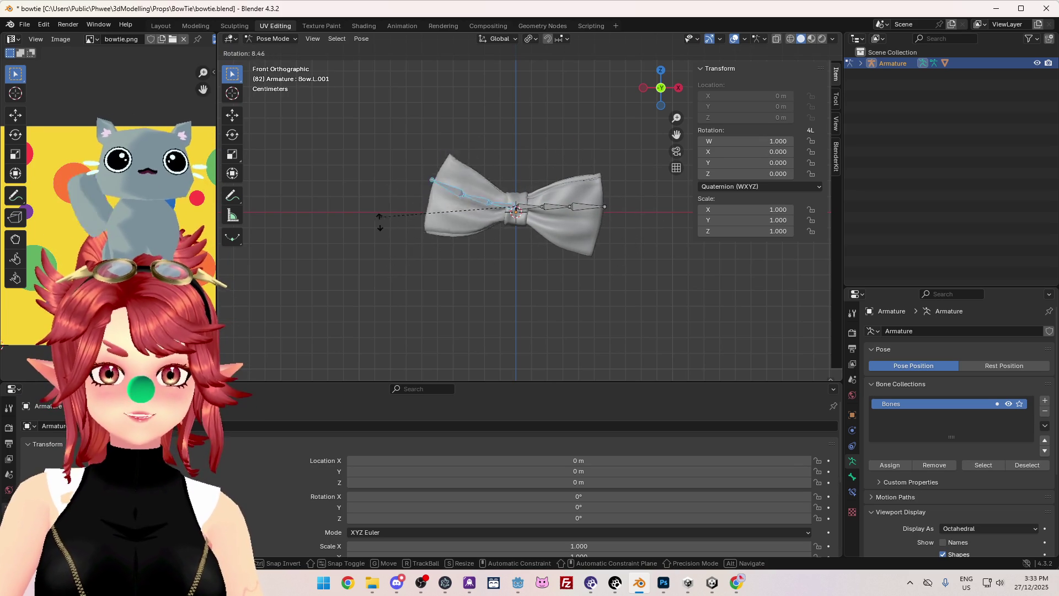
{"action": "key", "text": "Escape"}
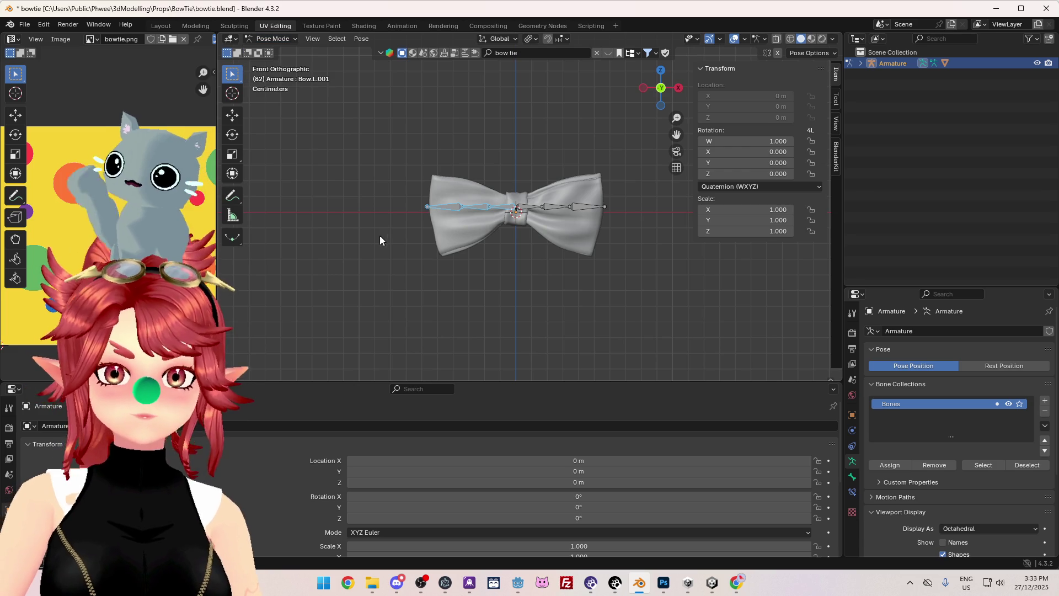
{"action": "key", "text": "r"}
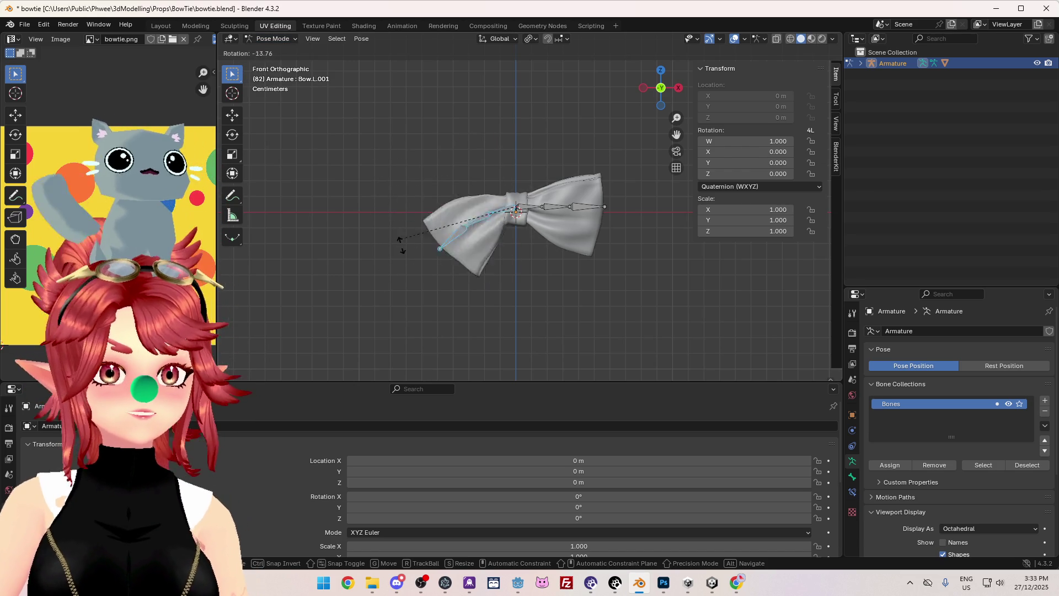
{"action": "key", "text": "Escape"}
{"action": "scroll", "coordinate": [353, 174], "scroll_direction": "up", "scroll_amount": 5}
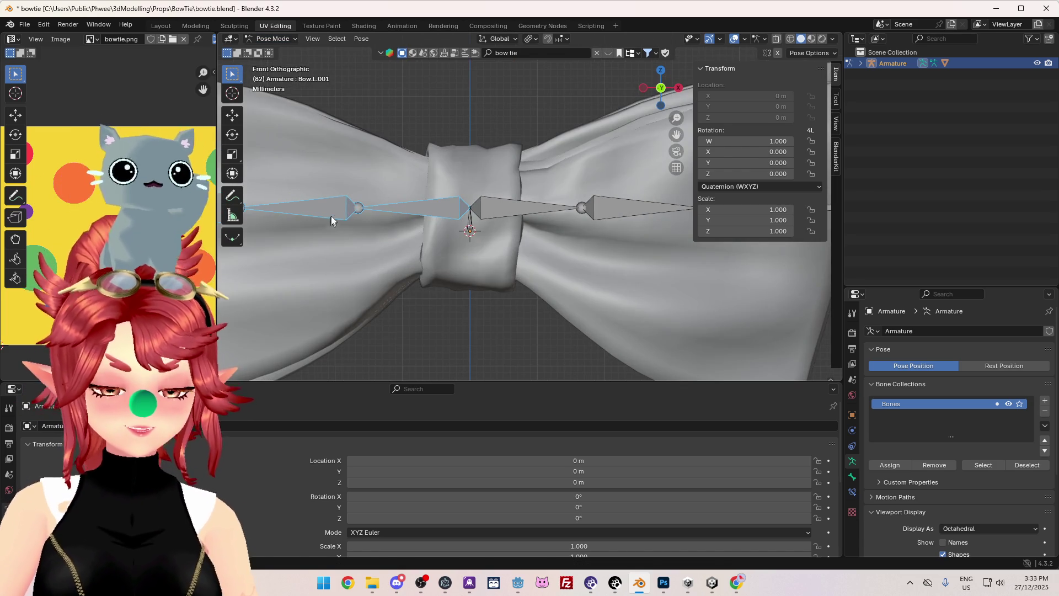
{"action": "key", "text": "r"}
{"action": "key", "text": "Escape"}
- Return the armature to Object Mode and select the Bow tie.001 mesh
{"action": "left_click", "coordinate": [262, 39]}
{"action": "left_click", "coordinate": [275, 51]}
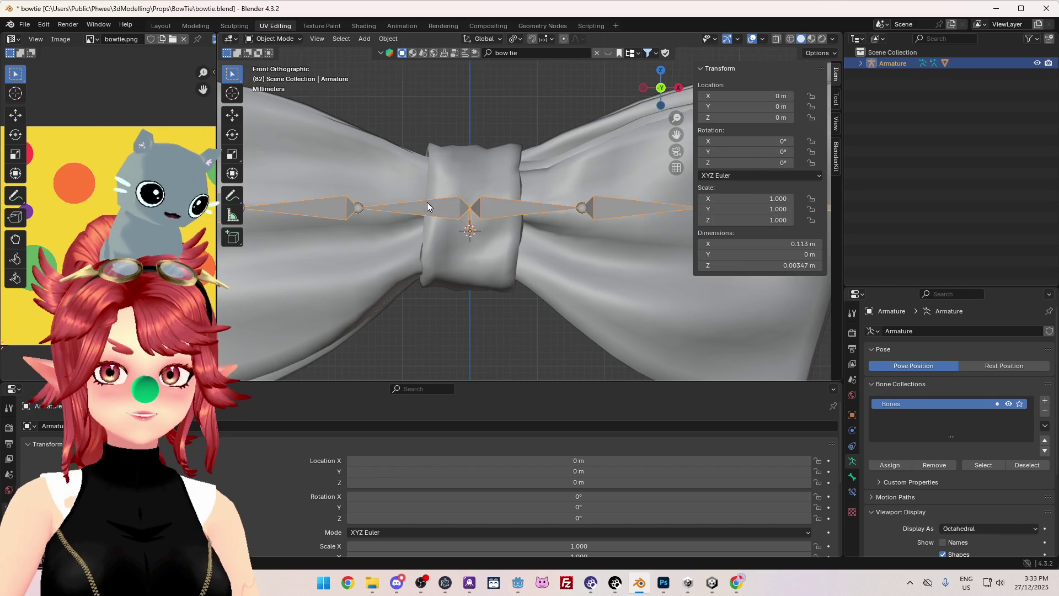
{"action": "scroll", "coordinate": [333, 82], "scroll_direction": "down", "scroll_amount": 5}
{"action": "left_click", "coordinate": [273, 39]}
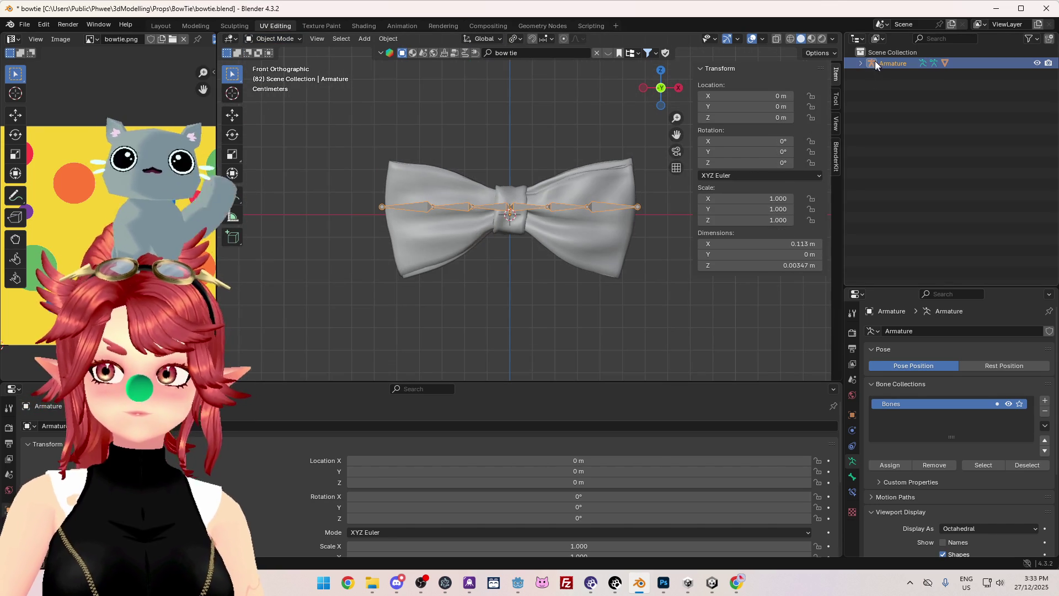
{"action": "left_click", "coordinate": [862, 63]}
{"action": "left_click", "coordinate": [907, 97]}
- Put the bow tie into Weight Paint, undo a stray gradient and toggle vertex masking
{"action": "left_click", "coordinate": [288, 39]}
{"action": "left_click", "coordinate": [282, 100]}
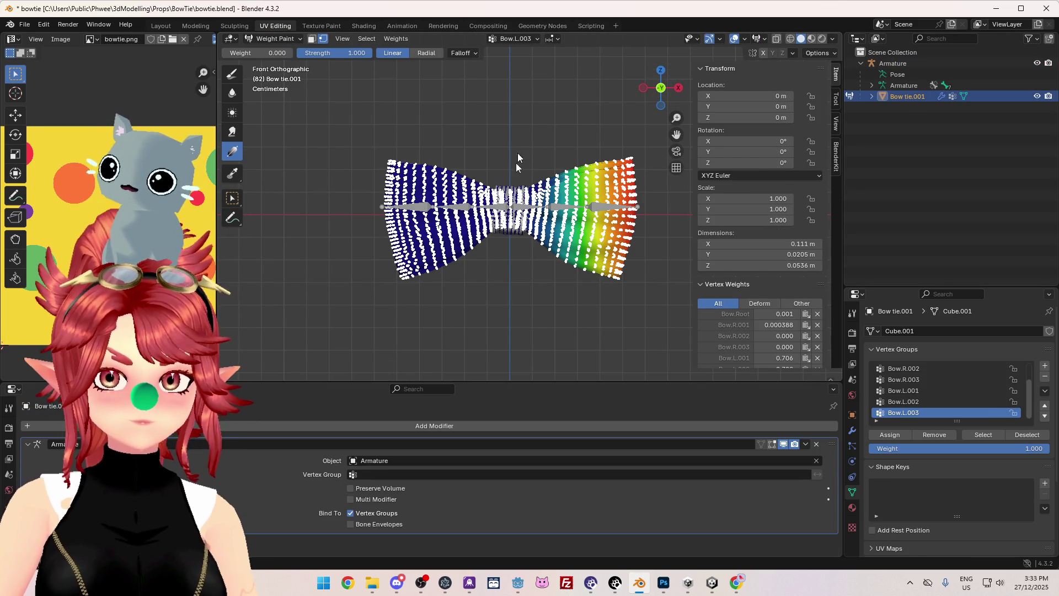
{"action": "left_click_drag", "start_coordinate": [515, 100], "coordinate": [620, 327]}
{"action": "key", "text": "ctrl+z"}
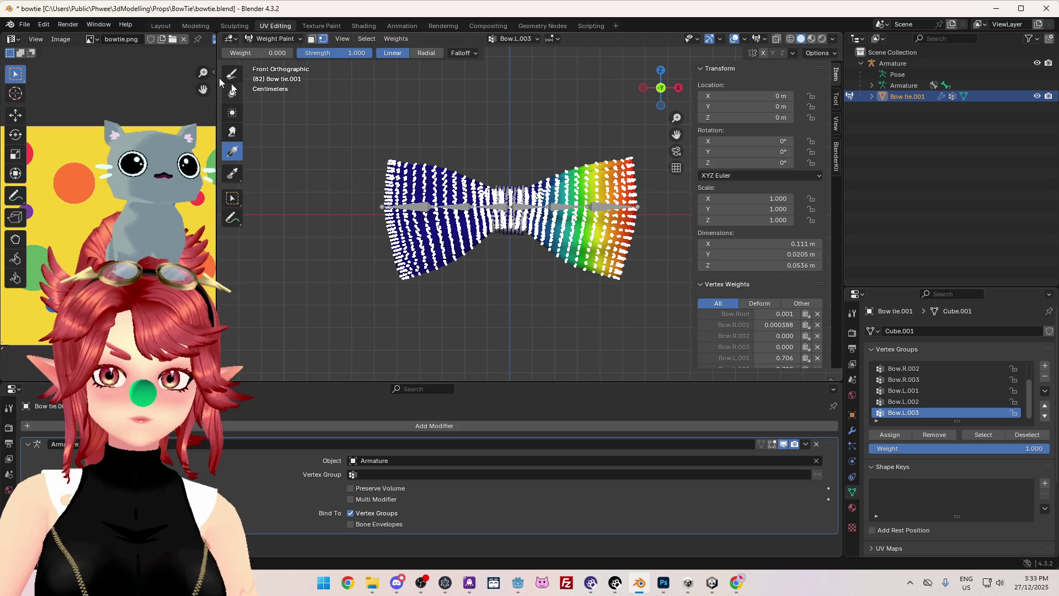
{"action": "left_click", "coordinate": [323, 39]}
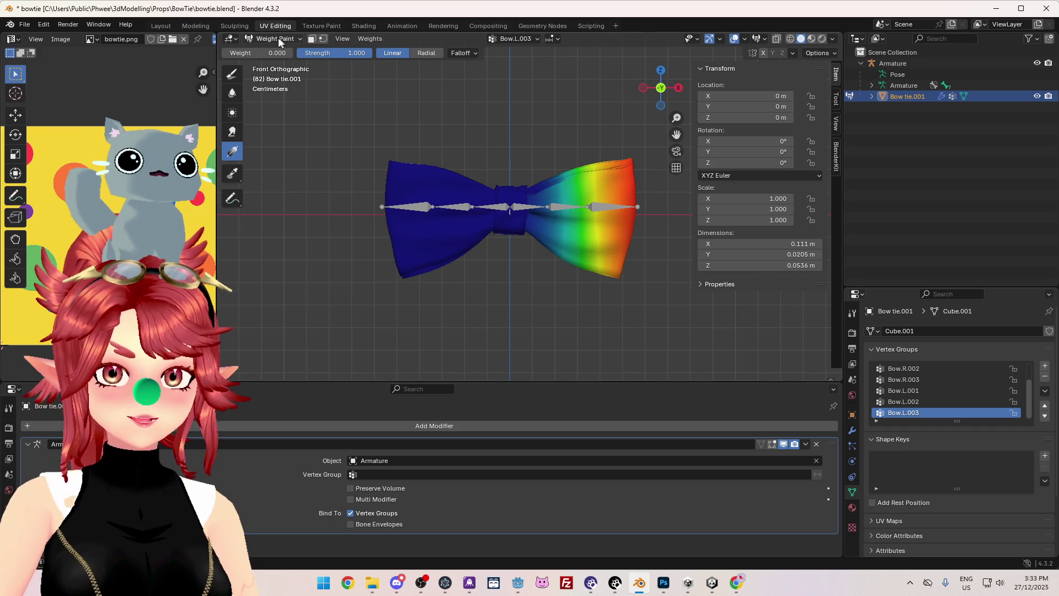
{"action": "left_click", "coordinate": [321, 40]}
- Box-select the bow's vertices, check Bow.R.001, and enable X-ray in front view
{"action": "left_click", "coordinate": [233, 197]}
{"action": "mouse_move", "coordinate": [509, 96]}
{"action": "left_mouse_down"}
{"action": "mouse_move", "coordinate": [516, 132]}
{"action": "mouse_move", "coordinate": [671, 319]}
{"action": "mouse_move", "coordinate": [665, 331]}
{"action": "mouse_move", "coordinate": [652, 288]}
{"action": "mouse_move", "coordinate": [665, 312]}
{"action": "left_mouse_up"}
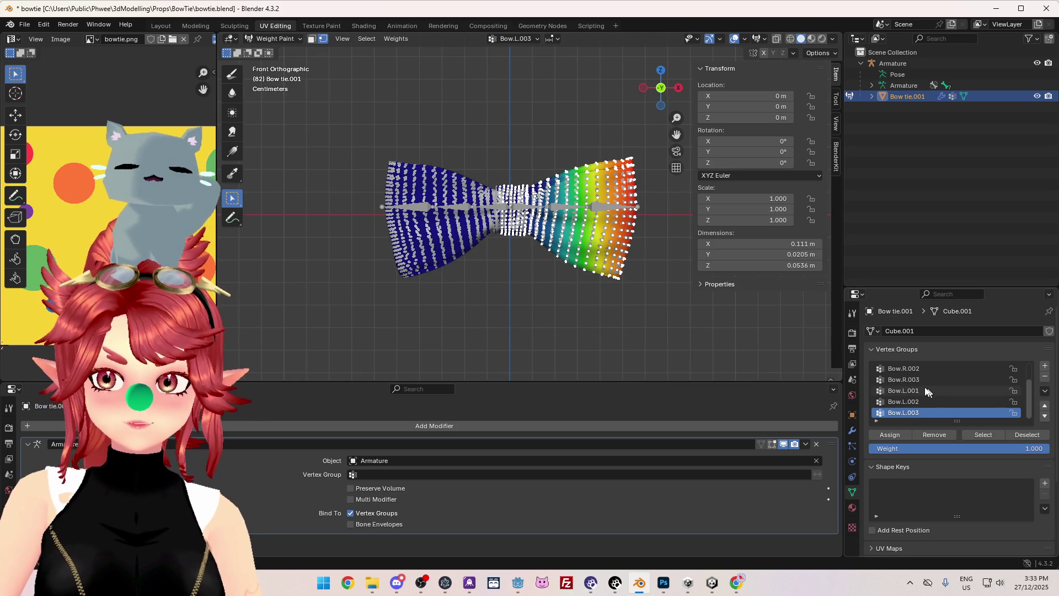
{"action": "scroll", "coordinate": [919, 389], "scroll_direction": "up", "scroll_amount": 2}
{"action": "left_click", "coordinate": [915, 380]}
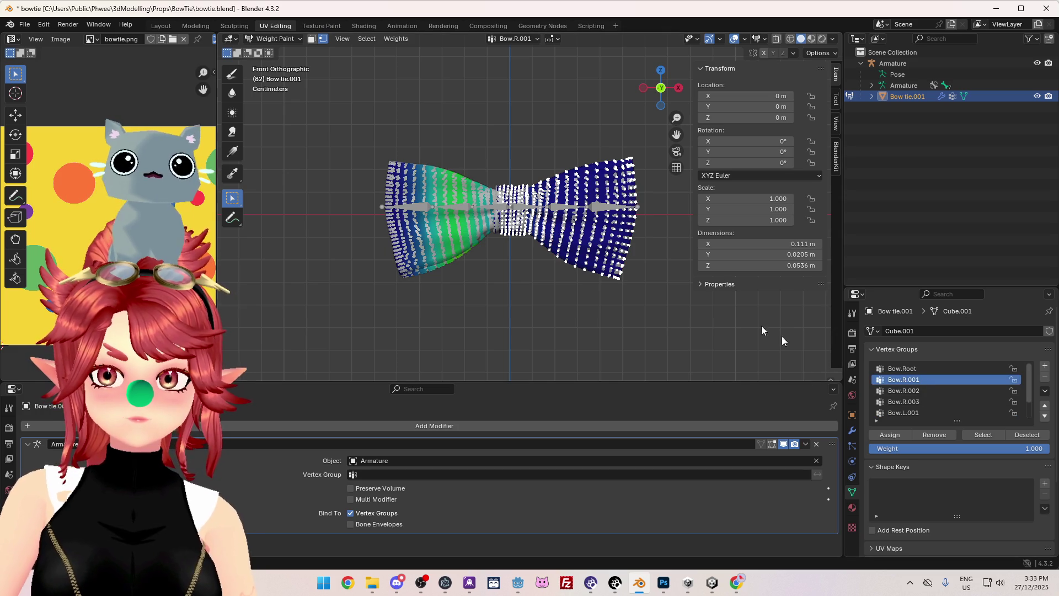
{"action": "mouse_move", "coordinate": [596, 211]}
{"action": "middle_mouse_down"}
{"action": "mouse_move", "coordinate": [617, 342]}
{"action": "mouse_move", "coordinate": [591, 355]}
{"action": "mouse_move", "coordinate": [613, 290]}
{"action": "middle_mouse_up"}
{"action": "key", "text": "KP_1"}
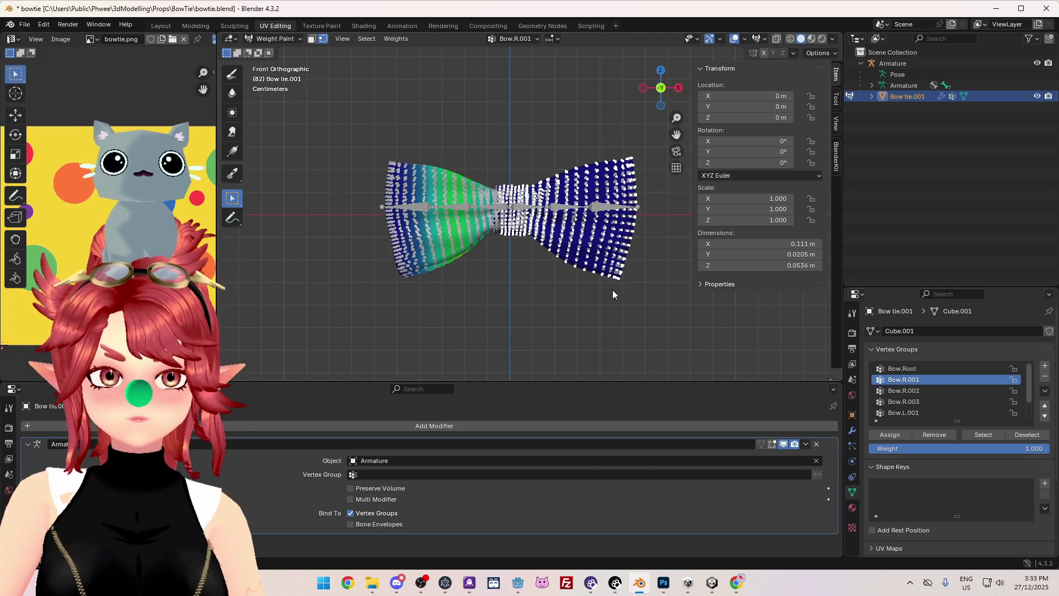
{"action": "left_click", "coordinate": [777, 38]}
{"action": "left_click_drag", "start_coordinate": [506, 111], "coordinate": [650, 330]}
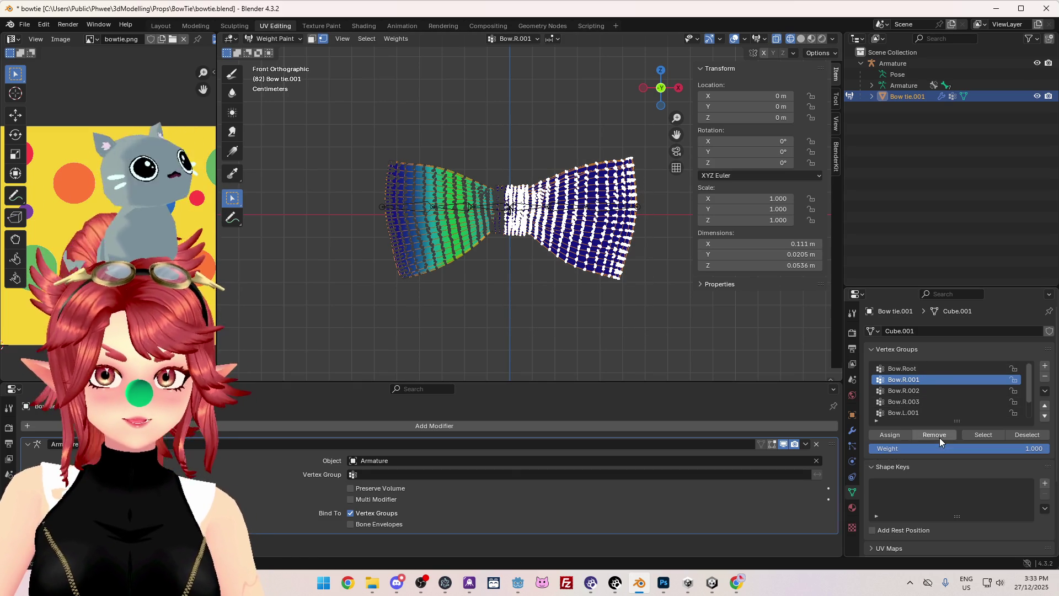
- Check weights for Bow.R.002 through Bow.L.003, then return to Object Mode
{"action": "left_click", "coordinate": [916, 391]}
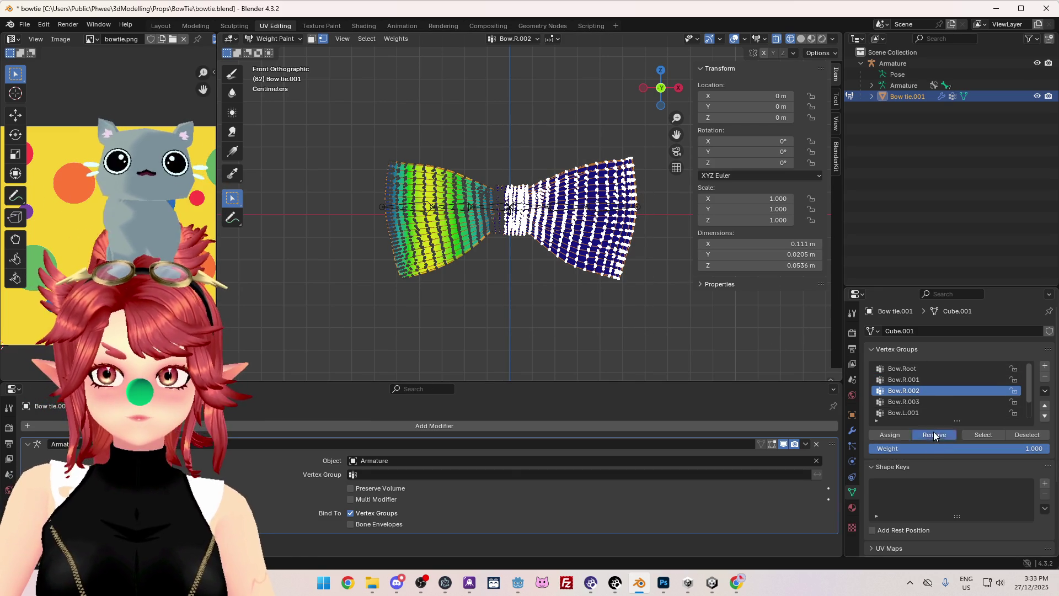
{"action": "left_click", "coordinate": [925, 404]}
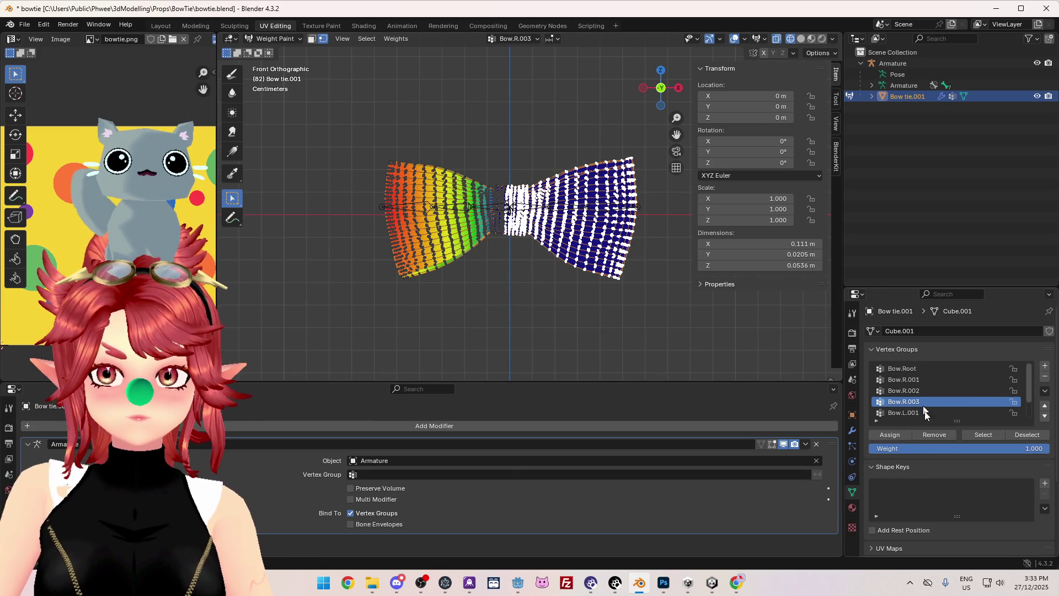
{"action": "left_click", "coordinate": [904, 412]}
{"action": "mouse_move", "coordinate": [372, 167]}
{"action": "left_mouse_down"}
{"action": "mouse_move", "coordinate": [490, 314]}
{"action": "mouse_move", "coordinate": [523, 322]}
{"action": "left_mouse_up"}
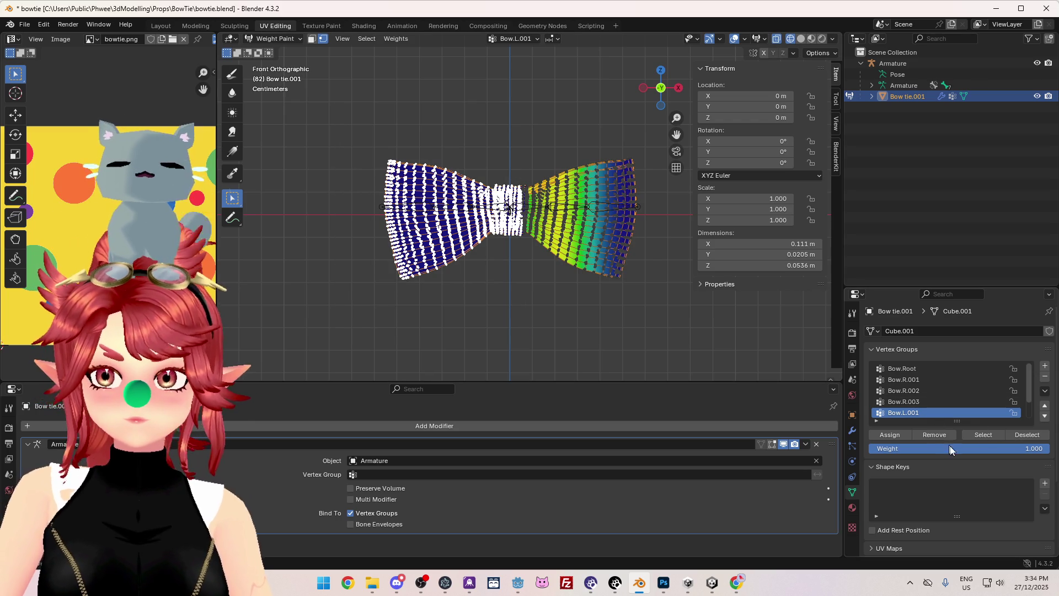
{"action": "scroll", "coordinate": [919, 393], "scroll_direction": "down", "scroll_amount": 2}
{"action": "left_click", "coordinate": [917, 406]}
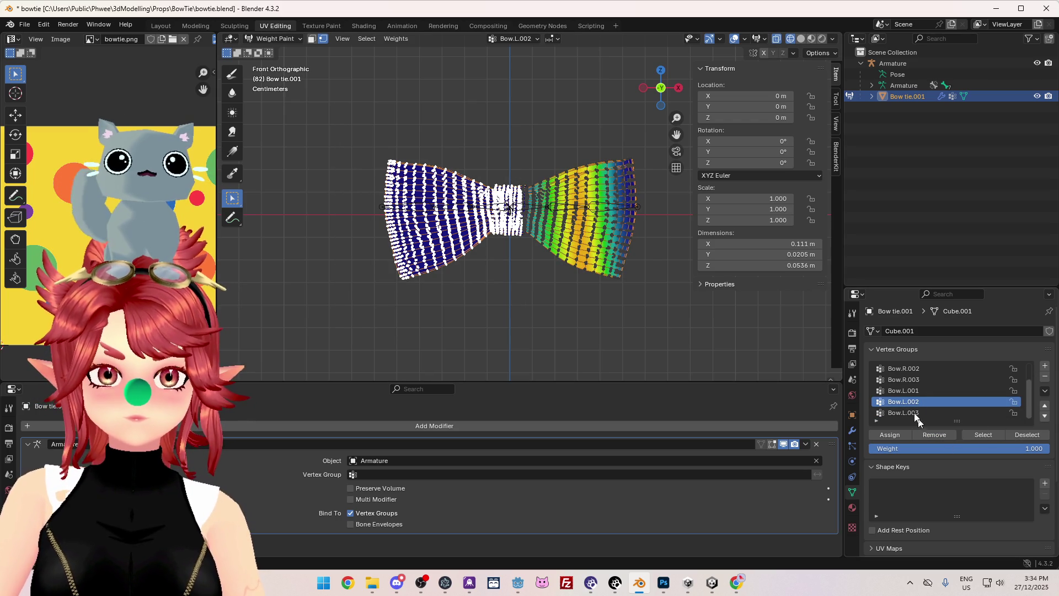
{"action": "left_click", "coordinate": [911, 414]}
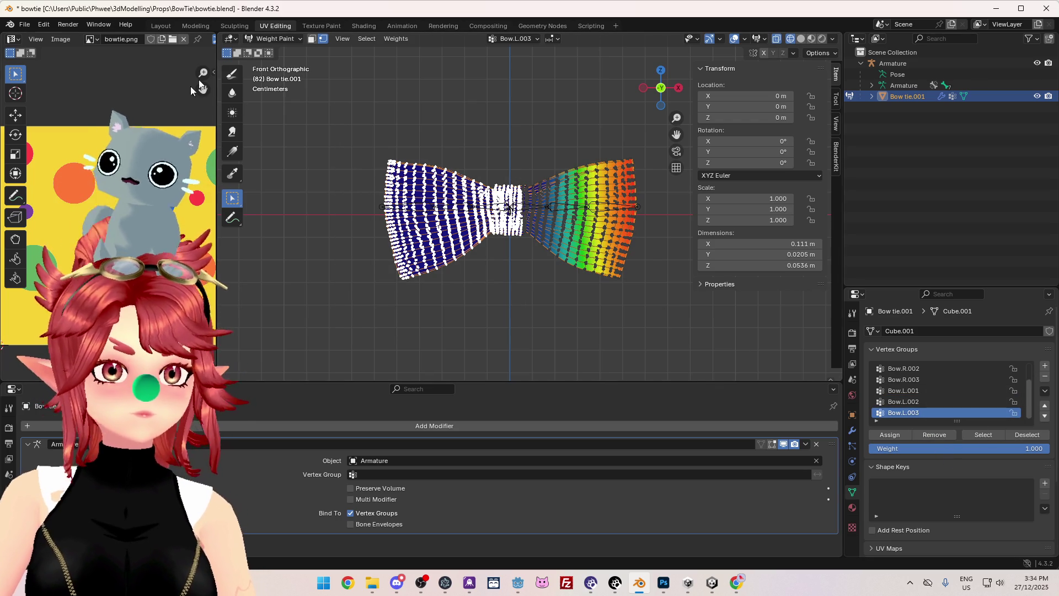
{"action": "left_click", "coordinate": [275, 39]}
{"action": "left_click", "coordinate": [269, 51]}
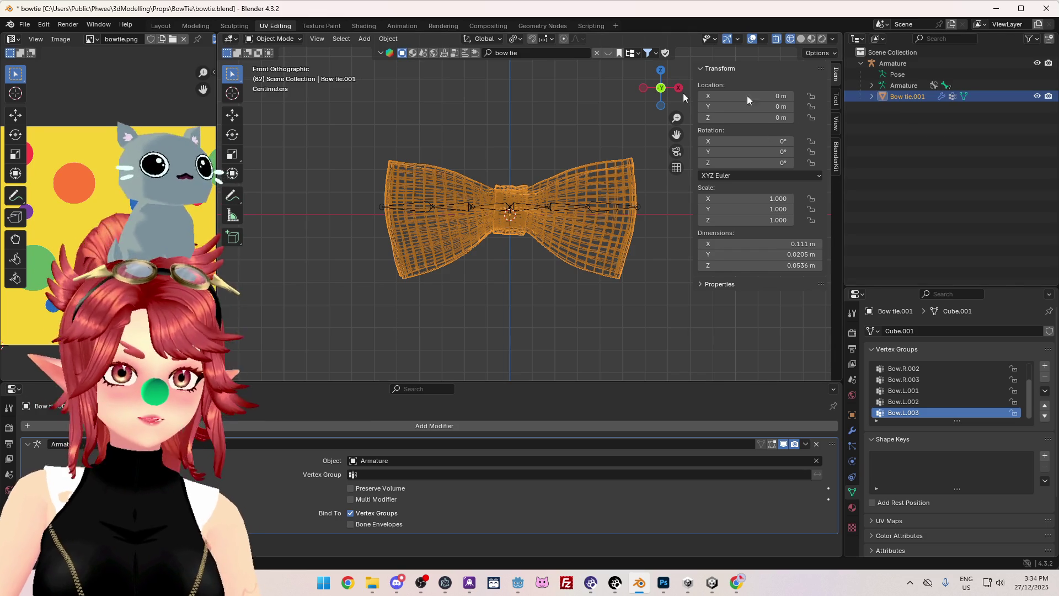
- Show the textured bow tie, pose the Armature and test-rotate the right outer bone
{"action": "left_click", "coordinate": [811, 39]}
{"action": "left_click", "coordinate": [918, 75]}
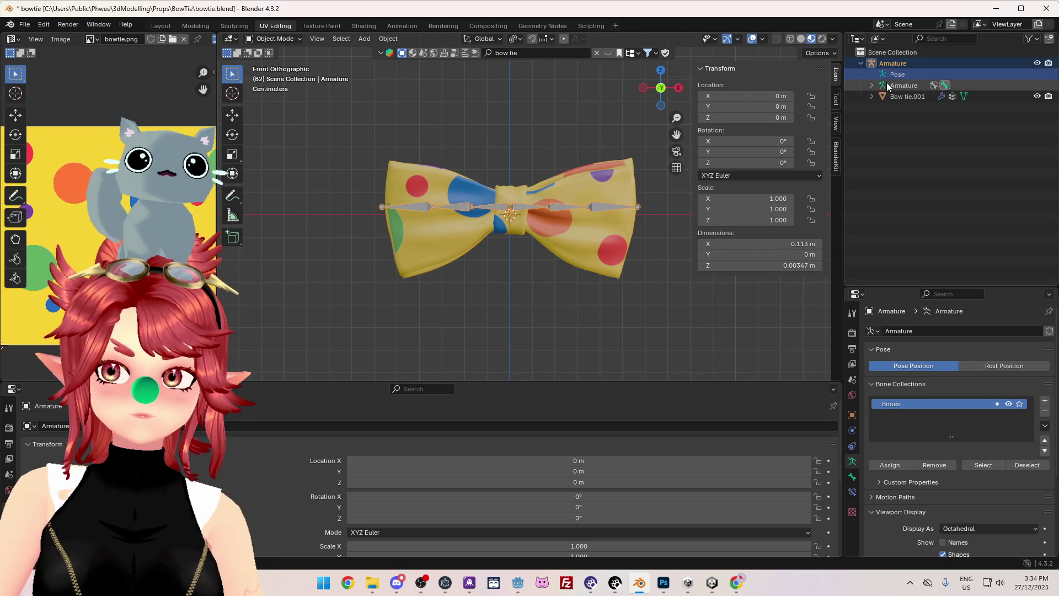
{"action": "left_click", "coordinate": [274, 38]}
{"action": "left_click", "coordinate": [270, 75]}
{"action": "left_click", "coordinate": [586, 208]}
{"action": "key", "text": "r"}
{"action": "right_click", "coordinate": [631, 210]}
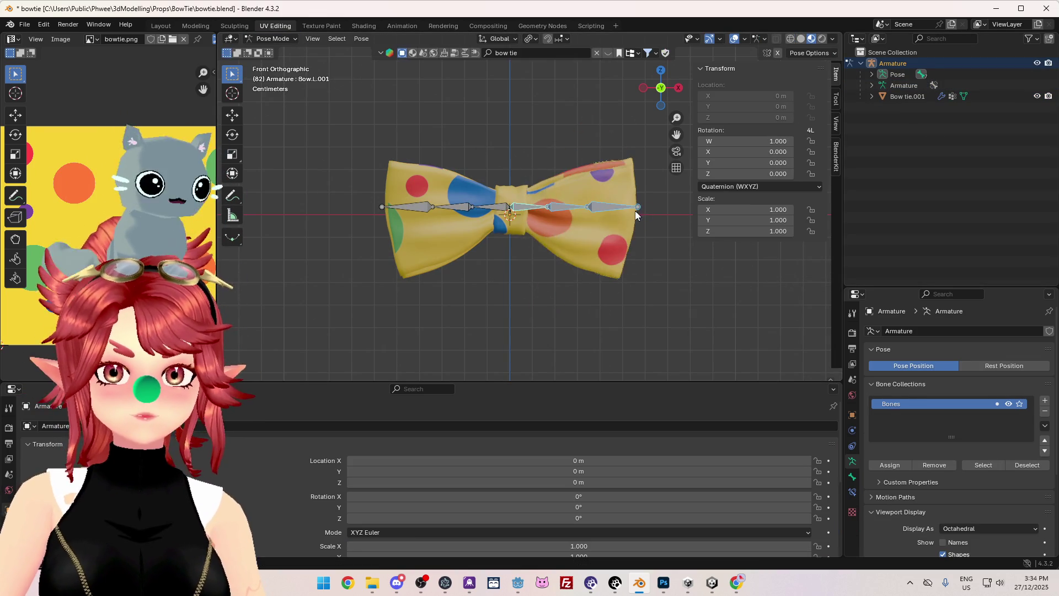
- Test-rotate the left outer bone, return to Object Mode and select Bow tie.001
{"action": "left_click", "coordinate": [415, 218]}
{"action": "key", "text": "r"}
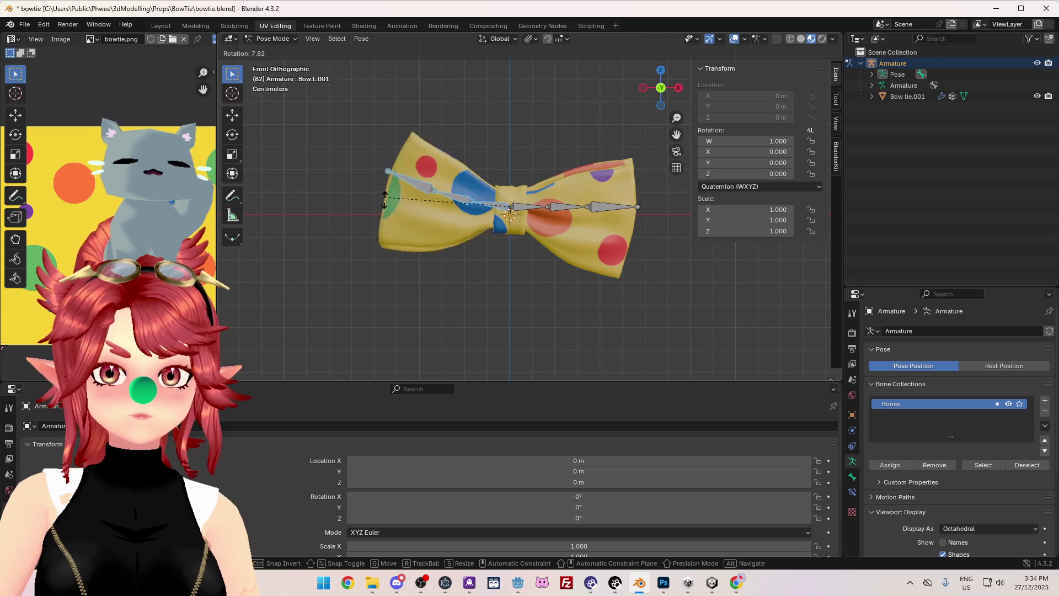
{"action": "right_click", "coordinate": [355, 130]}
{"action": "left_click", "coordinate": [274, 38]}
{"action": "left_click", "coordinate": [270, 51]}
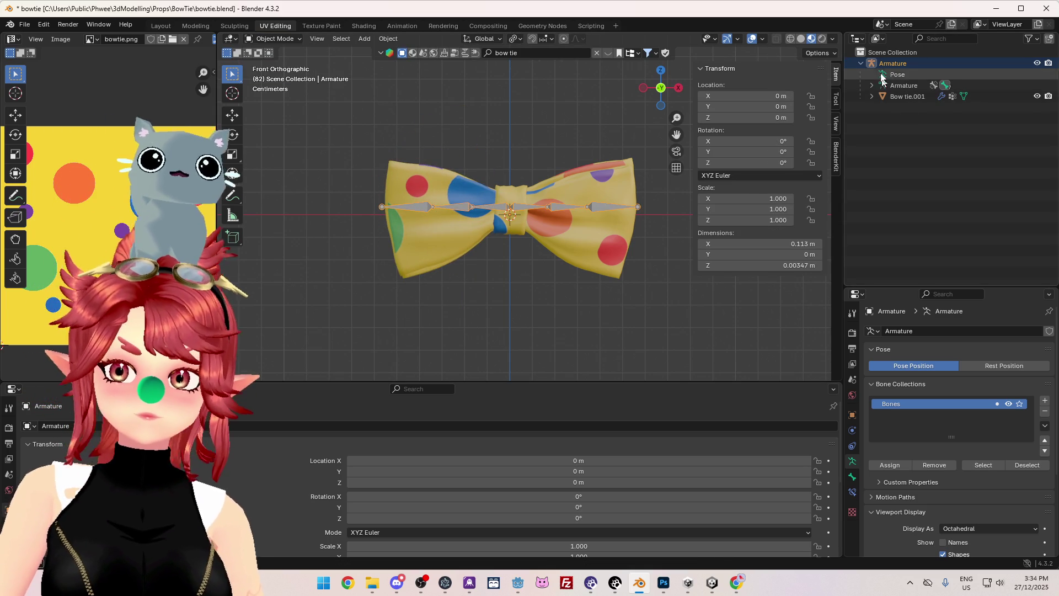
{"action": "left_click", "coordinate": [902, 96]}
- Save the blend file, export it as bowtie.fbx, and delete Unity's old bowtie asset
{"action": "left_click", "coordinate": [24, 25]}
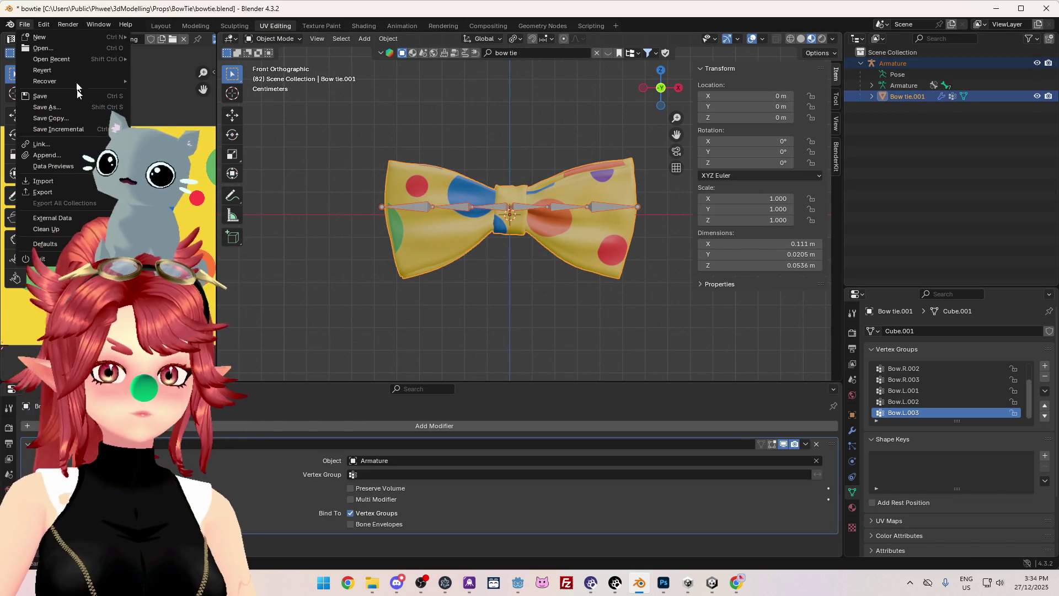
{"action": "left_click", "coordinate": [40, 96]}
{"action": "left_click", "coordinate": [24, 24]}
{"action": "mouse_move", "coordinate": [50, 194]}
{"action": "left_click", "coordinate": [232, 292]}
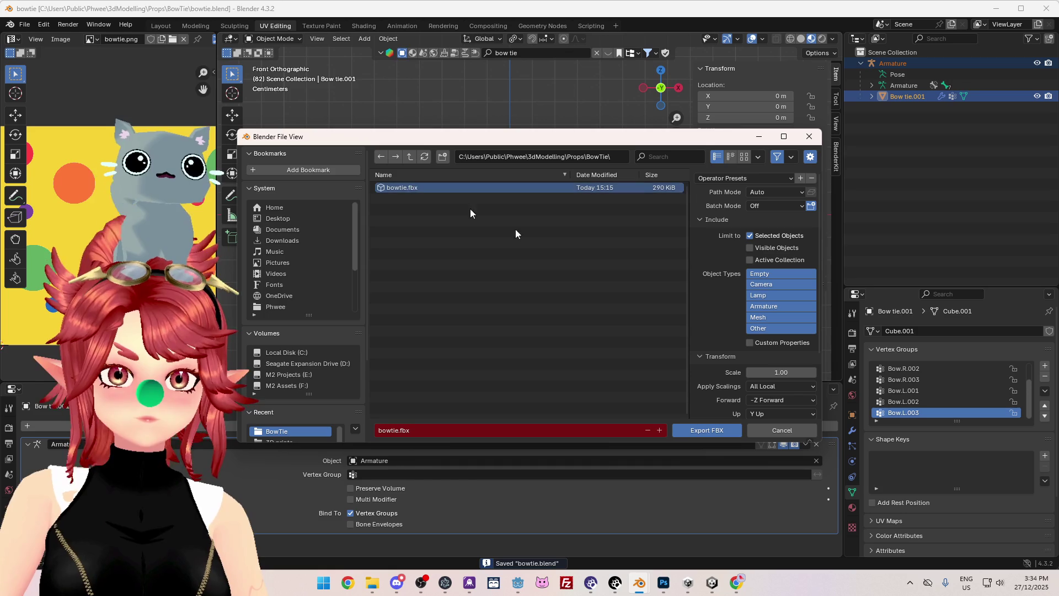
{"action": "left_click", "coordinate": [707, 431]}
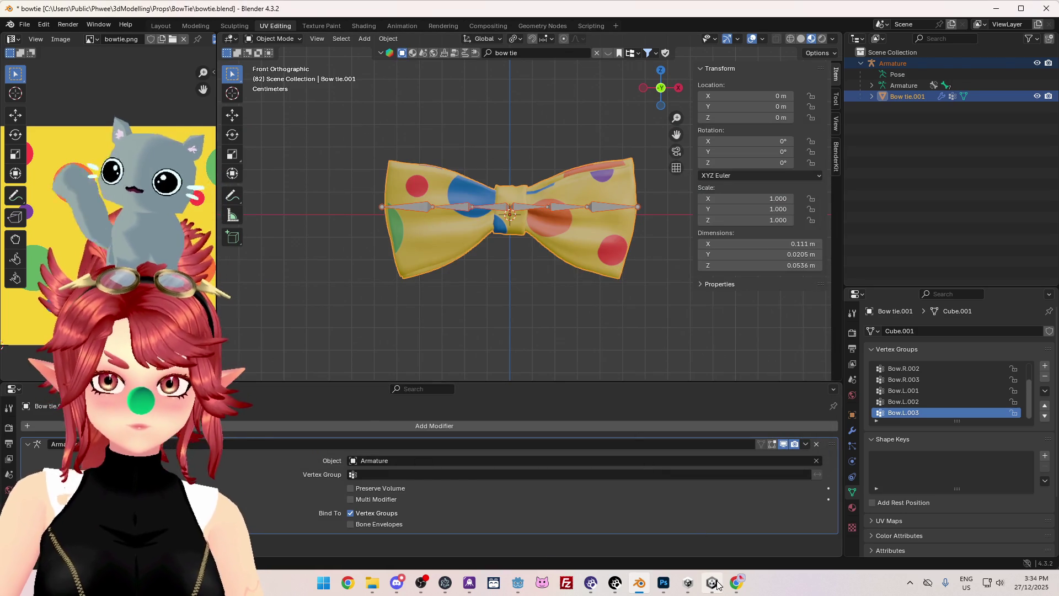
{"action": "key", "text": "alt+Tab"}
{"action": "key", "text": "Delete"}
- Confirm deleting the old bowtie asset, bring in the new bowtie.fbx, and orbit the Scene view
{"action": "key", "text": "Return"}
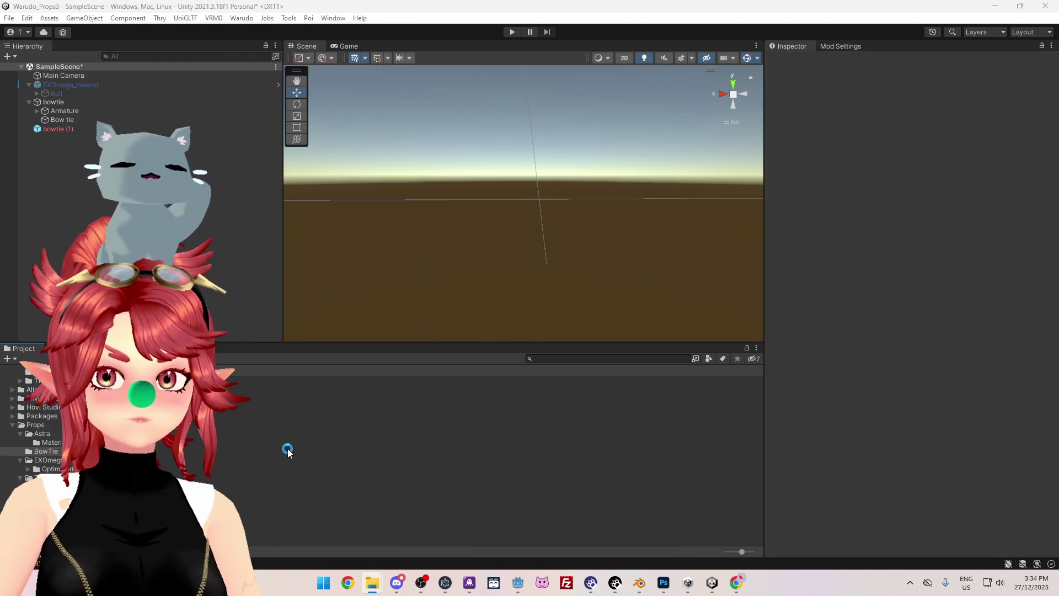
{"action": "middle_click_drag", "start_coordinate": [551, 260], "coordinate": [570, 223]}
{"action": "mouse_move", "coordinate": [571, 224]}
{"action": "left_mouse_down", "text": "alt"}
{"action": "mouse_move", "coordinate": [568, 397]}
{"action": "mouse_move", "coordinate": [527, 478]}
{"action": "mouse_move", "coordinate": [575, 323]}
{"action": "mouse_move", "coordinate": [580, 387]}
{"action": "left_mouse_up", "text": "alt"}
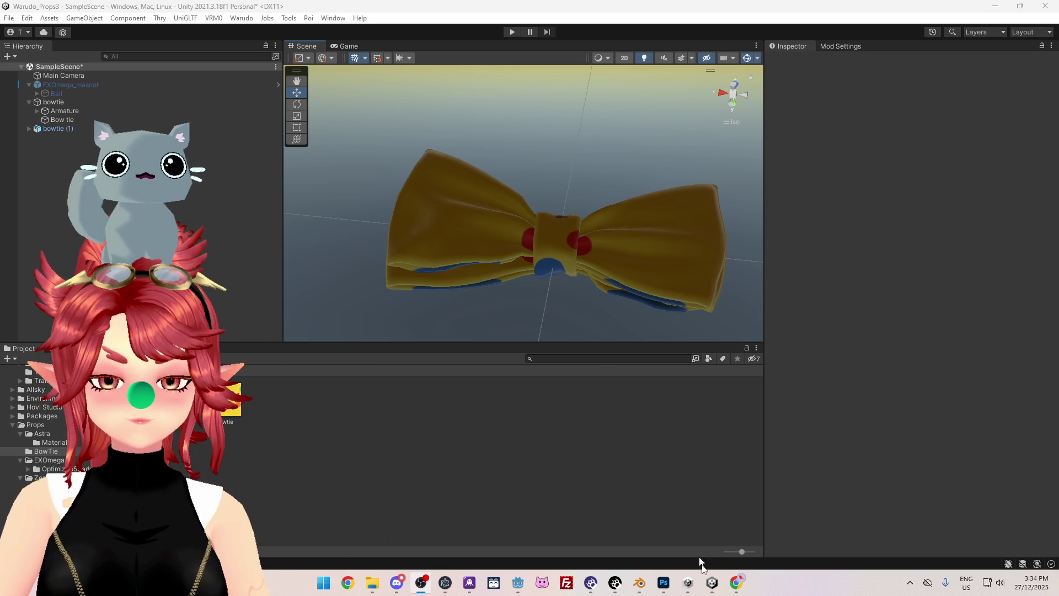
{"action": "mouse_move", "coordinate": [714, 588]}
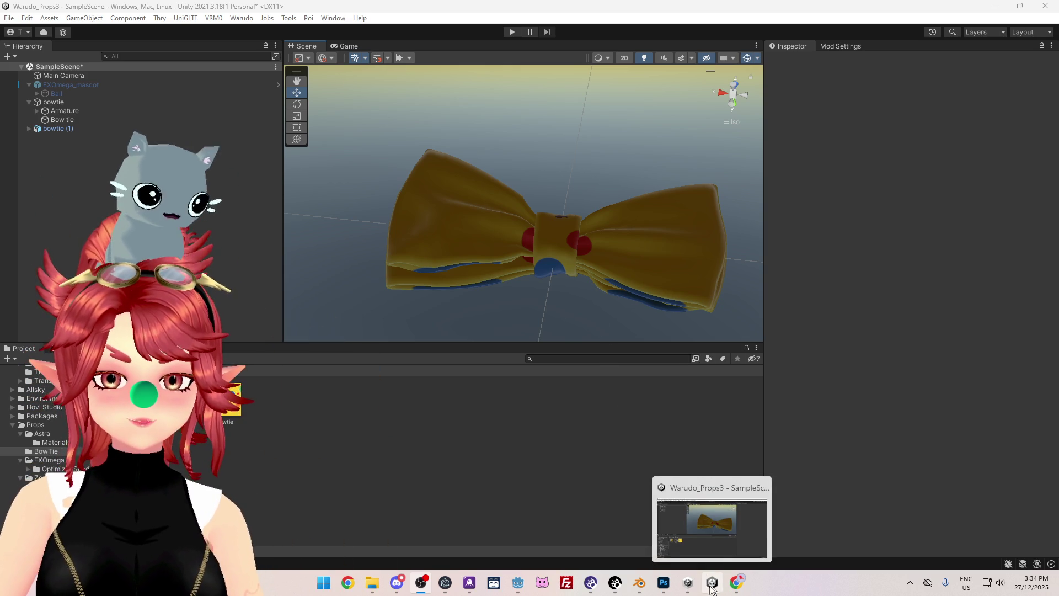
- Reimport bowtie.fbx in Godot and turn its preview to face the front
{"action": "left_click", "coordinate": [520, 586]}
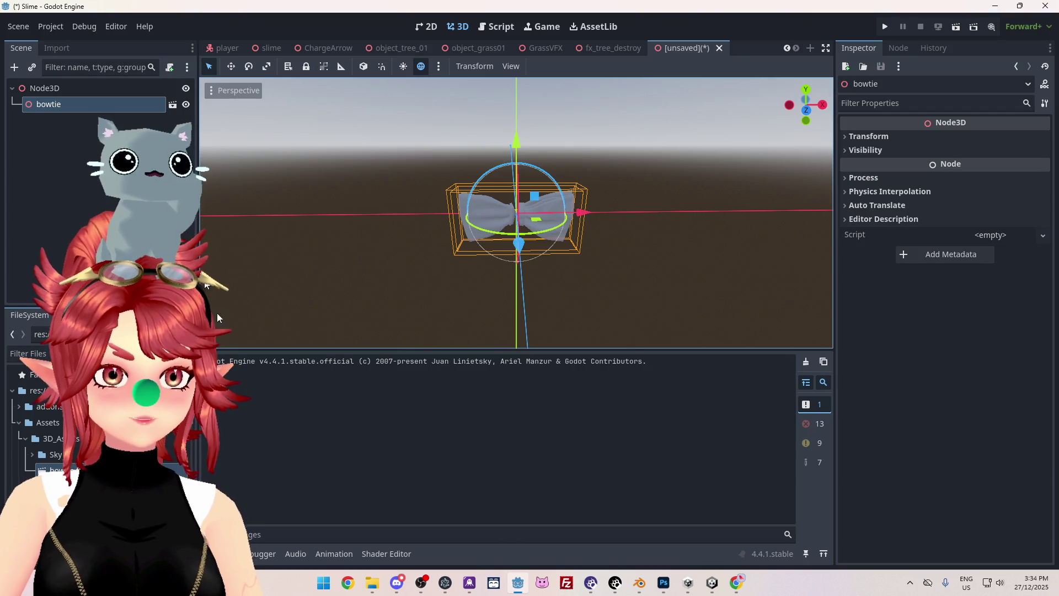
{"action": "double_click", "coordinate": [55, 470]}
{"action": "left_click", "coordinate": [386, 519]}
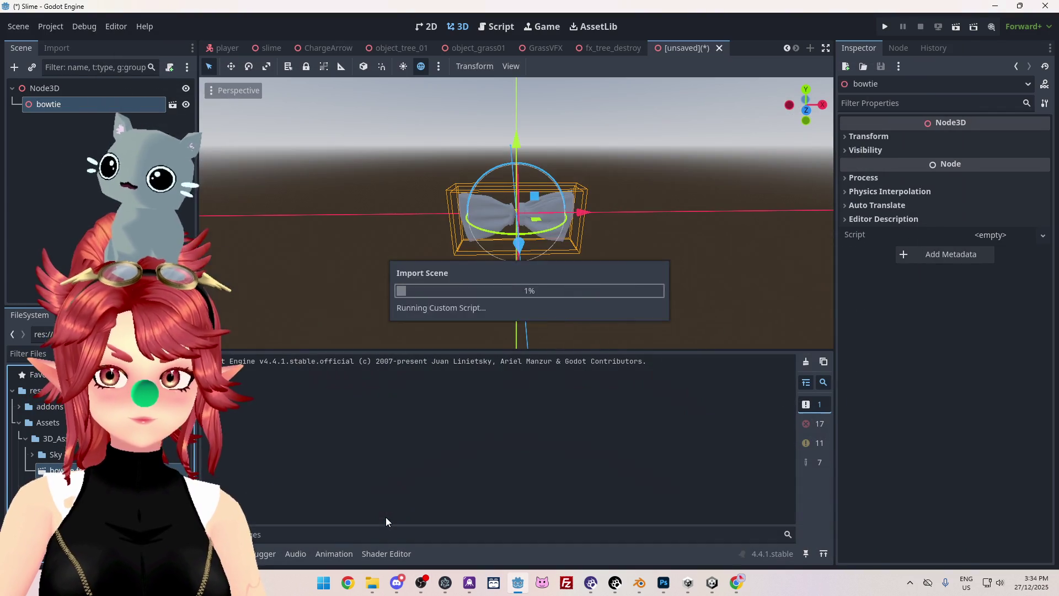
{"action": "double_click", "coordinate": [56, 470]}
{"action": "mouse_move", "coordinate": [668, 288]}
{"action": "left_mouse_down"}
{"action": "mouse_move", "coordinate": [461, 283]}
{"action": "mouse_move", "coordinate": [627, 275]}
{"action": "mouse_move", "coordinate": [615, 205]}
{"action": "mouse_move", "coordinate": [622, 125]}
{"action": "mouse_move", "coordinate": [568, 279]}
{"action": "left_mouse_up"}
{"action": "mouse_move", "coordinate": [520, 270]}
{"action": "left_mouse_down"}
{"action": "mouse_move", "coordinate": [445, 217]}
{"action": "mouse_move", "coordinate": [458, 206]}
{"action": "mouse_move", "coordinate": [565, 281]}
{"action": "mouse_move", "coordinate": [539, 290]}
{"action": "mouse_move", "coordinate": [632, 393]}
{"action": "left_mouse_up"}
{"action": "left_click", "coordinate": [679, 522]}
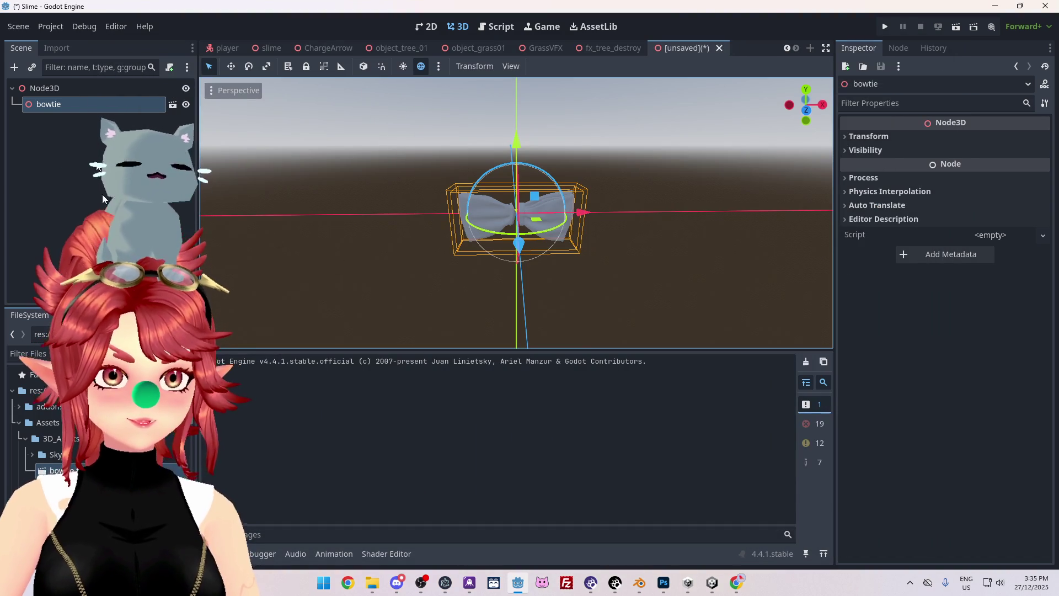
- Reopen the bowtie.fbx import settings to check the Bow material, then close them
{"action": "double_click", "coordinate": [56, 470]}
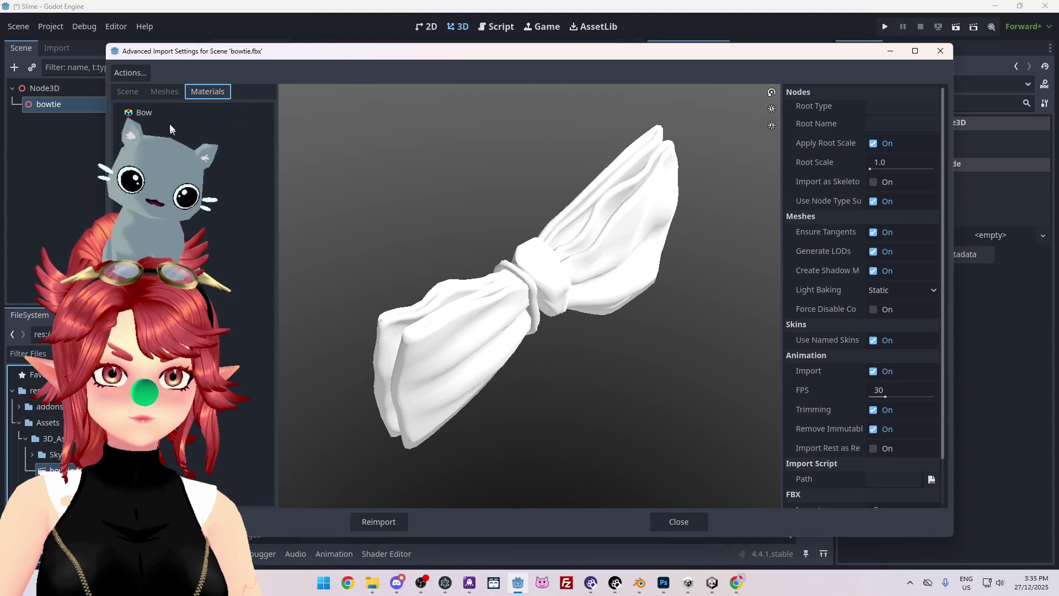
{"action": "left_click", "coordinate": [166, 113]}
{"action": "left_click", "coordinate": [681, 527]}
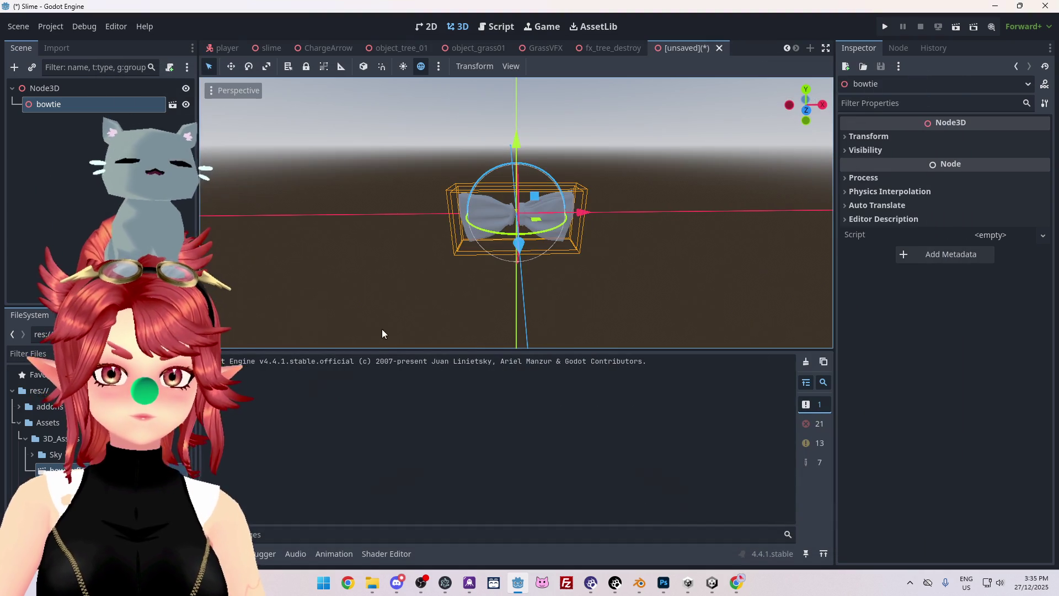
{"action": "scroll", "coordinate": [530, 252], "scroll_direction": "down", "scroll_amount": 2}
{"action": "scroll", "coordinate": [514, 278], "scroll_direction": "up", "scroll_amount": 5}
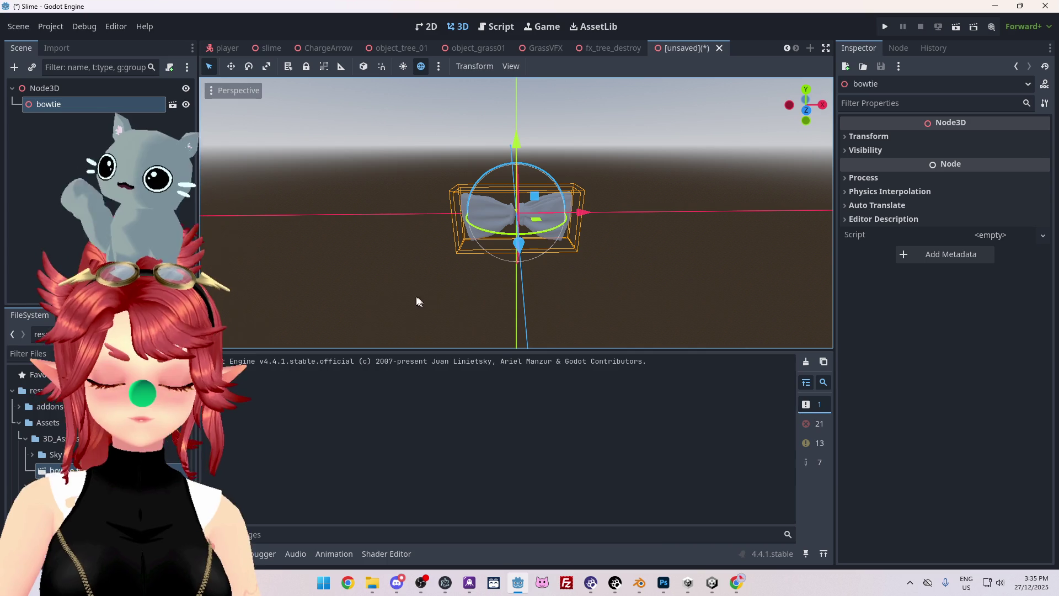
- Back in Blender, orbit around the bow tie and enter Edit Mode
{"action": "left_click", "coordinate": [638, 586]}
{"action": "scroll", "coordinate": [524, 252], "scroll_direction": "up", "scroll_amount": 4}
{"action": "mouse_move", "coordinate": [506, 230]}
{"action": "middle_mouse_down"}
{"action": "mouse_move", "coordinate": [525, 197]}
{"action": "mouse_move", "coordinate": [510, 243]}
{"action": "mouse_move", "coordinate": [519, 254]}
{"action": "mouse_move", "coordinate": [563, 184]}
{"action": "mouse_move", "coordinate": [482, 310]}
{"action": "mouse_move", "coordinate": [446, 265]}
{"action": "middle_mouse_up"}
{"action": "key", "text": "Tab"}
{"action": "left_click_drag", "start_coordinate": [216, 202], "coordinate": [403, 248]}
{"action": "scroll", "coordinate": [552, 232], "scroll_direction": "down", "scroll_amount": 4}
{"action": "scroll", "coordinate": [609, 253], "scroll_direction": "up", "scroll_amount": 3}
{"action": "mouse_move", "coordinate": [609, 252]}
{"action": "middle_mouse_down"}
{"action": "mouse_move", "coordinate": [542, 215]}
{"action": "mouse_move", "coordinate": [396, 60]}
{"action": "mouse_move", "coordinate": [575, 194]}
{"action": "mouse_move", "coordinate": [634, 289]}
{"action": "middle_mouse_up"}
{"action": "left_click", "coordinate": [454, 38]}
{"action": "left_click", "coordinate": [454, 61]}
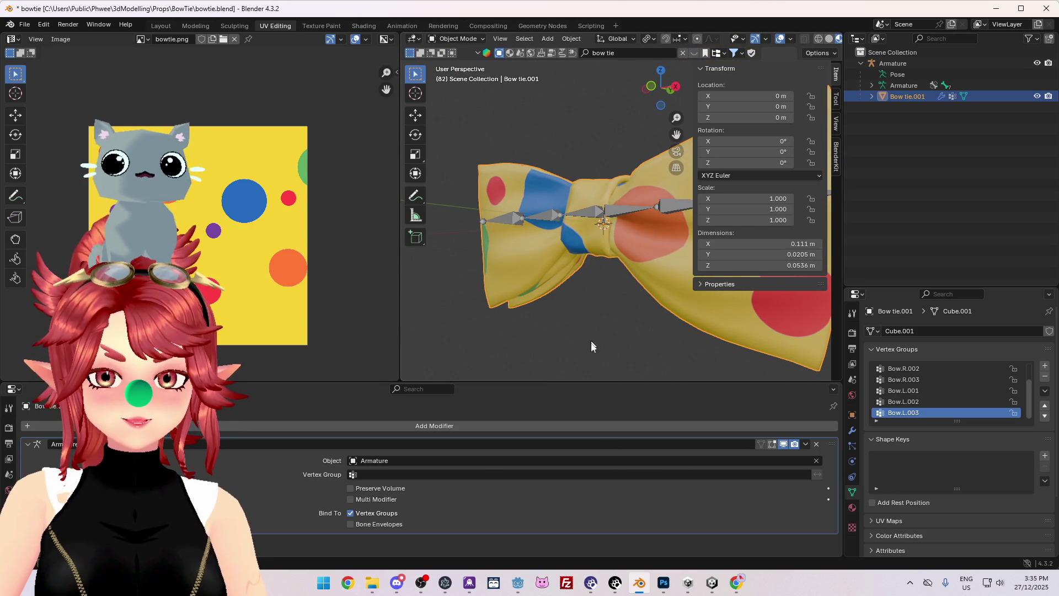
{"action": "mouse_move", "coordinate": [616, 321]}
{"action": "middle_mouse_down"}
{"action": "mouse_move", "coordinate": [473, 327]}
{"action": "mouse_move", "coordinate": [793, 376]}
{"action": "mouse_move", "coordinate": [718, 248]}
{"action": "mouse_move", "coordinate": [628, 141]}
{"action": "mouse_move", "coordinate": [752, 364]}
{"action": "mouse_move", "coordinate": [559, 333]}
{"action": "mouse_move", "coordinate": [484, 369]}
{"action": "mouse_move", "coordinate": [469, 353]}
{"action": "mouse_move", "coordinate": [442, 54]}
{"action": "mouse_move", "coordinate": [524, 331]}
{"action": "mouse_move", "coordinate": [581, 379]}
{"action": "mouse_move", "coordinate": [634, 359]}
{"action": "middle_mouse_up"}
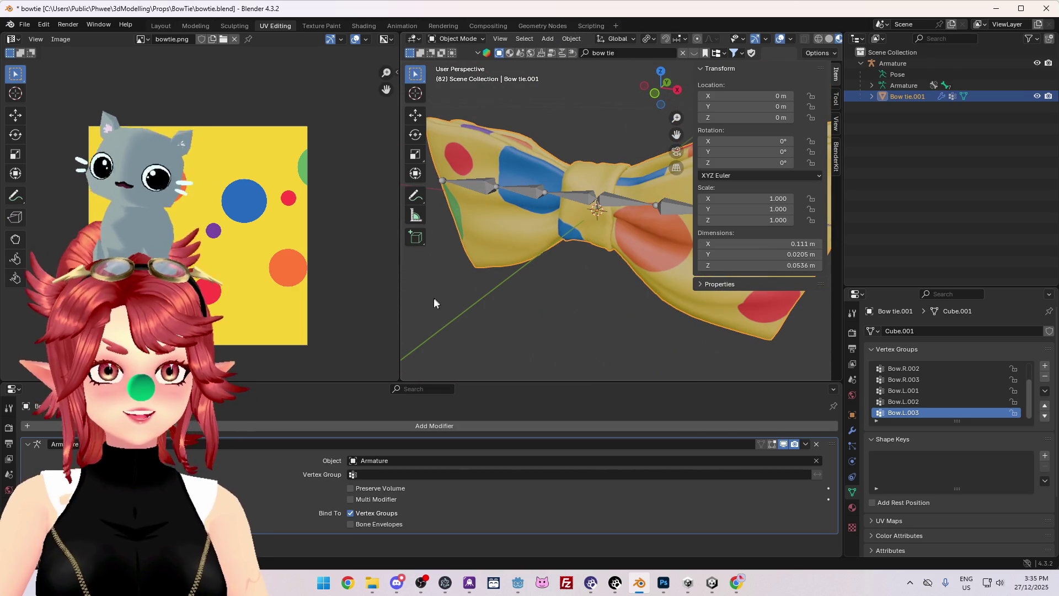
{"action": "left_click_drag", "start_coordinate": [397, 303], "coordinate": [272, 304]}
{"action": "mouse_move", "coordinate": [551, 330]}
{"action": "middle_mouse_down"}
{"action": "mouse_move", "coordinate": [443, 322]}
{"action": "mouse_move", "coordinate": [579, 303]}
{"action": "middle_mouse_up"}
{"action": "scroll", "coordinate": [520, 209], "scroll_direction": "up", "scroll_amount": 5}
{"action": "mouse_move", "coordinate": [535, 254]}
{"action": "middle_mouse_down"}
{"action": "mouse_move", "coordinate": [505, 262]}
{"action": "mouse_move", "coordinate": [491, 248]}
{"action": "middle_mouse_up"}
{"action": "key", "text": "Tab"}
- Orbit and zoom around the bow tie's mesh until it faces the camera
{"action": "mouse_move", "coordinate": [441, 175]}
{"action": "middle_mouse_down"}
{"action": "mouse_move", "coordinate": [436, 220]}
{"action": "mouse_move", "coordinate": [409, 253]}
{"action": "mouse_move", "coordinate": [417, 280]}
{"action": "mouse_move", "coordinate": [469, 250]}
{"action": "middle_mouse_up"}
{"action": "scroll", "coordinate": [137, 213], "scroll_direction": "up", "scroll_amount": 5}
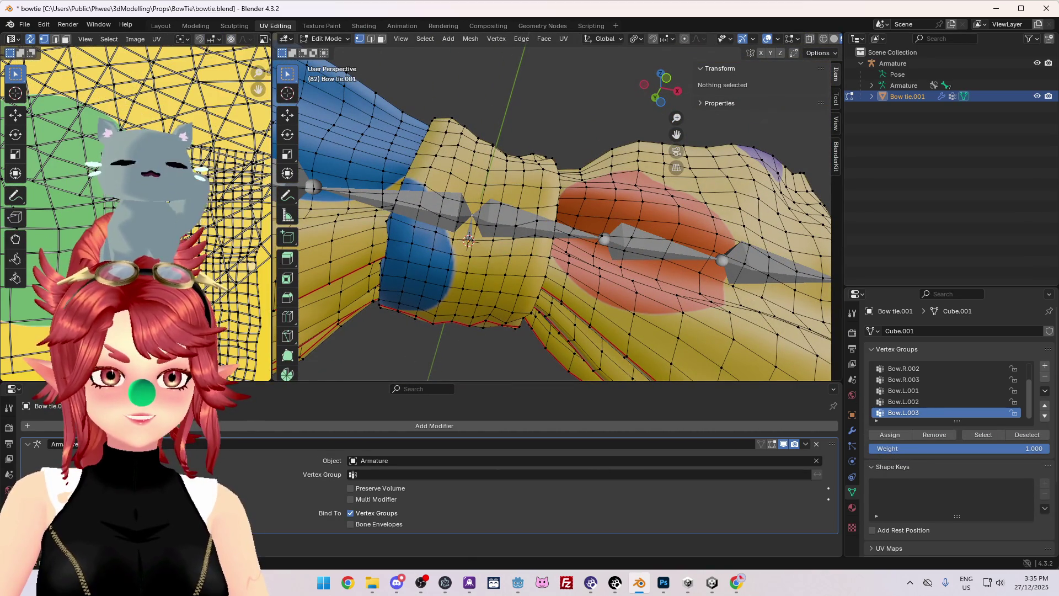
{"action": "scroll", "coordinate": [168, 202], "scroll_direction": "down", "scroll_amount": 2}
{"action": "scroll", "coordinate": [463, 300], "scroll_direction": "down", "scroll_amount": 5}
{"action": "mouse_move", "coordinate": [463, 300]}
{"action": "middle_mouse_down"}
{"action": "mouse_move", "coordinate": [480, 329]}
{"action": "mouse_move", "coordinate": [473, 354]}
{"action": "middle_mouse_up"}
{"action": "scroll", "coordinate": [487, 326], "scroll_direction": "down", "scroll_amount": 2}
{"action": "mouse_move", "coordinate": [532, 317]}
{"action": "middle_mouse_down"}
{"action": "mouse_move", "coordinate": [596, 255]}
{"action": "mouse_move", "coordinate": [523, 291]}
{"action": "mouse_move", "coordinate": [523, 313]}
{"action": "middle_mouse_up"}
{"action": "mouse_move", "coordinate": [548, 265]}
{"action": "middle_mouse_down"}
{"action": "mouse_move", "coordinate": [568, 248]}
{"action": "mouse_move", "coordinate": [565, 266]}
{"action": "middle_mouse_up"}
{"action": "scroll", "coordinate": [564, 278], "scroll_direction": "up", "scroll_amount": 2}
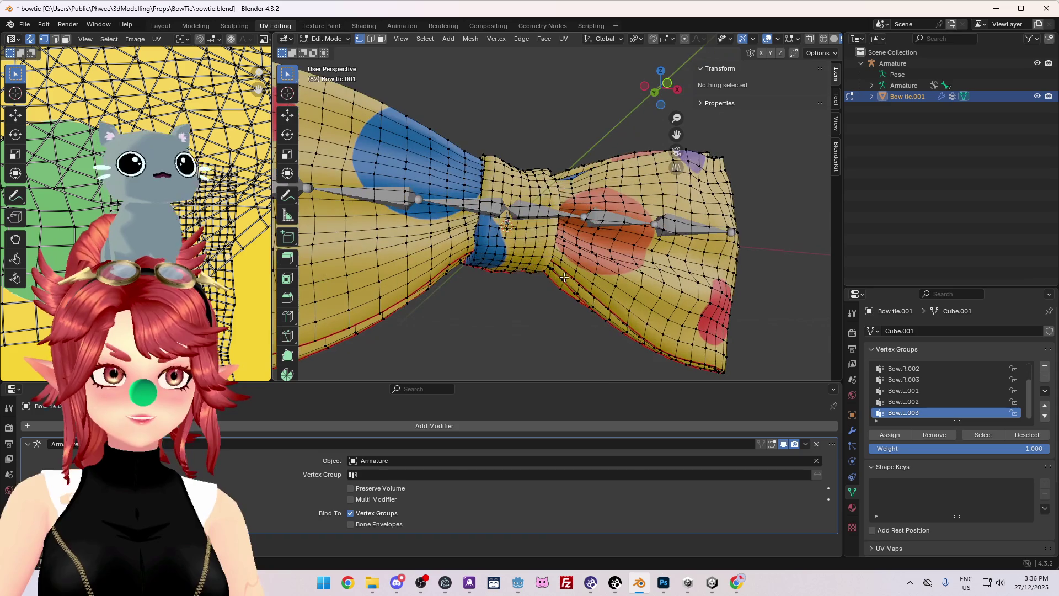
{"action": "mouse_move", "coordinate": [623, 287]}
{"action": "middle_mouse_down"}
{"action": "mouse_move", "coordinate": [522, 303]}
{"action": "mouse_move", "coordinate": [421, 247]}
{"action": "middle_mouse_up"}
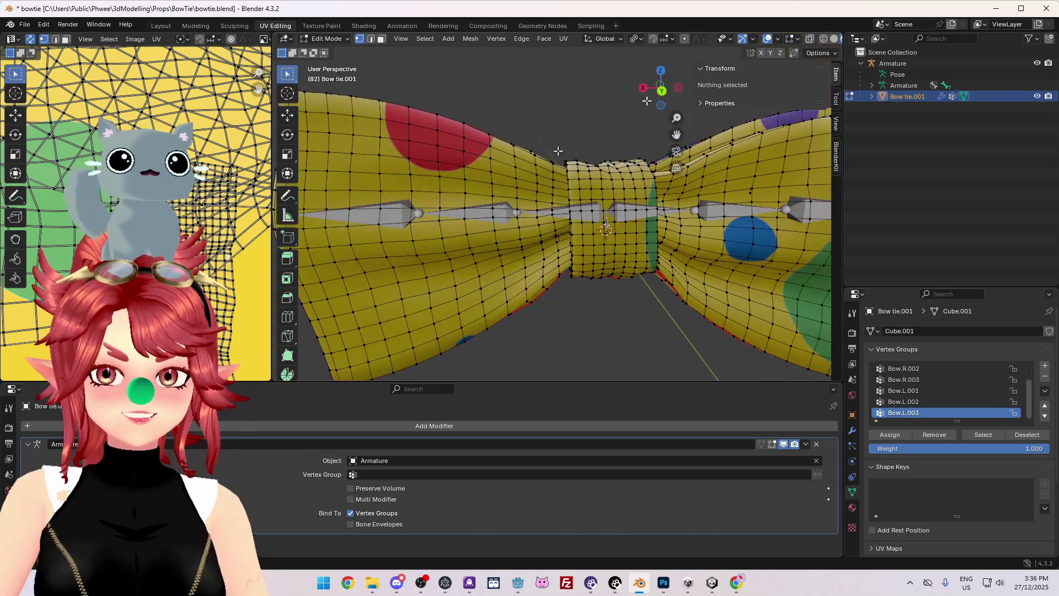
- Turn on X-ray to see through the mesh and orbit around it
{"action": "left_click", "coordinate": [809, 39]}
{"action": "mouse_move", "coordinate": [692, 111]}
{"action": "middle_mouse_down"}
{"action": "mouse_move", "coordinate": [520, 241]}
{"action": "mouse_move", "coordinate": [553, 224]}
{"action": "middle_mouse_up"}
{"action": "scroll", "coordinate": [520, 242], "scroll_direction": "up", "scroll_amount": 4}
{"action": "scroll", "coordinate": [552, 224], "scroll_direction": "down", "scroll_amount": 3}
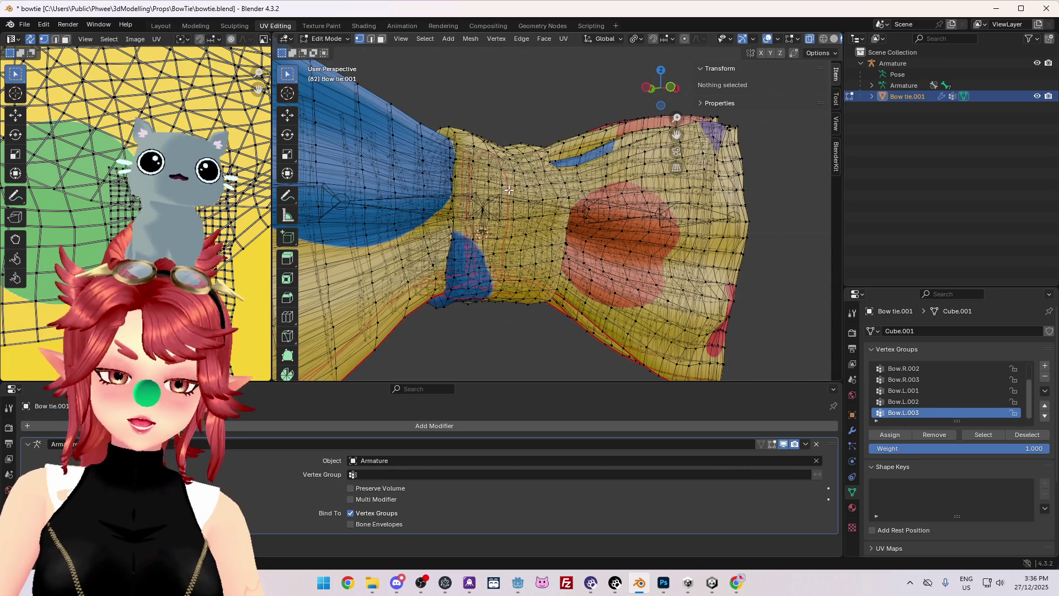
{"action": "scroll", "coordinate": [516, 185], "scroll_direction": "down", "scroll_amount": 2}
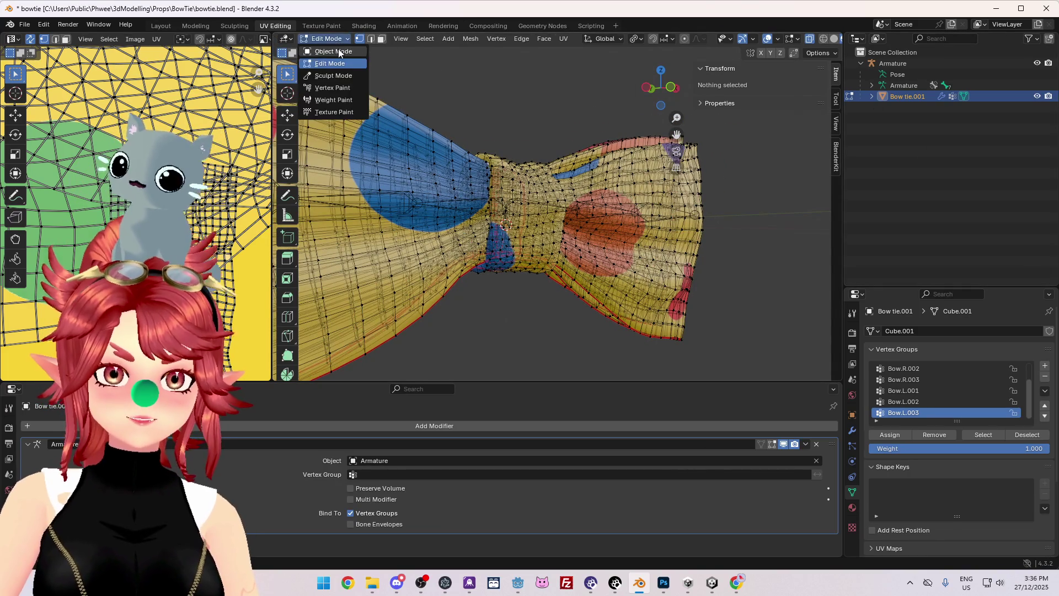
- Return the bow tie to Object Mode and check that its parent and modifier point to the Armature
{"action": "left_click", "coordinate": [339, 51]}
{"action": "left_click", "coordinate": [898, 76]}
{"action": "left_click", "coordinate": [903, 96]}
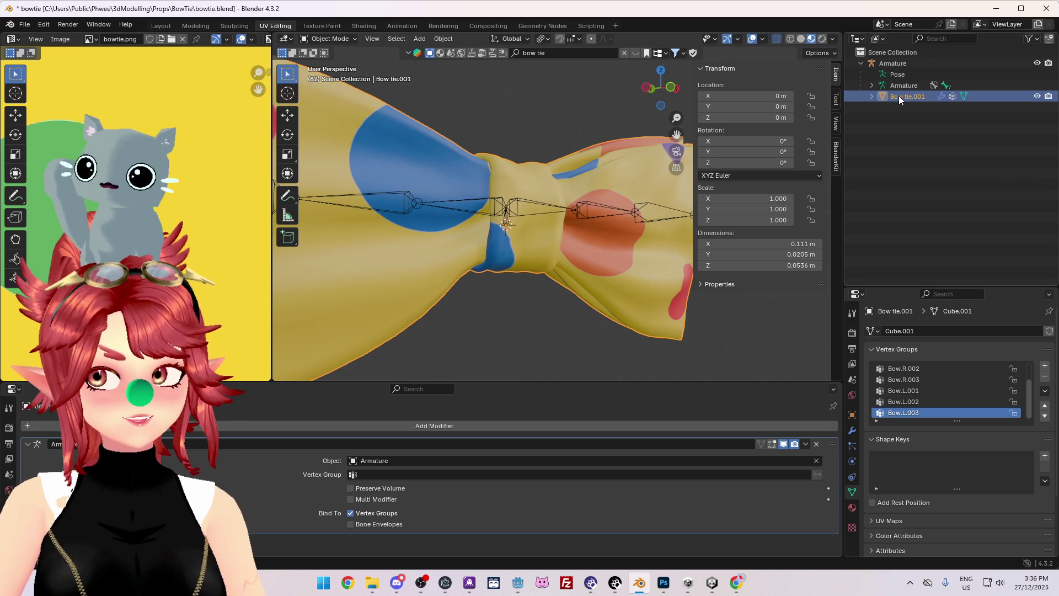
{"action": "left_click", "coordinate": [850, 421]}
{"action": "scroll", "coordinate": [927, 474], "scroll_direction": "down", "scroll_amount": 3}
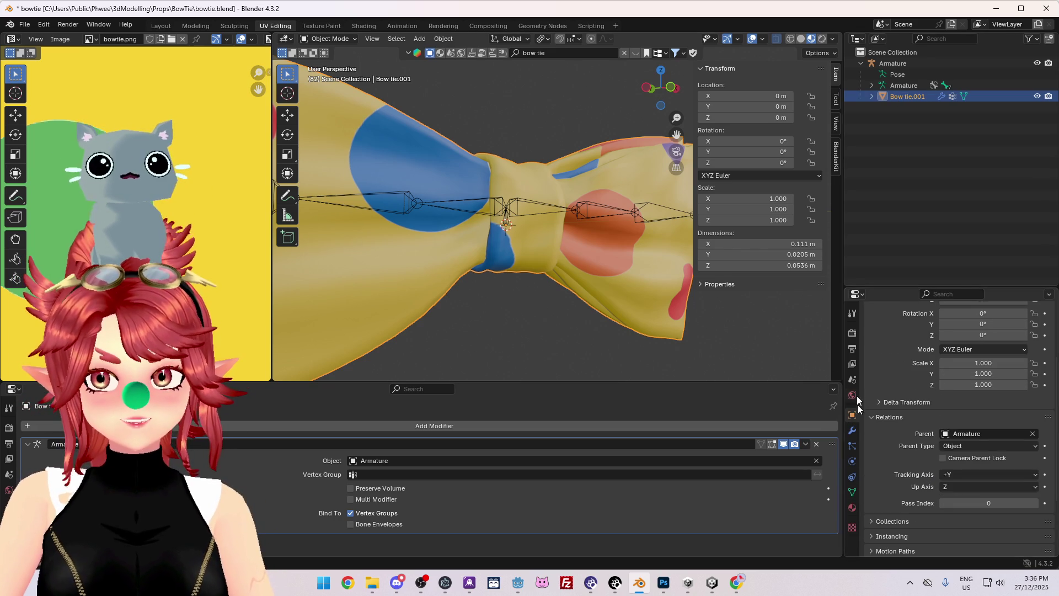
{"action": "left_click", "coordinate": [852, 432]}
{"action": "left_click", "coordinate": [852, 425]}
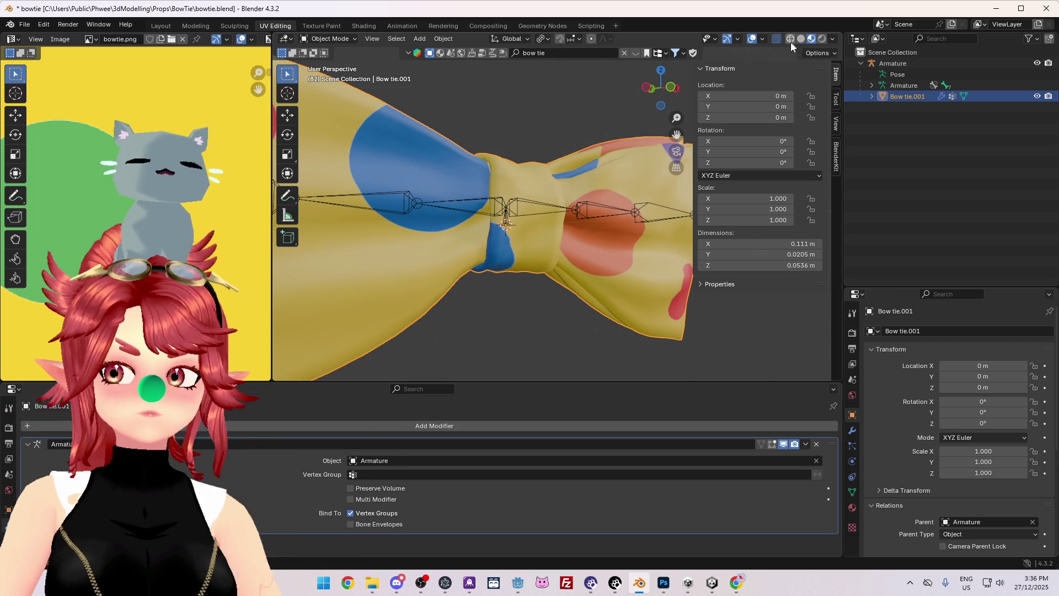
- View the bow tie in wireframe, then go back to solid Material Preview with see-through off
{"action": "key", "text": "shift+z"}
{"action": "mouse_move", "coordinate": [520, 261]}
{"action": "middle_mouse_down"}
{"action": "mouse_move", "coordinate": [483, 309]}
{"action": "mouse_move", "coordinate": [404, 247]}
{"action": "mouse_move", "coordinate": [475, 303]}
{"action": "mouse_move", "coordinate": [557, 287]}
{"action": "mouse_move", "coordinate": [556, 272]}
{"action": "mouse_move", "coordinate": [489, 302]}
{"action": "mouse_move", "coordinate": [449, 300]}
{"action": "mouse_move", "coordinate": [411, 242]}
{"action": "mouse_move", "coordinate": [490, 298]}
{"action": "mouse_move", "coordinate": [539, 310]}
{"action": "mouse_move", "coordinate": [578, 302]}
{"action": "mouse_move", "coordinate": [496, 329]}
{"action": "mouse_move", "coordinate": [412, 325]}
{"action": "mouse_move", "coordinate": [721, 177]}
{"action": "middle_mouse_up"}
{"action": "scroll", "coordinate": [555, 272], "scroll_direction": "up", "scroll_amount": 5}
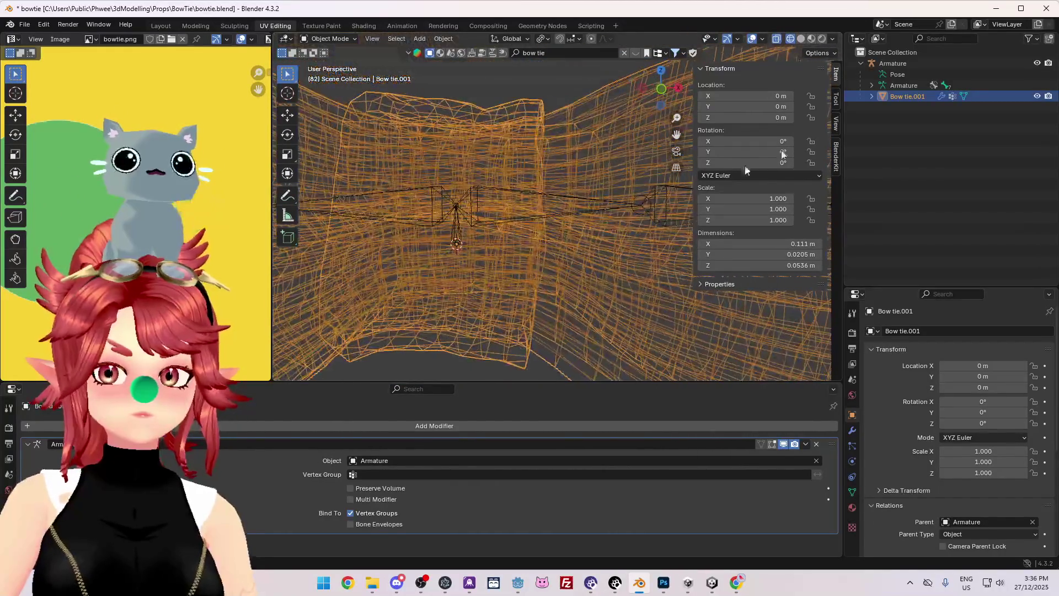
{"action": "left_click", "coordinate": [776, 39]}
{"action": "left_click", "coordinate": [810, 39]}
{"action": "scroll", "coordinate": [647, 156], "scroll_direction": "down", "scroll_amount": 5}
- Orbit around the textured bow tie to inspect its red polka dots from several angles
{"action": "mouse_move", "coordinate": [579, 227]}
{"action": "middle_mouse_down"}
{"action": "mouse_move", "coordinate": [604, 272]}
{"action": "mouse_move", "coordinate": [595, 290]}
{"action": "middle_mouse_up"}
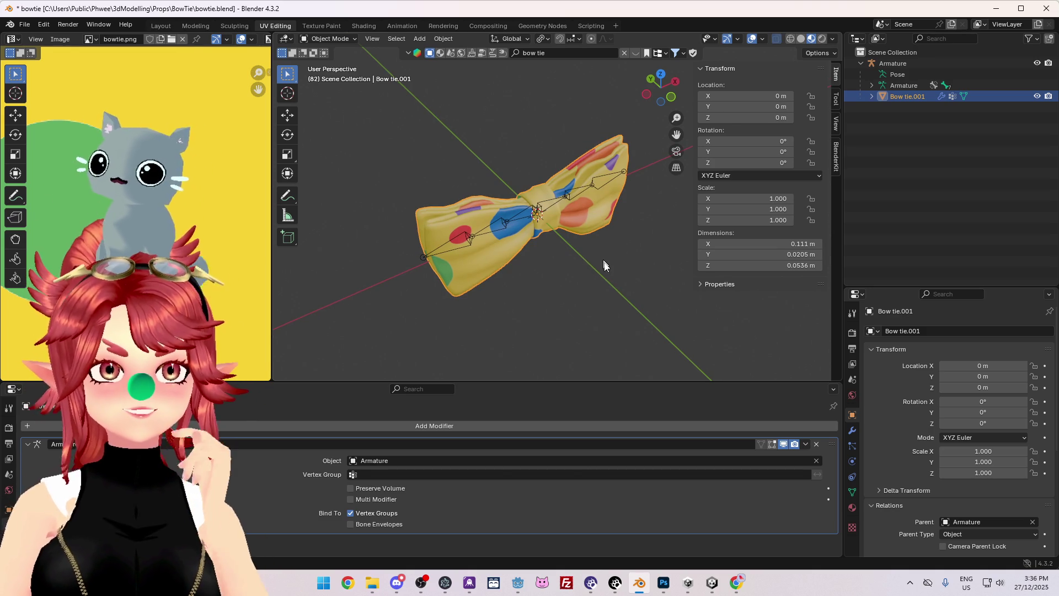
{"action": "scroll", "coordinate": [581, 257], "scroll_direction": "up", "scroll_amount": 5}
{"action": "mouse_move", "coordinate": [591, 284]}
{"action": "middle_mouse_down"}
{"action": "mouse_move", "coordinate": [571, 180]}
{"action": "mouse_move", "coordinate": [551, 231]}
{"action": "middle_mouse_up"}
{"action": "scroll", "coordinate": [549, 228], "scroll_direction": "down", "scroll_amount": 4}
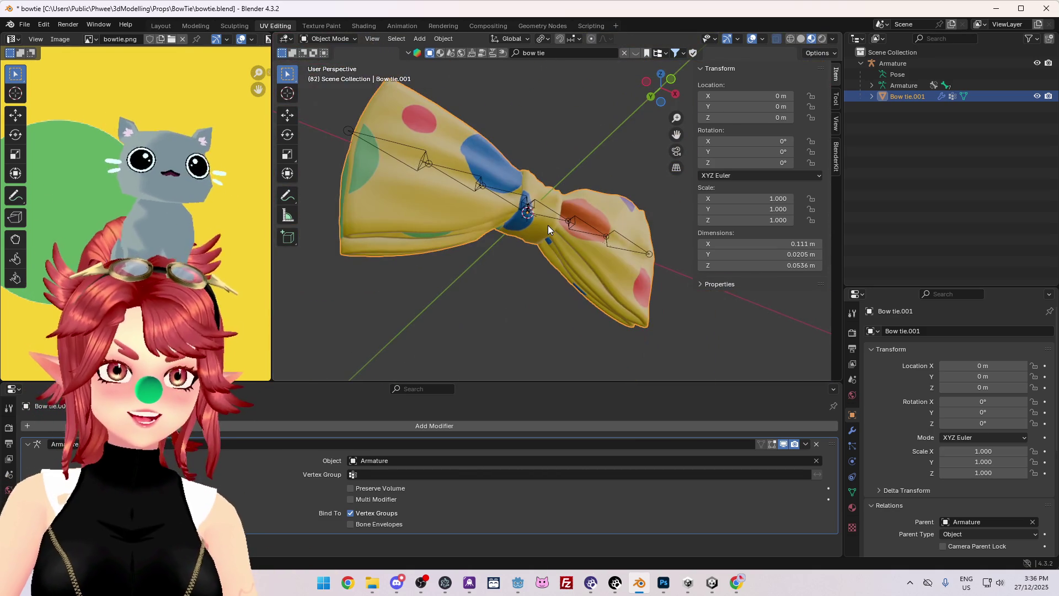
{"action": "middle_click_drag", "start_coordinate": [548, 225], "coordinate": [544, 126]}
{"action": "scroll", "coordinate": [607, 257], "scroll_direction": "up", "scroll_amount": 4}
{"action": "mouse_move", "coordinate": [667, 256]}
{"action": "middle_mouse_down"}
{"action": "mouse_move", "coordinate": [573, 300]}
{"action": "mouse_move", "coordinate": [457, 290]}
{"action": "middle_mouse_up"}
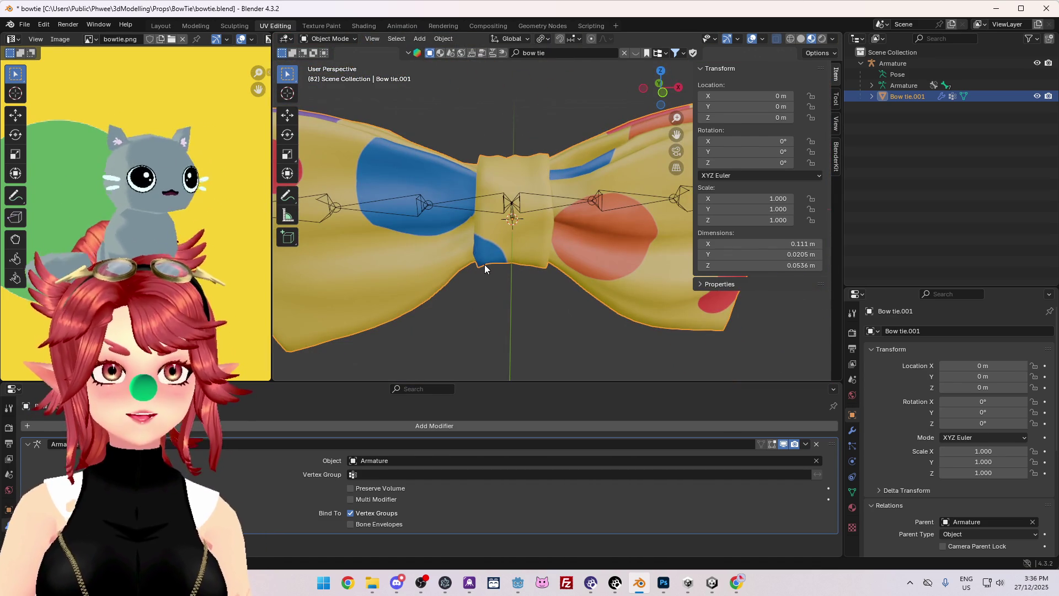
{"action": "middle_click_drag", "start_coordinate": [505, 261], "coordinate": [472, 246]}
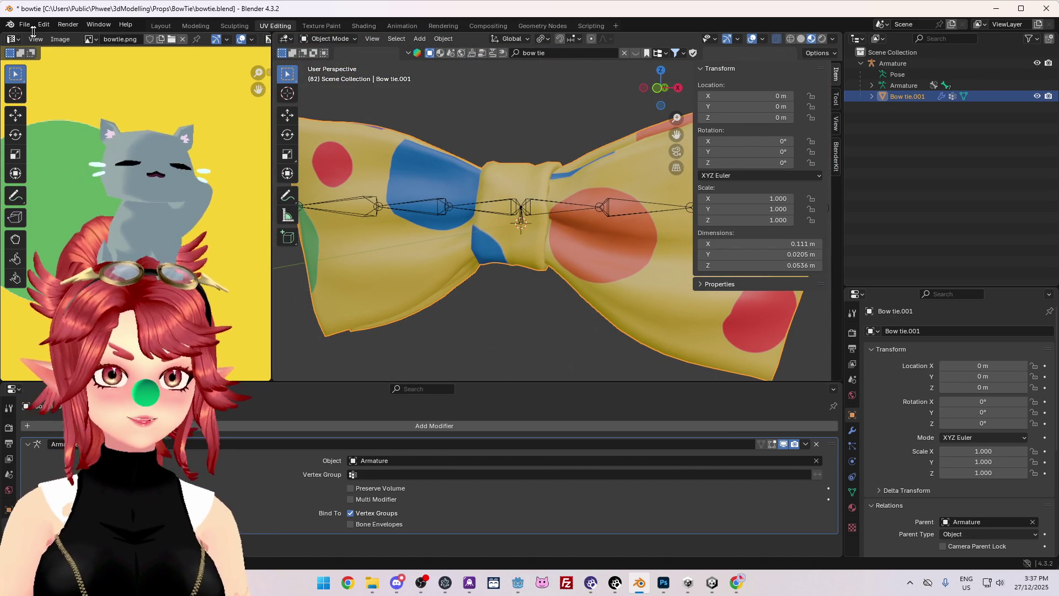
{"action": "left_click", "coordinate": [25, 25]}
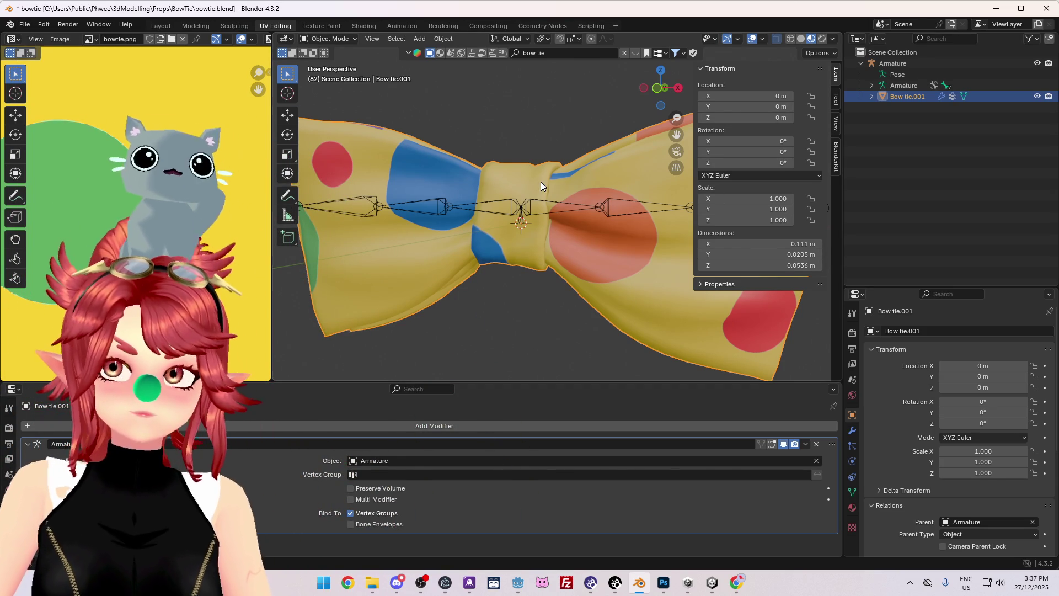
{"action": "mouse_move", "coordinate": [538, 191]}
{"action": "middle_mouse_down"}
{"action": "mouse_move", "coordinate": [499, 257]}
{"action": "mouse_move", "coordinate": [390, 206]}
{"action": "mouse_move", "coordinate": [410, 141]}
{"action": "mouse_move", "coordinate": [564, 261]}
{"action": "mouse_move", "coordinate": [696, 263]}
{"action": "mouse_move", "coordinate": [558, 303]}
{"action": "mouse_move", "coordinate": [607, 219]}
{"action": "middle_mouse_up"}
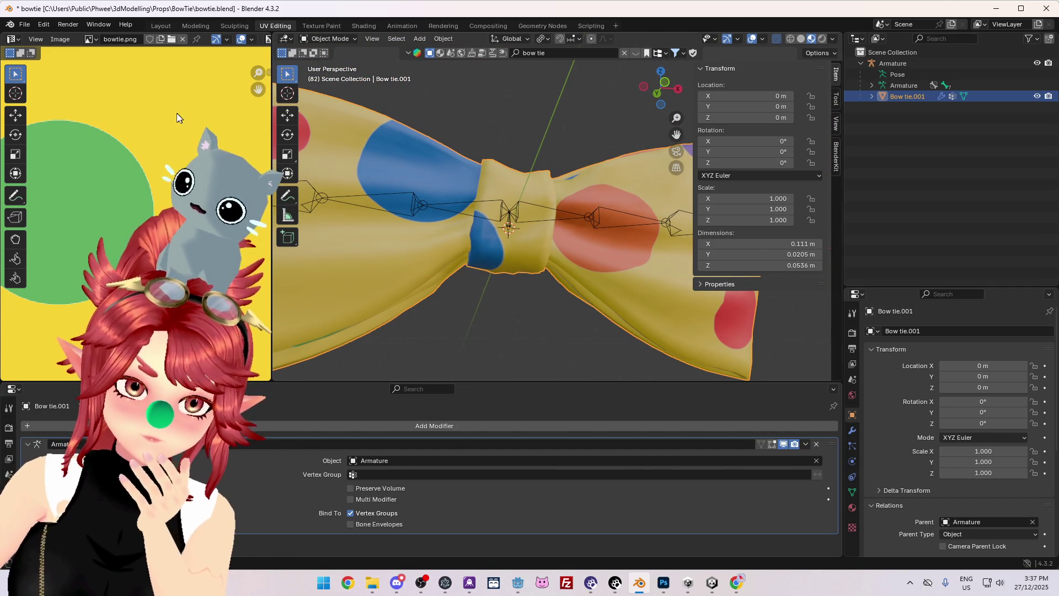
{"action": "left_click", "coordinate": [25, 24]}
- Select the Armature together with the bow tie, cancelling the first FBX export attempt
{"action": "mouse_move", "coordinate": [81, 194]}
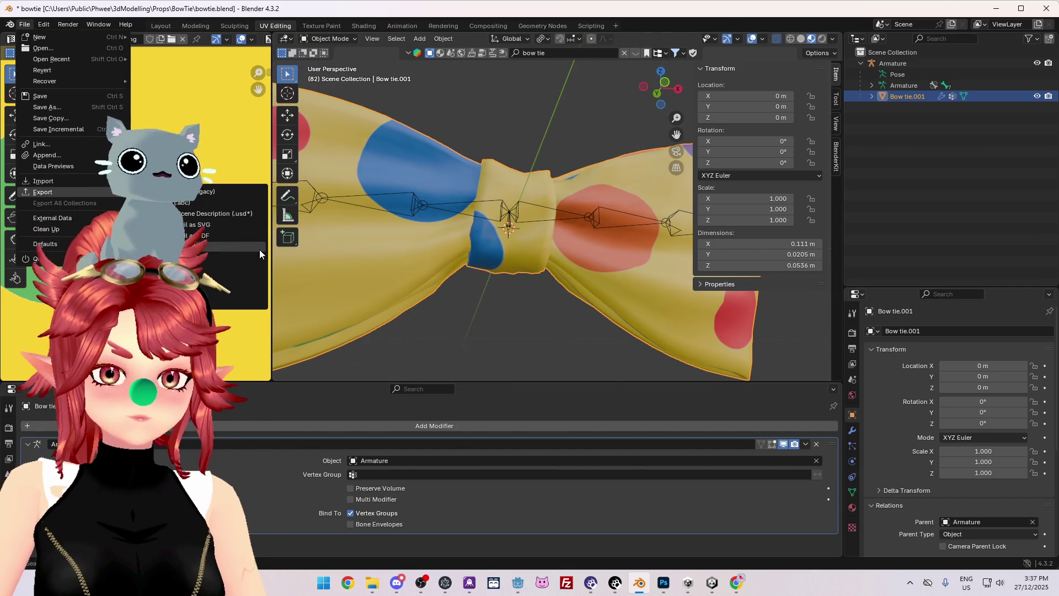
{"action": "left_click", "coordinate": [211, 269]}
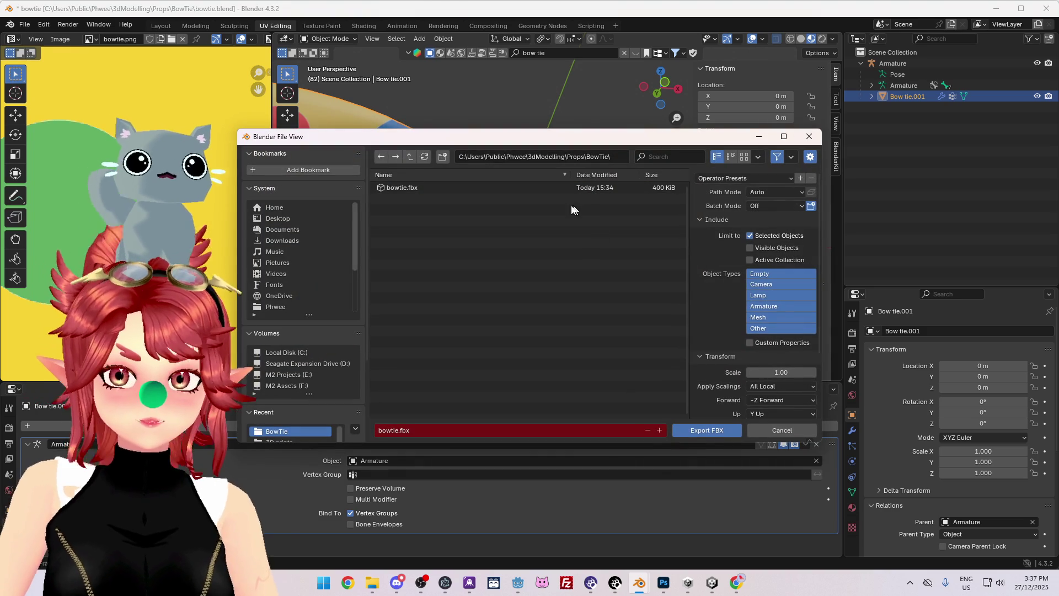
{"action": "left_click", "coordinate": [910, 62]}
{"action": "left_click", "coordinate": [907, 96], "text": "ctrl"}
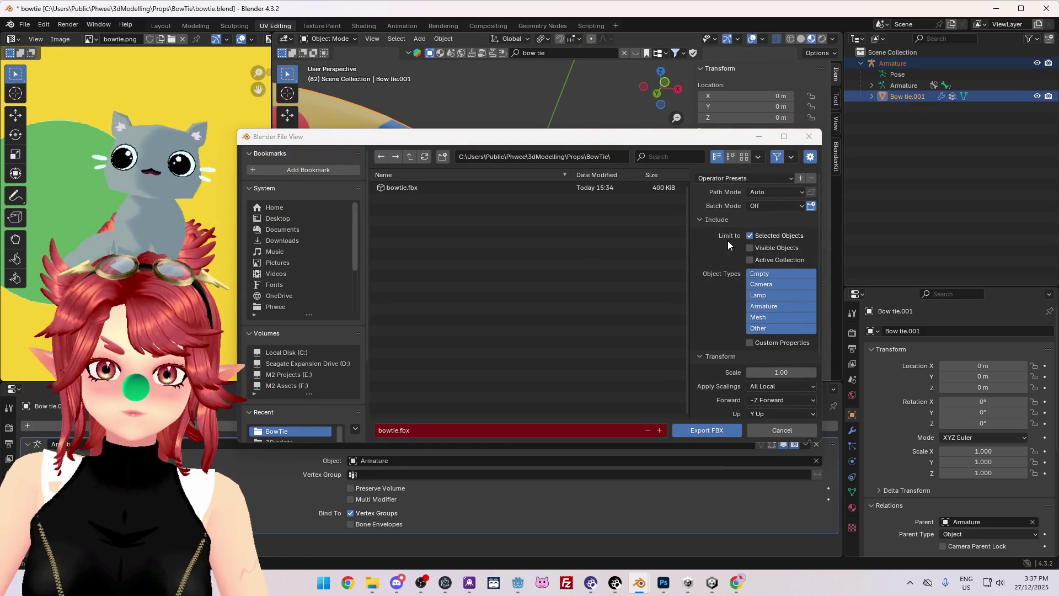
{"action": "mouse_move", "coordinate": [666, 148]}
{"action": "left_mouse_down"}
{"action": "mouse_move", "coordinate": [497, 27]}
{"action": "mouse_move", "coordinate": [504, 77]}
{"action": "left_mouse_up"}
{"action": "scroll", "coordinate": [607, 193], "scroll_direction": "down", "scroll_amount": 5}
{"action": "left_click", "coordinate": [659, 373]}
- Restart the FBX export and keep Geometry smoothing at Normals Only
{"action": "left_click", "coordinate": [25, 25]}
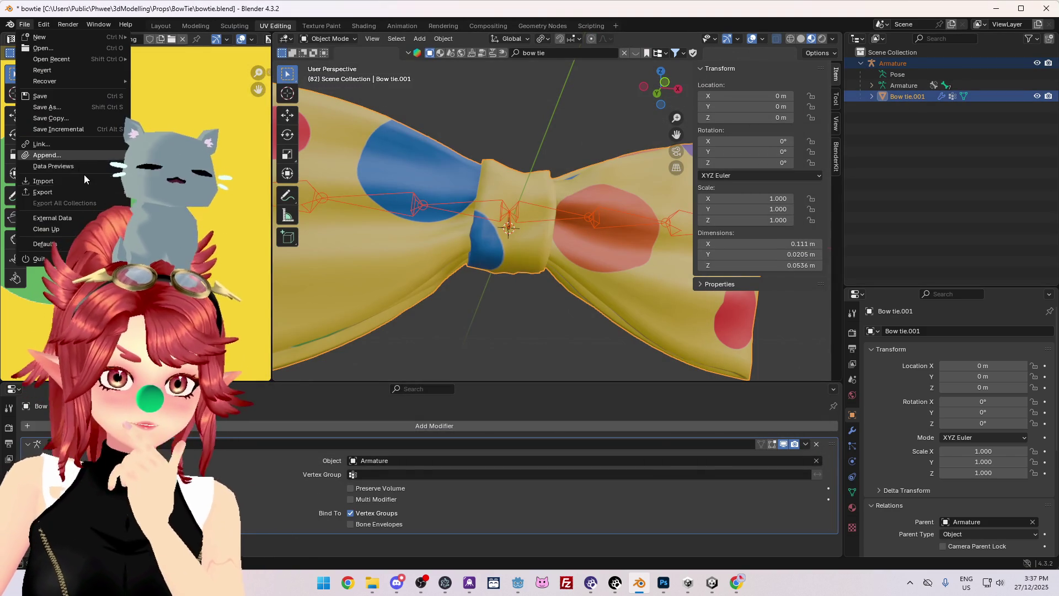
{"action": "mouse_move", "coordinate": [67, 193]}
{"action": "left_click", "coordinate": [160, 258]}
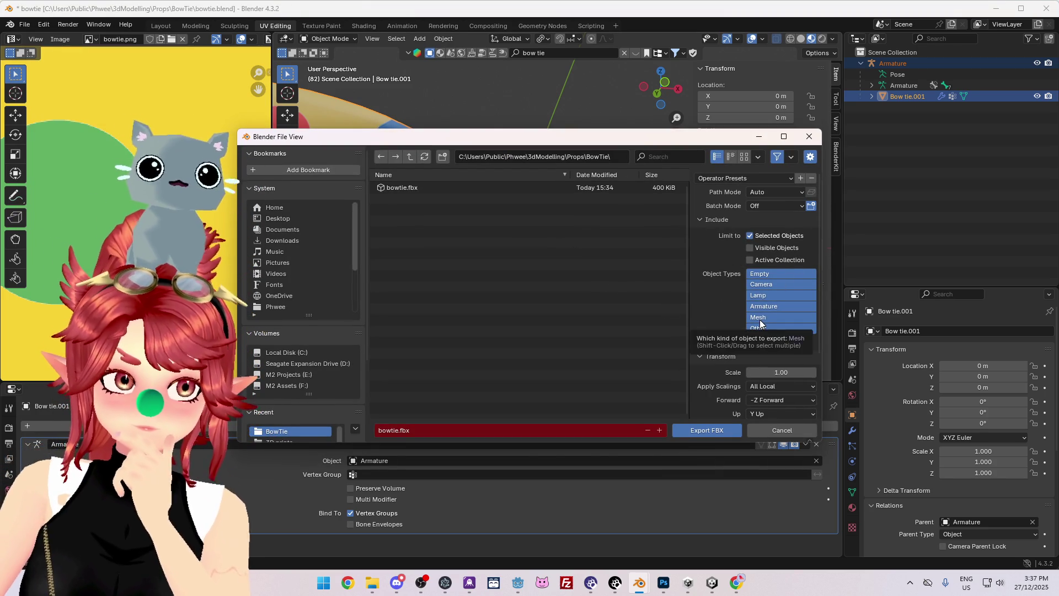
{"action": "scroll", "coordinate": [766, 344], "scroll_direction": "down", "scroll_amount": 4}
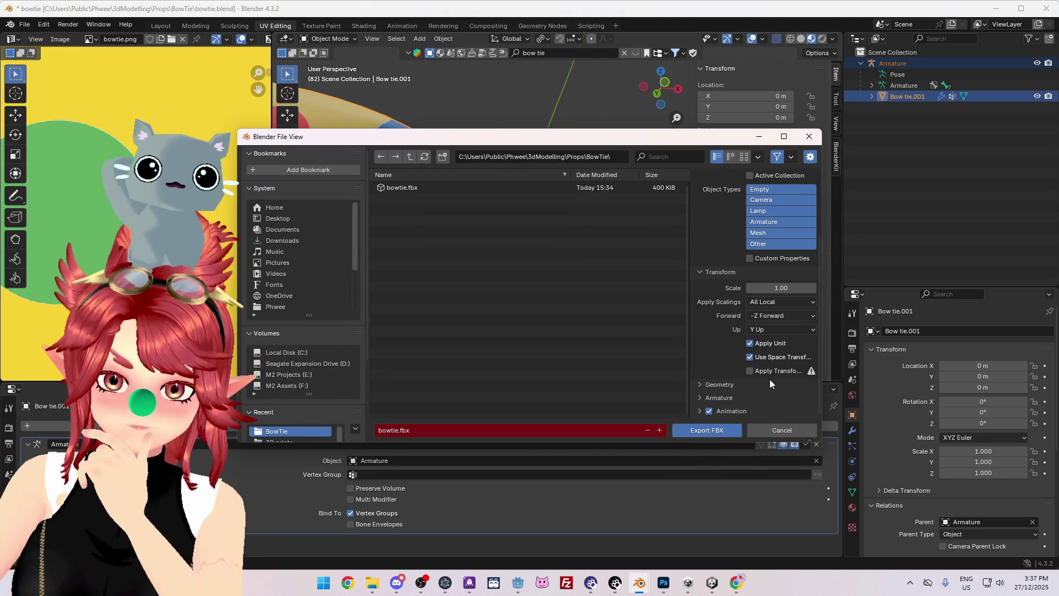
{"action": "scroll", "coordinate": [771, 367], "scroll_direction": "down", "scroll_amount": 4}
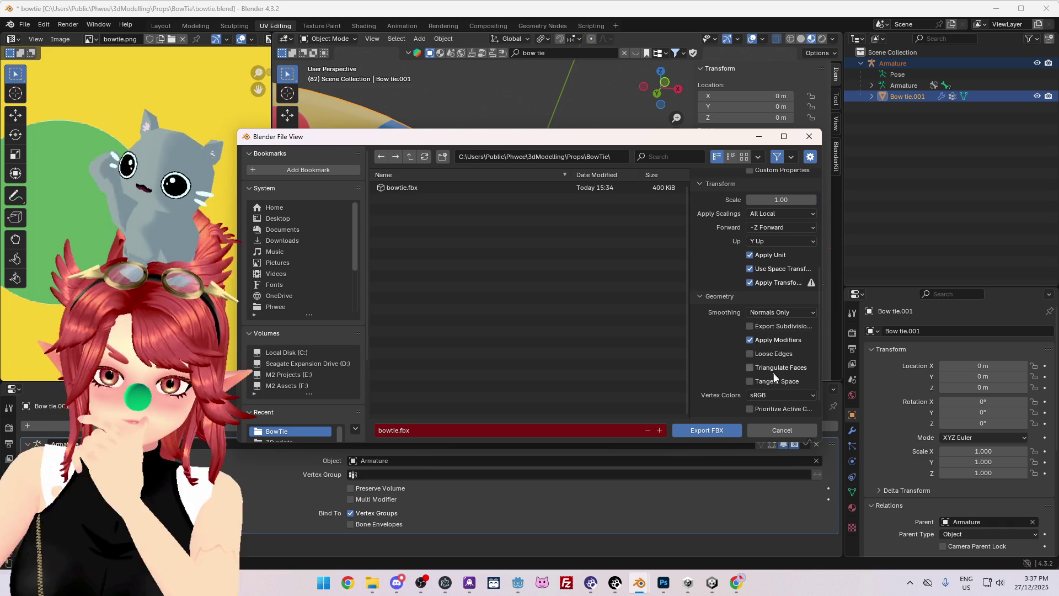
{"action": "scroll", "coordinate": [738, 359], "scroll_direction": "down", "scroll_amount": 1}
{"action": "left_click", "coordinate": [779, 291]}
{"action": "left_click", "coordinate": [780, 290]}
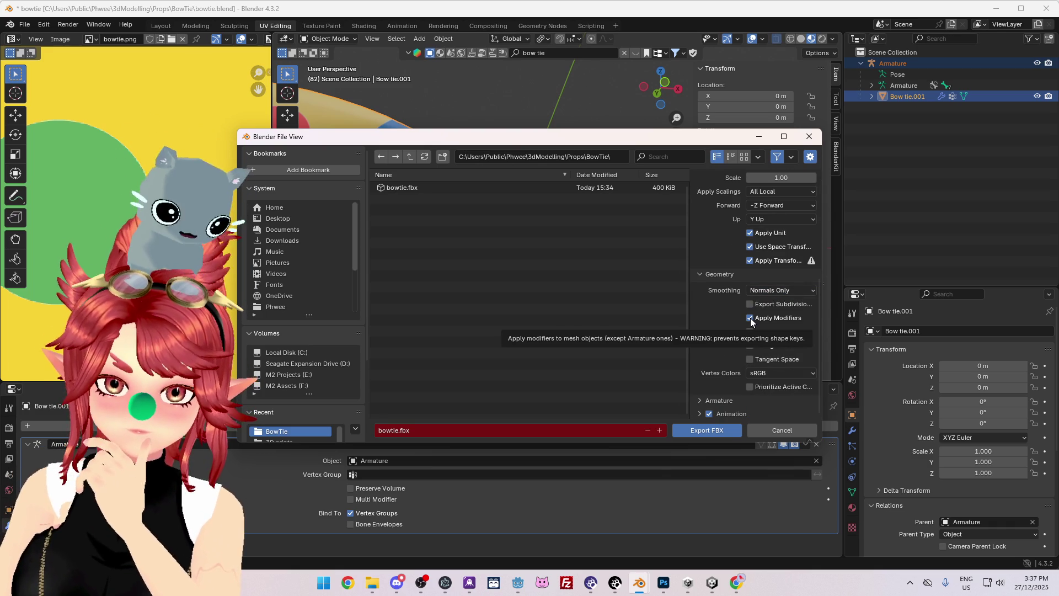
- Review the Armature export options and export bowtie.fbx to the BowTie folder
{"action": "scroll", "coordinate": [712, 344], "scroll_direction": "down", "scroll_amount": 1}
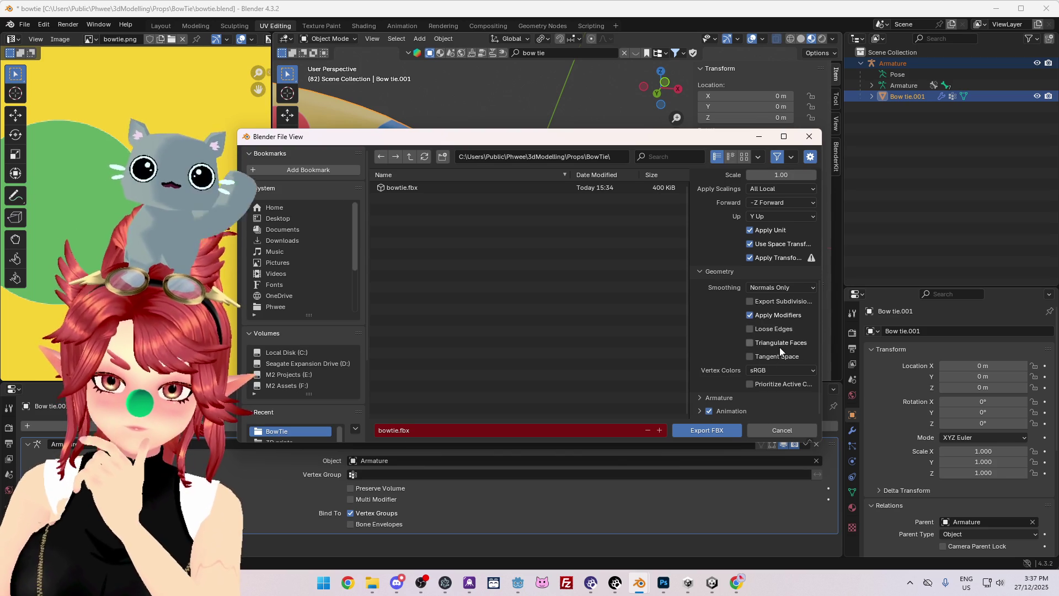
{"action": "left_click", "coordinate": [726, 400]}
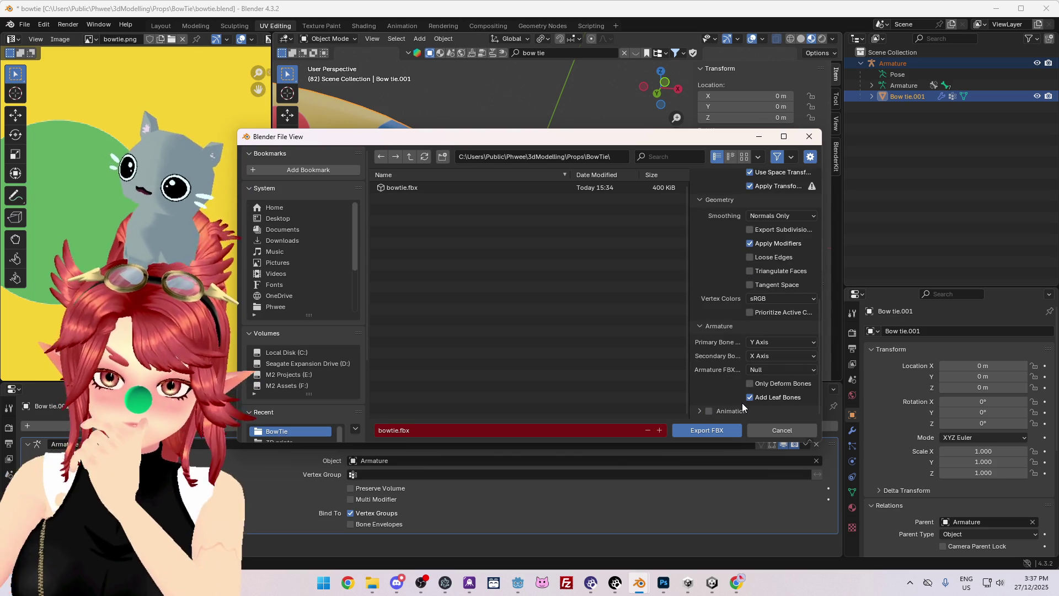
{"action": "scroll", "coordinate": [743, 403], "scroll_direction": "up", "scroll_amount": 10}
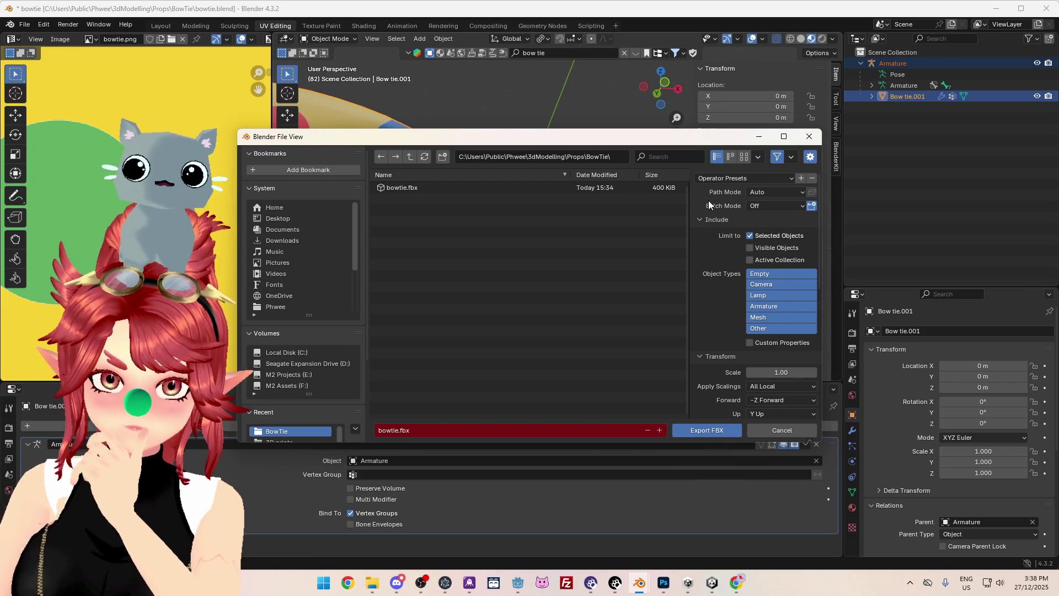
{"action": "left_click", "coordinate": [697, 429]}
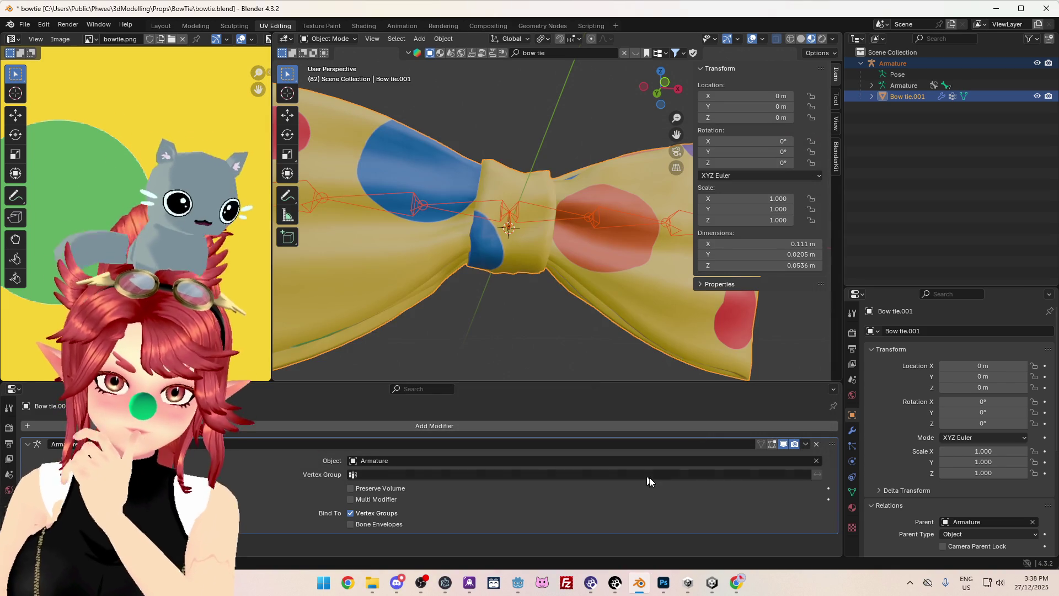
{"action": "left_click", "coordinate": [707, 584]}
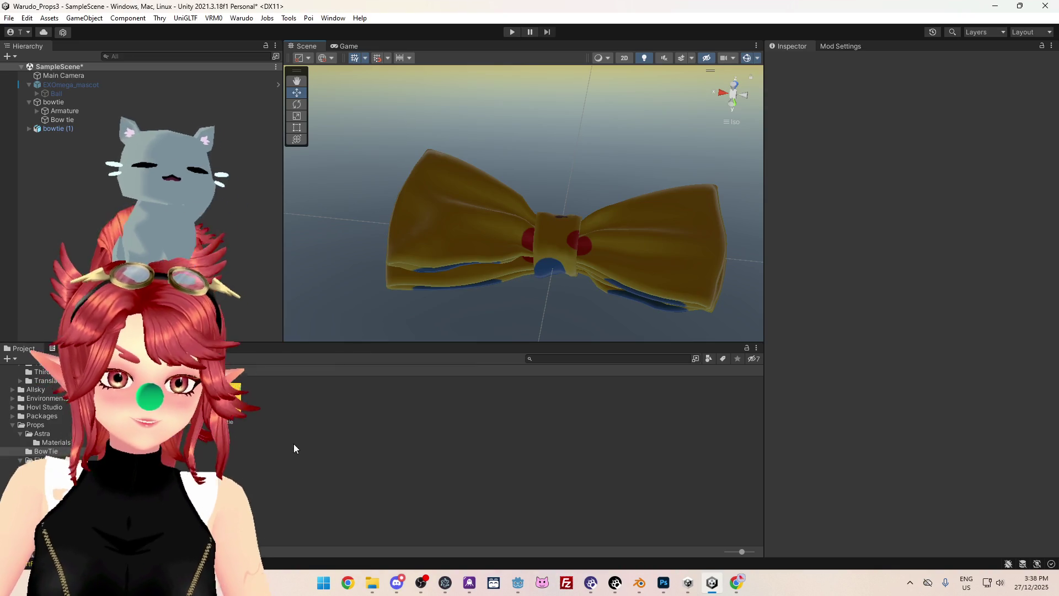
- Delete the old bowtie asset from the Unity project and confirm
{"action": "key", "text": "Delete"}
{"action": "left_click", "coordinate": [560, 310]}
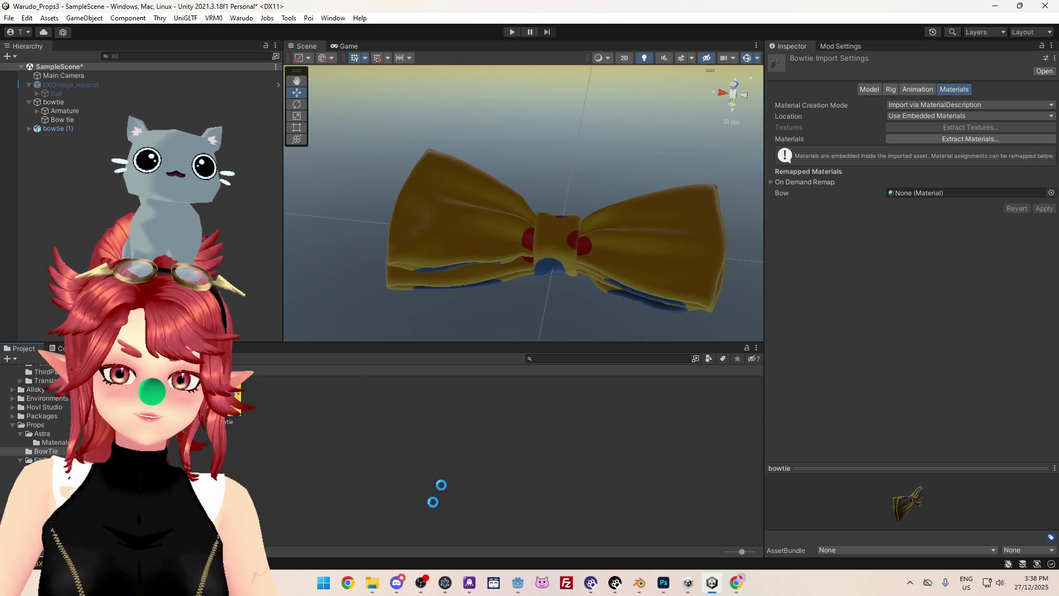
{"action": "mouse_move", "coordinate": [369, 584]}
{"action": "left_click", "coordinate": [369, 513]}
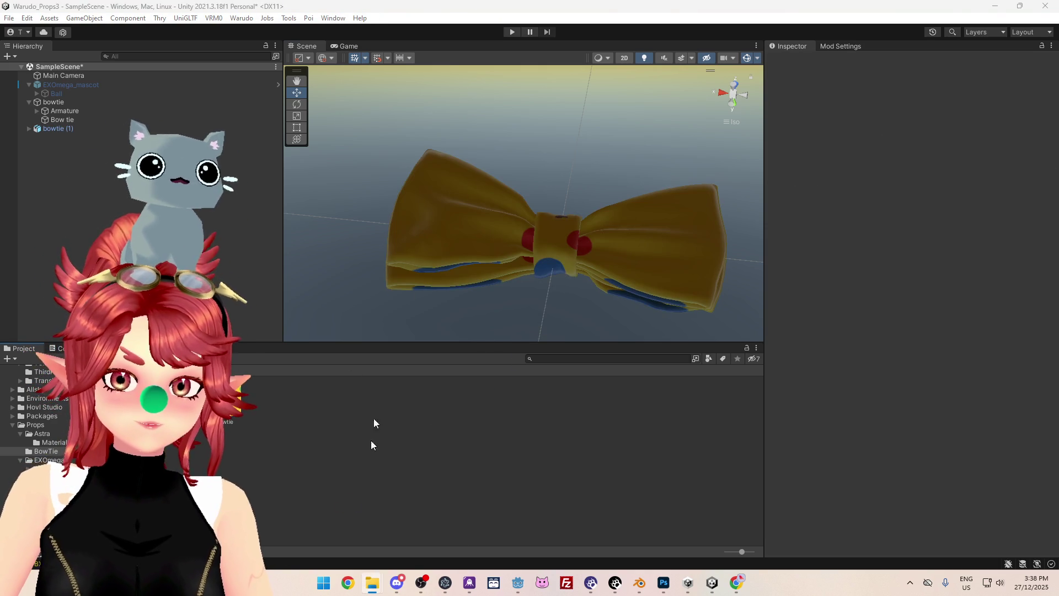
- Select the bowtie (1) model and orbit the Scene view to inspect it
{"action": "left_click_drag", "start_coordinate": [513, 250], "coordinate": [414, 230], "text": "alt"}
{"action": "left_click_drag", "start_coordinate": [507, 201], "coordinate": [531, 255]}
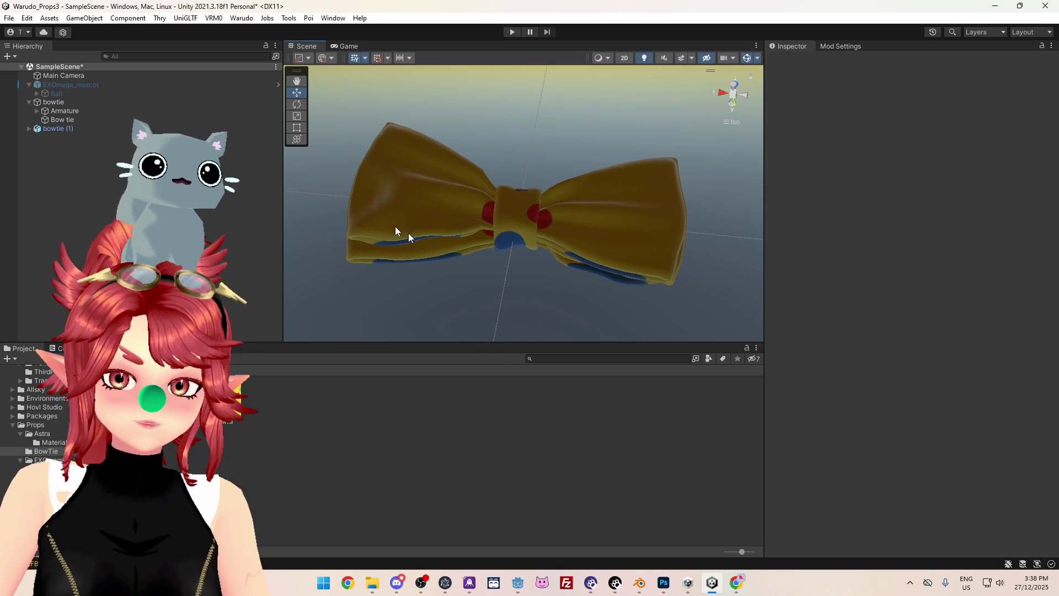
{"action": "left_click", "coordinate": [40, 133]}
{"action": "mouse_move", "coordinate": [441, 226]}
{"action": "left_mouse_down", "text": "alt"}
{"action": "mouse_move", "coordinate": [638, 255]}
{"action": "mouse_move", "coordinate": [594, 42]}
{"action": "mouse_move", "coordinate": [833, 535]}
{"action": "mouse_move", "coordinate": [402, 474]}
{"action": "left_mouse_up", "text": "alt"}
{"action": "mouse_move", "coordinate": [505, 328]}
{"action": "left_mouse_down", "text": "alt"}
{"action": "mouse_move", "coordinate": [934, 428]}
{"action": "mouse_move", "coordinate": [906, 308]}
{"action": "mouse_move", "coordinate": [944, 393]}
{"action": "mouse_move", "coordinate": [993, 248]}
{"action": "mouse_move", "coordinate": [1012, 114]}
{"action": "mouse_move", "coordinate": [1012, 267]}
{"action": "mouse_move", "coordinate": [976, 412]}
{"action": "mouse_move", "coordinate": [970, 346]}
{"action": "mouse_move", "coordinate": [694, 381]}
{"action": "left_mouse_up", "text": "alt"}
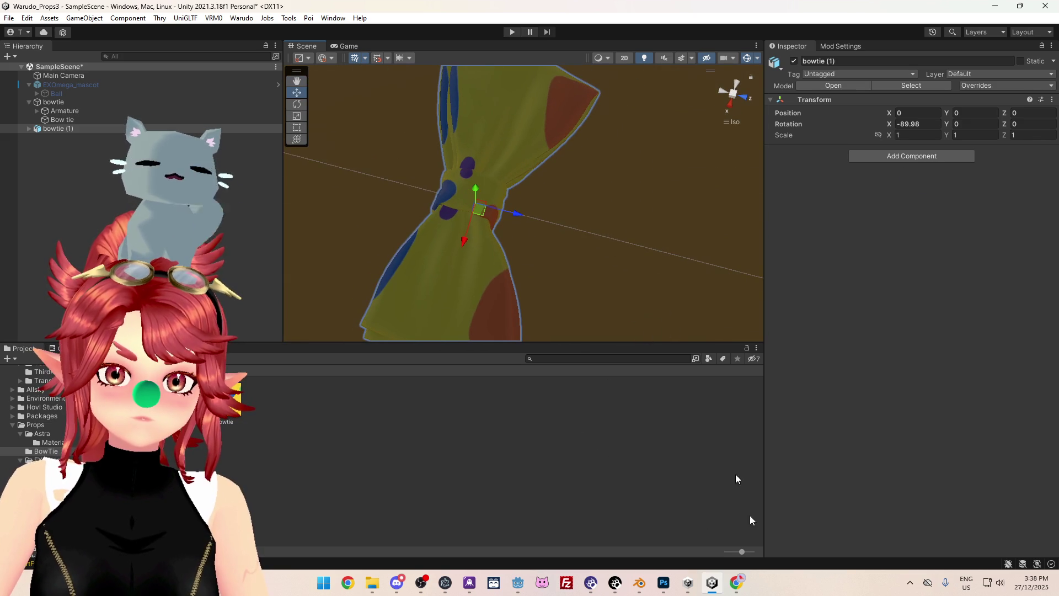
{"action": "left_click", "coordinate": [639, 588]}
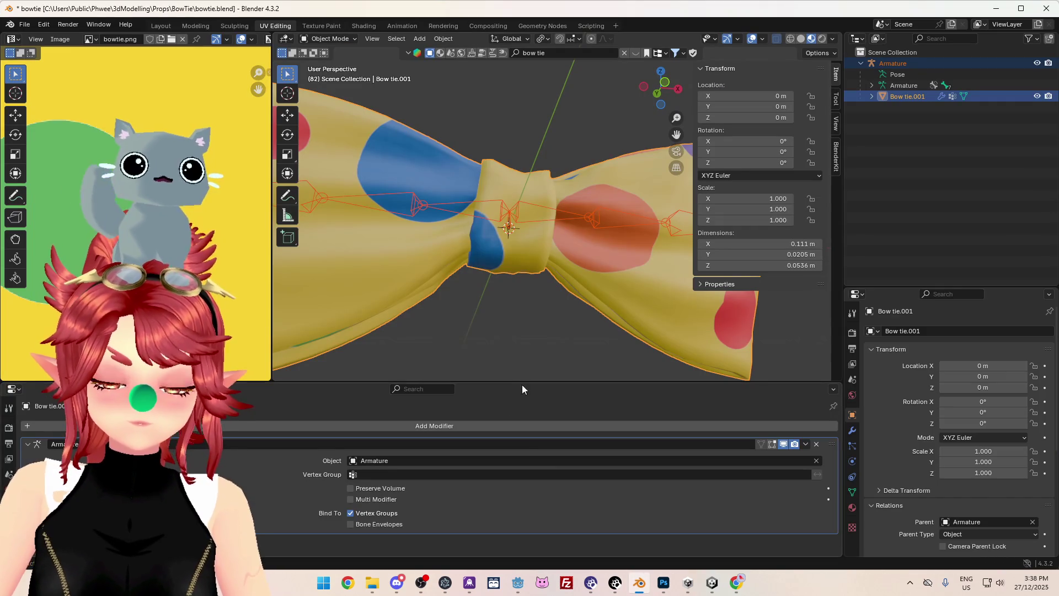
- Frame the bow tie and switch to the front orthographic view
{"action": "scroll", "coordinate": [550, 318], "scroll_direction": "down", "scroll_amount": 8}
{"action": "mouse_move", "coordinate": [576, 290]}
{"action": "middle_mouse_down"}
{"action": "mouse_move", "coordinate": [507, 285]}
{"action": "mouse_move", "coordinate": [565, 251]}
{"action": "middle_mouse_up"}
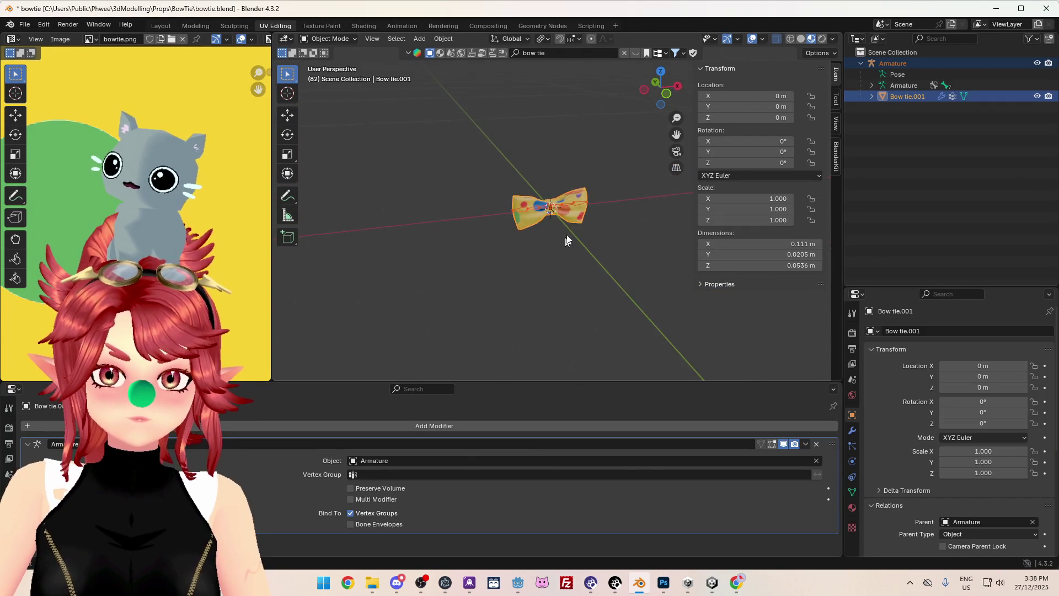
{"action": "key", "text": "KP_Decimal"}
{"action": "key", "text": "KP_1"}
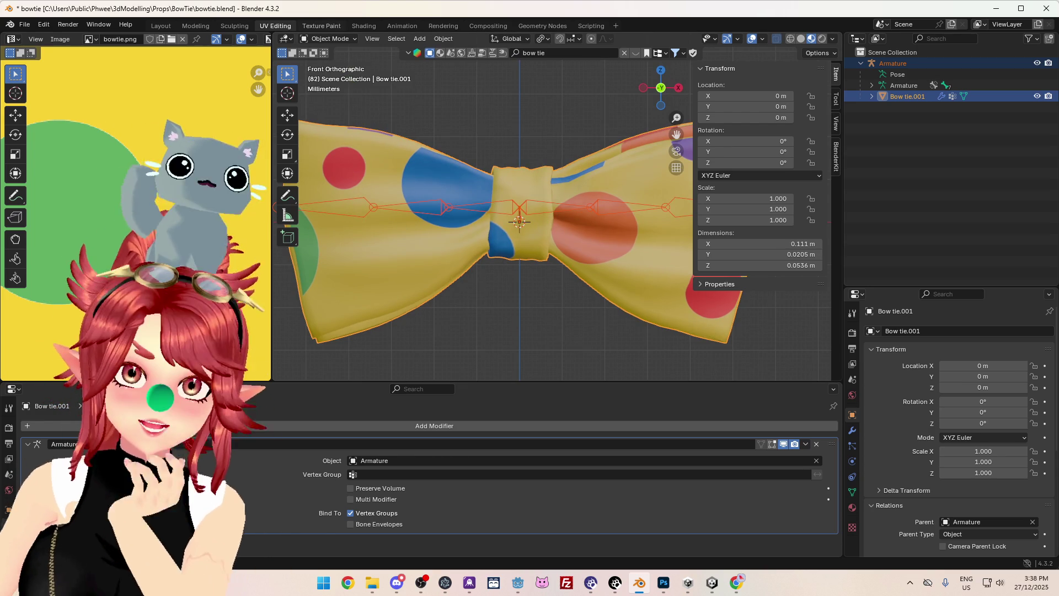
{"action": "scroll", "coordinate": [575, 296], "scroll_direction": "down", "scroll_amount": 2}
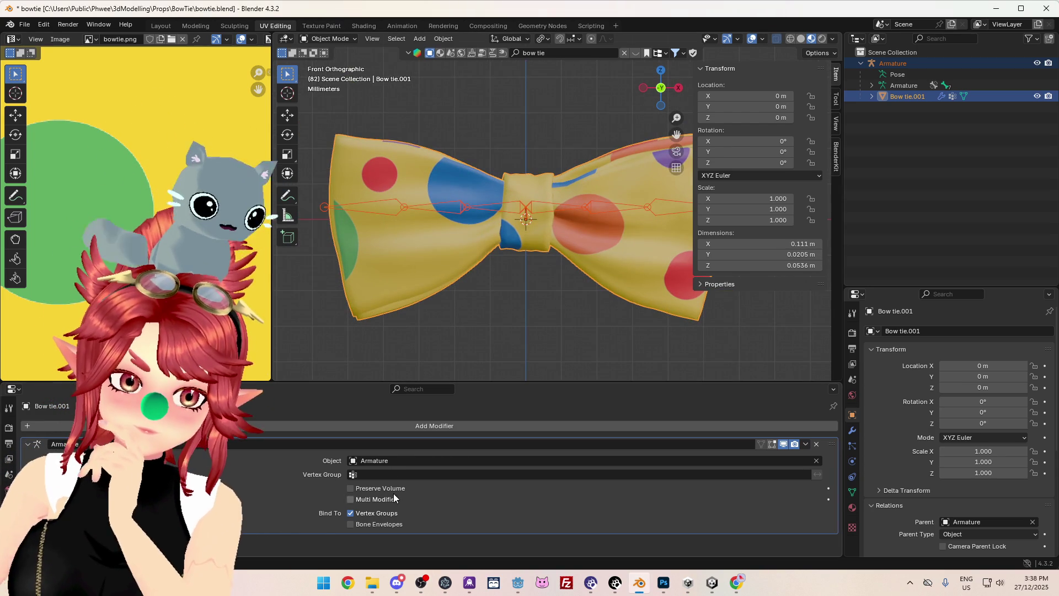
- Save bowtie.blend and close Blender
{"action": "mouse_move", "coordinate": [373, 587]}
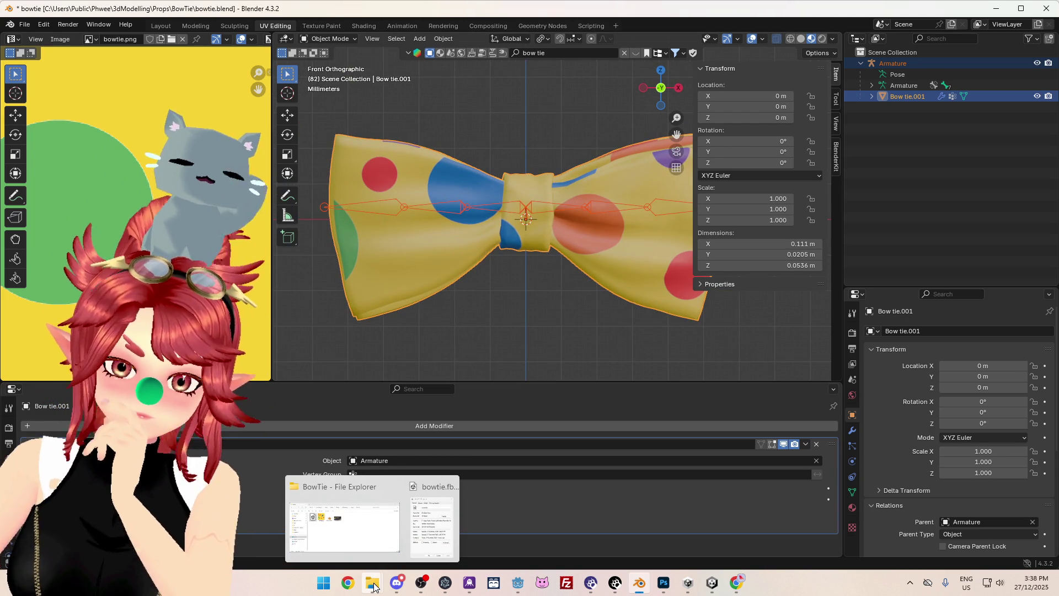
{"action": "left_click", "coordinate": [25, 25]}
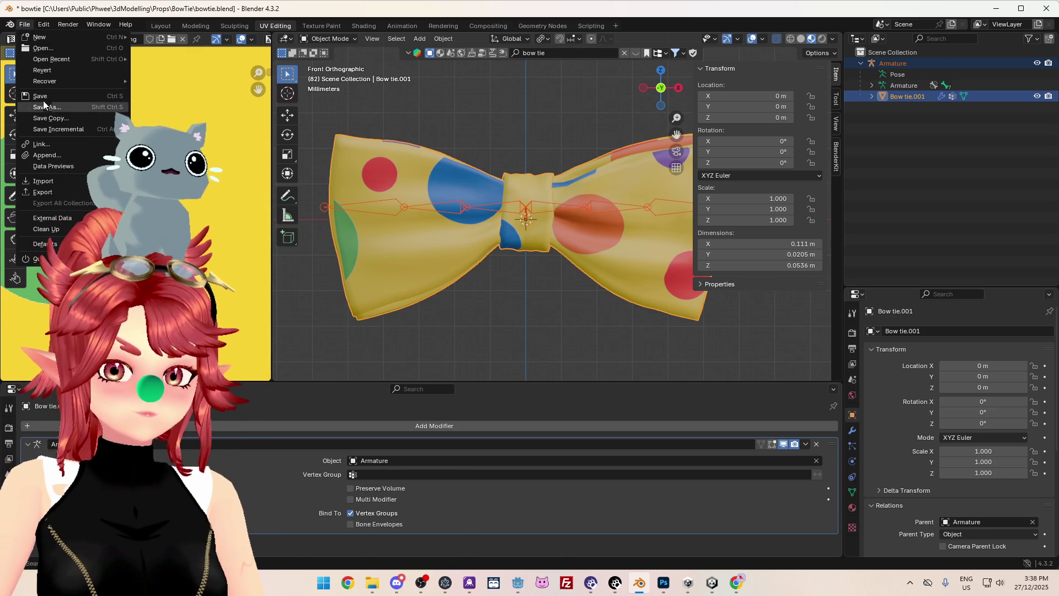
{"action": "left_click", "coordinate": [43, 101]}
{"action": "left_click", "coordinate": [1035, 9]}
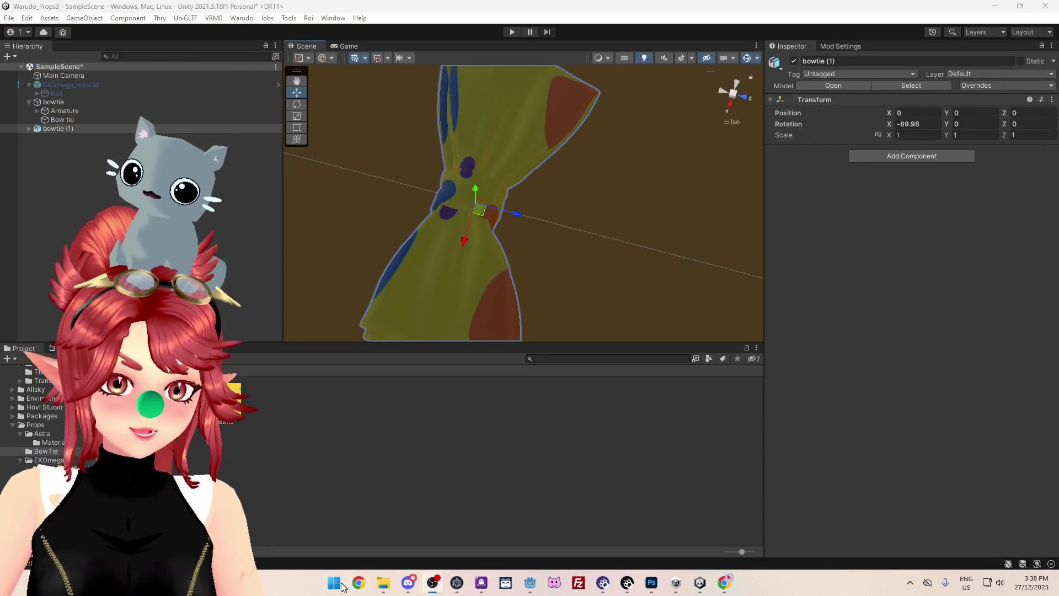
- Search the Start menu for 'blender' and launch Blender 3.6
{"action": "left_click", "coordinate": [336, 583]}
{"action": "type", "text": "blender"}
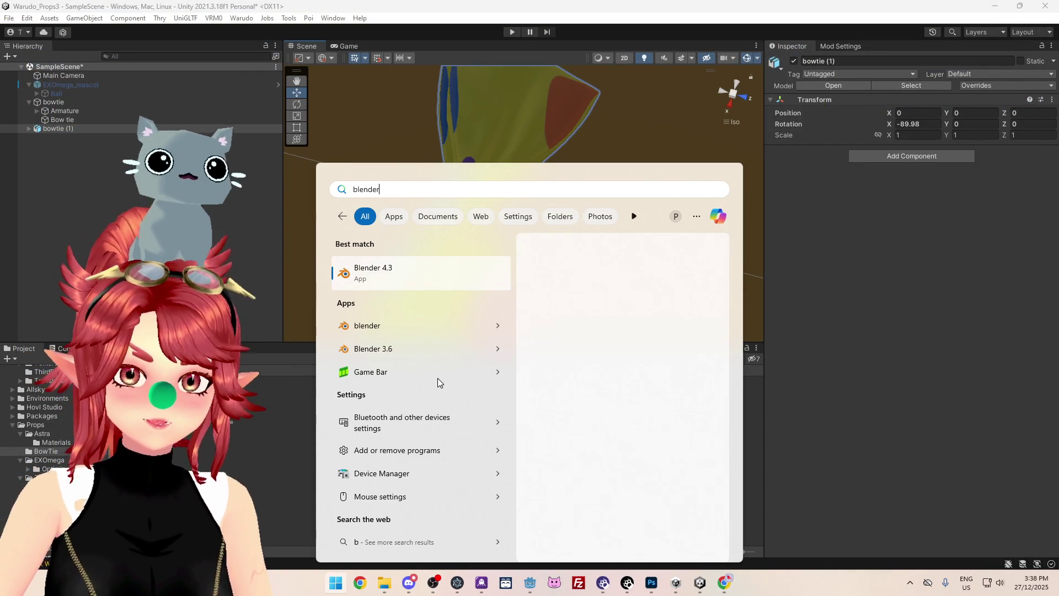
{"action": "left_click", "coordinate": [409, 372]}
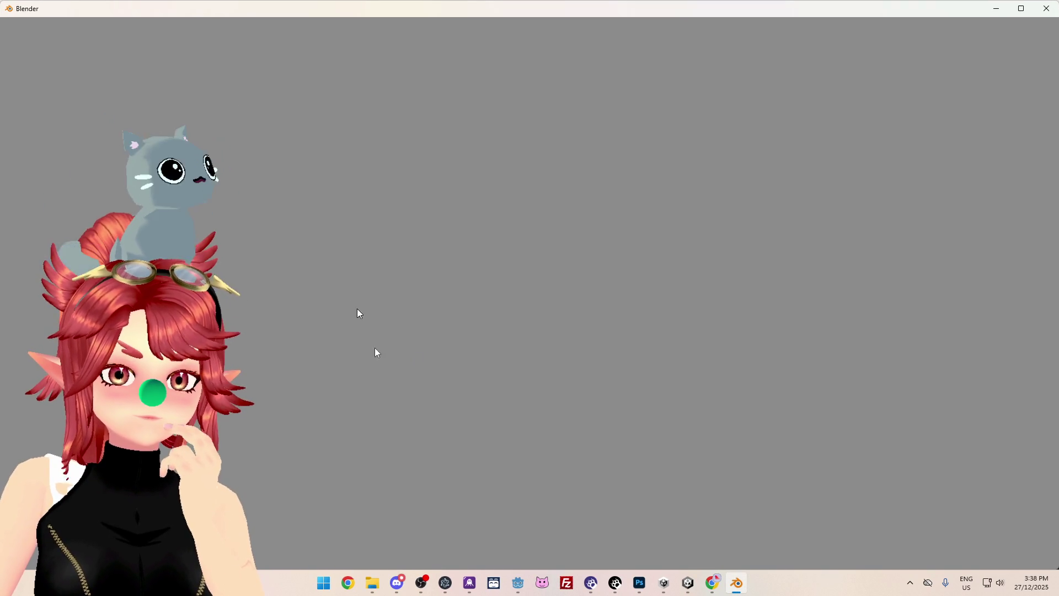
{"action": "mouse_move", "coordinate": [377, 590]}
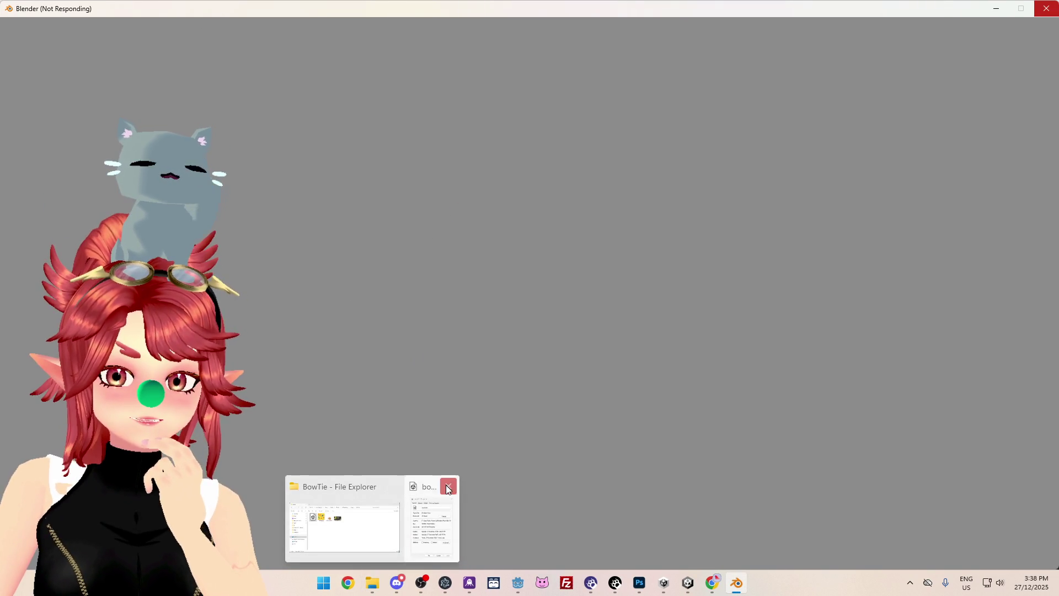
{"action": "left_click", "coordinate": [447, 483]}
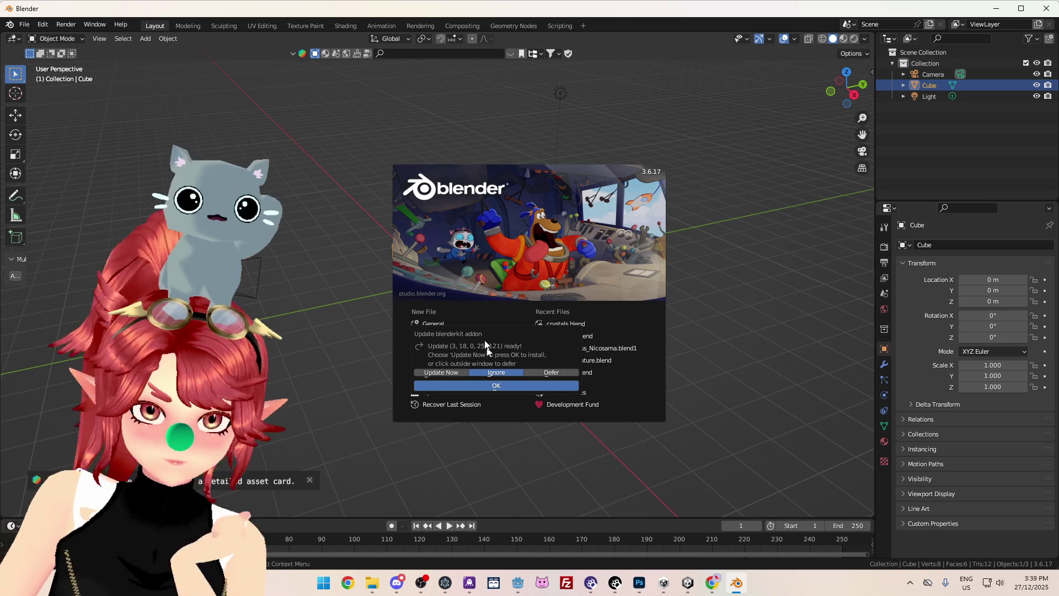
- Dismiss the add-on update prompt and start browsing for a file to open
{"action": "left_click", "coordinate": [508, 374]}
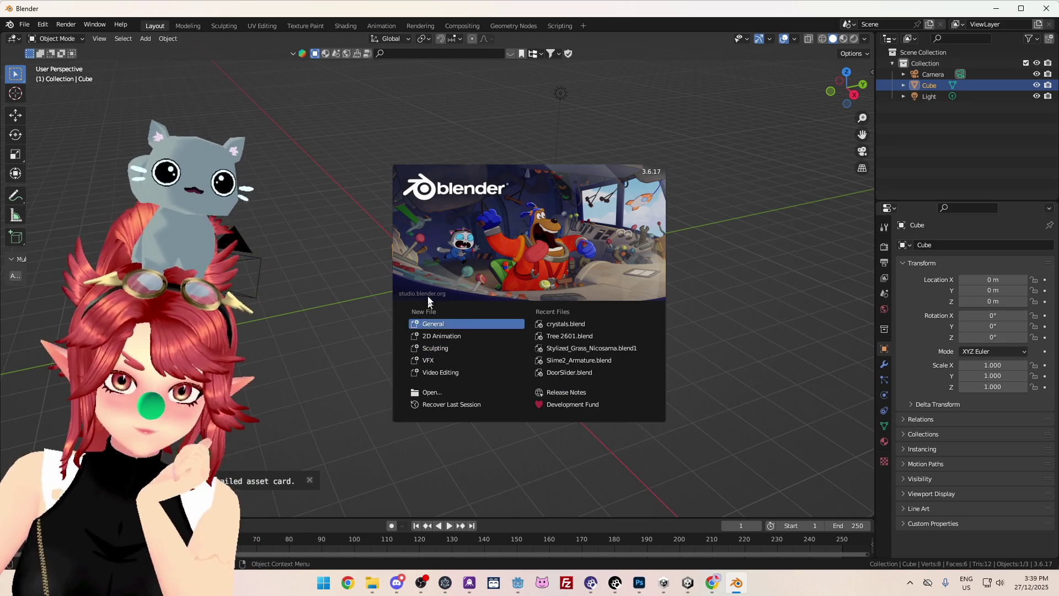
{"action": "left_click", "coordinate": [433, 393]}
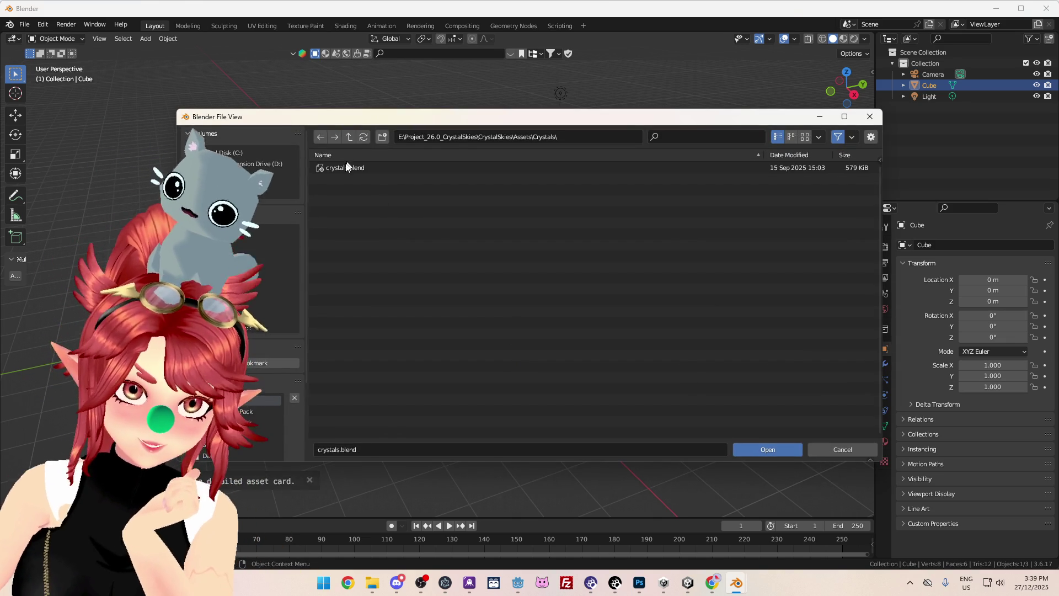
{"action": "left_click", "coordinate": [349, 137]}
{"action": "left_click", "coordinate": [349, 137]}
{"action": "left_click", "coordinate": [349, 137]}
{"action": "left_click", "coordinate": [349, 137]}
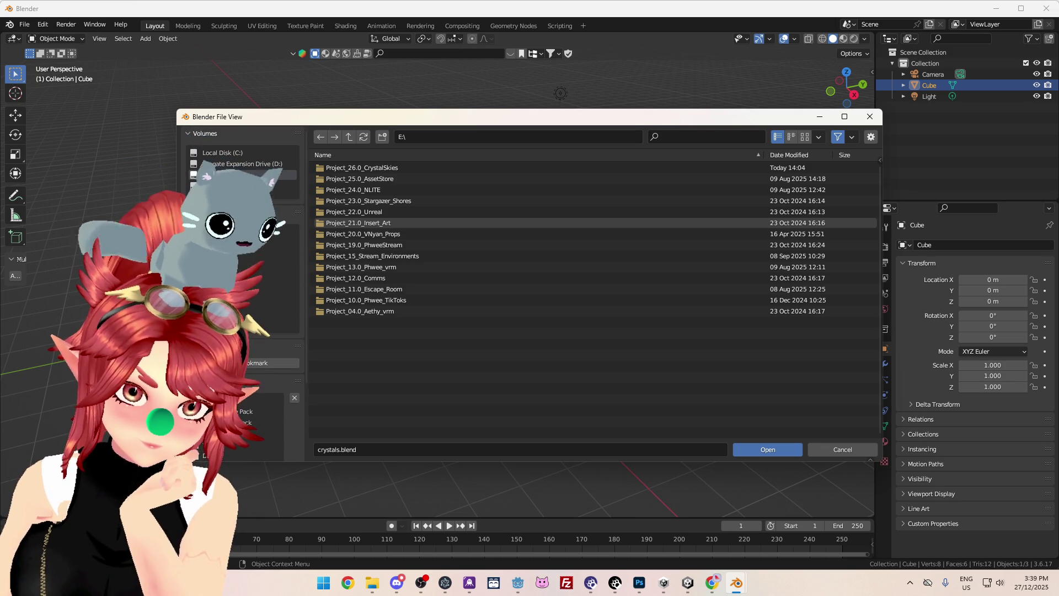
{"action": "scroll", "coordinate": [224, 448], "scroll_direction": "down", "scroll_amount": 4}
{"action": "scroll", "coordinate": [243, 287], "scroll_direction": "up", "scroll_amount": 4}
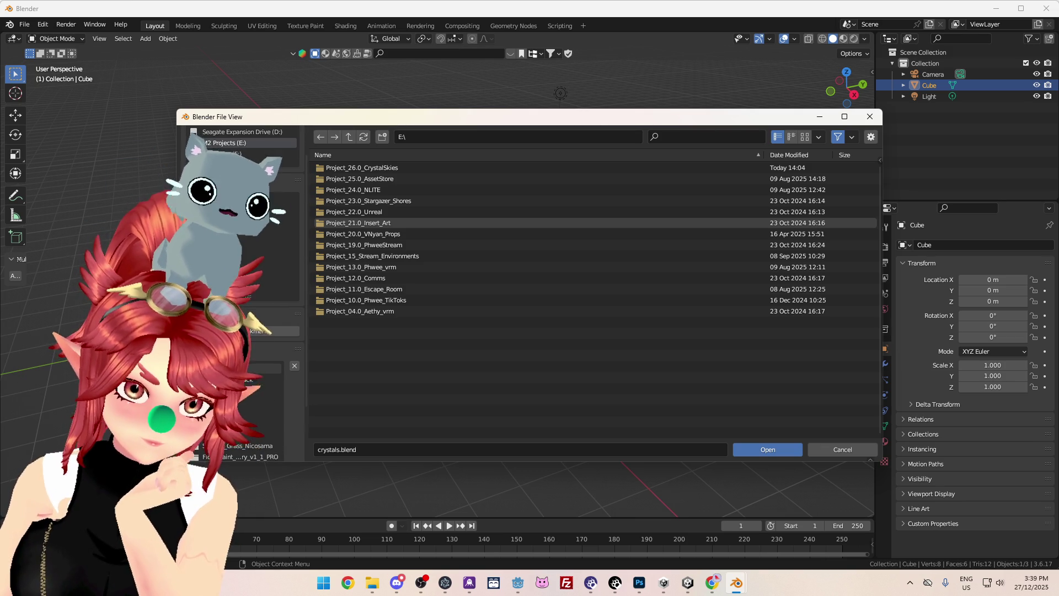
{"action": "key", "text": "BackSpace"}
- Navigate to the 3dModelling\Props\BowTie folder and open bowtie.blend
{"action": "scroll", "coordinate": [243, 293], "scroll_direction": "down", "scroll_amount": 2}
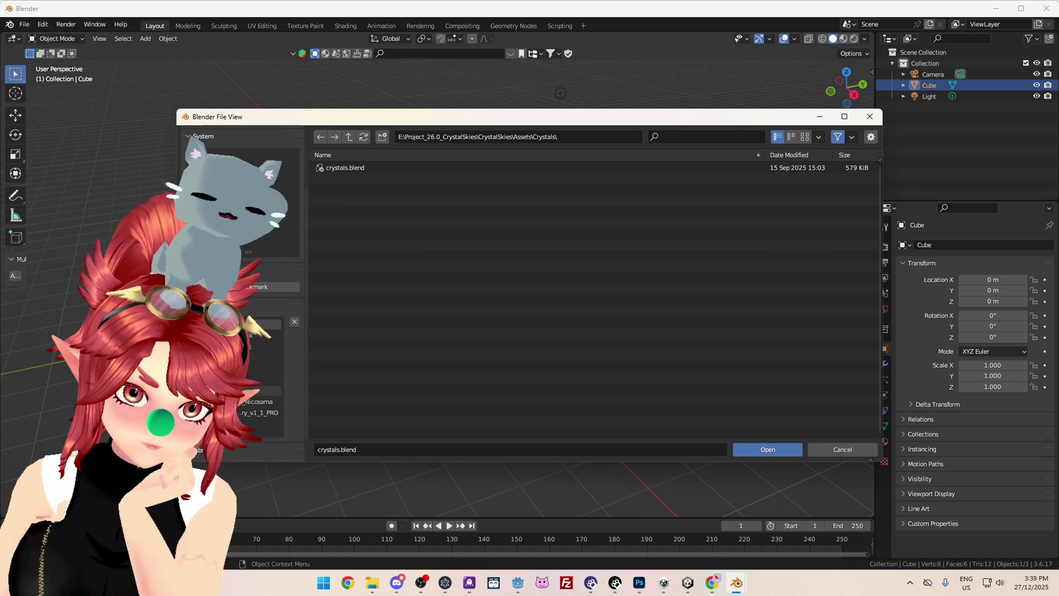
{"action": "left_click", "coordinate": [273, 391]}
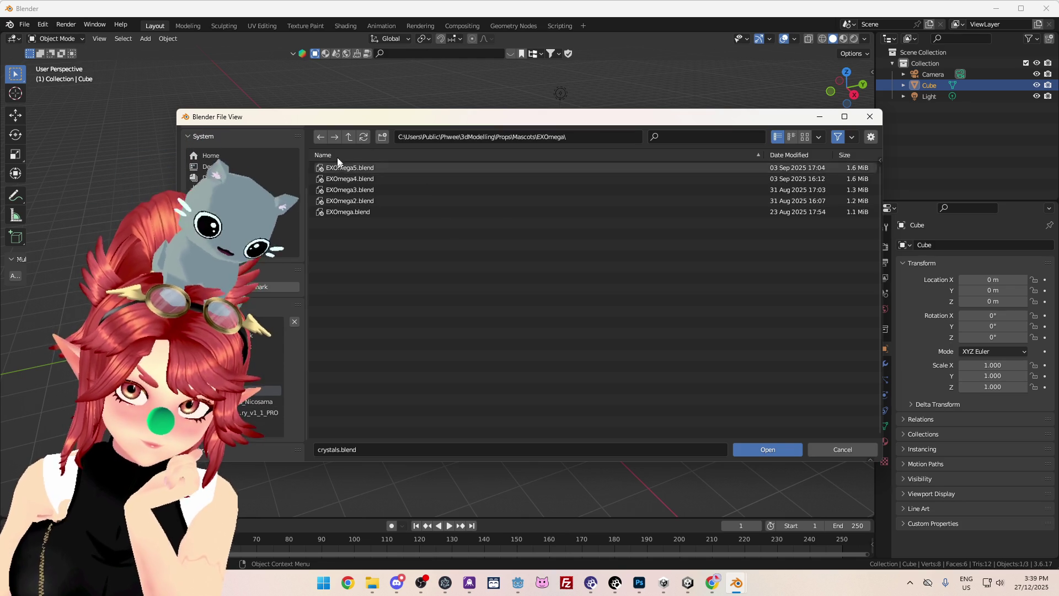
{"action": "left_click", "coordinate": [350, 137]}
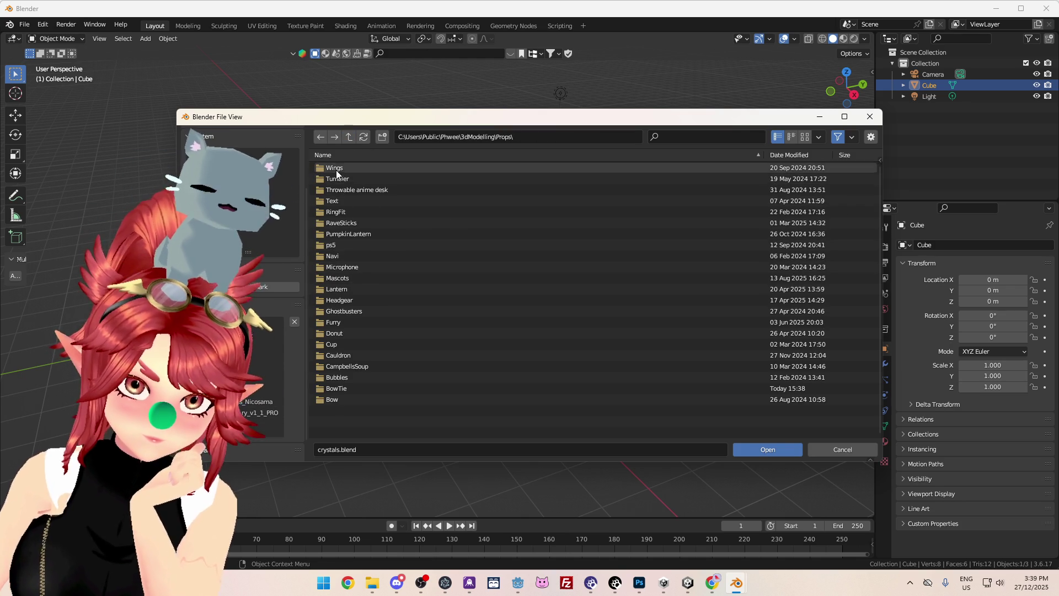
{"action": "left_click", "coordinate": [338, 388]}
{"action": "left_click", "coordinate": [339, 168]}
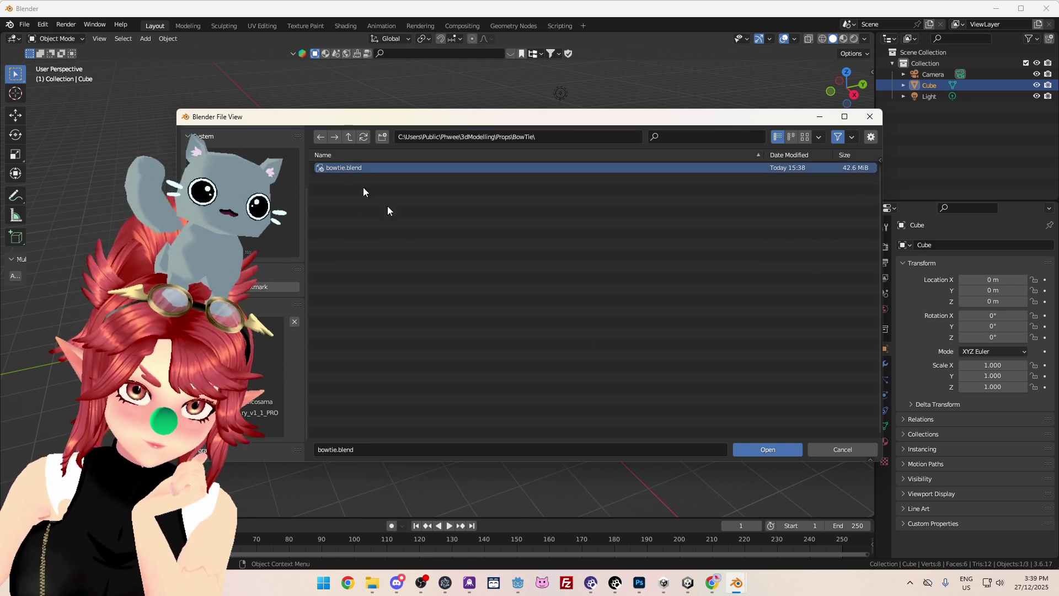
{"action": "left_click", "coordinate": [756, 451]}
{"action": "scroll", "coordinate": [498, 290], "scroll_direction": "down", "scroll_amount": 3}
{"action": "middle_click_drag", "start_coordinate": [525, 284], "coordinate": [568, 326]}
{"action": "left_click", "coordinate": [32, 27]}
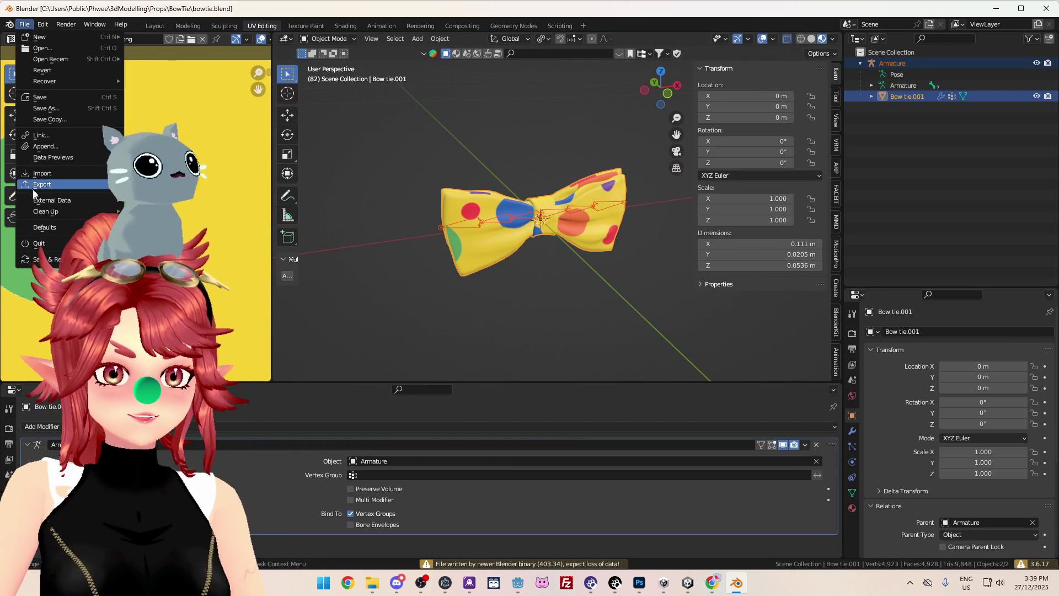
- Export the bow tie with Better Export FBX, limited to Selected Objects
{"action": "mouse_move", "coordinate": [41, 186]}
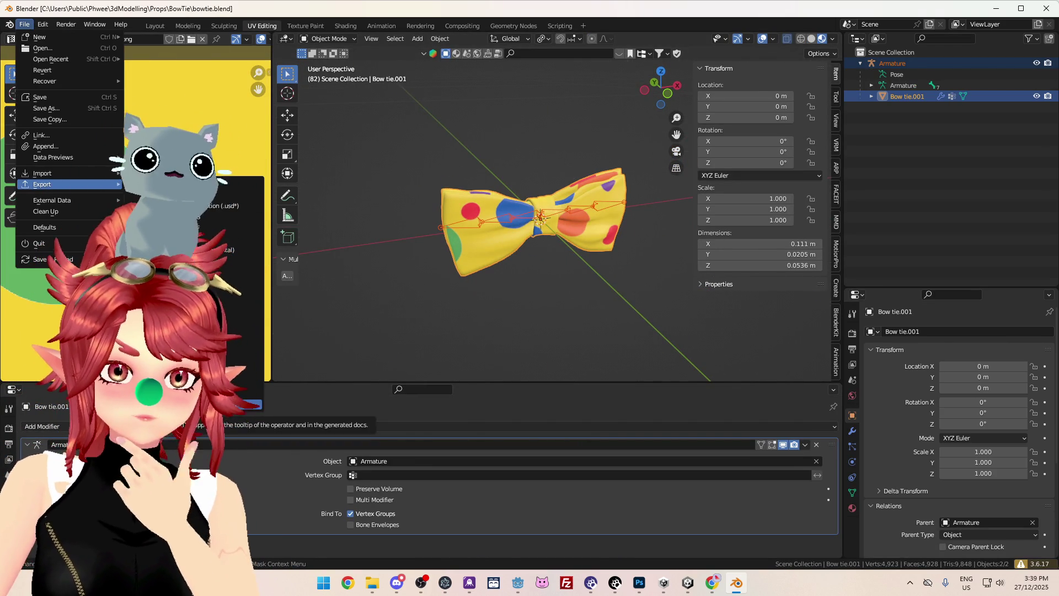
{"action": "left_click", "coordinate": [251, 404]}
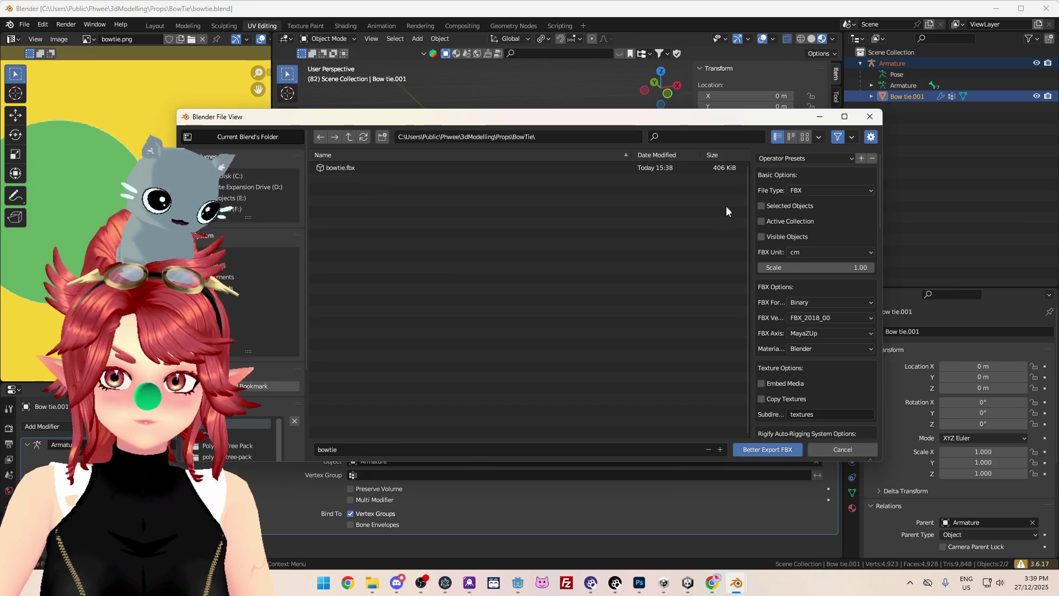
{"action": "left_click", "coordinate": [794, 206]}
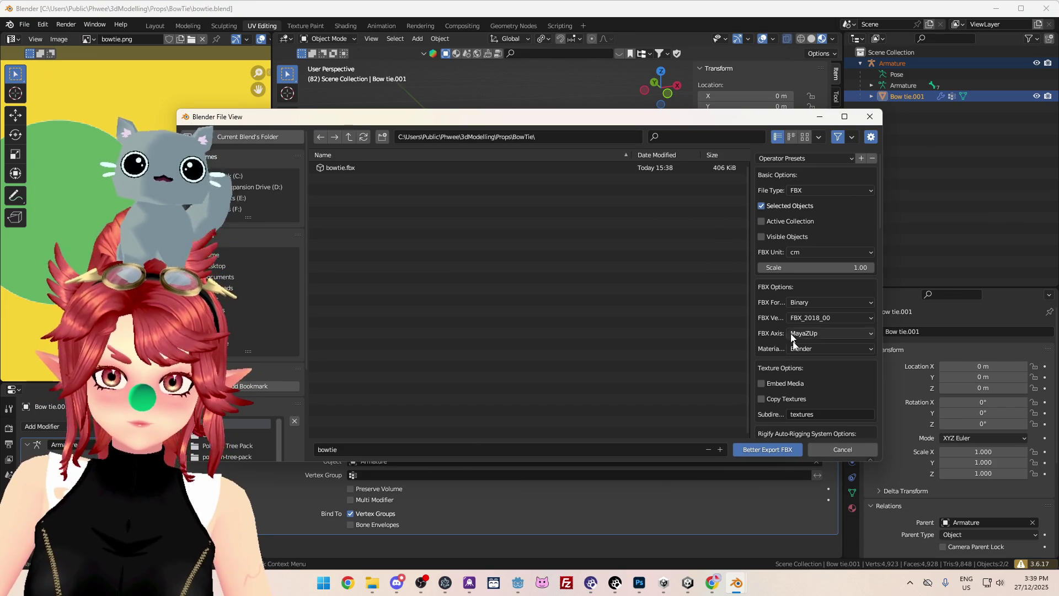
{"action": "left_click", "coordinate": [764, 450]}
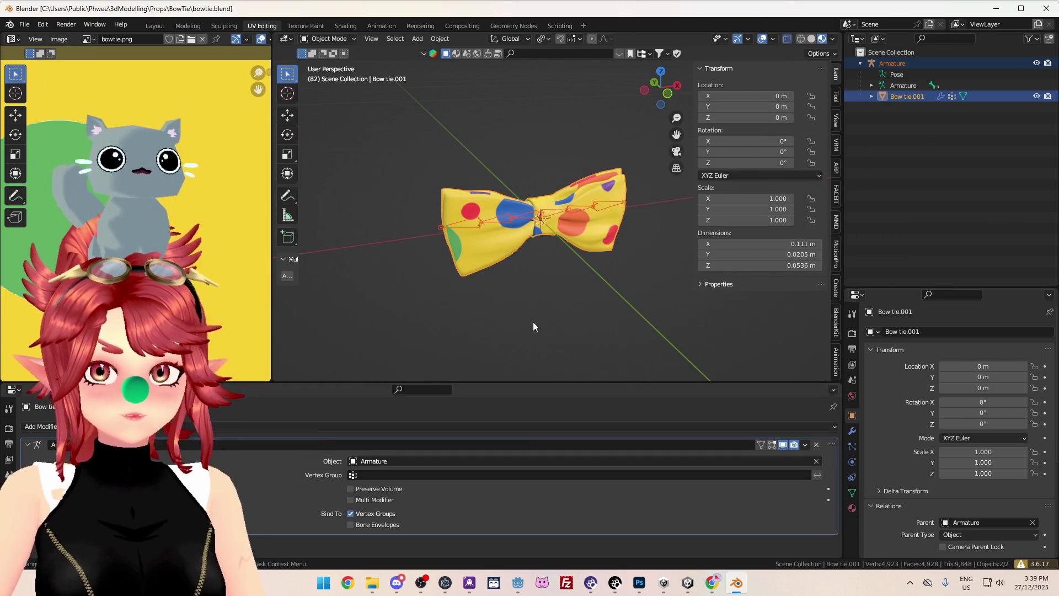
{"action": "mouse_move", "coordinate": [690, 584]}
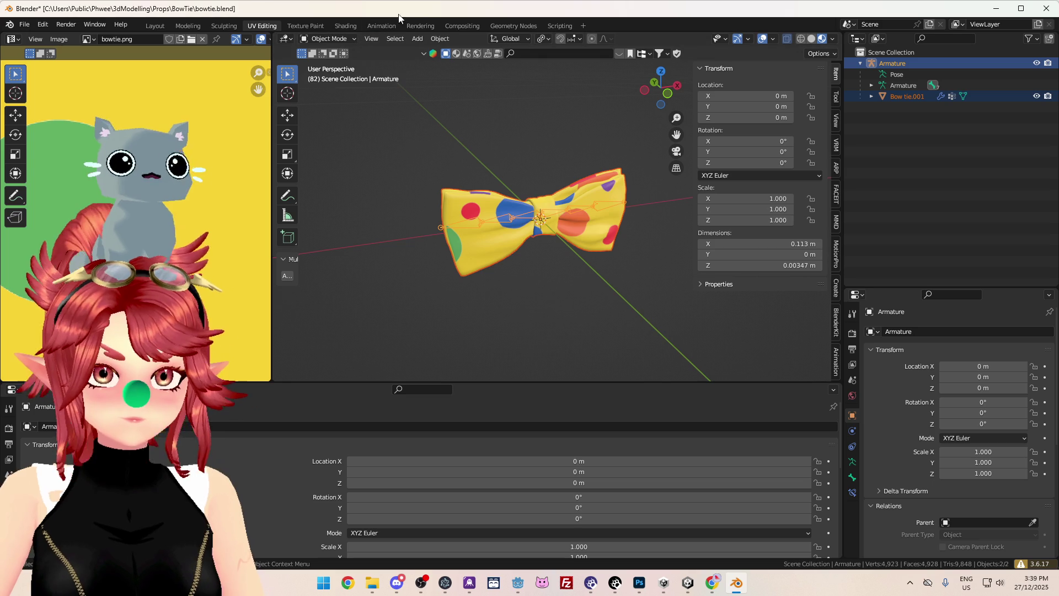
{"action": "left_click", "coordinate": [684, 584]}
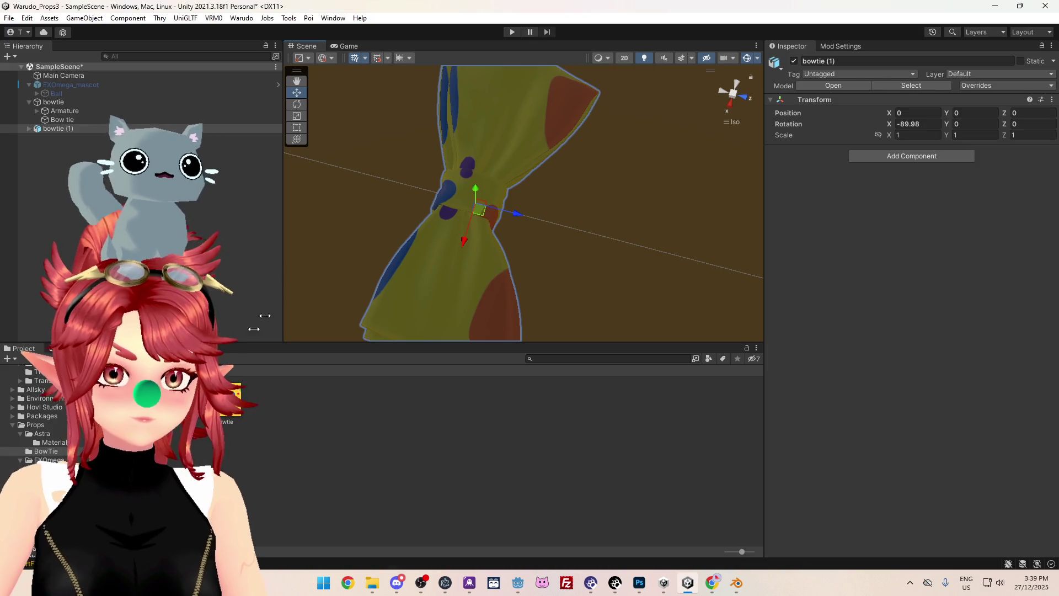
- Delete the bowtie.fbx asset from the Unity project and confirm
{"action": "left_click", "coordinate": [227, 400]}
{"action": "key", "text": "Delete"}
{"action": "left_click", "coordinate": [561, 312]}
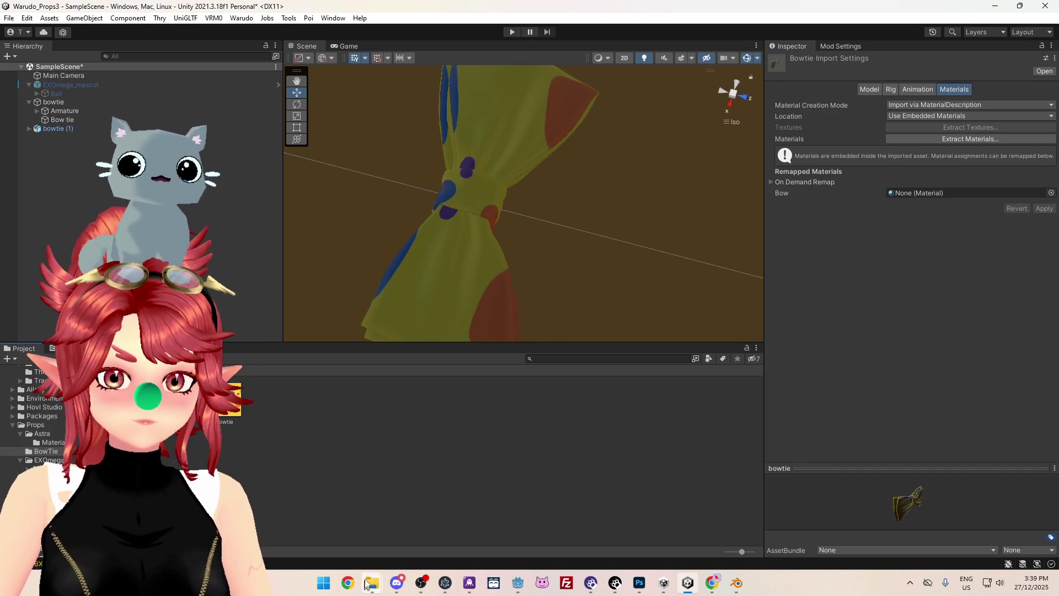
{"action": "mouse_move", "coordinate": [372, 583]}
{"action": "left_click", "coordinate": [373, 525]}
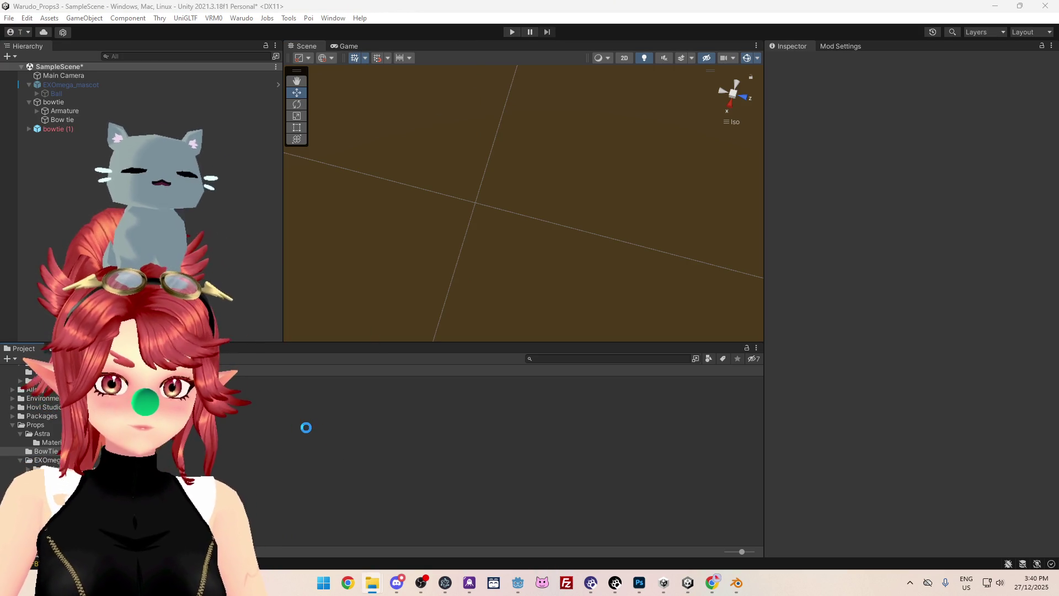
{"action": "middle_click_drag", "start_coordinate": [530, 248], "coordinate": [433, 254]}
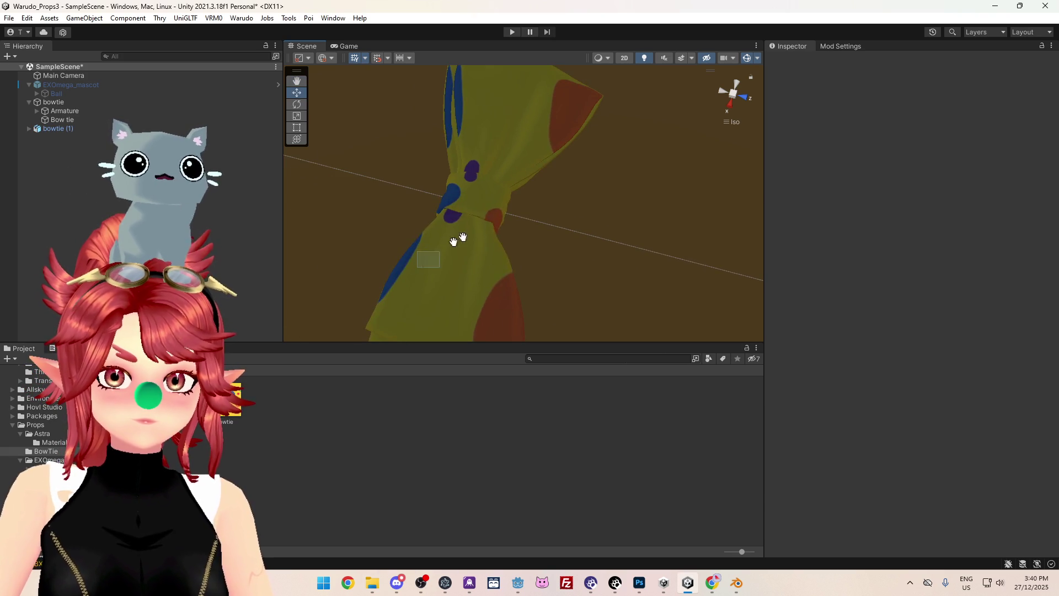
{"action": "mouse_move", "coordinate": [475, 251]}
{"action": "left_mouse_down", "text": "alt"}
{"action": "mouse_move", "coordinate": [347, 152]}
{"action": "mouse_move", "coordinate": [556, 215]}
{"action": "mouse_move", "coordinate": [371, 120]}
{"action": "mouse_move", "coordinate": [780, 165]}
{"action": "mouse_move", "coordinate": [473, 200]}
{"action": "mouse_move", "coordinate": [349, 11]}
{"action": "mouse_move", "coordinate": [386, 138]}
{"action": "mouse_move", "coordinate": [444, 100]}
{"action": "mouse_move", "coordinate": [271, 436]}
{"action": "mouse_move", "coordinate": [435, 156]}
{"action": "mouse_move", "coordinate": [332, 109]}
{"action": "mouse_move", "coordinate": [425, 209]}
{"action": "mouse_move", "coordinate": [502, 171]}
{"action": "mouse_move", "coordinate": [287, 160]}
{"action": "left_mouse_up", "text": "alt"}
- Delete both the bowtie and bowtie (1) objects from SampleScene
{"action": "left_click", "coordinate": [67, 103]}
{"action": "key", "text": "Delete"}
{"action": "left_click", "coordinate": [80, 103]}
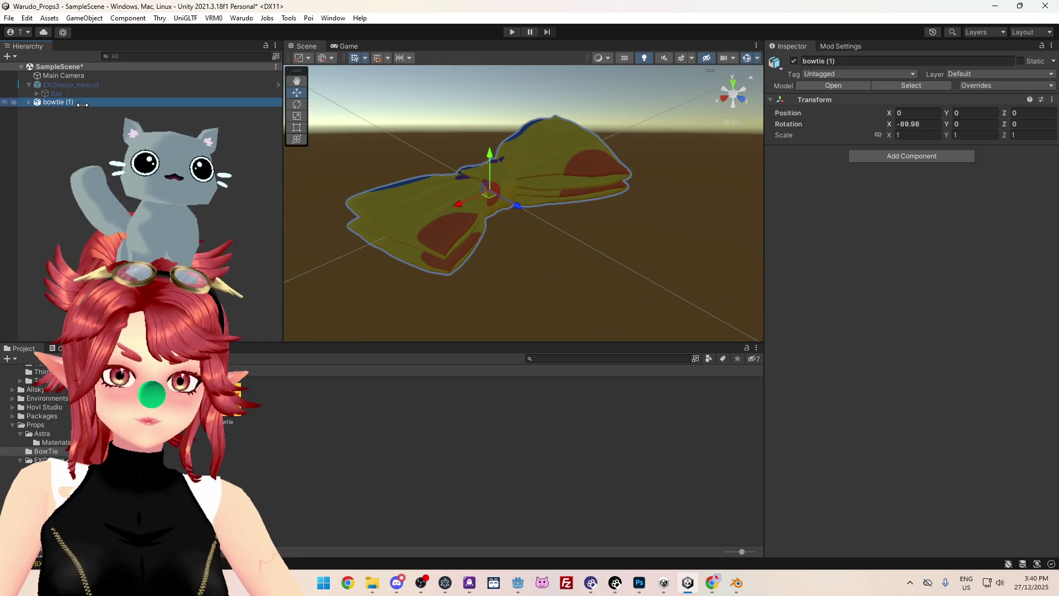
{"action": "key", "text": "Delete"}
{"action": "left_click", "coordinate": [233, 400]}
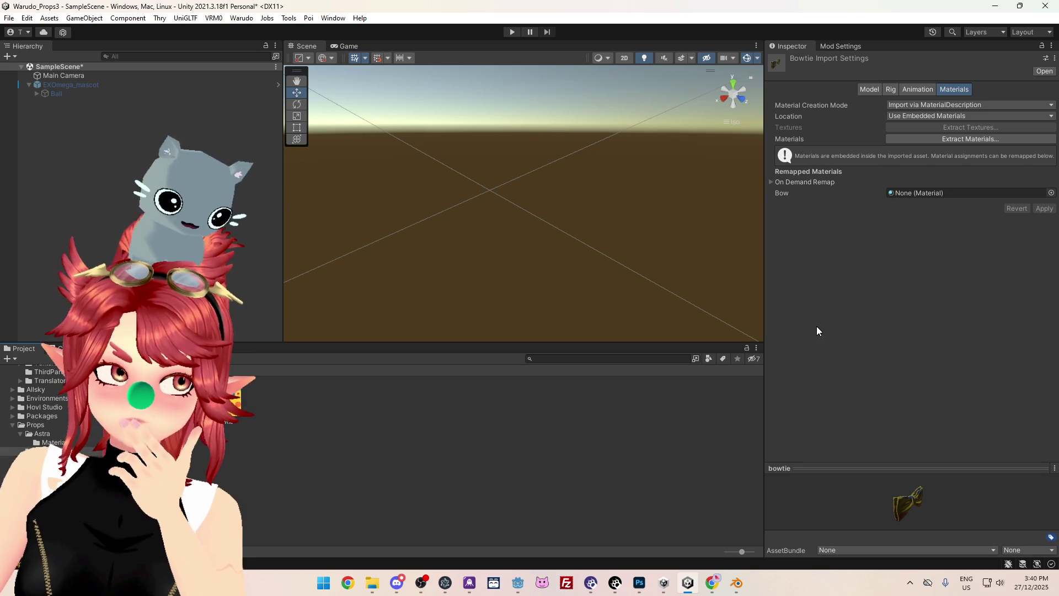
- In Blender, export the bow tie as glTF 2.0
{"action": "left_click", "coordinate": [734, 584]}
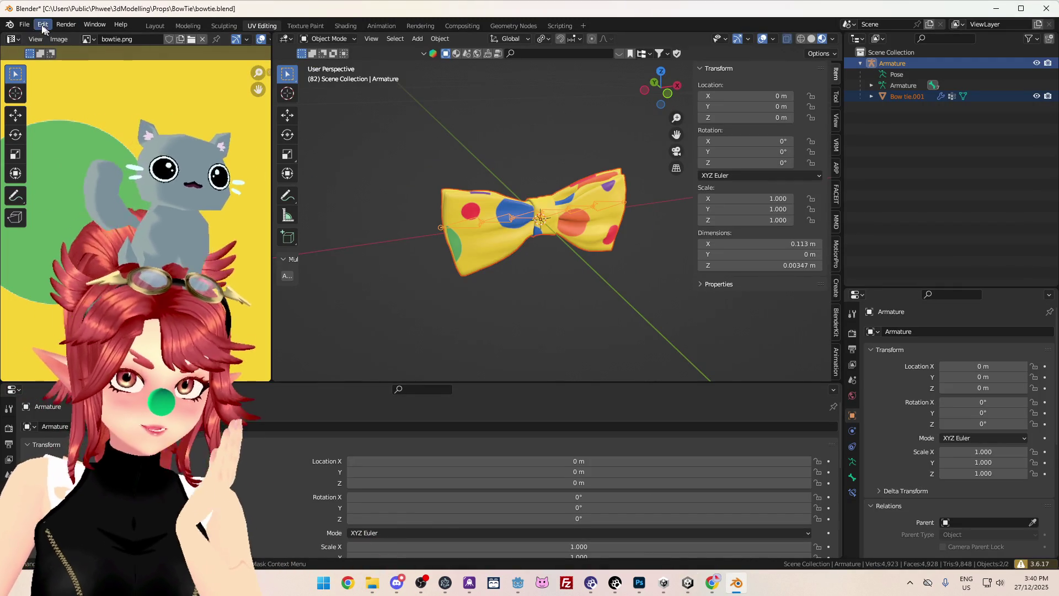
{"action": "left_click", "coordinate": [24, 24]}
{"action": "mouse_move", "coordinate": [48, 186]}
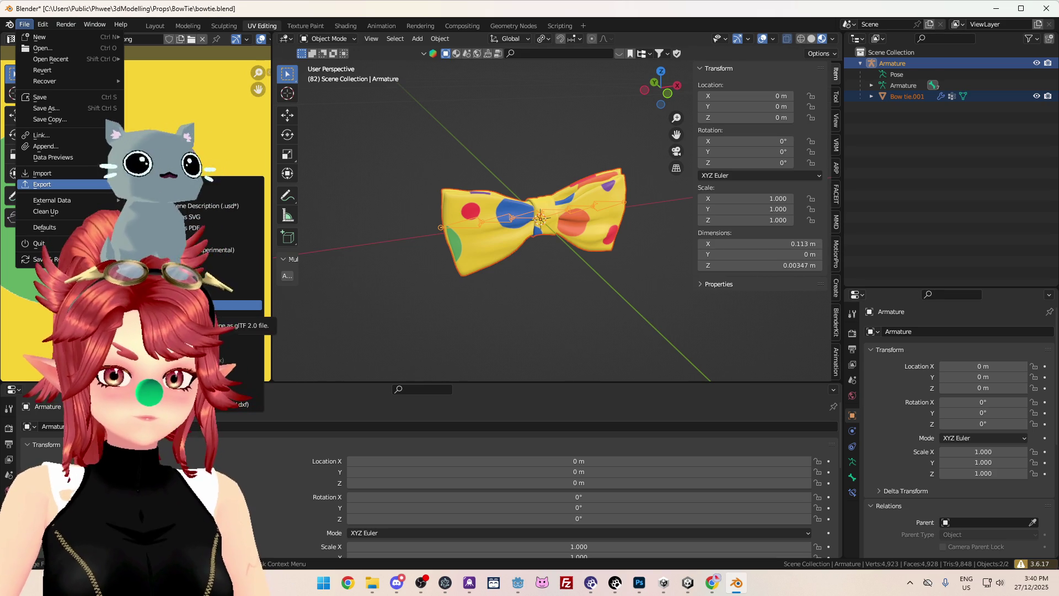
{"action": "left_click", "coordinate": [237, 305]}
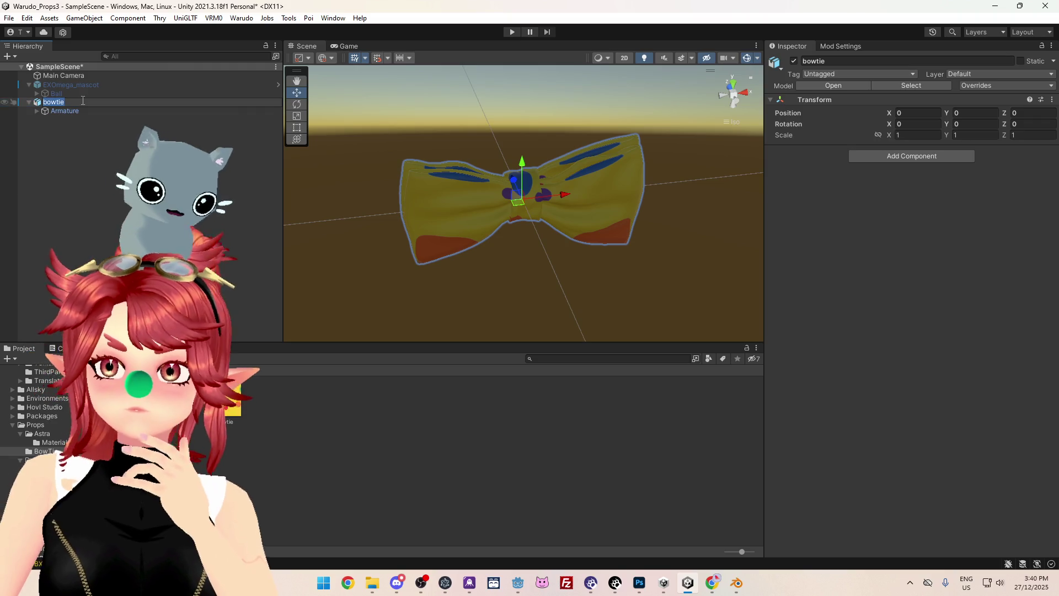
- Extract the bowtie model's materials and remap its texture to bowtie, then apply
{"action": "left_click", "coordinate": [233, 403]}
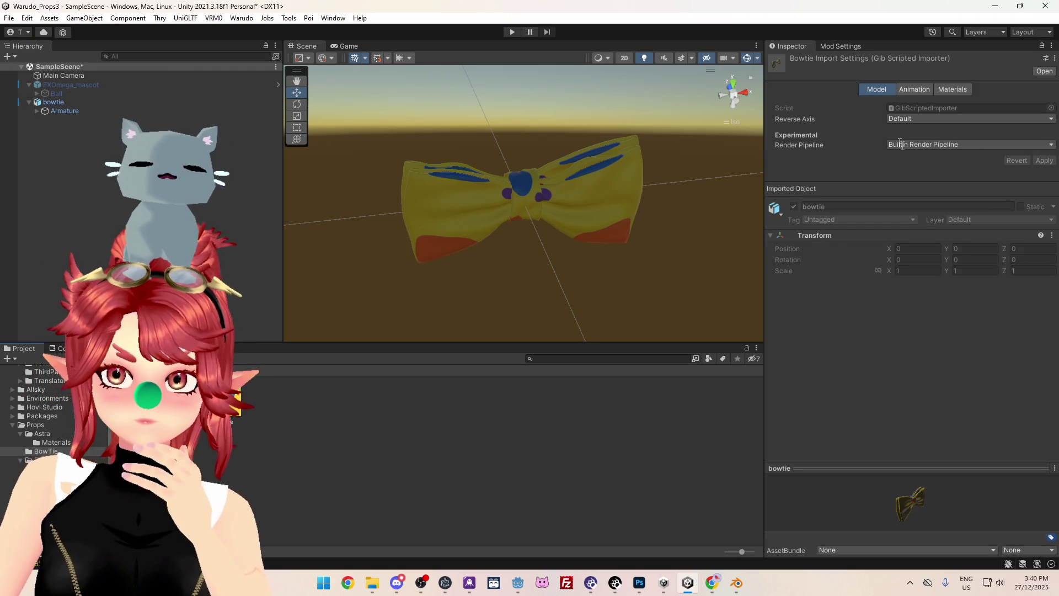
{"action": "left_click", "coordinate": [953, 89]}
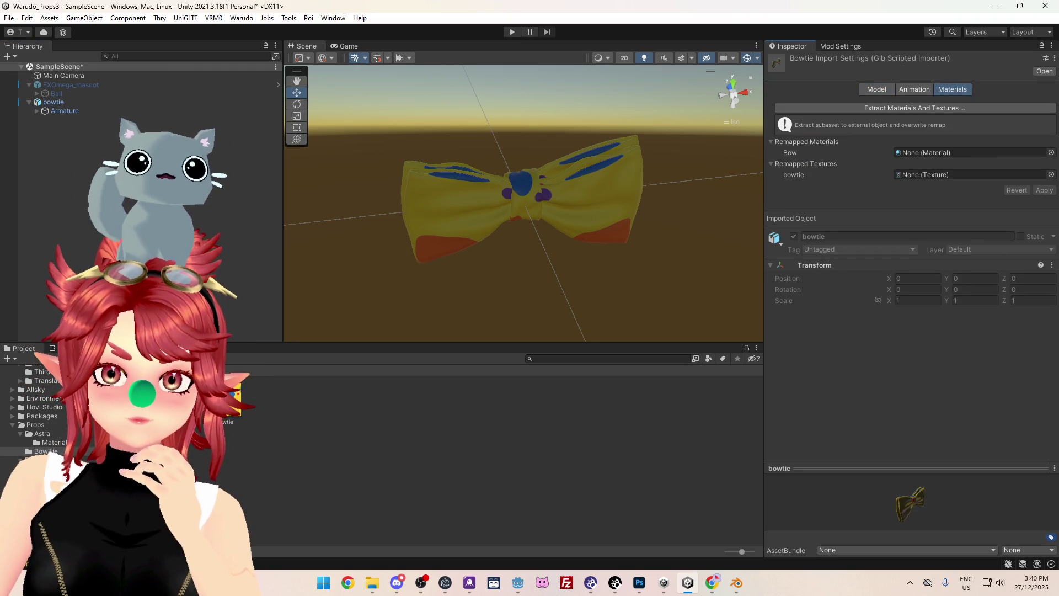
{"action": "left_click", "coordinate": [993, 154]}
{"action": "left_click", "coordinate": [1047, 190]}
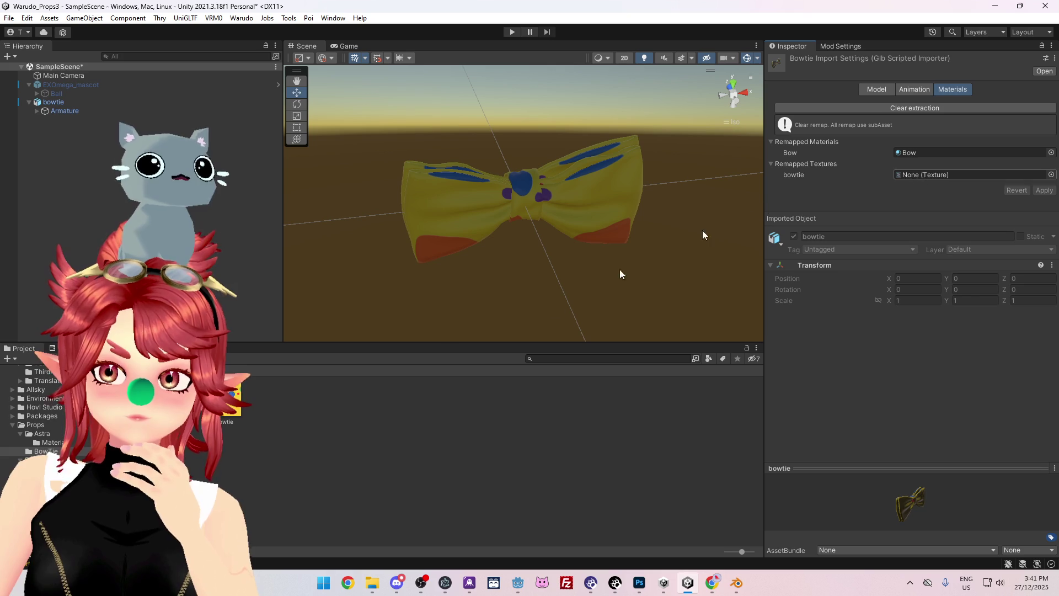
{"action": "mouse_move", "coordinate": [232, 400]}
{"action": "left_mouse_down"}
{"action": "mouse_move", "coordinate": [905, 174]}
{"action": "mouse_move", "coordinate": [939, 175]}
{"action": "left_mouse_up"}
{"action": "left_click", "coordinate": [1043, 189]}
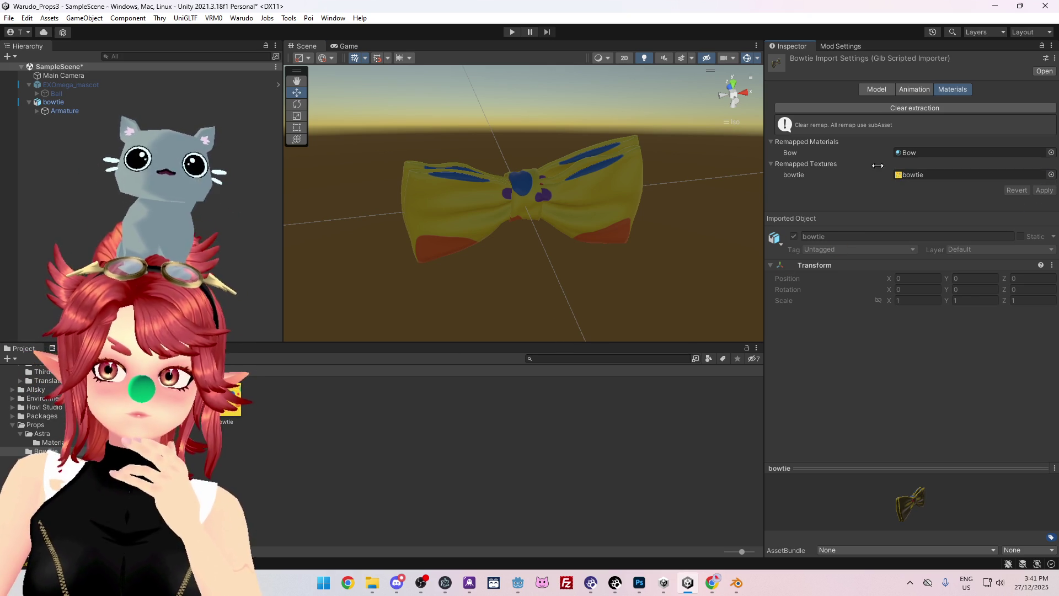
- Set the Bow material's UV Set to UV0
{"action": "double_click", "coordinate": [916, 152]}
{"action": "left_click", "coordinate": [905, 301]}
{"action": "left_click", "coordinate": [913, 313]}
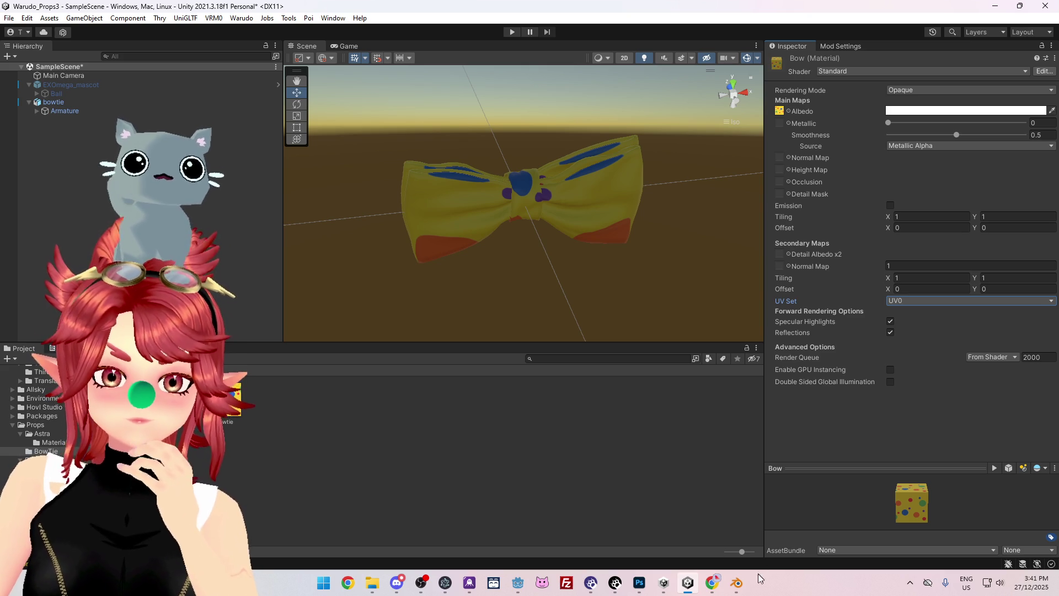
{"action": "mouse_move", "coordinate": [739, 586]}
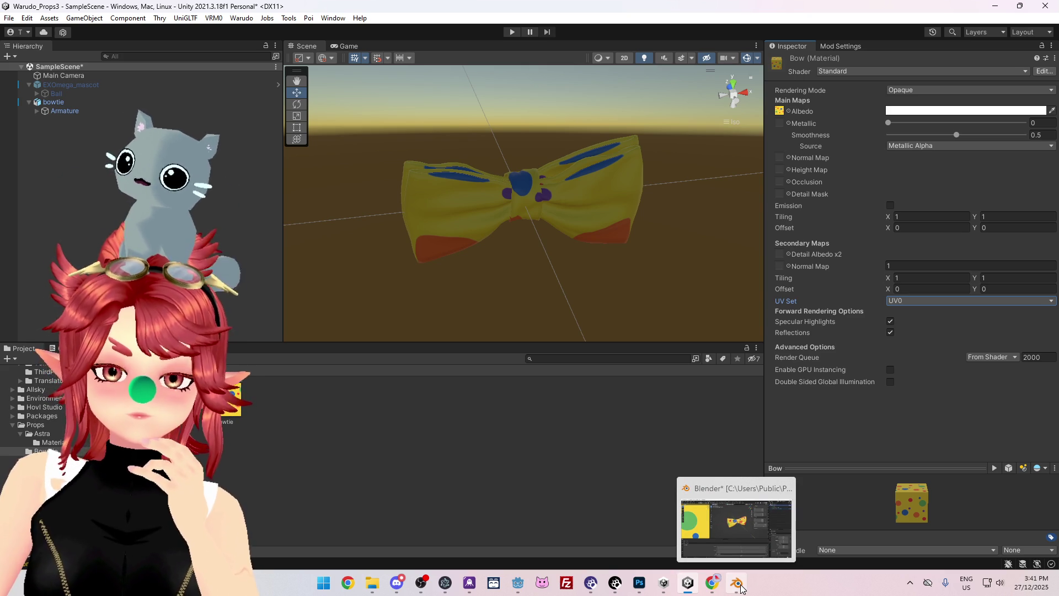
{"action": "left_click", "coordinate": [739, 586]}
{"action": "scroll", "coordinate": [554, 308], "scroll_direction": "up", "scroll_amount": 8}
{"action": "scroll", "coordinate": [539, 323], "scroll_direction": "down", "scroll_amount": 10}
{"action": "mouse_move", "coordinate": [557, 314]}
{"action": "middle_mouse_down"}
{"action": "mouse_move", "coordinate": [644, 195]}
{"action": "mouse_move", "coordinate": [545, 350]}
{"action": "mouse_move", "coordinate": [348, 343]}
{"action": "mouse_move", "coordinate": [455, 228]}
{"action": "mouse_move", "coordinate": [526, 287]}
{"action": "mouse_move", "coordinate": [585, 301]}
{"action": "middle_mouse_up"}
- Start a new Better Export FBX export and enable Copy Textures
{"action": "left_click", "coordinate": [25, 24]}
{"action": "mouse_move", "coordinate": [53, 187]}
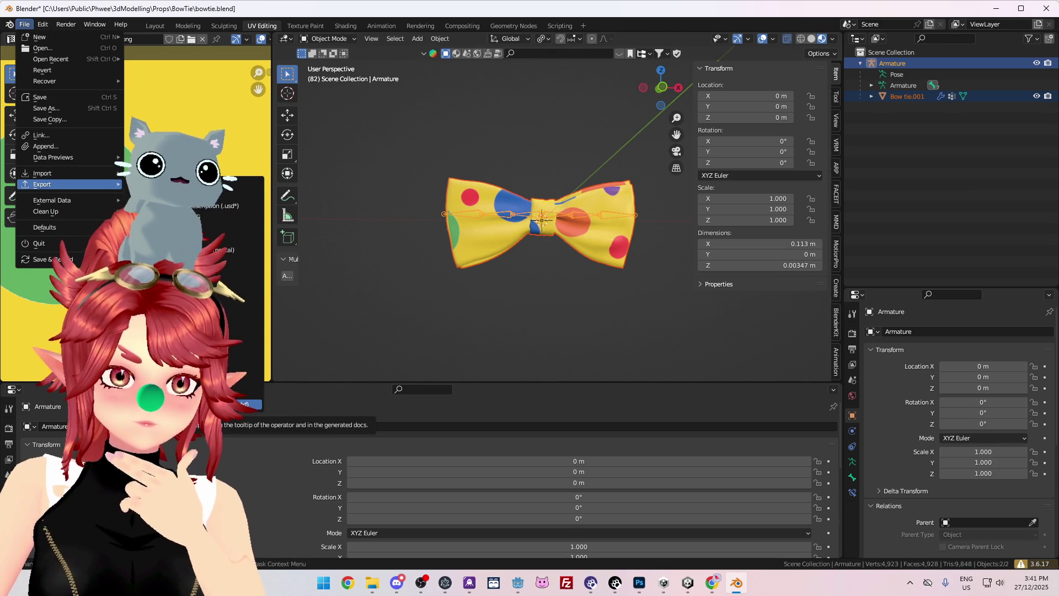
{"action": "left_click", "coordinate": [242, 405]}
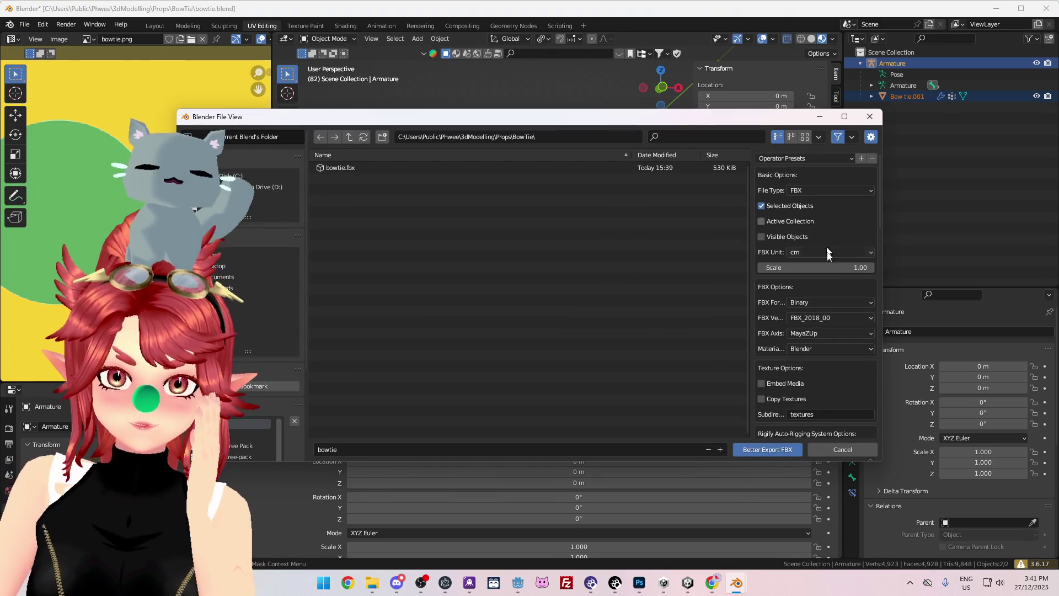
{"action": "scroll", "coordinate": [789, 242], "scroll_direction": "down", "scroll_amount": 2}
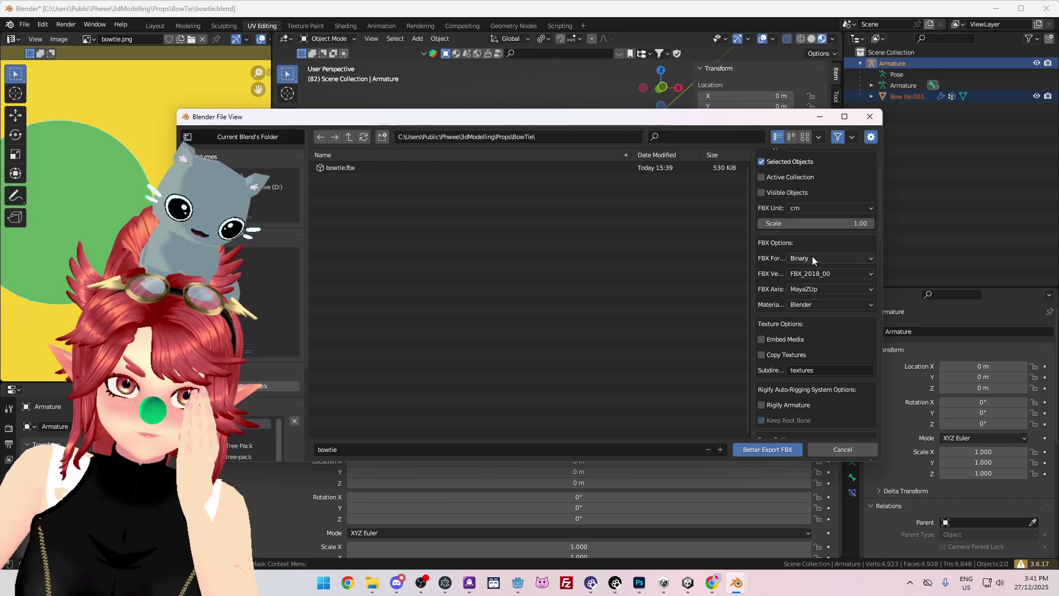
{"action": "scroll", "coordinate": [812, 257], "scroll_direction": "up", "scroll_amount": 1}
{"action": "scroll", "coordinate": [774, 301], "scroll_direction": "down", "scroll_amount": 1}
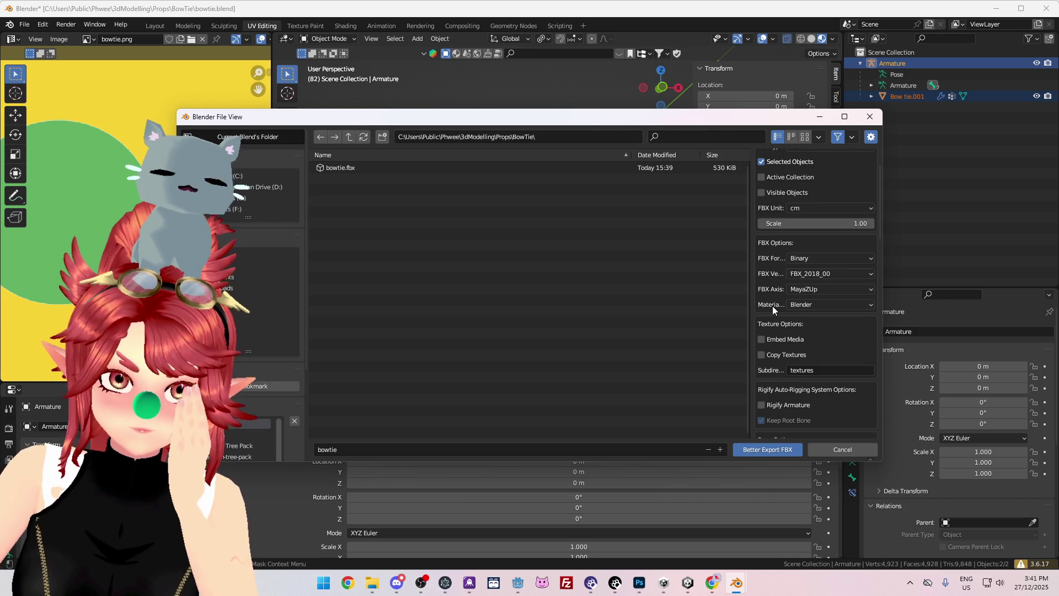
{"action": "scroll", "coordinate": [773, 309], "scroll_direction": "down", "scroll_amount": 3}
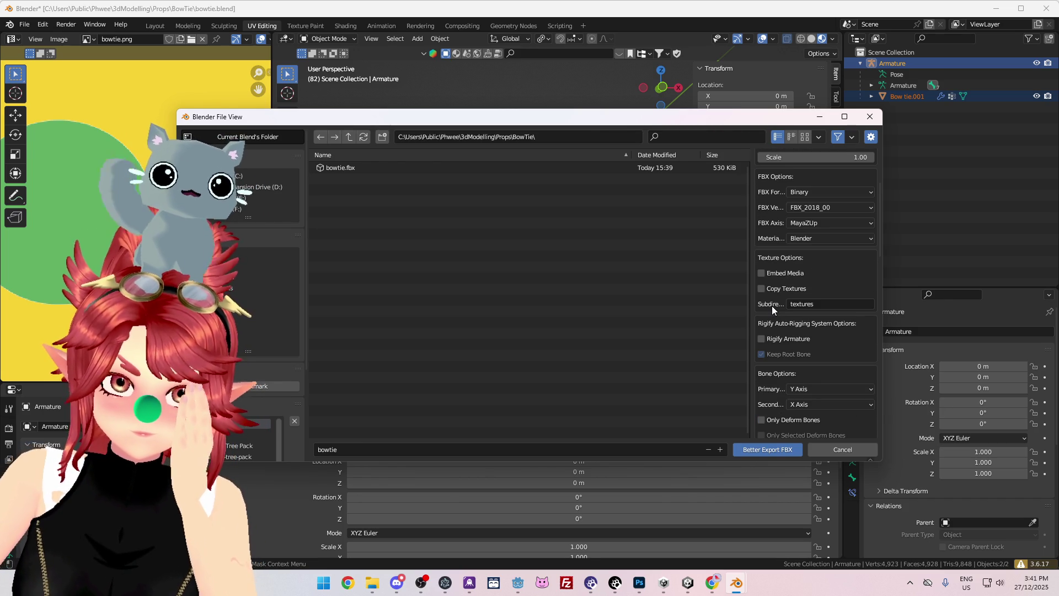
{"action": "left_click", "coordinate": [761, 289]}
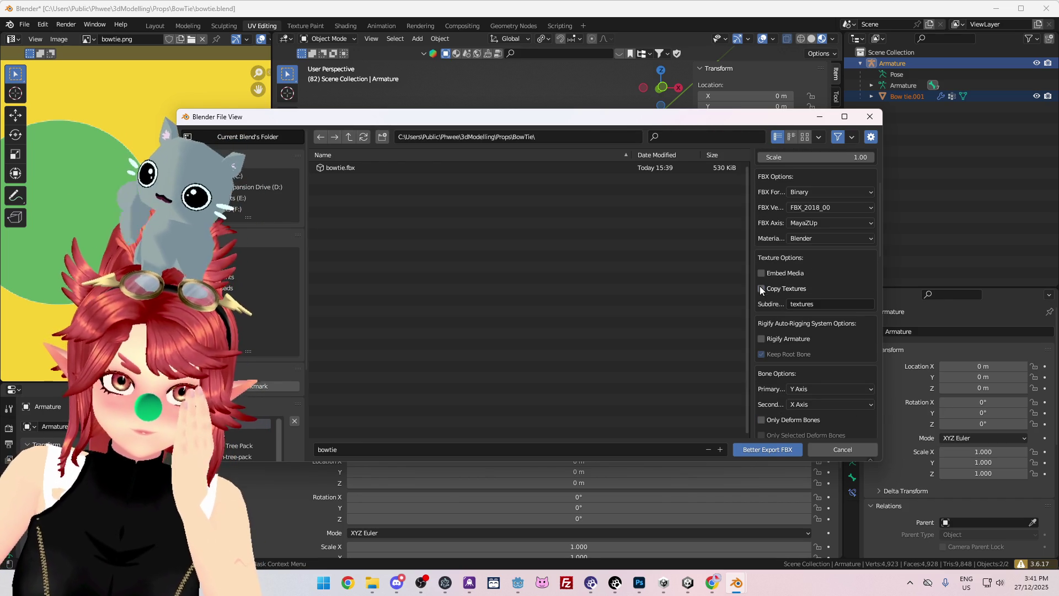
- Scroll through the remaining FBX export options
{"action": "scroll", "coordinate": [795, 315], "scroll_direction": "down", "scroll_amount": 1}
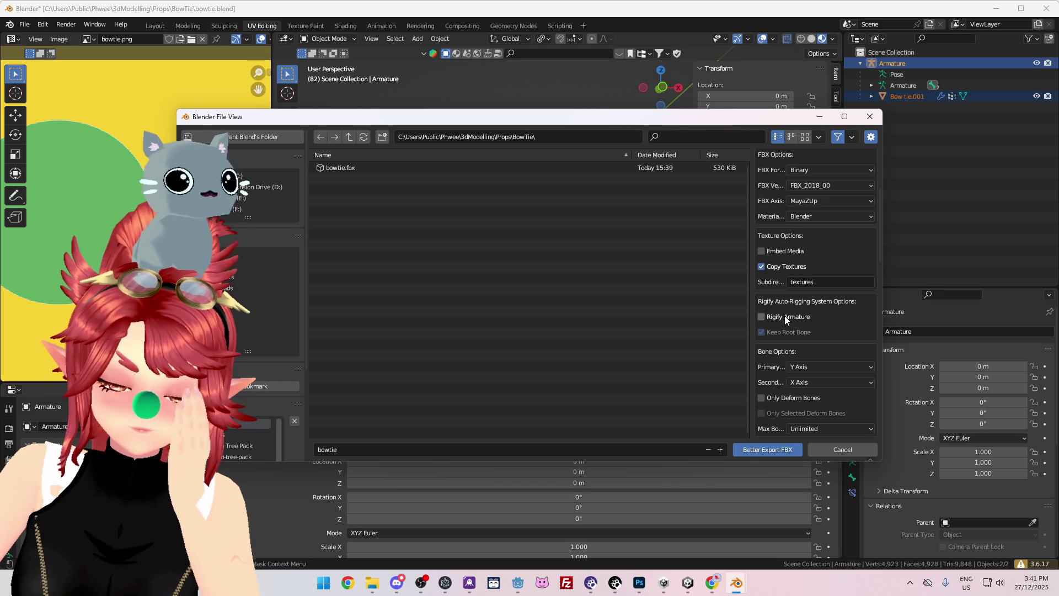
{"action": "scroll", "coordinate": [774, 323], "scroll_direction": "down", "scroll_amount": 2}
{"action": "scroll", "coordinate": [773, 314], "scroll_direction": "down", "scroll_amount": 2}
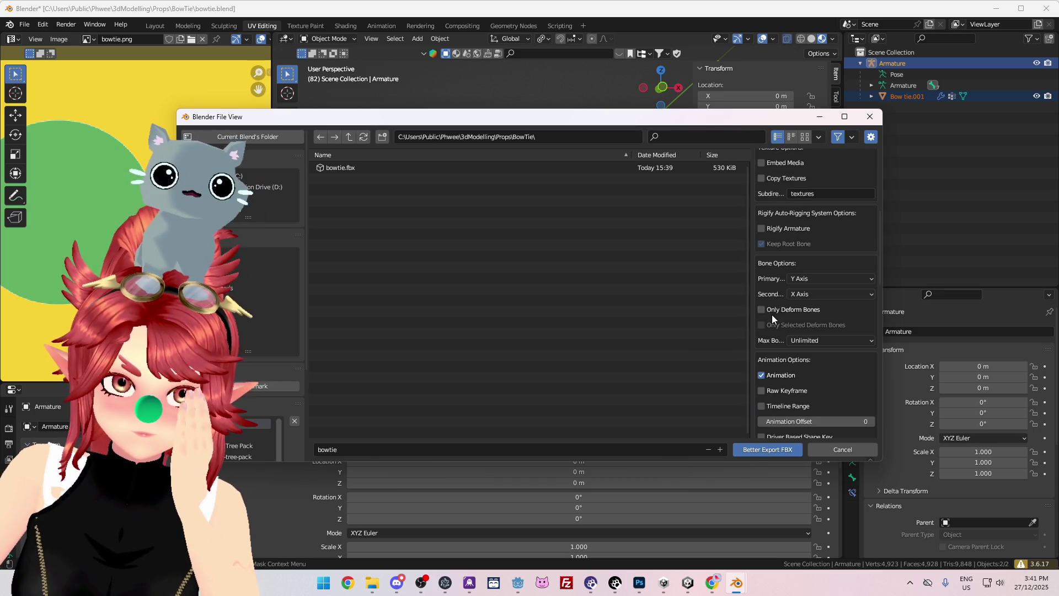
{"action": "scroll", "coordinate": [776, 319], "scroll_direction": "down", "scroll_amount": 3}
{"action": "scroll", "coordinate": [781, 331], "scroll_direction": "down", "scroll_amount": 4}
{"action": "scroll", "coordinate": [783, 345], "scroll_direction": "down", "scroll_amount": 8}
{"action": "scroll", "coordinate": [796, 355], "scroll_direction": "down", "scroll_amount": 6}
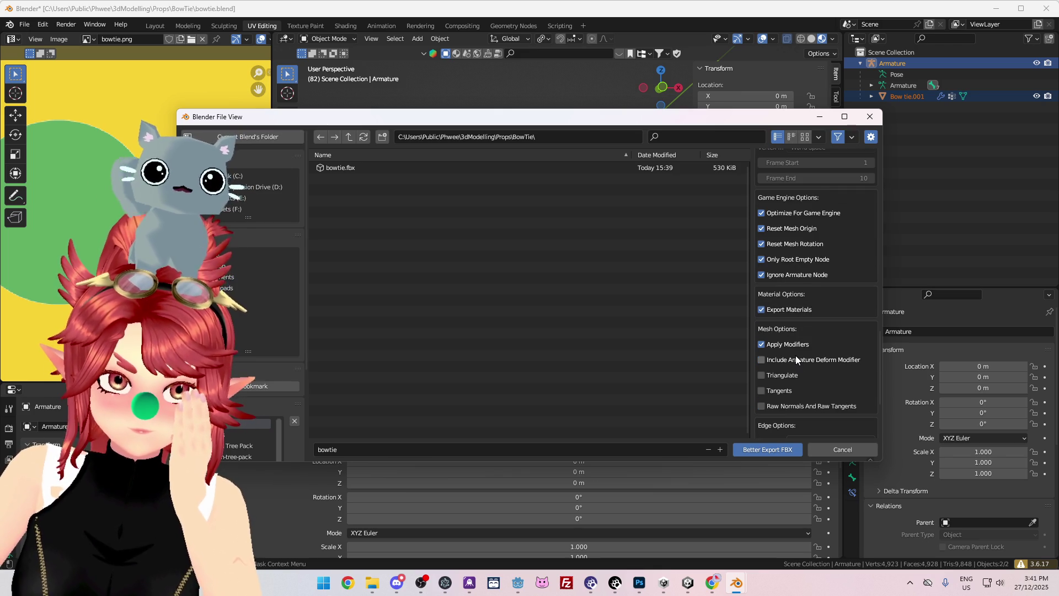
{"action": "scroll", "coordinate": [796, 358], "scroll_direction": "down", "scroll_amount": 5}
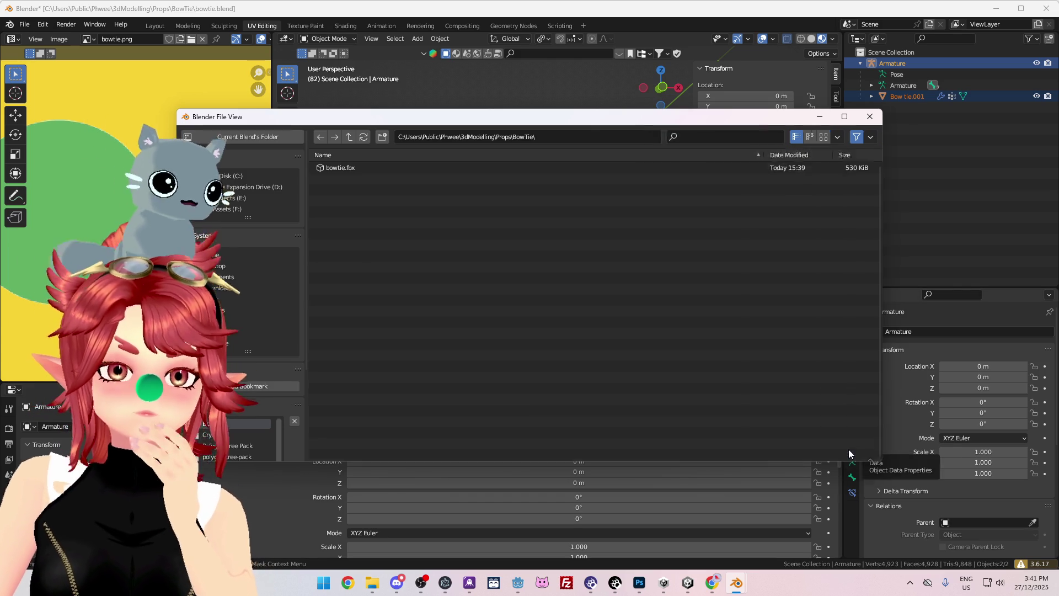
- Cancel the FBX export, enlarge the 3D view and orbit to a side view of the bow tie
{"action": "left_click", "coordinate": [850, 454]}
{"action": "mouse_move", "coordinate": [586, 286]}
{"action": "middle_mouse_down"}
{"action": "mouse_move", "coordinate": [545, 300]}
{"action": "mouse_move", "coordinate": [591, 220]}
{"action": "mouse_move", "coordinate": [634, 271]}
{"action": "mouse_move", "coordinate": [618, 260]}
{"action": "mouse_move", "coordinate": [654, 276]}
{"action": "mouse_move", "coordinate": [491, 67]}
{"action": "mouse_move", "coordinate": [547, 290]}
{"action": "mouse_move", "coordinate": [562, 200]}
{"action": "middle_mouse_up"}
{"action": "mouse_move", "coordinate": [560, 306]}
{"action": "middle_mouse_down"}
{"action": "mouse_move", "coordinate": [346, 349]}
{"action": "mouse_move", "coordinate": [344, 338]}
{"action": "mouse_move", "coordinate": [429, 313]}
{"action": "mouse_move", "coordinate": [561, 317]}
{"action": "mouse_move", "coordinate": [568, 331]}
{"action": "mouse_move", "coordinate": [475, 329]}
{"action": "mouse_move", "coordinate": [631, 312]}
{"action": "mouse_move", "coordinate": [549, 378]}
{"action": "mouse_move", "coordinate": [546, 301]}
{"action": "mouse_move", "coordinate": [591, 283]}
{"action": "mouse_move", "coordinate": [545, 309]}
{"action": "mouse_move", "coordinate": [575, 288]}
{"action": "mouse_move", "coordinate": [581, 320]}
{"action": "middle_mouse_up"}
{"action": "left_click_drag", "start_coordinate": [571, 382], "coordinate": [562, 433]}
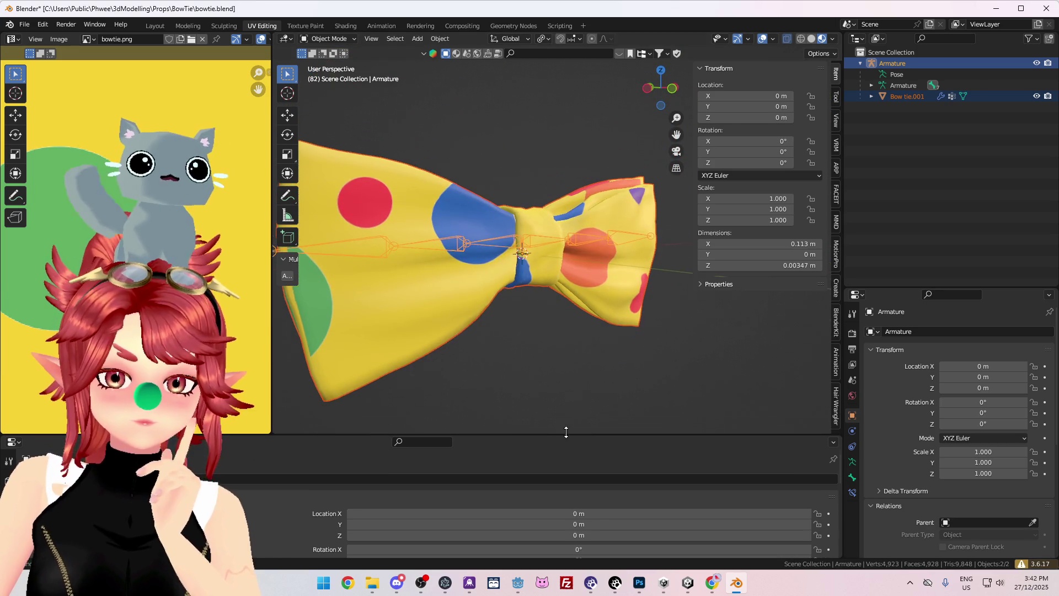
{"action": "scroll", "coordinate": [553, 359], "scroll_direction": "down", "scroll_amount": 3}
{"action": "mouse_move", "coordinate": [554, 359]}
{"action": "middle_mouse_down"}
{"action": "mouse_move", "coordinate": [465, 383]}
{"action": "mouse_move", "coordinate": [610, 388]}
{"action": "mouse_move", "coordinate": [477, 366]}
{"action": "mouse_move", "coordinate": [489, 372]}
{"action": "middle_mouse_up"}
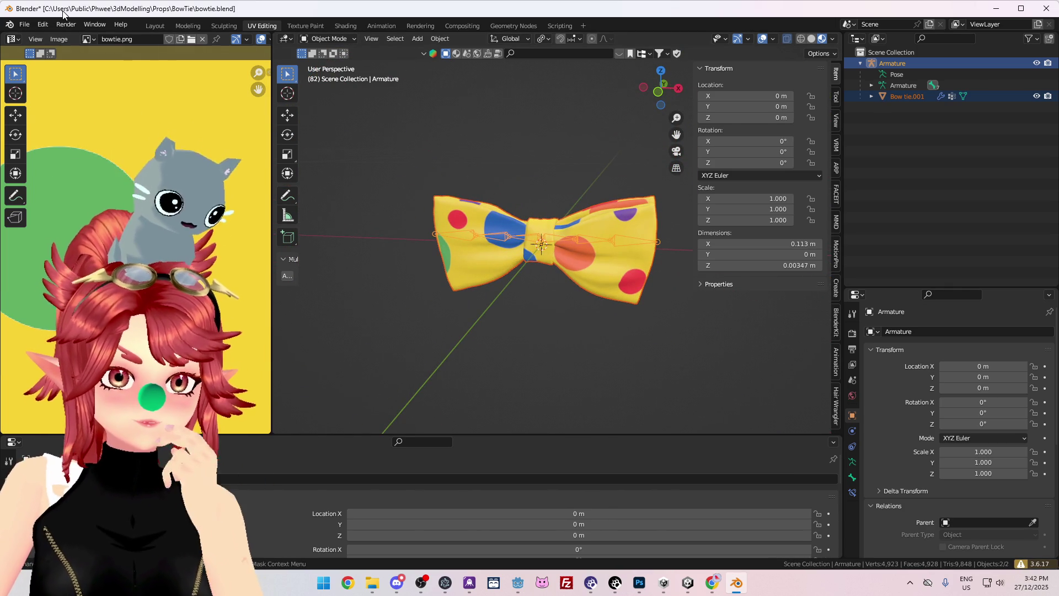
- Save the project as bowtie.blend and return to a front-on view of the bow tie
{"action": "left_click", "coordinate": [25, 27]}
{"action": "left_click", "coordinate": [50, 99]}
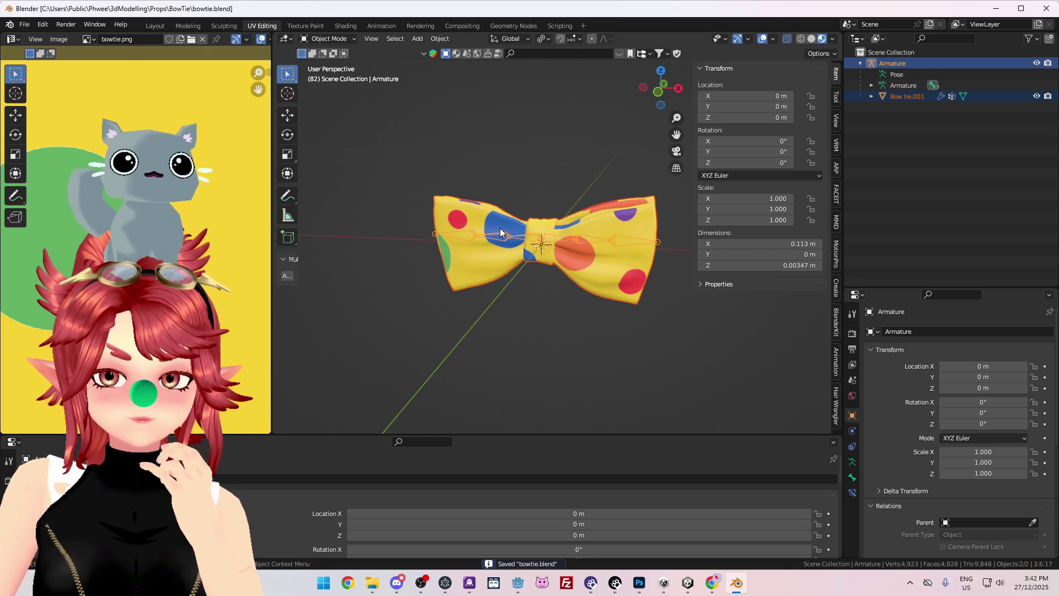
{"action": "mouse_move", "coordinate": [369, 591]}
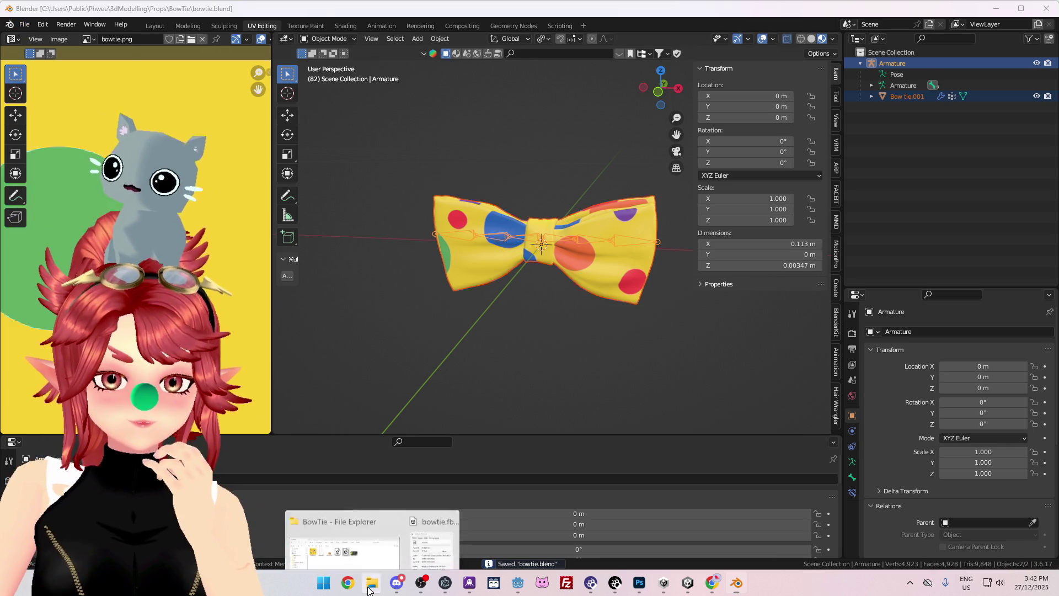
{"action": "left_click", "coordinate": [343, 510]}
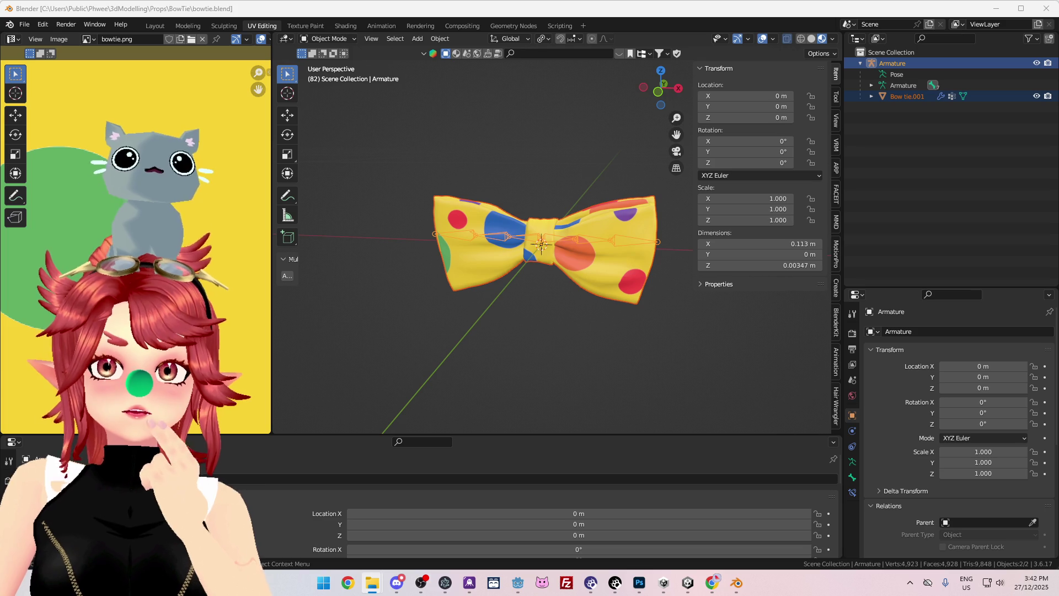
{"action": "mouse_move", "coordinate": [531, 219]}
{"action": "middle_mouse_down"}
{"action": "mouse_move", "coordinate": [398, 180]}
{"action": "mouse_move", "coordinate": [718, 222]}
{"action": "middle_mouse_up"}
{"action": "middle_click_drag", "start_coordinate": [633, 242], "coordinate": [437, 246]}
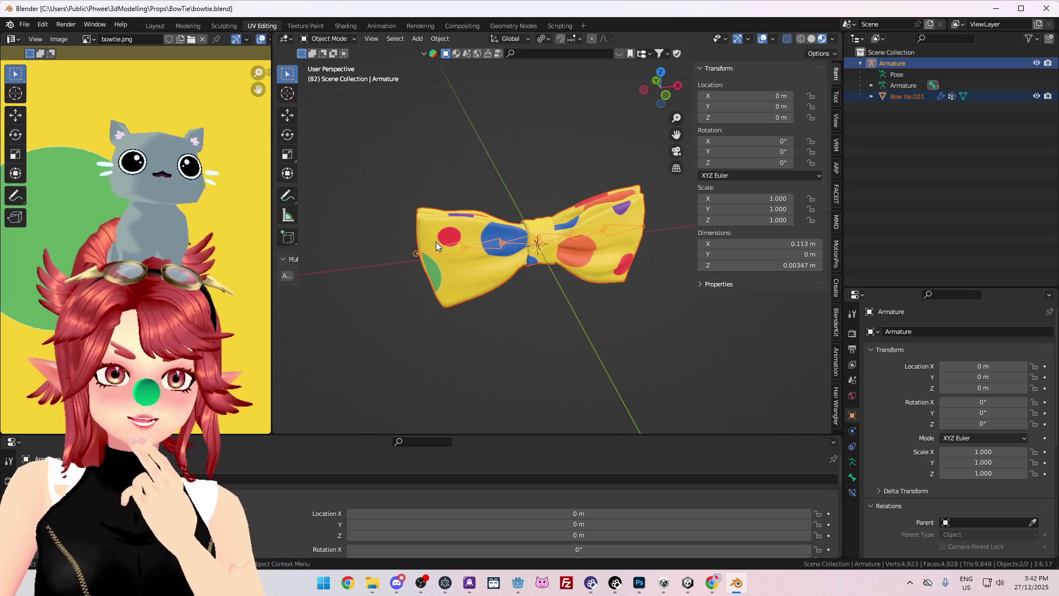
- Save a copy as bowtie2.blend, then toggle the armature into Edit Mode and back
{"action": "left_click", "coordinate": [24, 24]}
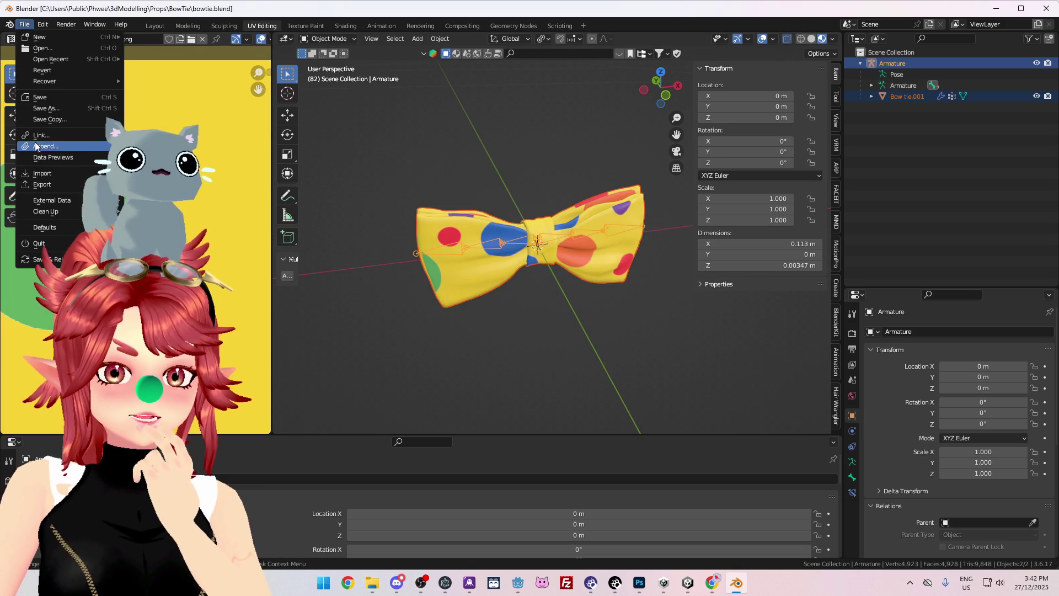
{"action": "left_click", "coordinate": [52, 108]}
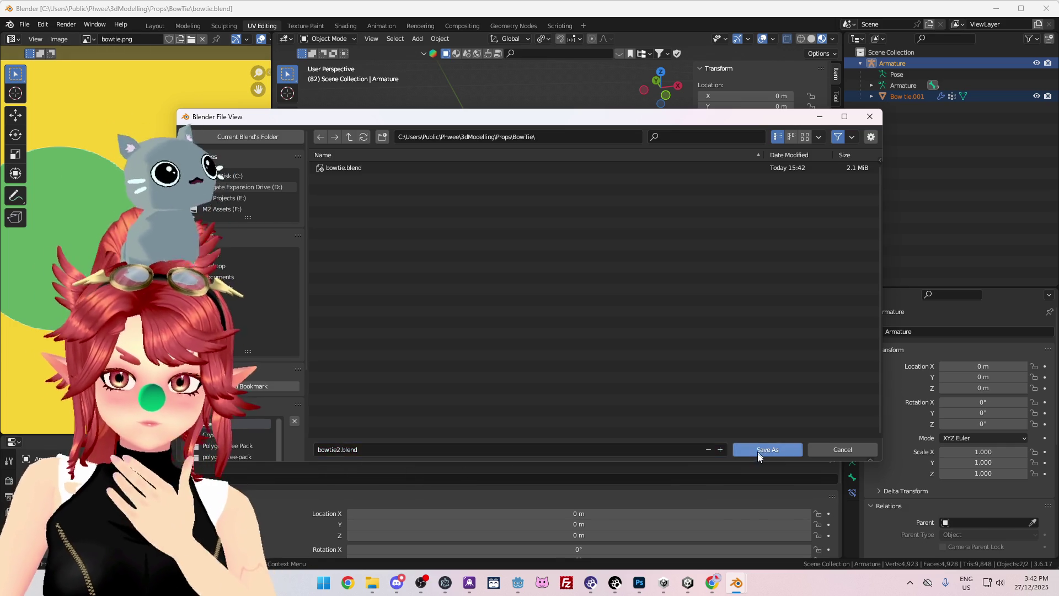
{"action": "left_click", "coordinate": [759, 450]}
{"action": "mouse_move", "coordinate": [515, 291]}
{"action": "middle_mouse_down"}
{"action": "mouse_move", "coordinate": [494, 332]}
{"action": "mouse_move", "coordinate": [515, 337]}
{"action": "mouse_move", "coordinate": [487, 369]}
{"action": "mouse_move", "coordinate": [414, 378]}
{"action": "mouse_move", "coordinate": [500, 313]}
{"action": "mouse_move", "coordinate": [518, 338]}
{"action": "mouse_move", "coordinate": [441, 348]}
{"action": "mouse_move", "coordinate": [376, 373]}
{"action": "mouse_move", "coordinate": [515, 350]}
{"action": "mouse_move", "coordinate": [537, 335]}
{"action": "middle_mouse_up"}
{"action": "key", "text": "Tab"}
{"action": "key", "text": "Tab"}
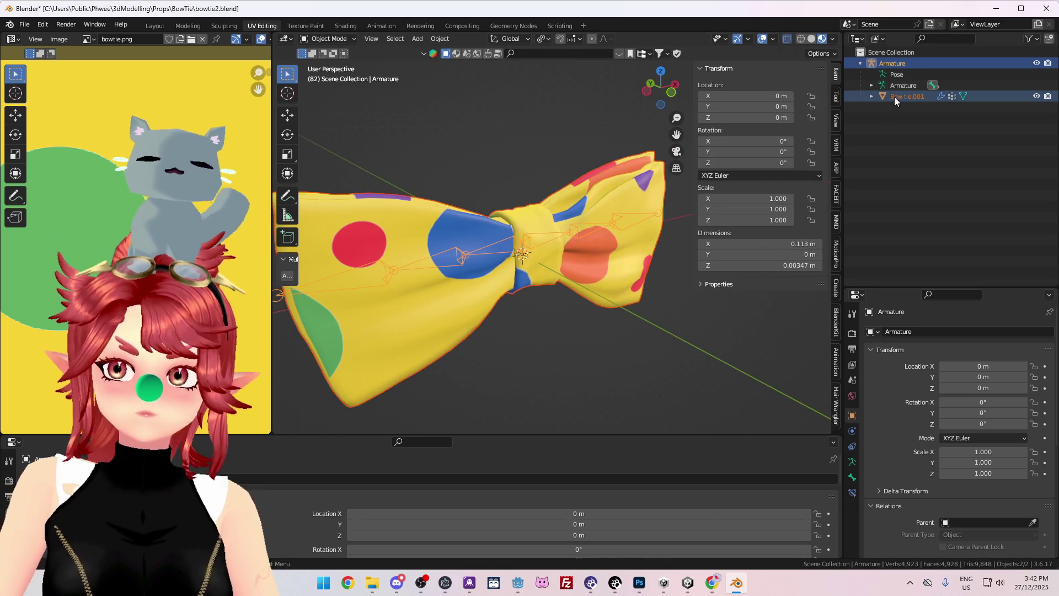
- Select Bow tie.001 in Edit Mode with all vertices selected and enable the Face Orientation overlay
{"action": "left_click", "coordinate": [904, 97]}
{"action": "middle_click_drag", "start_coordinate": [549, 284], "coordinate": [534, 283]}
{"action": "key", "text": "Tab"}
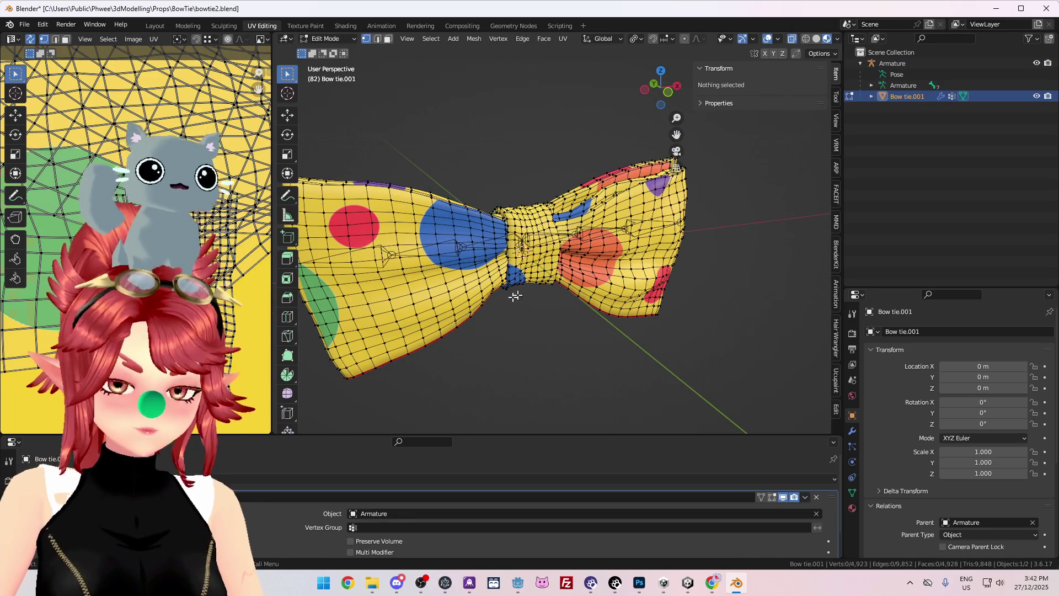
{"action": "key", "text": "a"}
{"action": "mouse_move", "coordinate": [402, 314]}
{"action": "middle_mouse_down"}
{"action": "mouse_move", "coordinate": [505, 153]}
{"action": "mouse_move", "coordinate": [503, 386]}
{"action": "mouse_move", "coordinate": [363, 303]}
{"action": "mouse_move", "coordinate": [467, 337]}
{"action": "middle_mouse_up"}
{"action": "key", "text": "Tab"}
{"action": "left_click", "coordinate": [773, 39]}
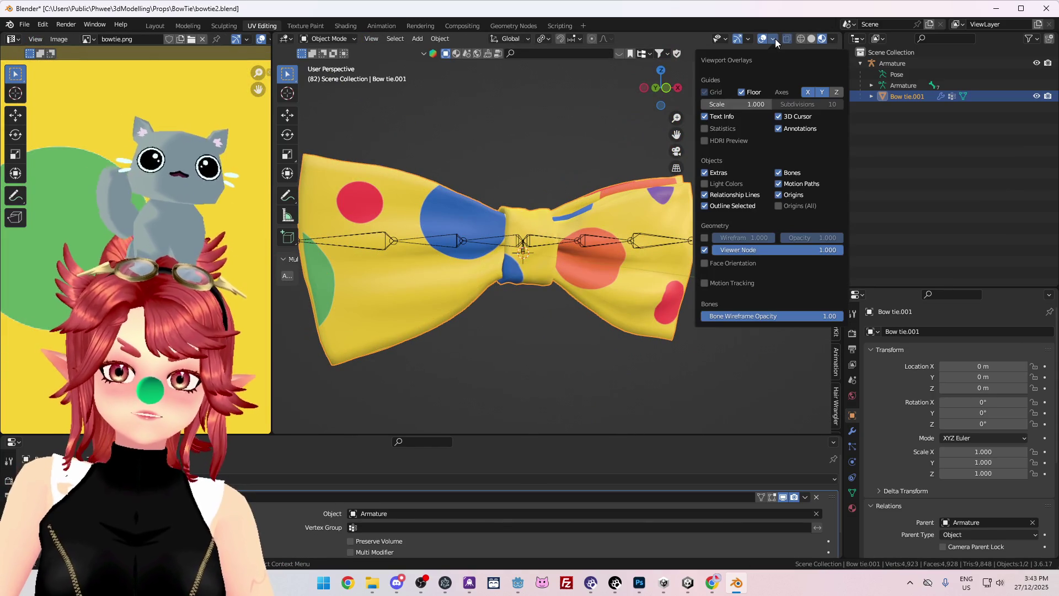
{"action": "left_click", "coordinate": [717, 264]}
- Inspect the face orientation colours, then bring up Chrome's results for 'blender to untiy uv map change'
{"action": "scroll", "coordinate": [577, 290], "scroll_direction": "down", "scroll_amount": 2}
{"action": "mouse_move", "coordinate": [576, 289]}
{"action": "middle_mouse_down"}
{"action": "mouse_move", "coordinate": [611, 343]}
{"action": "mouse_move", "coordinate": [551, 319]}
{"action": "mouse_move", "coordinate": [634, 221]}
{"action": "middle_mouse_up"}
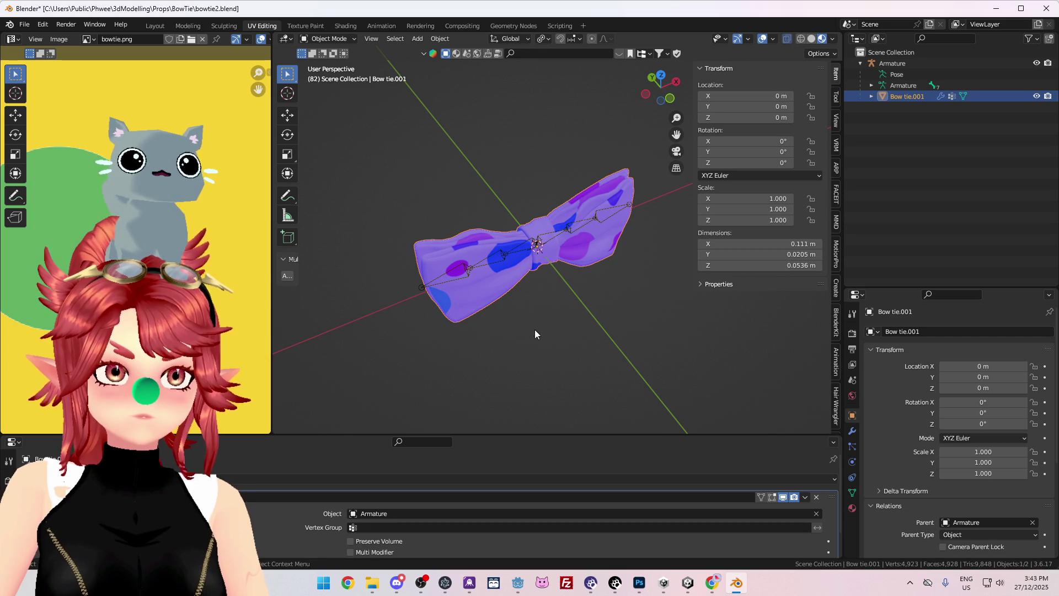
{"action": "mouse_move", "coordinate": [577, 330]}
{"action": "middle_mouse_down"}
{"action": "mouse_move", "coordinate": [542, 280]}
{"action": "mouse_move", "coordinate": [513, 333]}
{"action": "mouse_move", "coordinate": [581, 260]}
{"action": "mouse_move", "coordinate": [585, 302]}
{"action": "mouse_move", "coordinate": [545, 269]}
{"action": "mouse_move", "coordinate": [449, 313]}
{"action": "mouse_move", "coordinate": [515, 356]}
{"action": "mouse_move", "coordinate": [556, 318]}
{"action": "mouse_move", "coordinate": [581, 189]}
{"action": "mouse_move", "coordinate": [576, 300]}
{"action": "mouse_move", "coordinate": [620, 187]}
{"action": "mouse_move", "coordinate": [539, 287]}
{"action": "mouse_move", "coordinate": [557, 336]}
{"action": "mouse_move", "coordinate": [577, 327]}
{"action": "mouse_move", "coordinate": [483, 312]}
{"action": "mouse_move", "coordinate": [570, 330]}
{"action": "middle_mouse_up"}
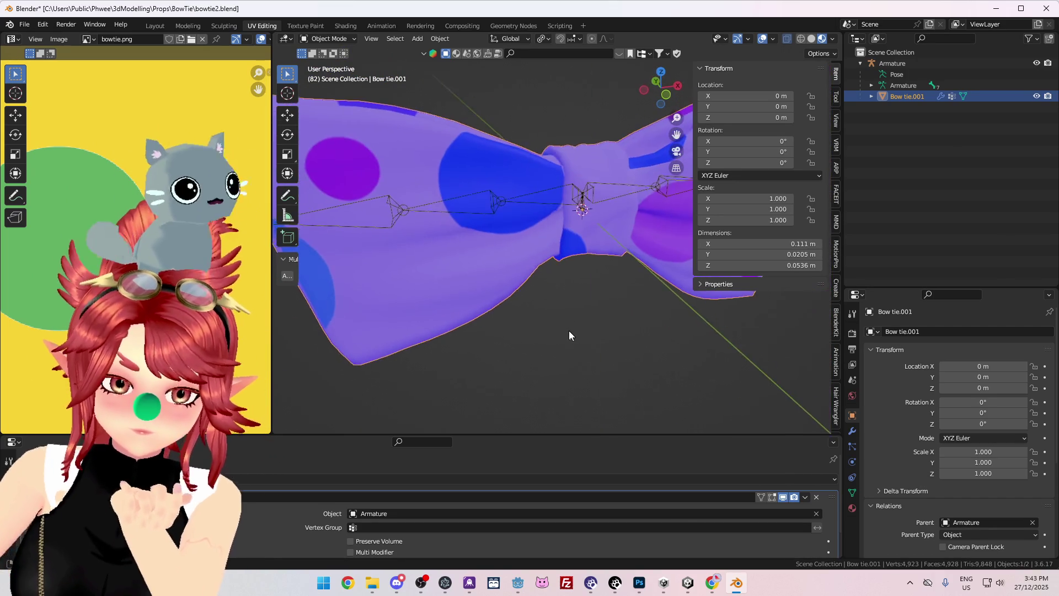
{"action": "left_click", "coordinate": [712, 589]}
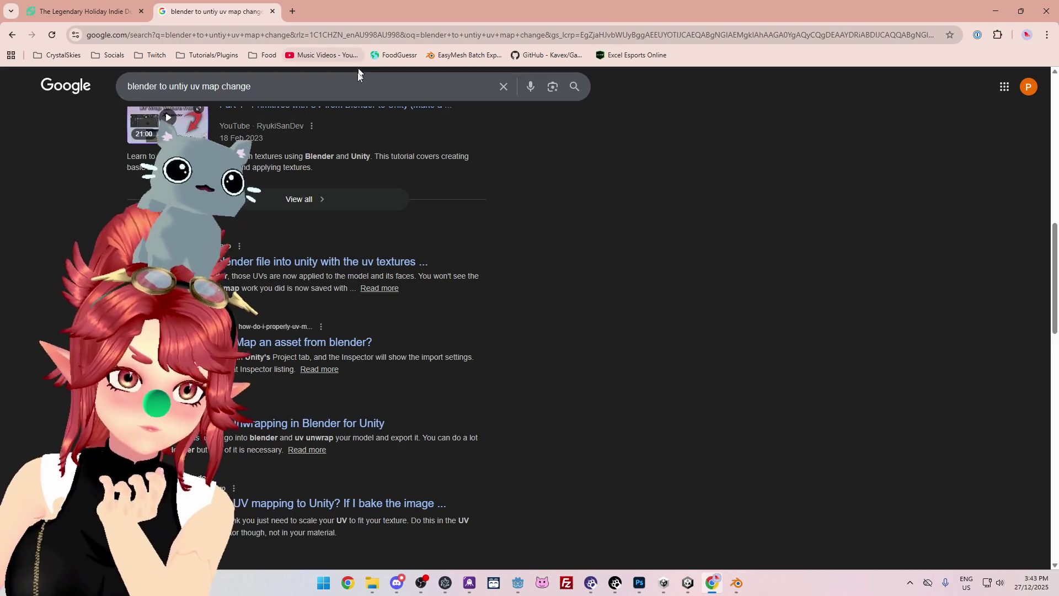
{"action": "scroll", "coordinate": [287, 258], "scroll_direction": "down", "scroll_amount": 6}
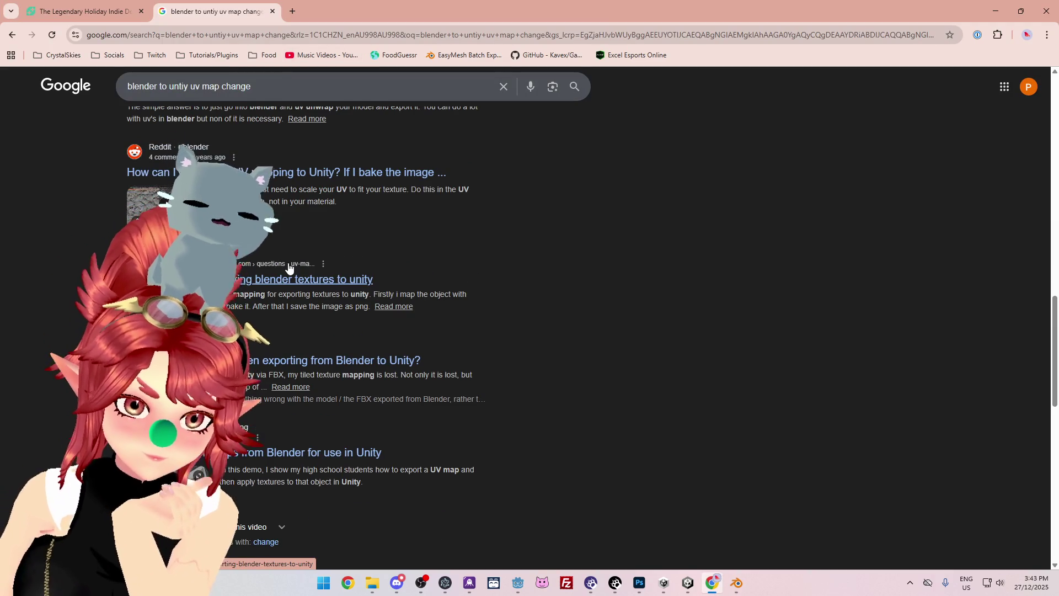
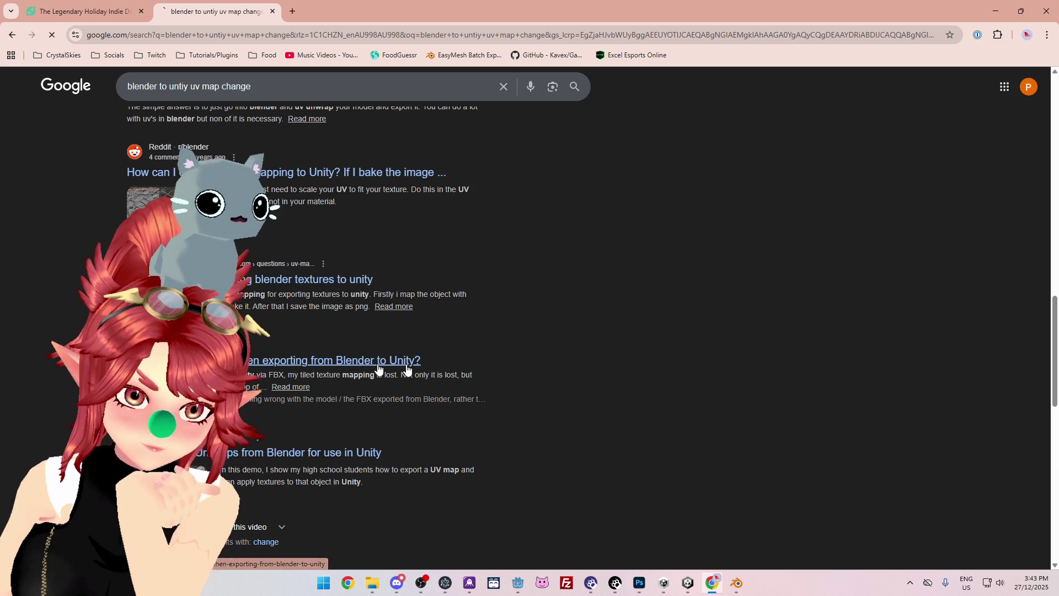
- Read the Stack Overflow answer recommending Repeat texture wrap mode for Blender-to-Unity exports, then return to Blender
{"action": "left_click", "coordinate": [298, 362]}
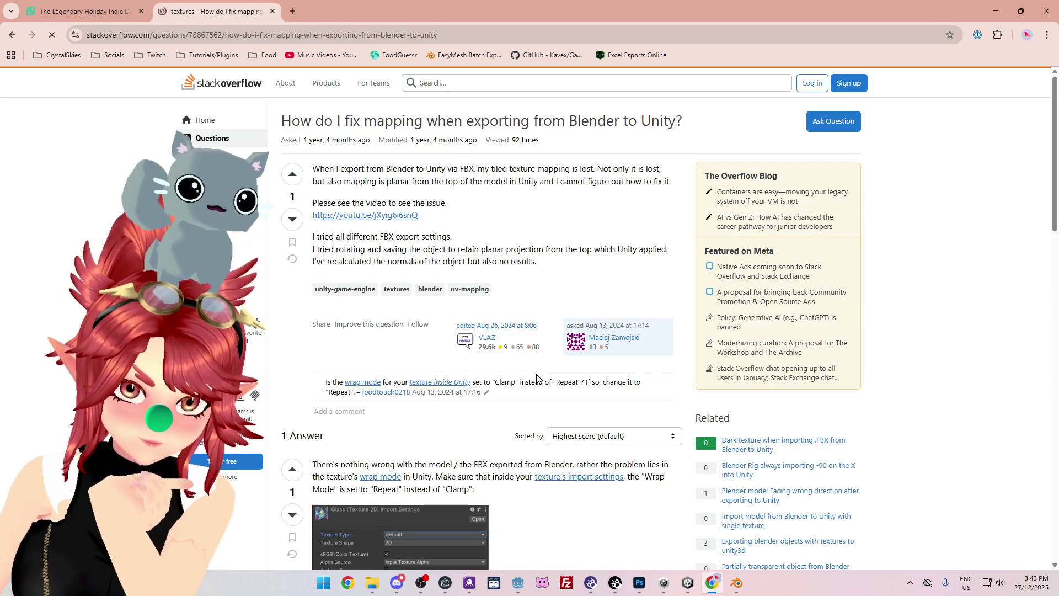
{"action": "scroll", "coordinate": [537, 378], "scroll_direction": "down", "scroll_amount": 4}
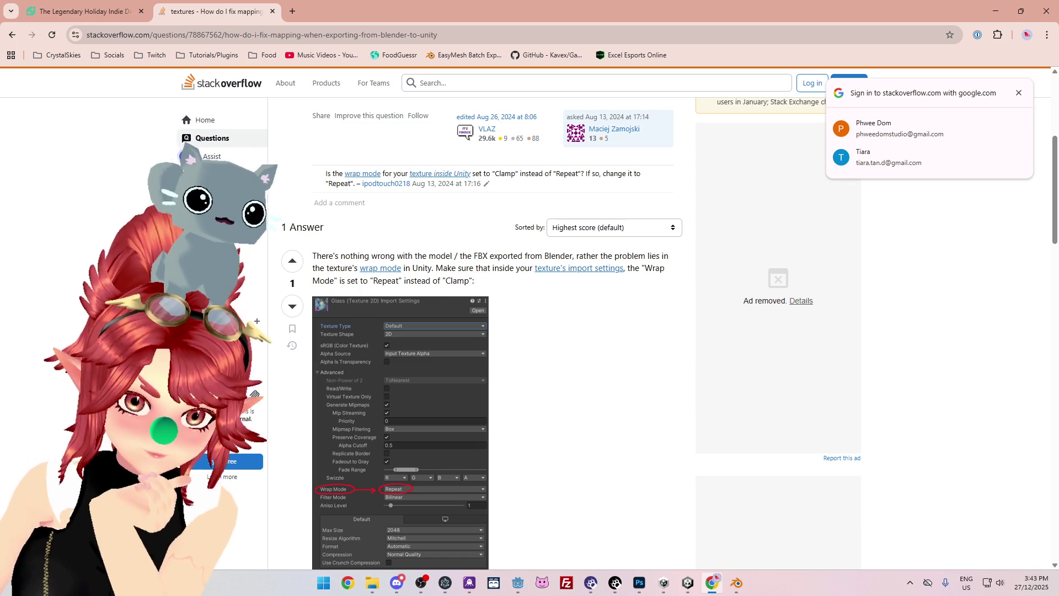
{"action": "scroll", "coordinate": [698, 332], "scroll_direction": "down", "scroll_amount": 3}
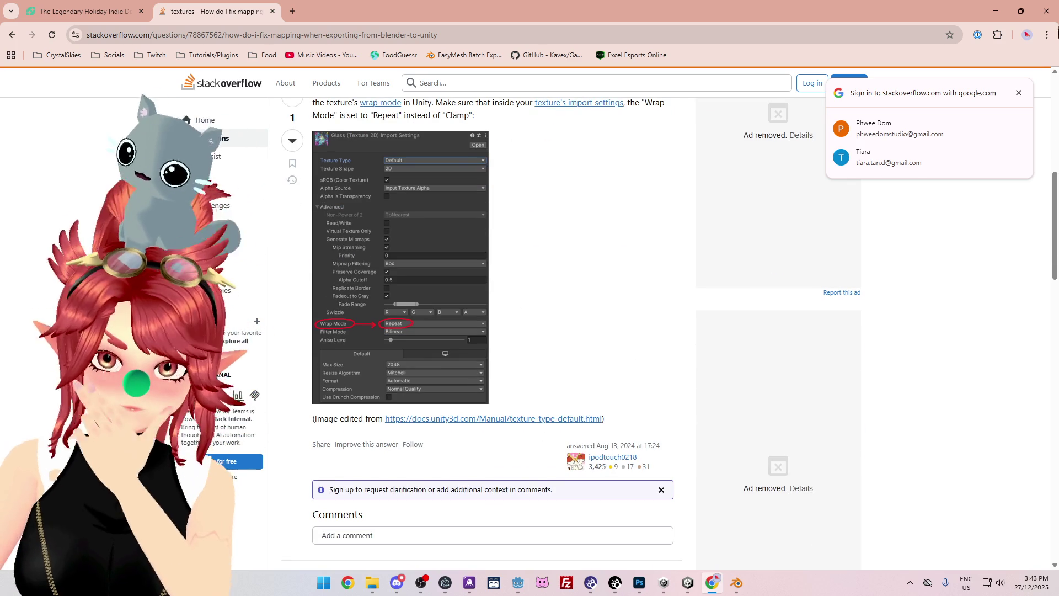
{"action": "left_click", "coordinate": [997, 11]}
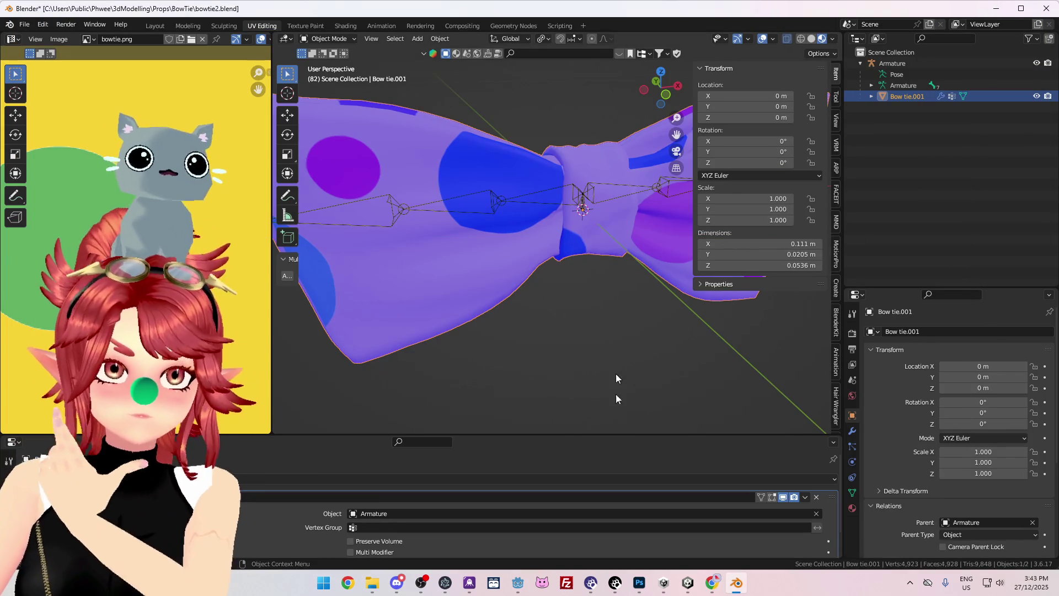
- Drag the viewport border down to enlarge the 3D view, and orbit the bow tie to a near-front angle
{"action": "mouse_move", "coordinate": [524, 398]}
{"action": "middle_mouse_down"}
{"action": "mouse_move", "coordinate": [490, 274]}
{"action": "mouse_move", "coordinate": [575, 379]}
{"action": "mouse_move", "coordinate": [511, 362]}
{"action": "mouse_move", "coordinate": [538, 328]}
{"action": "mouse_move", "coordinate": [531, 248]}
{"action": "mouse_move", "coordinate": [532, 336]}
{"action": "middle_mouse_up"}
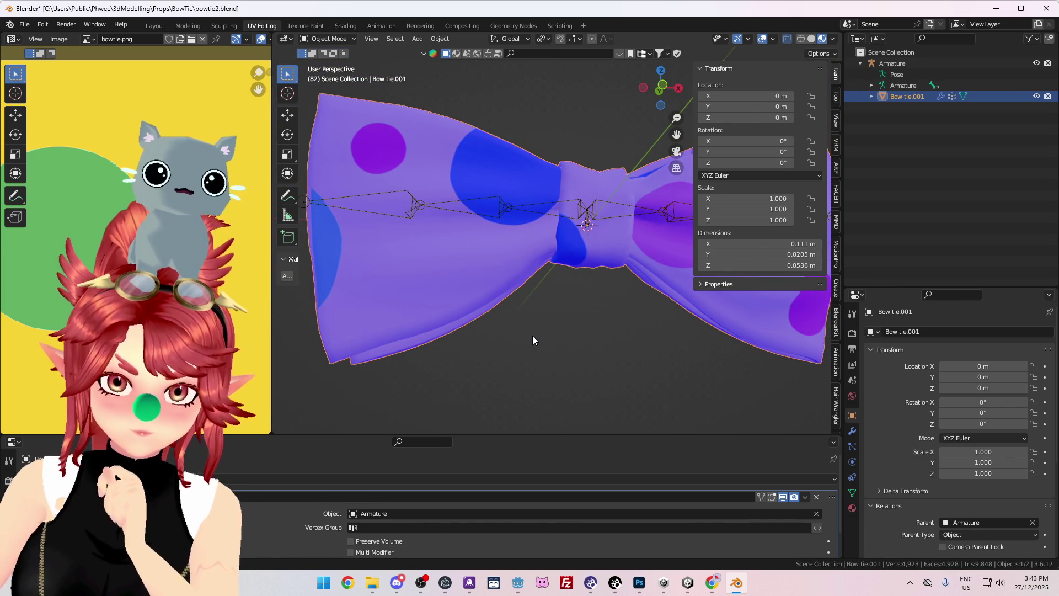
{"action": "left_click", "coordinate": [712, 584]}
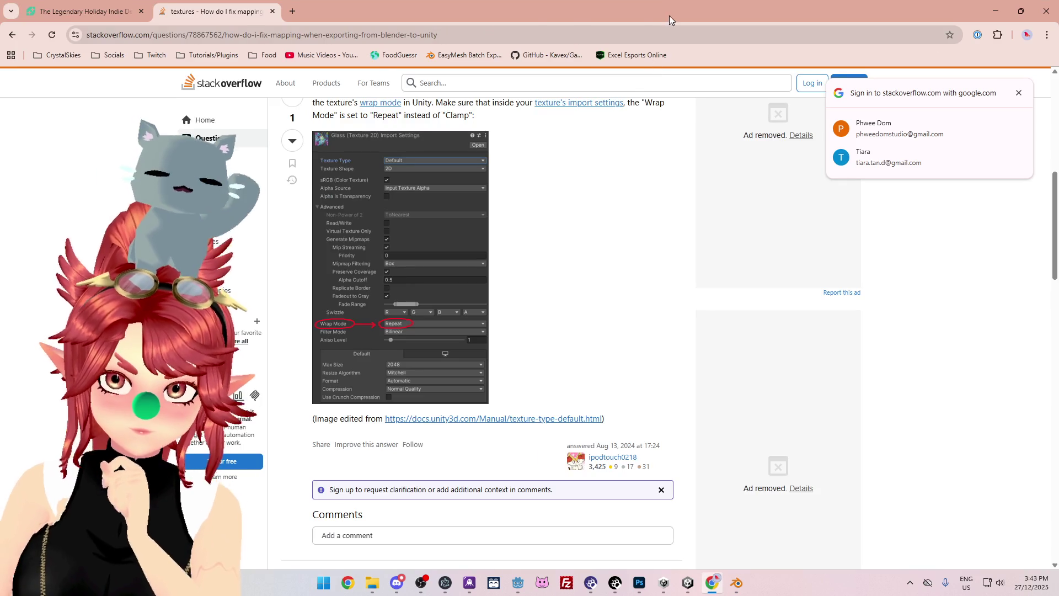
{"action": "left_click", "coordinate": [996, 12]}
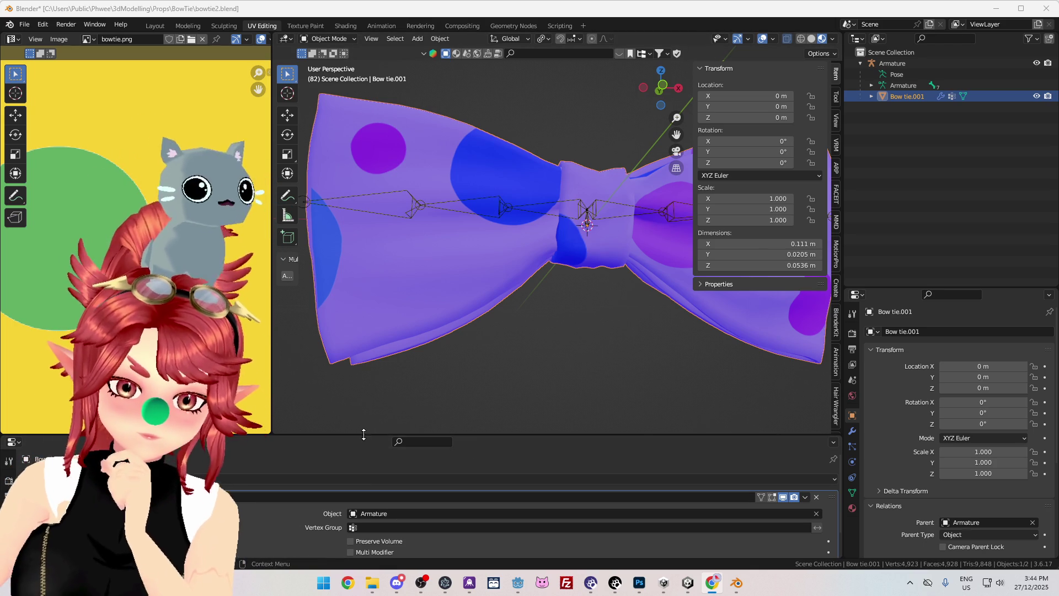
{"action": "left_click_drag", "start_coordinate": [364, 434], "coordinate": [361, 388]}
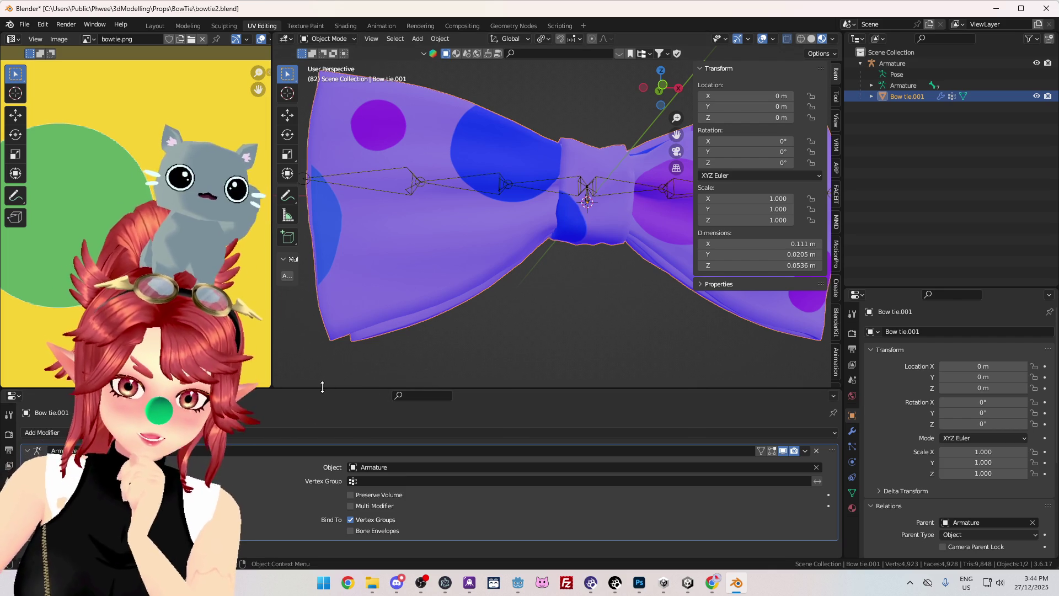
{"action": "left_click_drag", "start_coordinate": [323, 387], "coordinate": [322, 543]}
{"action": "mouse_move", "coordinate": [517, 352]}
{"action": "middle_mouse_down"}
{"action": "mouse_move", "coordinate": [485, 371]}
{"action": "mouse_move", "coordinate": [511, 414]}
{"action": "middle_mouse_up"}
{"action": "mouse_move", "coordinate": [578, 252]}
{"action": "middle_mouse_down"}
{"action": "mouse_move", "coordinate": [529, 343]}
{"action": "mouse_move", "coordinate": [589, 317]}
{"action": "mouse_move", "coordinate": [517, 328]}
{"action": "middle_mouse_up"}
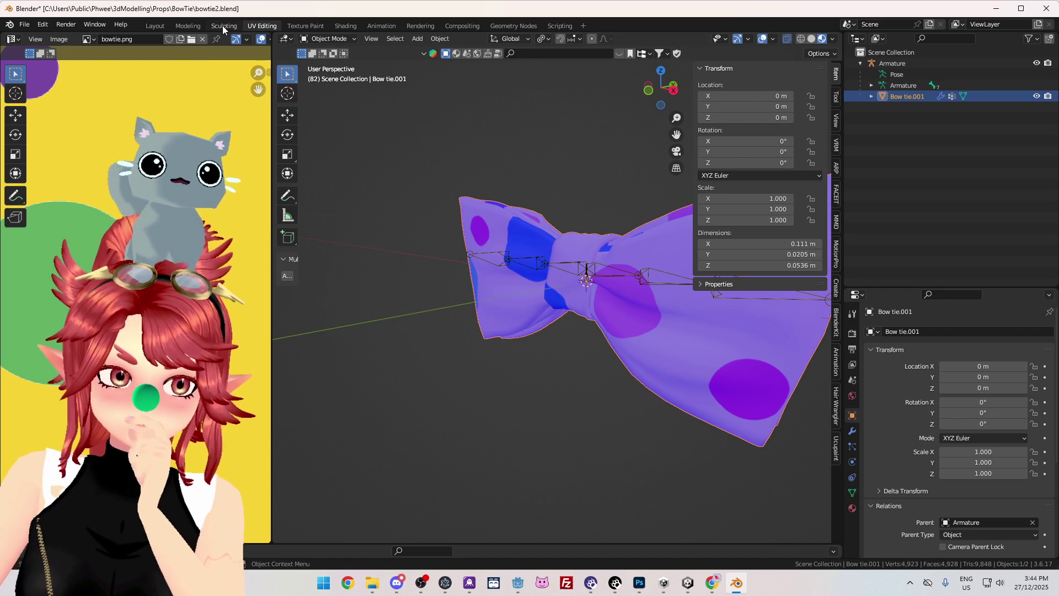
{"action": "mouse_move", "coordinate": [537, 111]}
{"action": "middle_mouse_down"}
{"action": "mouse_move", "coordinate": [530, 203]}
{"action": "mouse_move", "coordinate": [588, 196]}
{"action": "mouse_move", "coordinate": [353, 190]}
{"action": "mouse_move", "coordinate": [406, 162]}
{"action": "mouse_move", "coordinate": [416, 193]}
{"action": "mouse_move", "coordinate": [450, 232]}
{"action": "mouse_move", "coordinate": [521, 240]}
{"action": "mouse_move", "coordinate": [506, 309]}
{"action": "mouse_move", "coordinate": [370, 195]}
{"action": "mouse_move", "coordinate": [458, 155]}
{"action": "mouse_move", "coordinate": [477, 162]}
{"action": "mouse_move", "coordinate": [494, 171]}
{"action": "mouse_move", "coordinate": [452, 231]}
{"action": "mouse_move", "coordinate": [508, 182]}
{"action": "middle_mouse_up"}
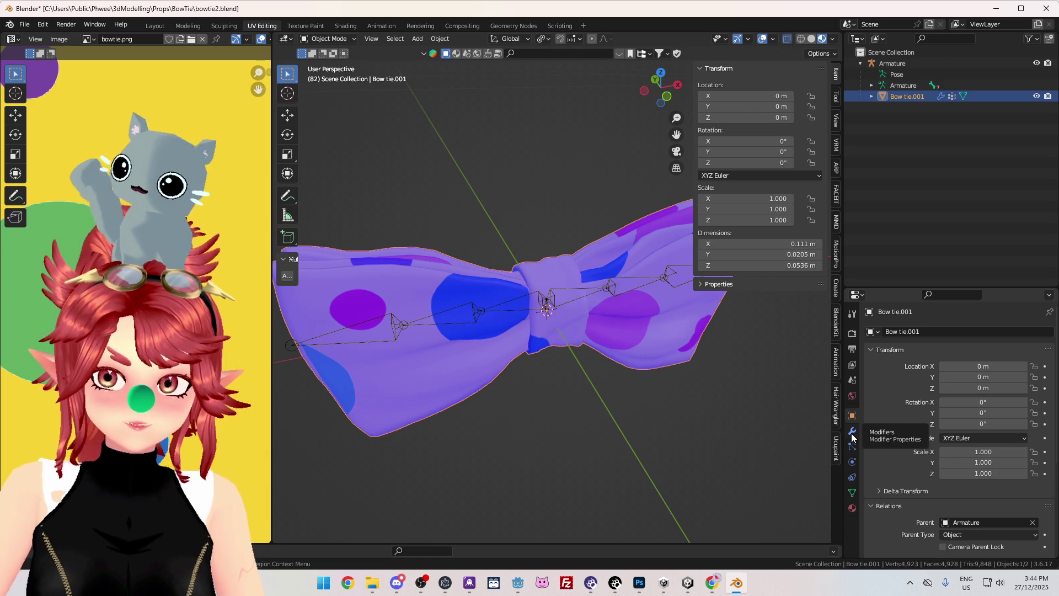
{"action": "left_click", "coordinate": [853, 433]}
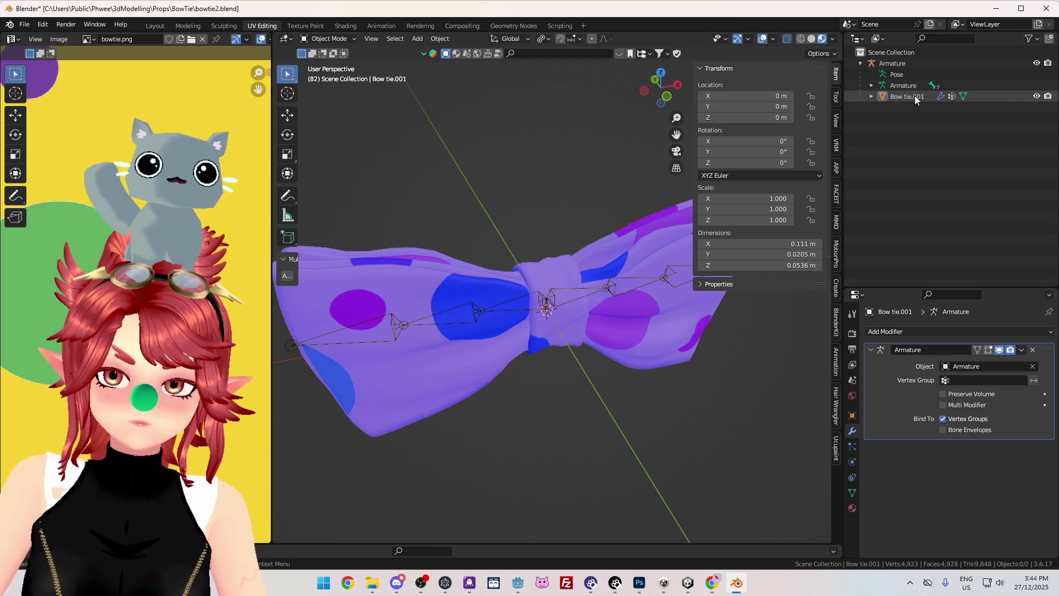
- Reselect Bow tie.001 after the Armature, orbit it edge-on and front-tilted, and briefly compare in Unity
{"action": "left_click", "coordinate": [904, 64]}
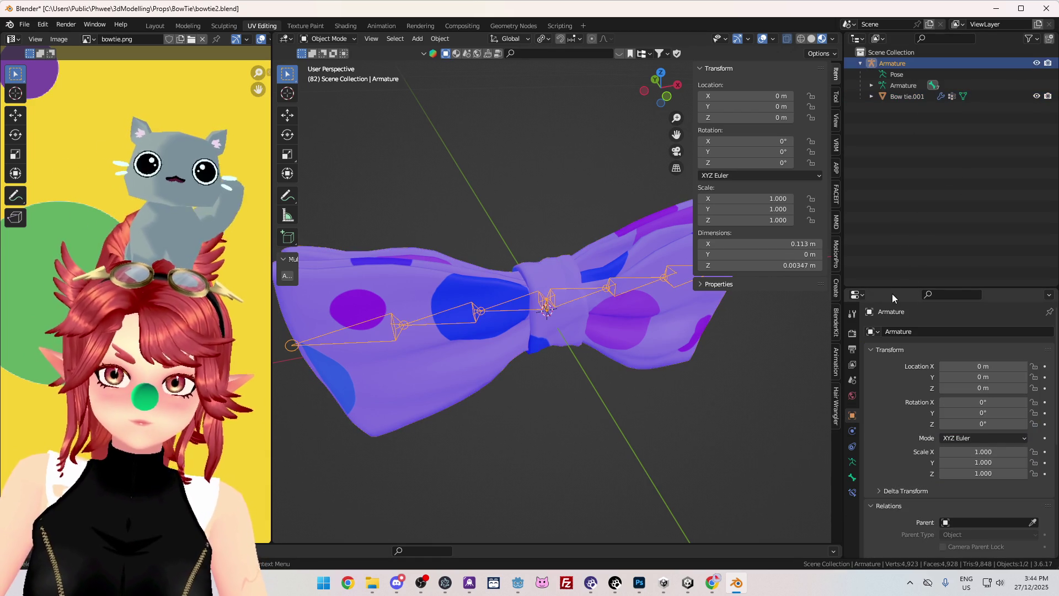
{"action": "left_click", "coordinate": [894, 97]}
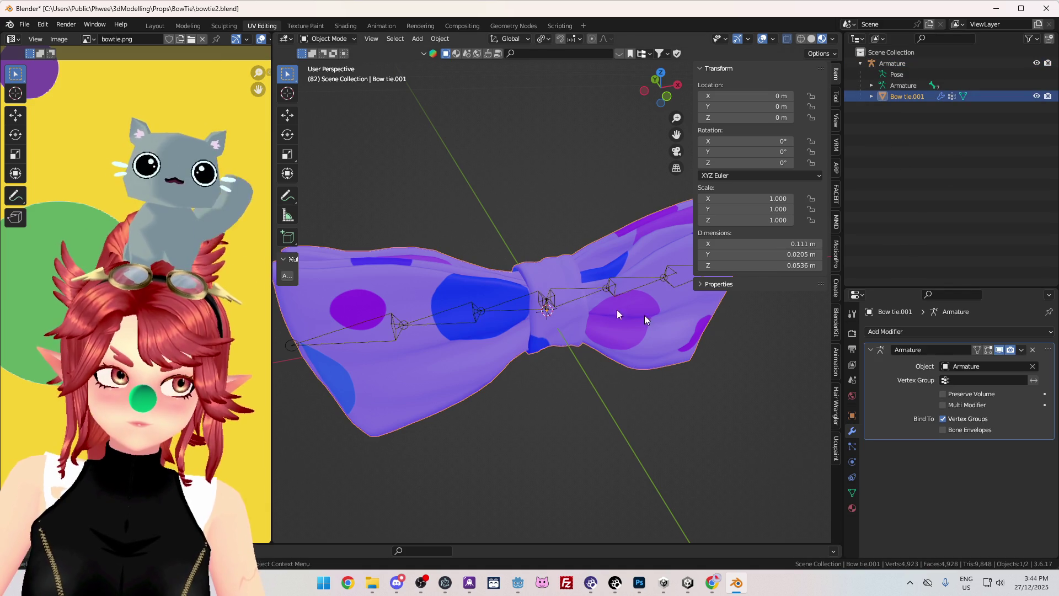
{"action": "mouse_move", "coordinate": [524, 226]}
{"action": "middle_mouse_down"}
{"action": "mouse_move", "coordinate": [646, 179]}
{"action": "mouse_move", "coordinate": [606, 183]}
{"action": "mouse_move", "coordinate": [619, 213]}
{"action": "mouse_move", "coordinate": [500, 259]}
{"action": "middle_mouse_up"}
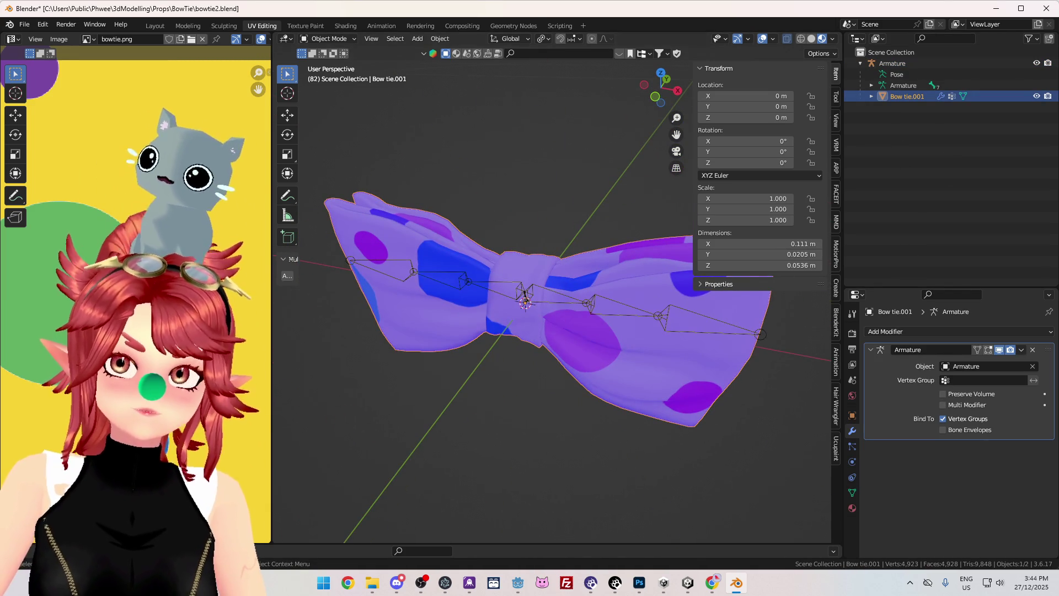
{"action": "mouse_move", "coordinate": [547, 182]}
{"action": "middle_mouse_down"}
{"action": "mouse_move", "coordinate": [574, 156]}
{"action": "mouse_move", "coordinate": [637, 167]}
{"action": "mouse_move", "coordinate": [415, 247]}
{"action": "mouse_move", "coordinate": [492, 223]}
{"action": "mouse_move", "coordinate": [553, 177]}
{"action": "mouse_move", "coordinate": [567, 184]}
{"action": "middle_mouse_up"}
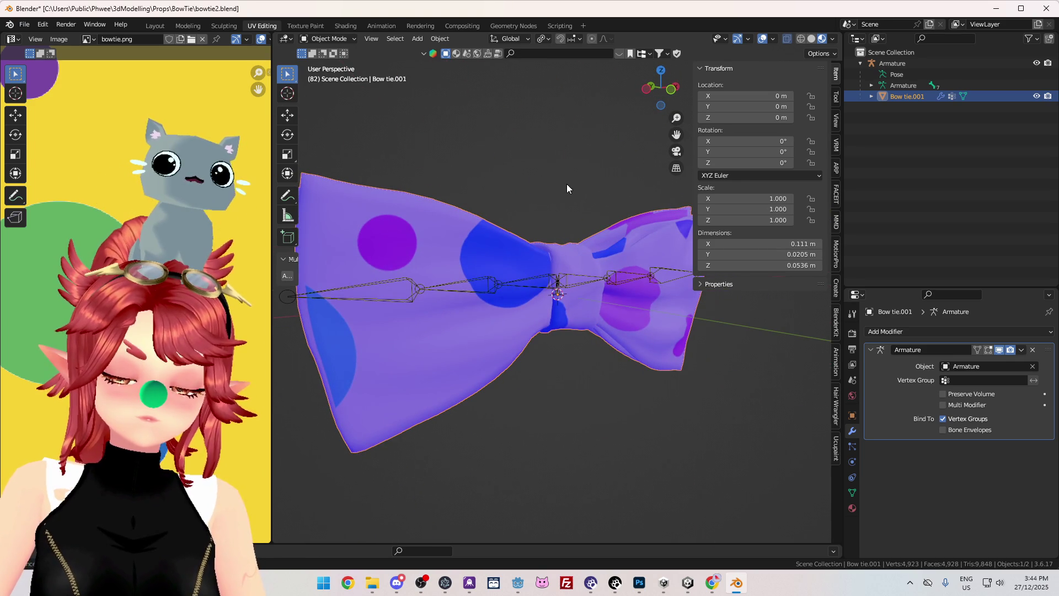
{"action": "left_click", "coordinate": [688, 583]}
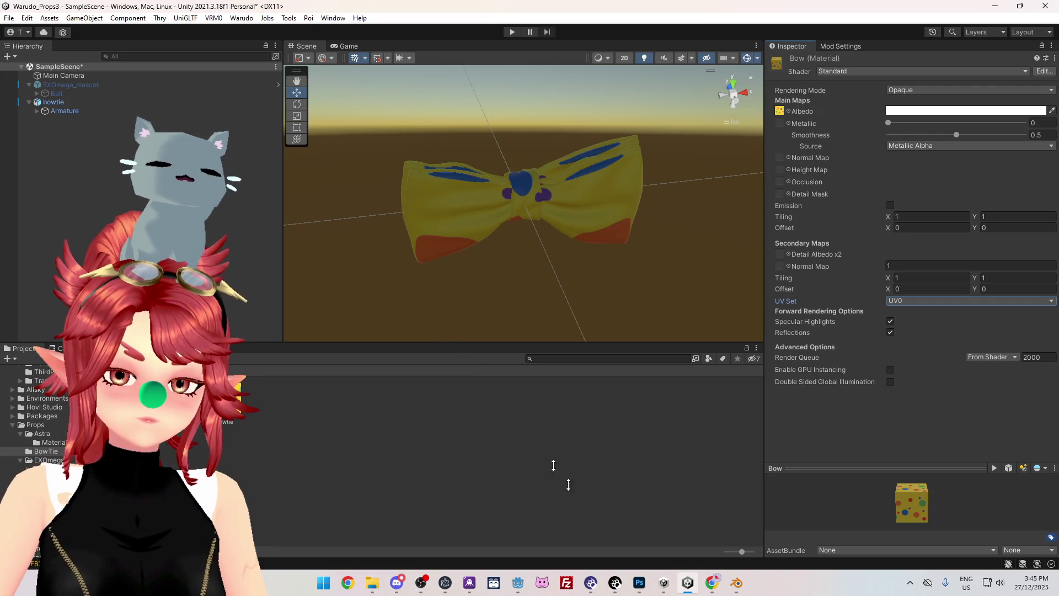
{"action": "left_click", "coordinate": [740, 587]}
{"action": "mouse_move", "coordinate": [468, 293]}
{"action": "middle_mouse_down"}
{"action": "mouse_move", "coordinate": [528, 333]}
{"action": "mouse_move", "coordinate": [480, 366]}
{"action": "mouse_move", "coordinate": [432, 357]}
{"action": "mouse_move", "coordinate": [475, 329]}
{"action": "middle_mouse_up"}
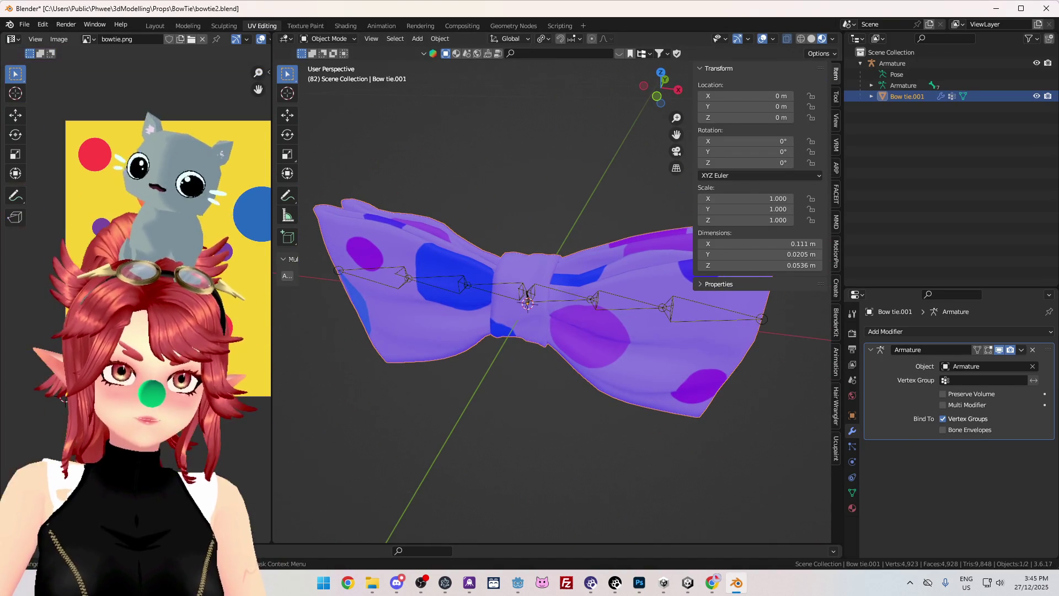
- Pan the polka-dot texture image, then expand Bow tie.001 in the outliner to inspect its modifiers, vertex groups and Bow material
{"action": "left_click_drag", "start_coordinate": [271, 328], "coordinate": [455, 332]}
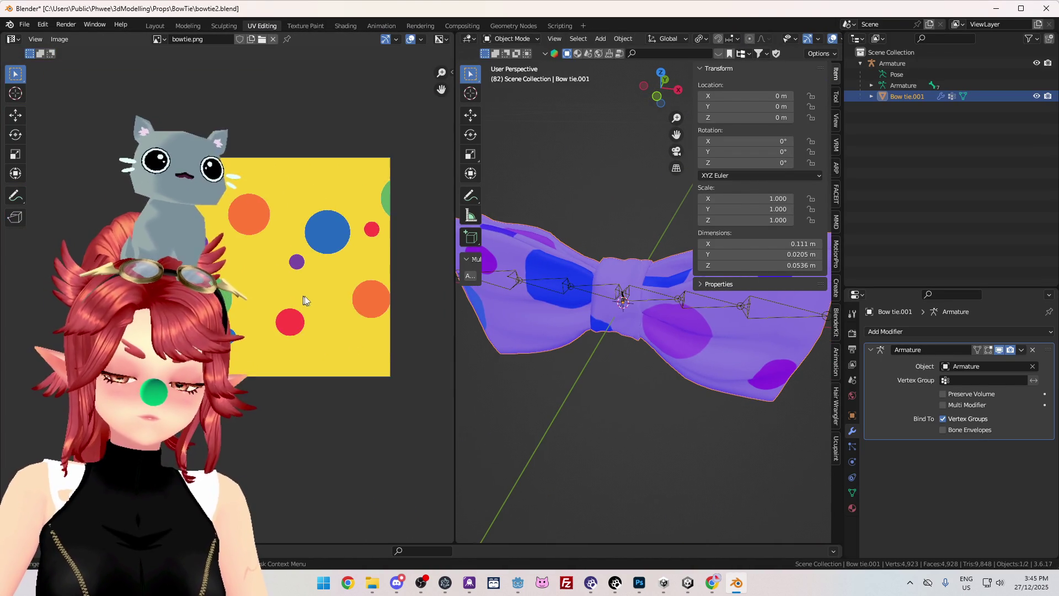
{"action": "middle_click_drag", "start_coordinate": [300, 300], "coordinate": [265, 312]}
{"action": "mouse_move", "coordinate": [535, 397]}
{"action": "middle_mouse_down"}
{"action": "mouse_move", "coordinate": [596, 384]}
{"action": "mouse_move", "coordinate": [604, 394]}
{"action": "mouse_move", "coordinate": [574, 449]}
{"action": "mouse_move", "coordinate": [553, 415]}
{"action": "mouse_move", "coordinate": [587, 406]}
{"action": "mouse_move", "coordinate": [600, 384]}
{"action": "middle_mouse_up"}
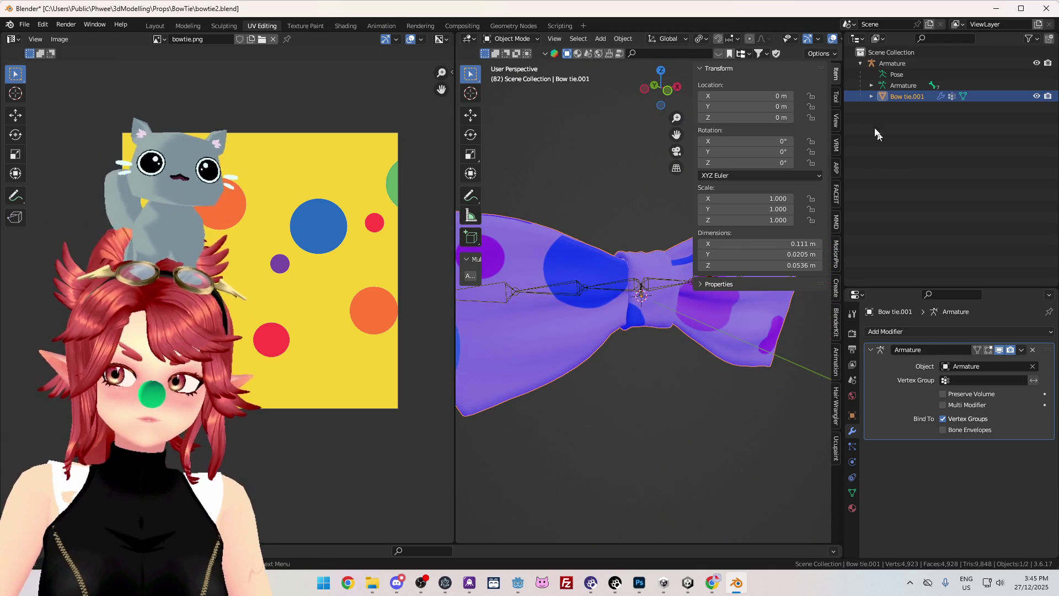
{"action": "left_click", "coordinate": [871, 96]}
{"action": "left_click", "coordinate": [882, 118]}
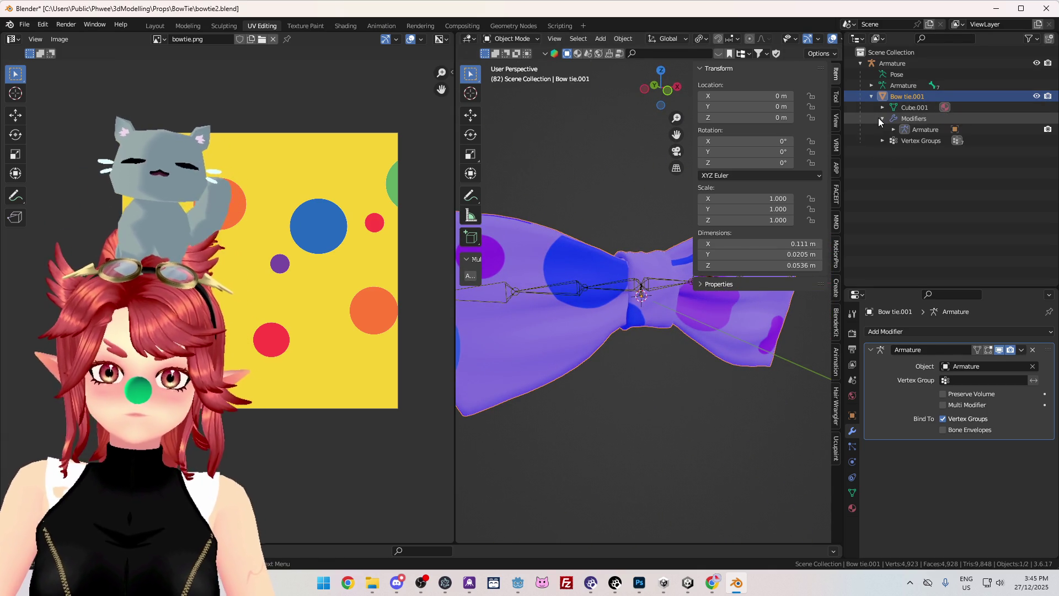
{"action": "left_click", "coordinate": [881, 140]}
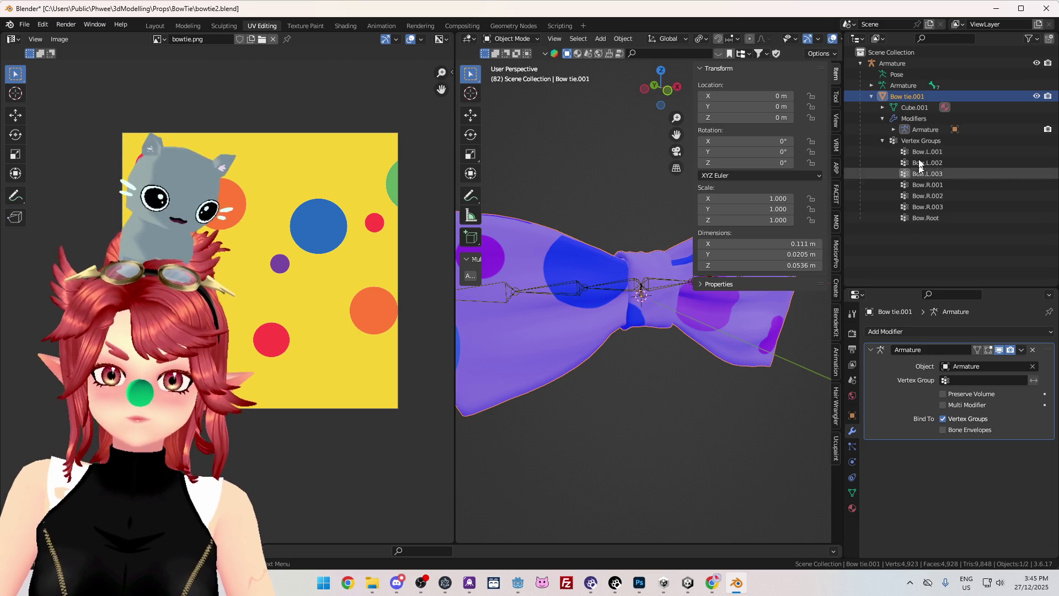
{"action": "left_click", "coordinate": [905, 131]}
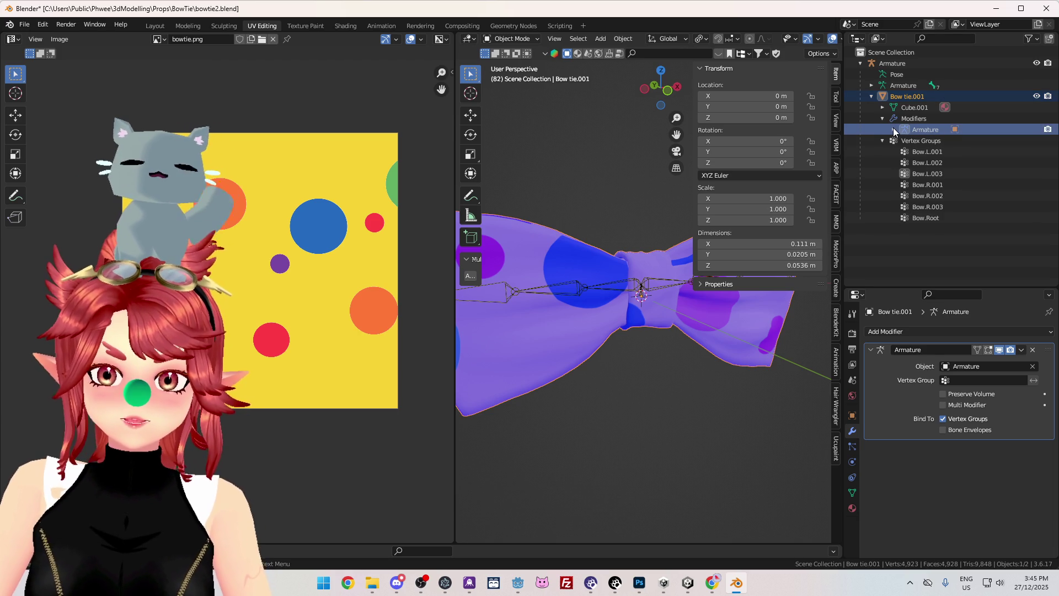
{"action": "left_click", "coordinate": [885, 107]}
{"action": "left_click", "coordinate": [914, 120]}
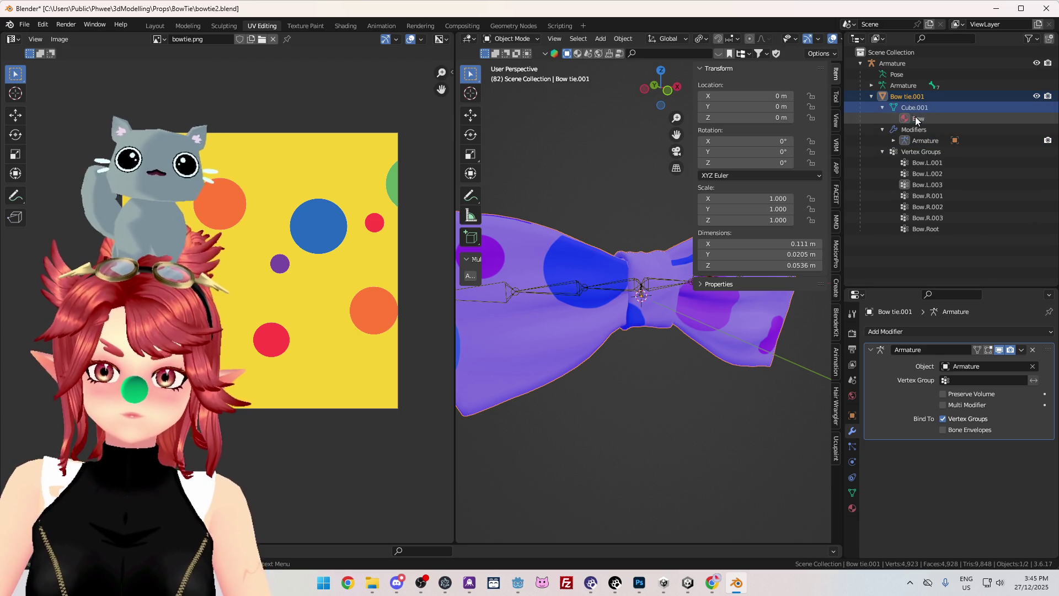
{"action": "left_click", "coordinate": [883, 107]}
{"action": "left_click", "coordinate": [883, 118]}
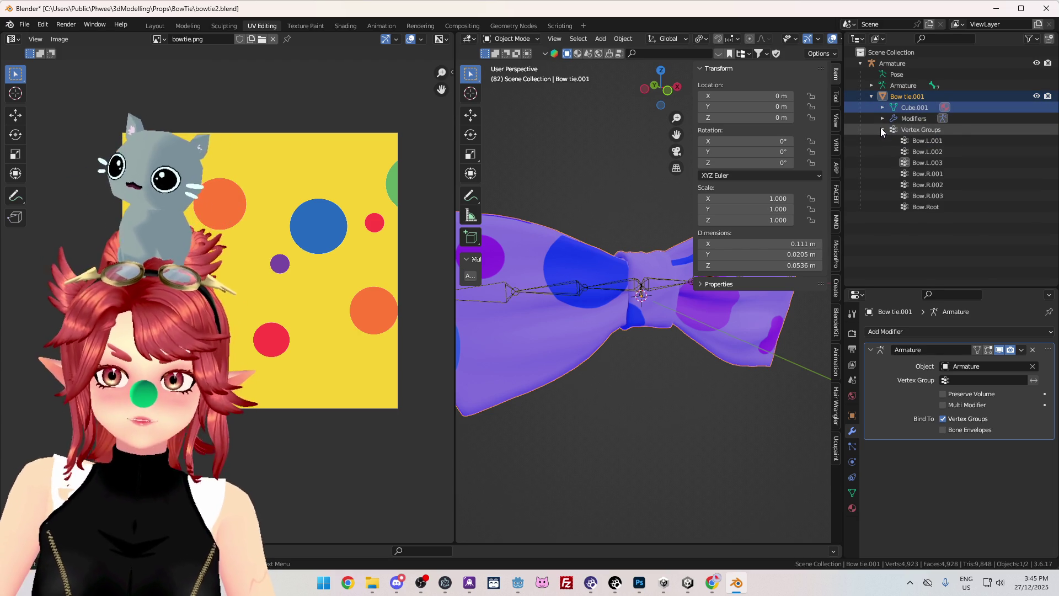
{"action": "left_click", "coordinate": [882, 129]}
- Browse the bow tie's Collections, Motion Paths and Line Art object settings, then open the Geometry Nodes workspace
{"action": "left_click", "coordinate": [852, 416]}
{"action": "scroll", "coordinate": [903, 456], "scroll_direction": "down", "scroll_amount": 5}
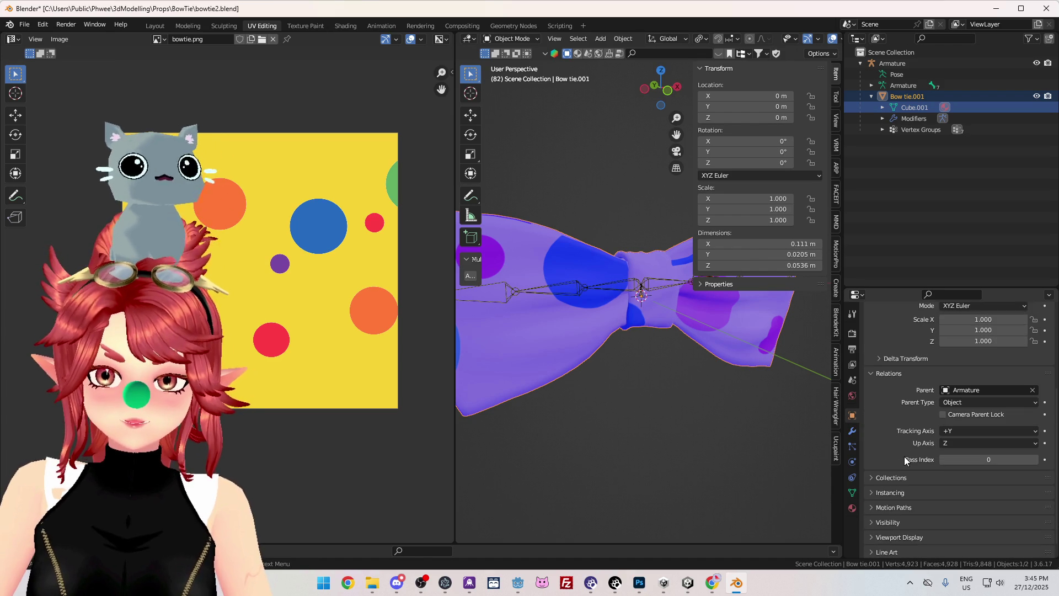
{"action": "left_click", "coordinate": [903, 462]}
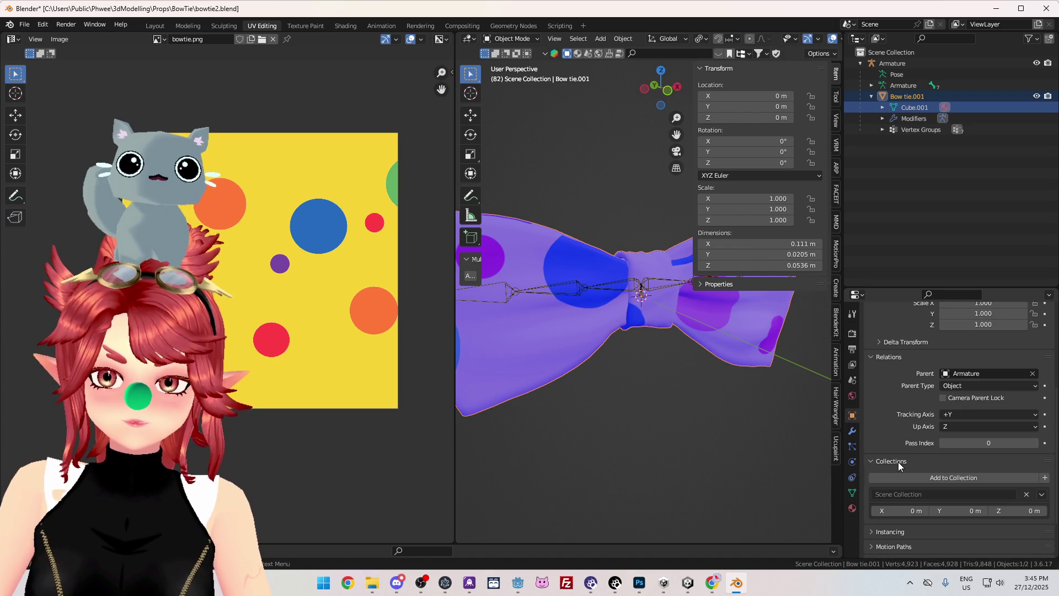
{"action": "left_click", "coordinate": [898, 462]}
{"action": "left_click", "coordinate": [891, 491]}
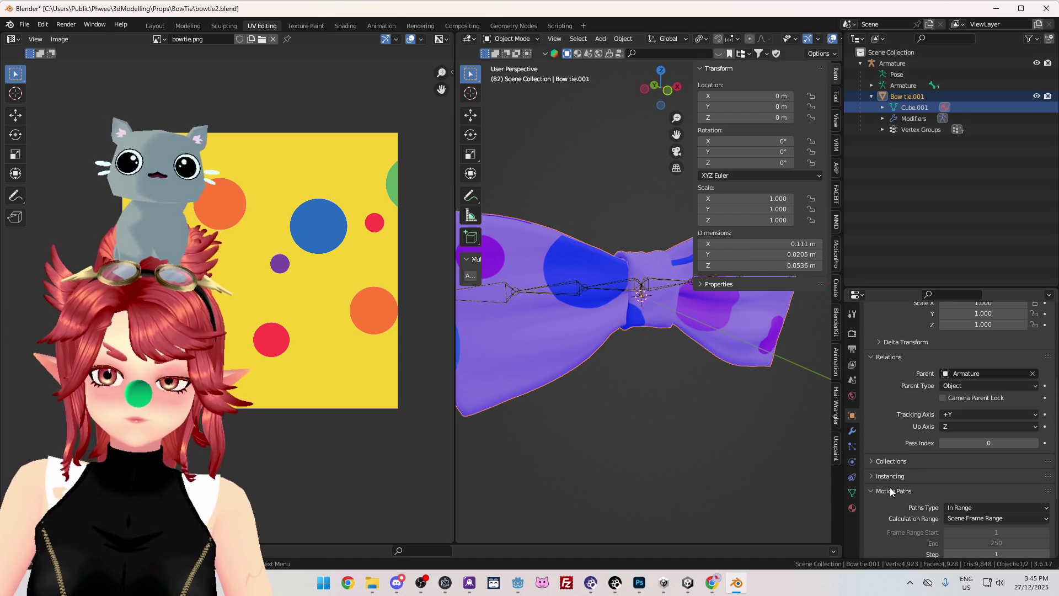
{"action": "scroll", "coordinate": [891, 491], "scroll_direction": "down", "scroll_amount": 5}
{"action": "left_click", "coordinate": [908, 382]}
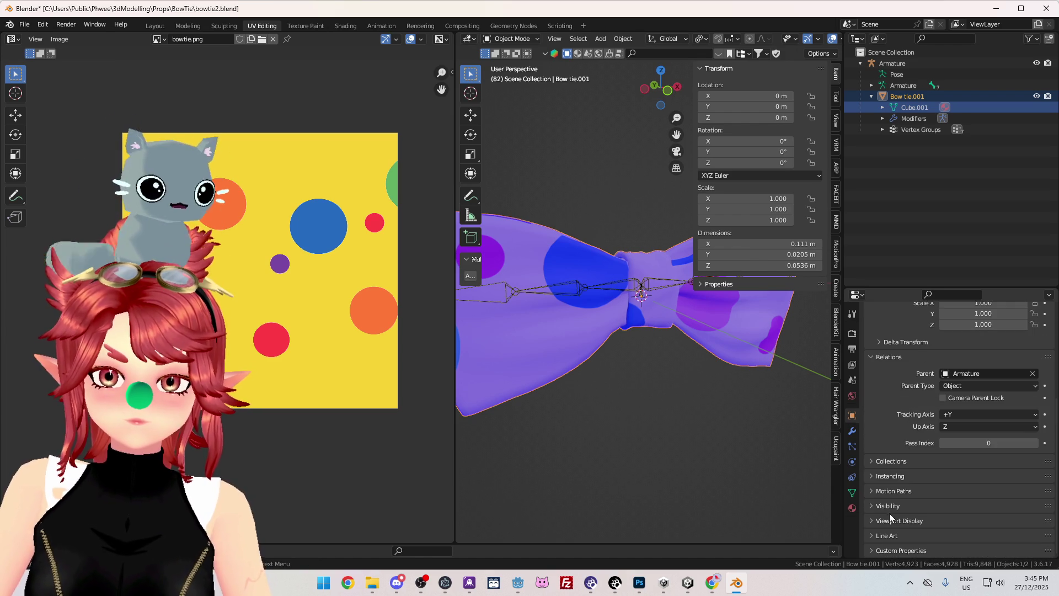
{"action": "left_click", "coordinate": [895, 537]}
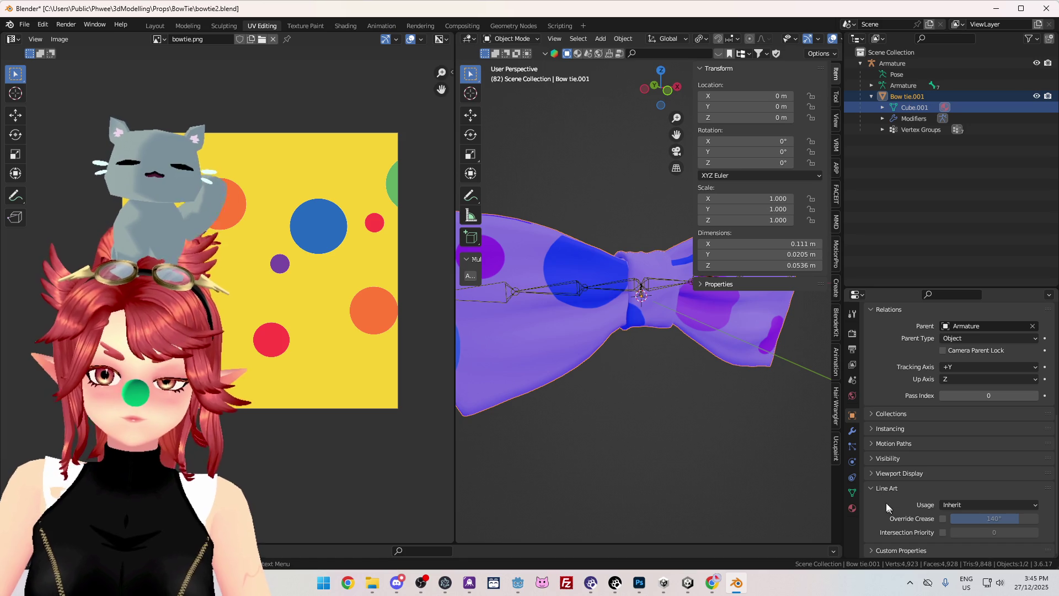
{"action": "left_click", "coordinate": [852, 493]}
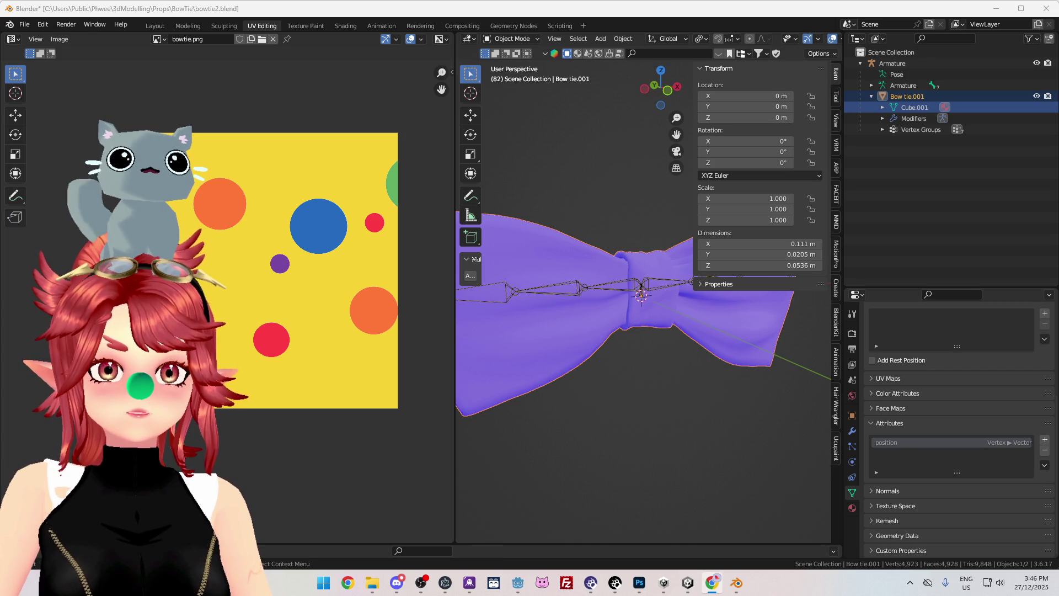
{"action": "left_click", "coordinate": [513, 26]}
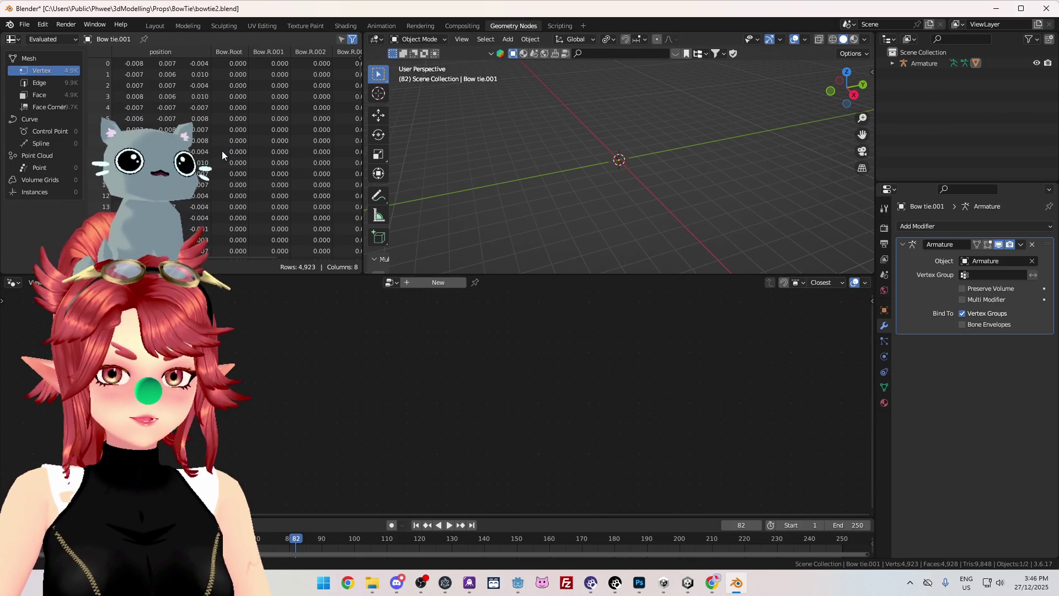
- Widen the spreadsheet and compare the bow tie's Vertex and Face Corner data tables
{"action": "mouse_move", "coordinate": [364, 166]}
{"action": "left_mouse_down"}
{"action": "mouse_move", "coordinate": [587, 177]}
{"action": "mouse_move", "coordinate": [558, 176]}
{"action": "left_mouse_up"}
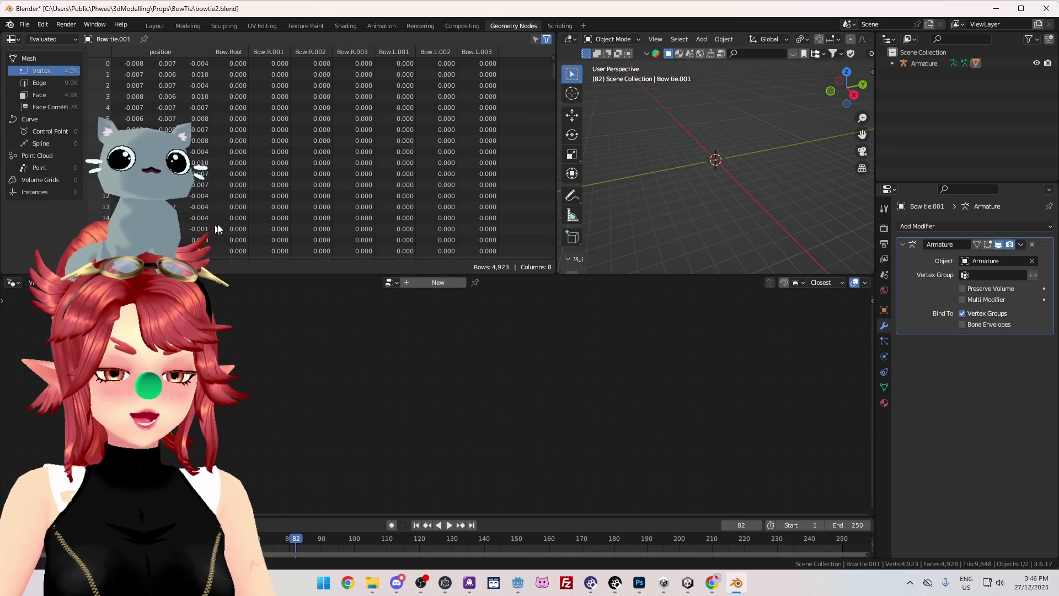
{"action": "left_click", "coordinate": [47, 107]}
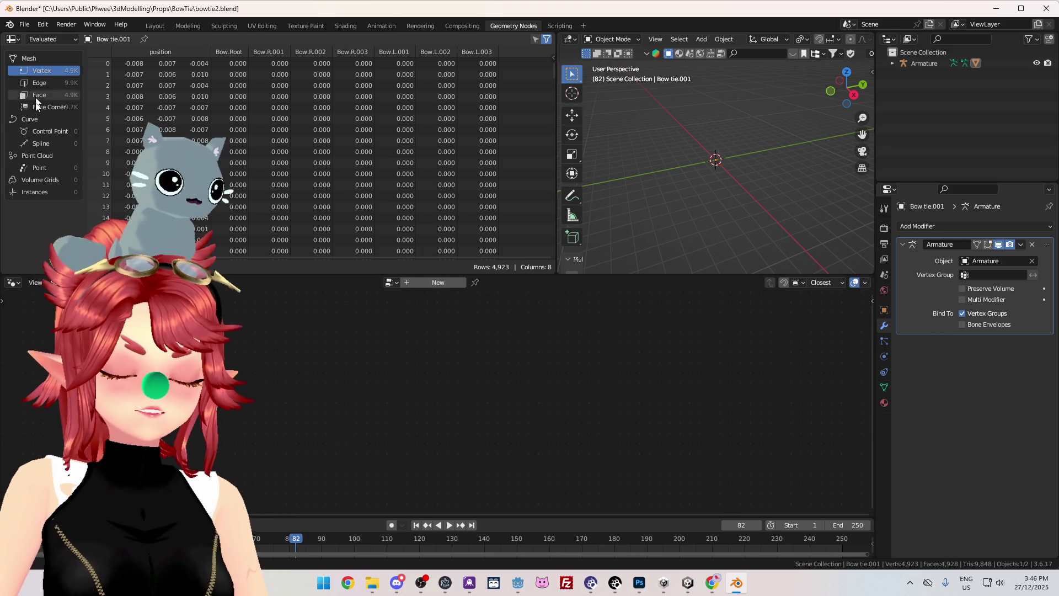
{"action": "left_click", "coordinate": [42, 70]}
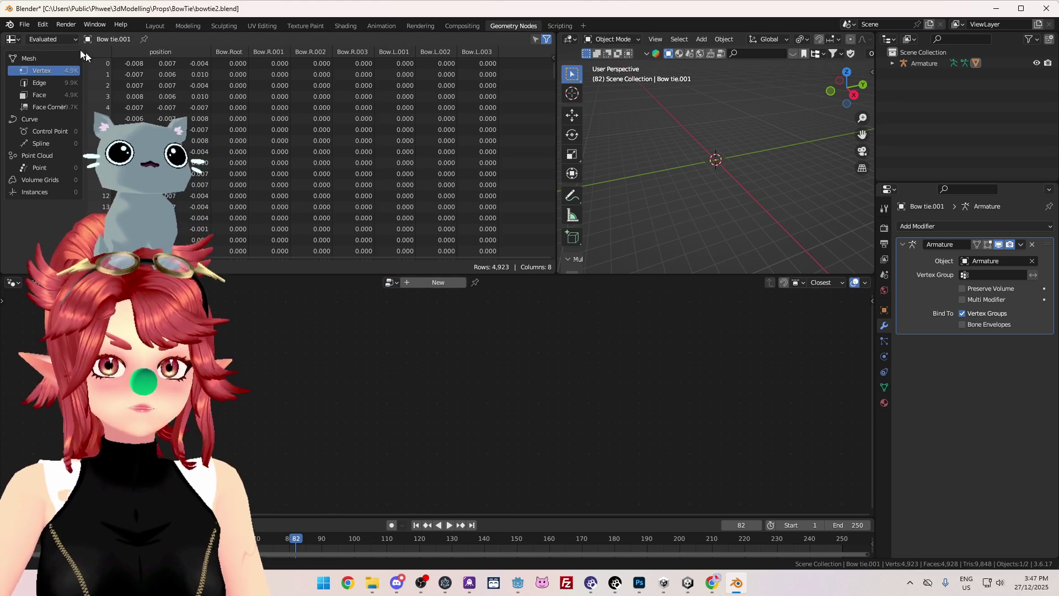
{"action": "left_click", "coordinate": [39, 106]}
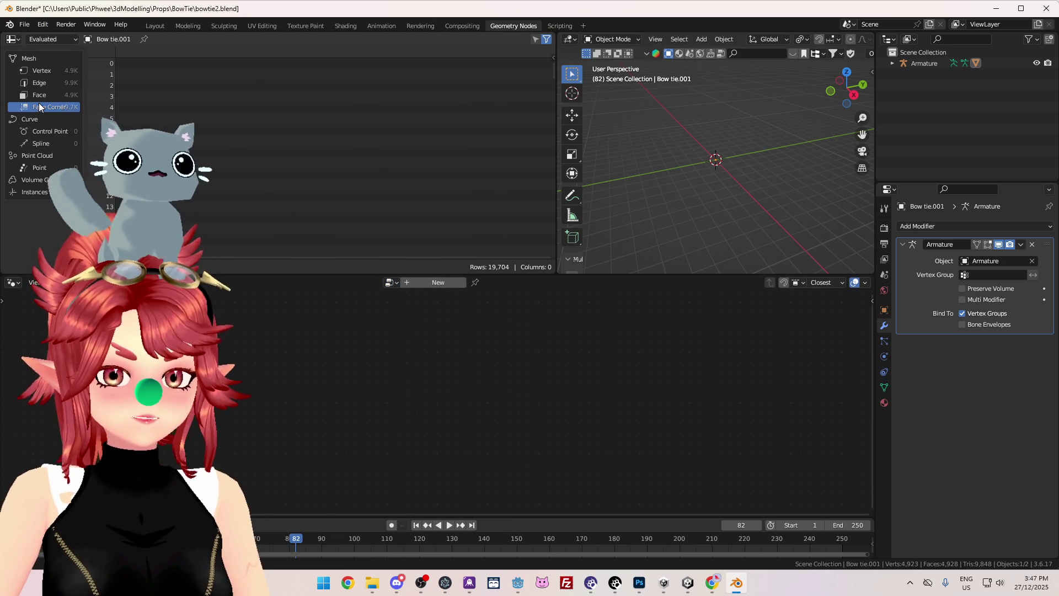
{"action": "left_click", "coordinate": [40, 71]}
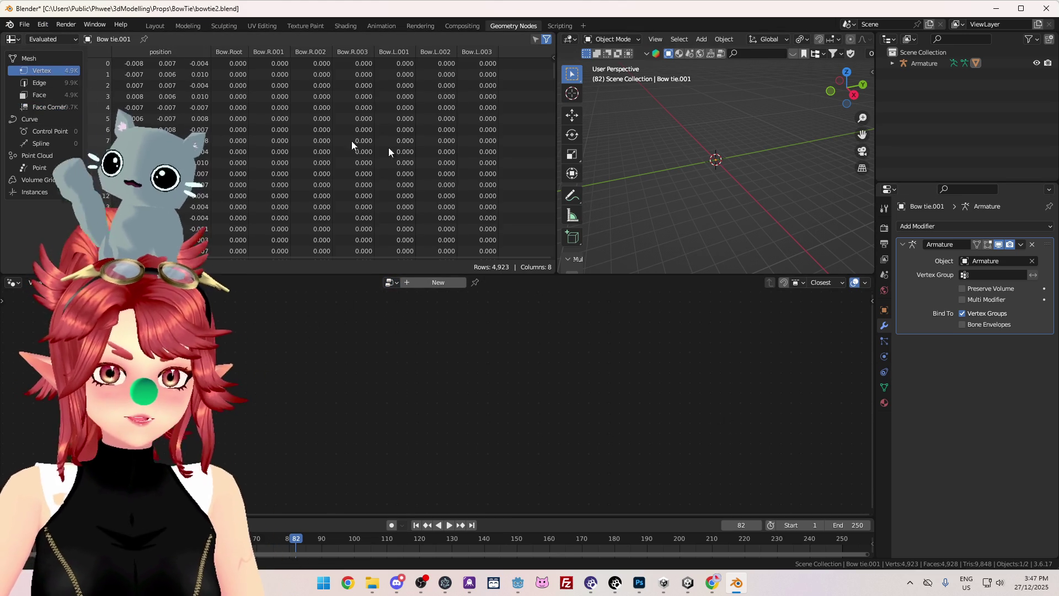
- Browse the bow tie's property tabs to Object Data, checking vertex groups, geometry data and the Attributes list
{"action": "left_click", "coordinate": [884, 310]}
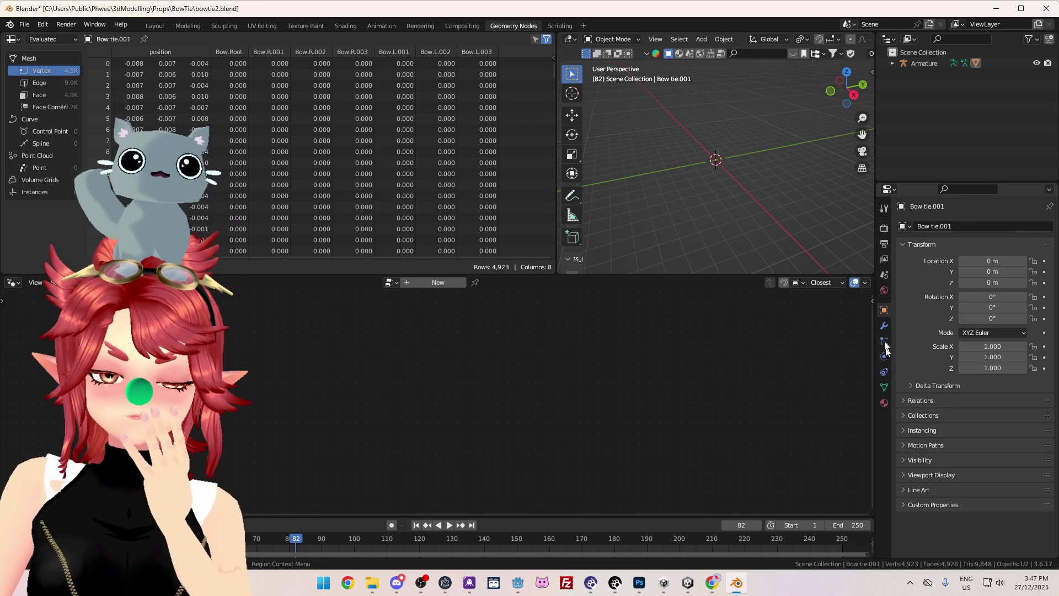
{"action": "left_click", "coordinate": [884, 326]}
{"action": "left_click", "coordinate": [884, 341]}
{"action": "left_click", "coordinate": [884, 356]}
{"action": "left_click", "coordinate": [884, 371]}
{"action": "left_click", "coordinate": [884, 386]}
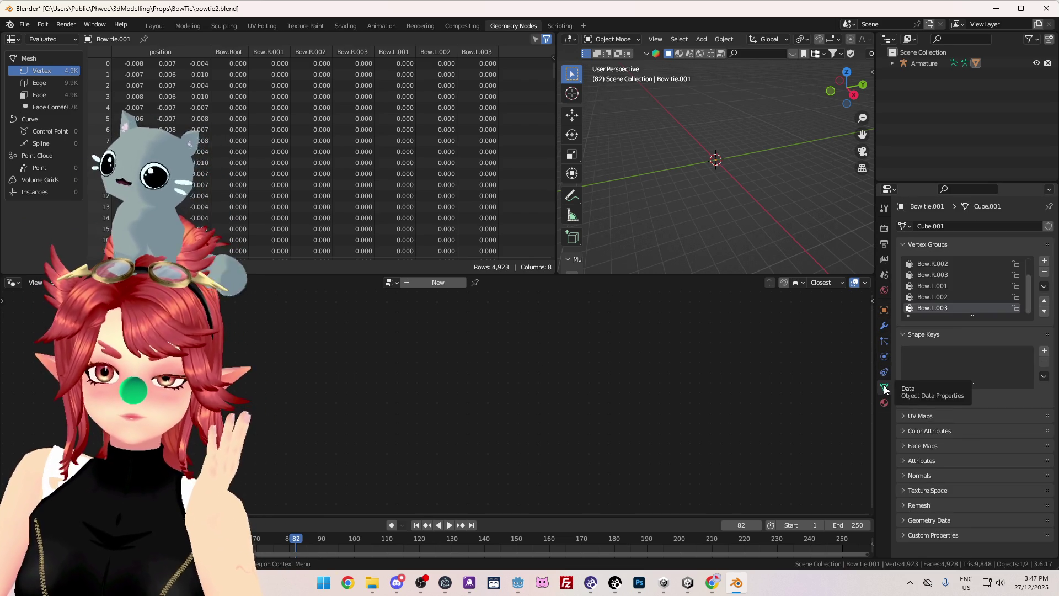
{"action": "left_click", "coordinate": [933, 520]}
{"action": "scroll", "coordinate": [952, 475], "scroll_direction": "down", "scroll_amount": 3}
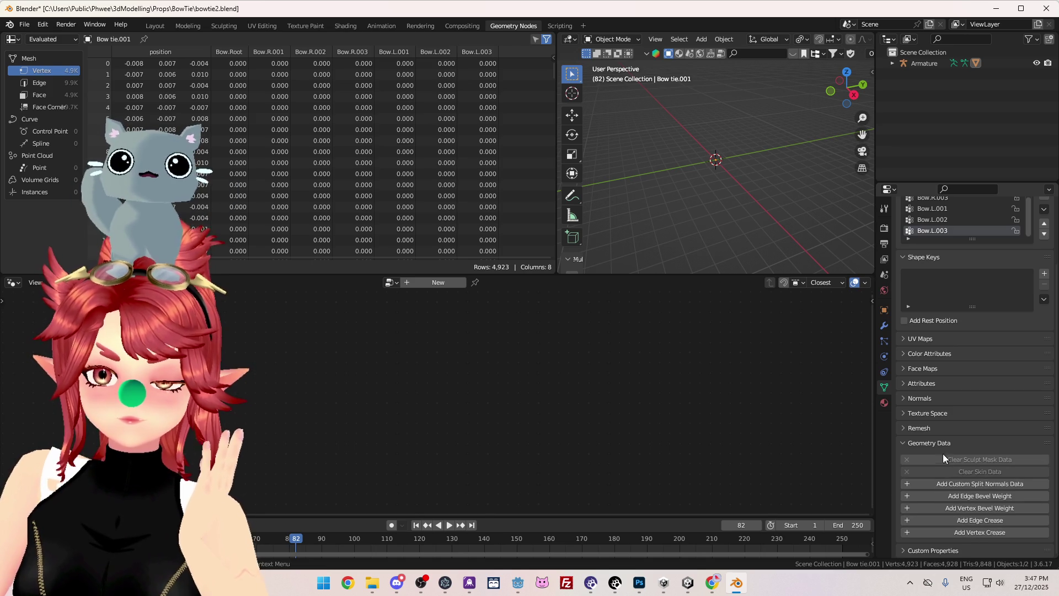
{"action": "left_click", "coordinate": [925, 442]}
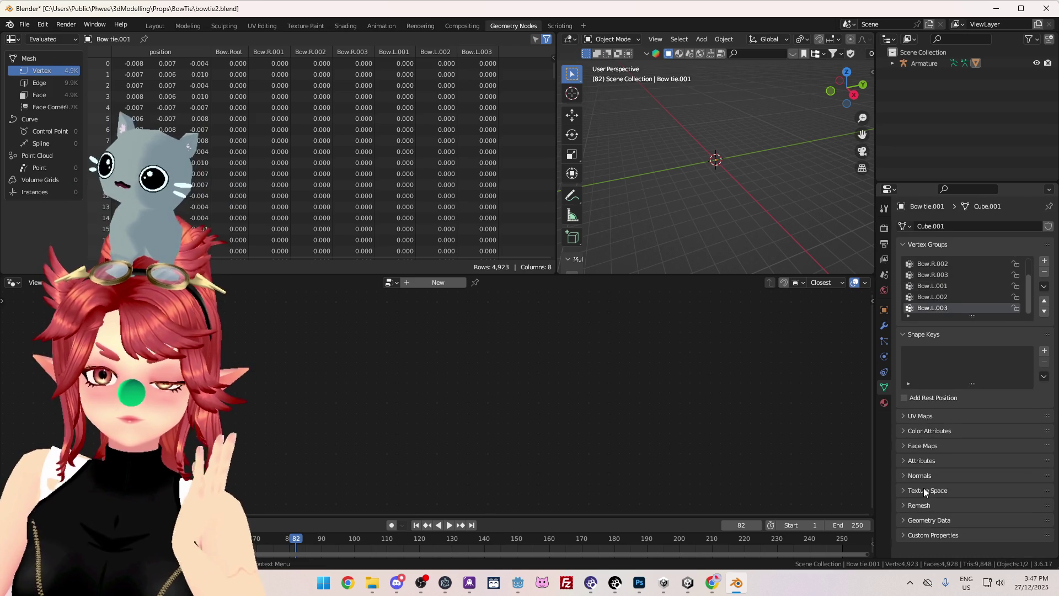
{"action": "left_click", "coordinate": [923, 461]}
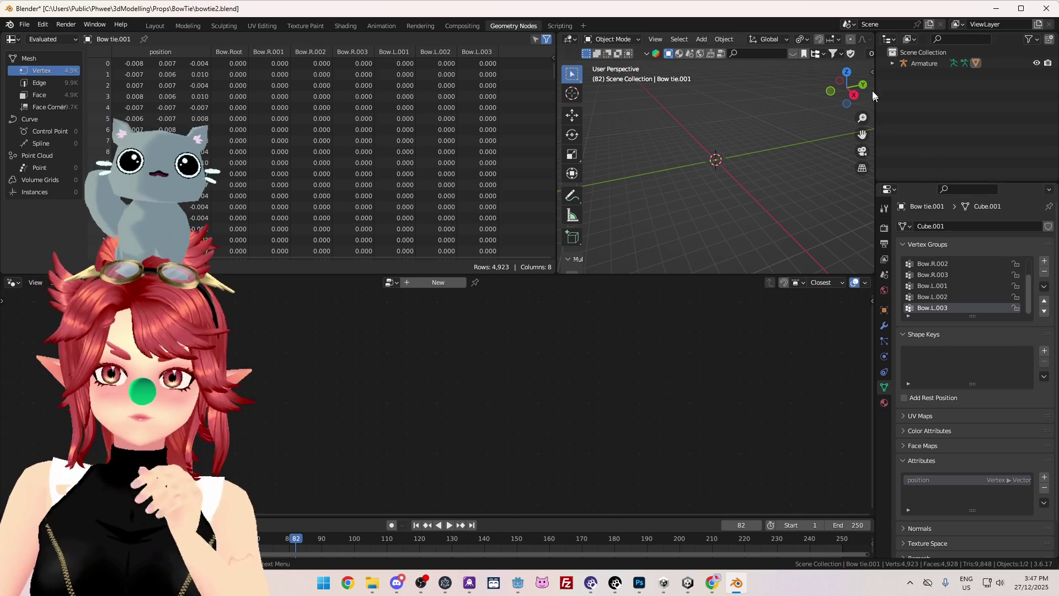
{"action": "left_click", "coordinate": [893, 63]}
- Export the Armature and Bow tie.001 as a Unity FBX, overwriting bowtie.fbx
{"action": "left_click", "coordinate": [924, 63], "text": "ctrl"}
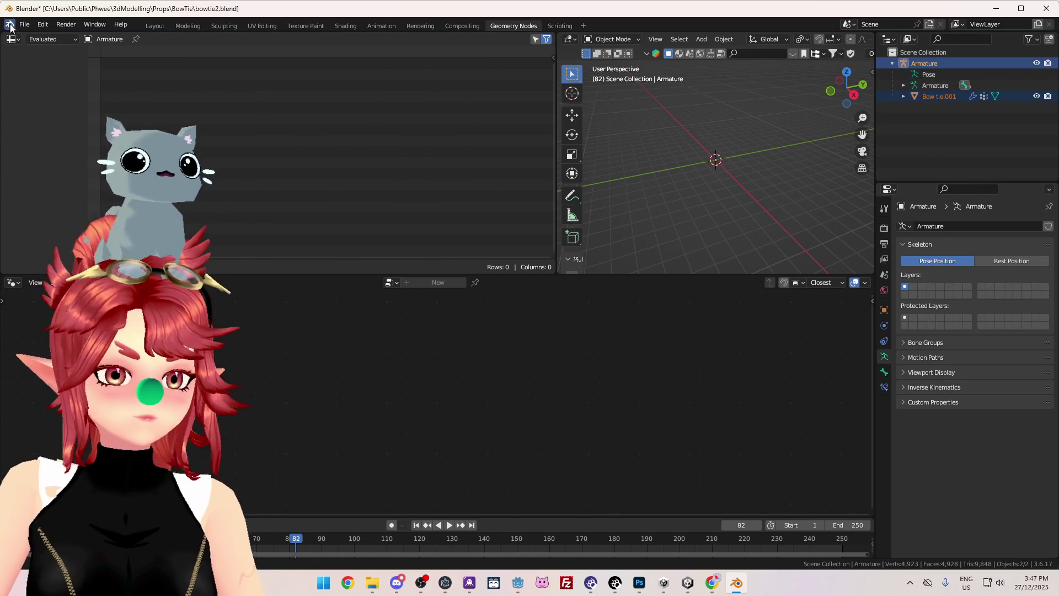
{"action": "left_click", "coordinate": [24, 24]}
{"action": "mouse_move", "coordinate": [67, 184]}
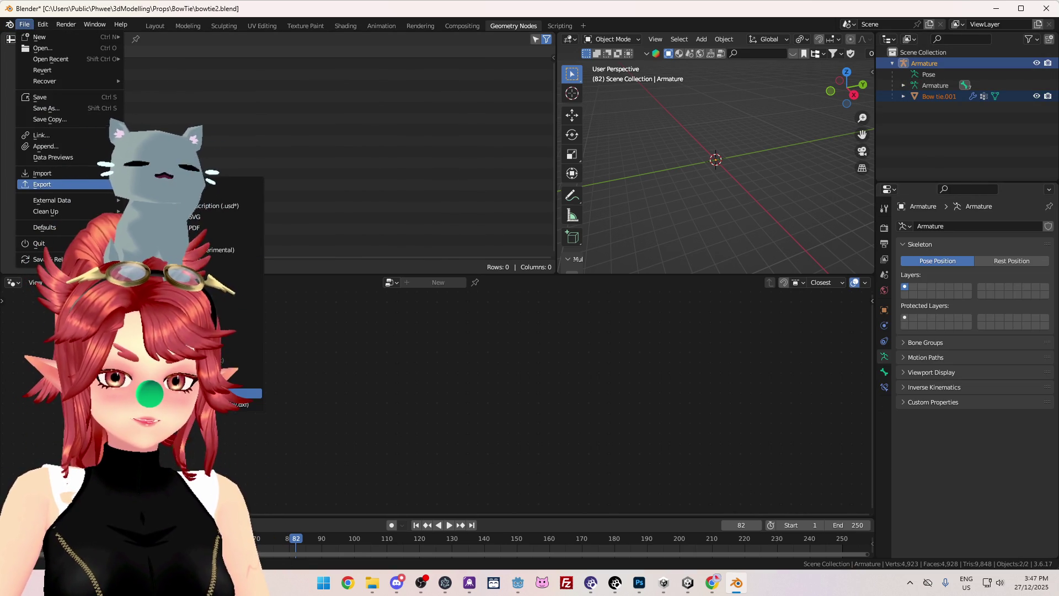
{"action": "left_click", "coordinate": [243, 393]}
{"action": "left_click", "coordinate": [364, 167]}
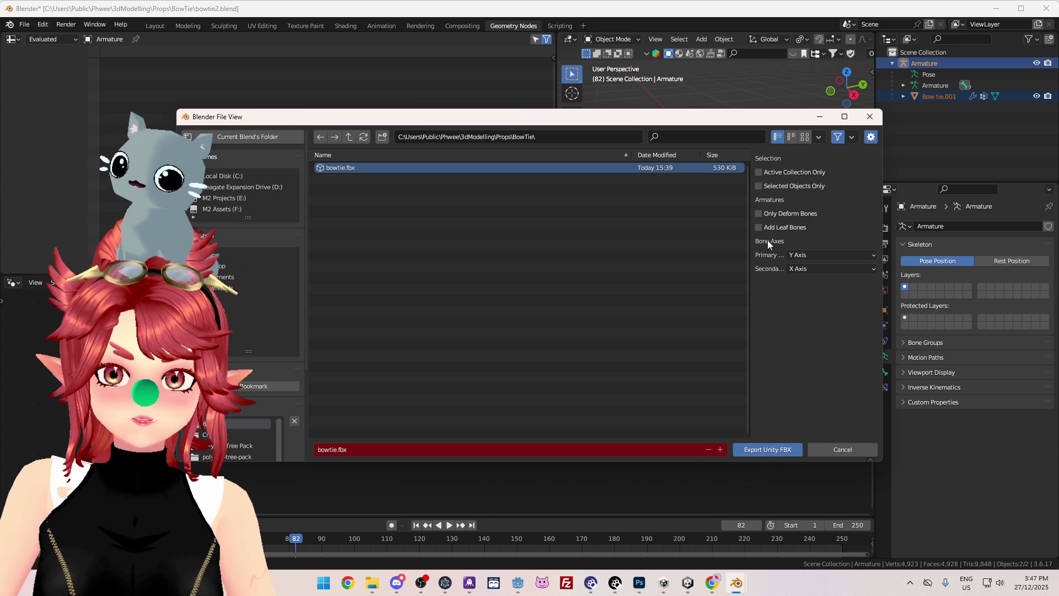
{"action": "left_click", "coordinate": [767, 450]}
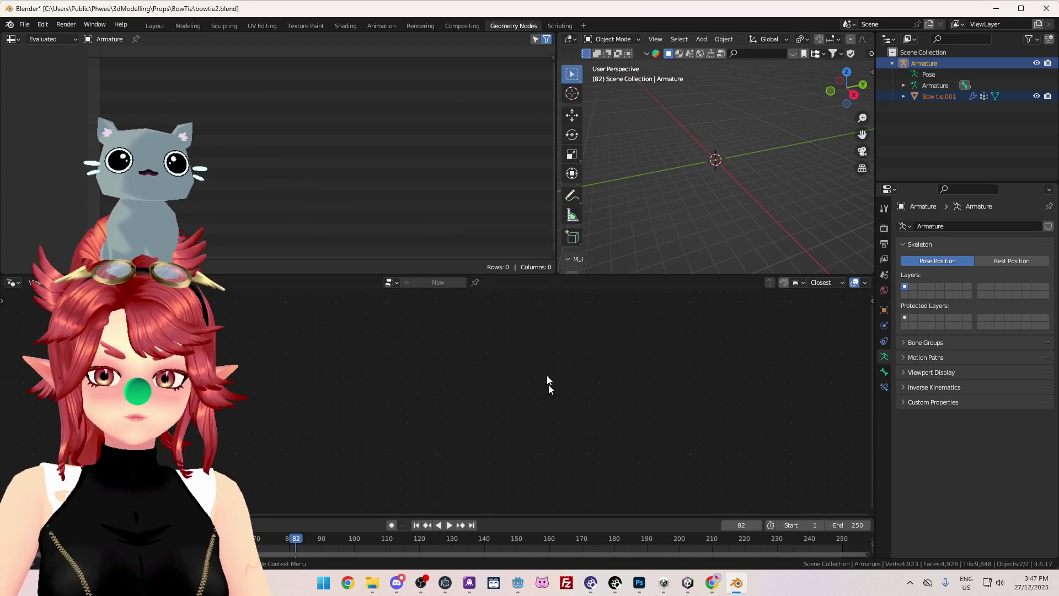
- In Unity, delete the outdated bowtie model asset and bring up the file explorer to re-import bowtie.fbx
{"action": "key", "text": "alt+Tab"}
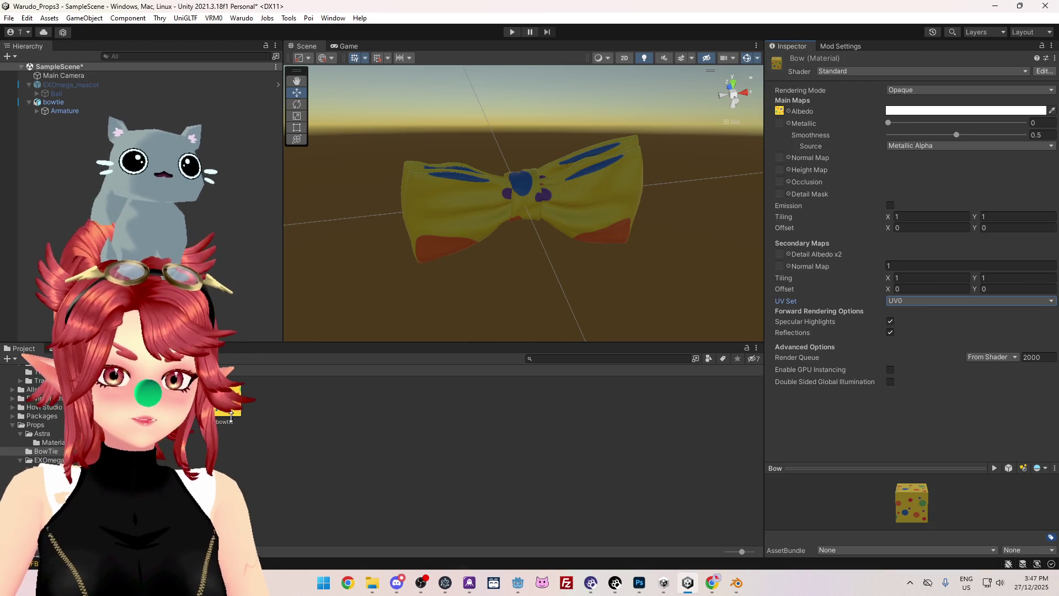
{"action": "left_click", "coordinate": [239, 419]}
{"action": "key", "text": "Delete"}
{"action": "key", "text": "Return"}
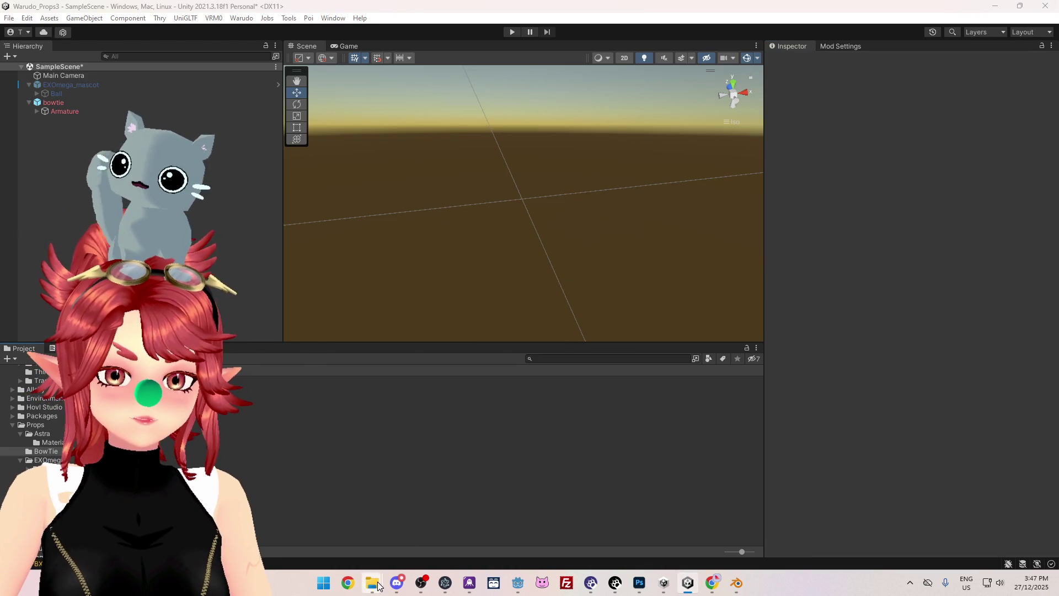
{"action": "left_click", "coordinate": [377, 482]}
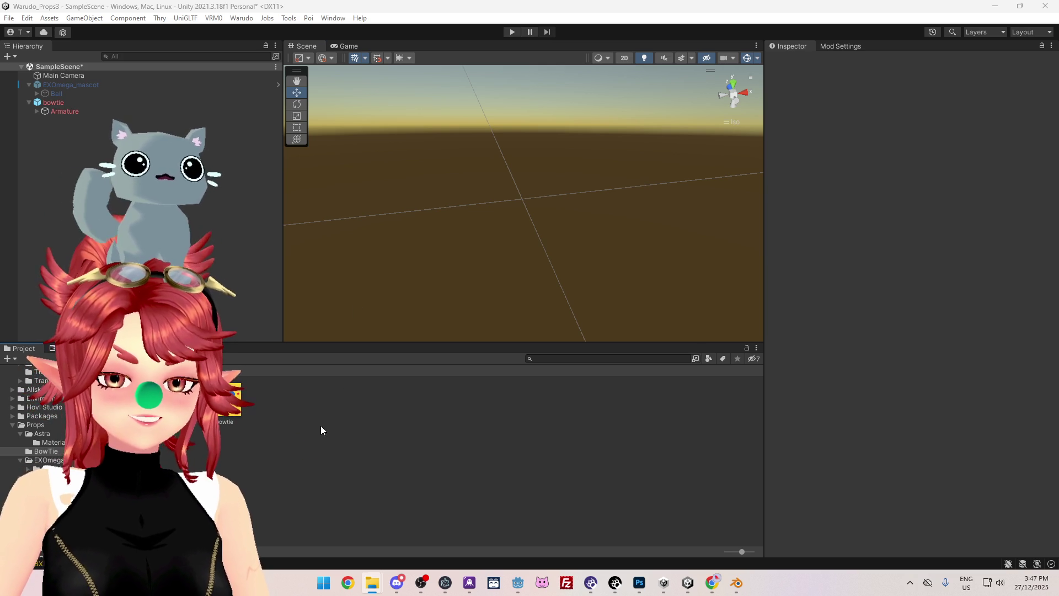
- Place the new bowtie in the scene as bowtie (1), delete the old bowtie object, and open its Materials import settings
{"action": "left_click_drag", "start_coordinate": [229, 400], "coordinate": [138, 138]}
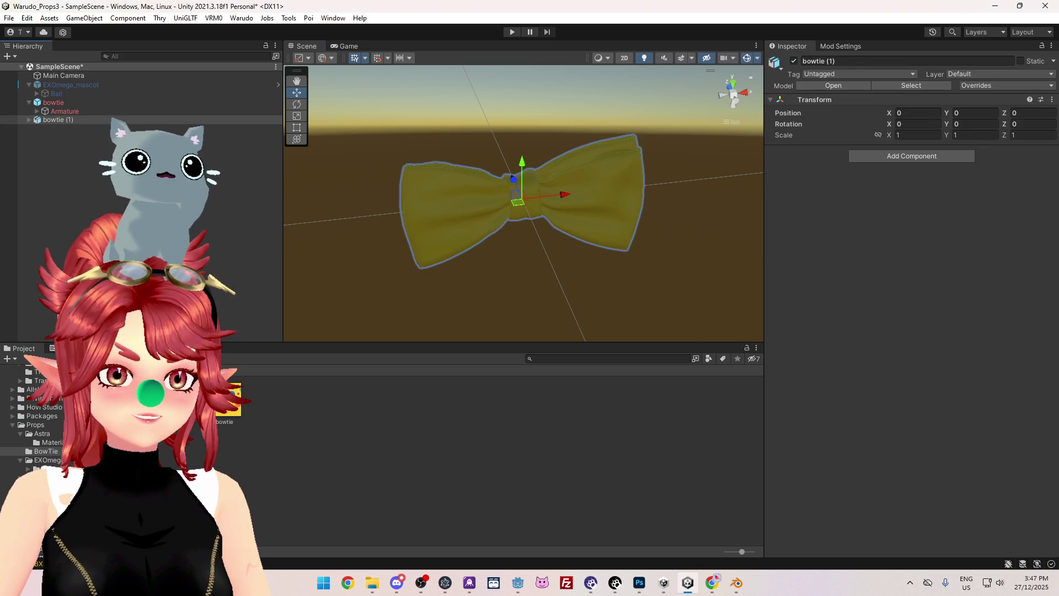
{"action": "left_click", "coordinate": [58, 103]}
{"action": "key", "text": "Delete"}
{"action": "left_click", "coordinate": [64, 103]}
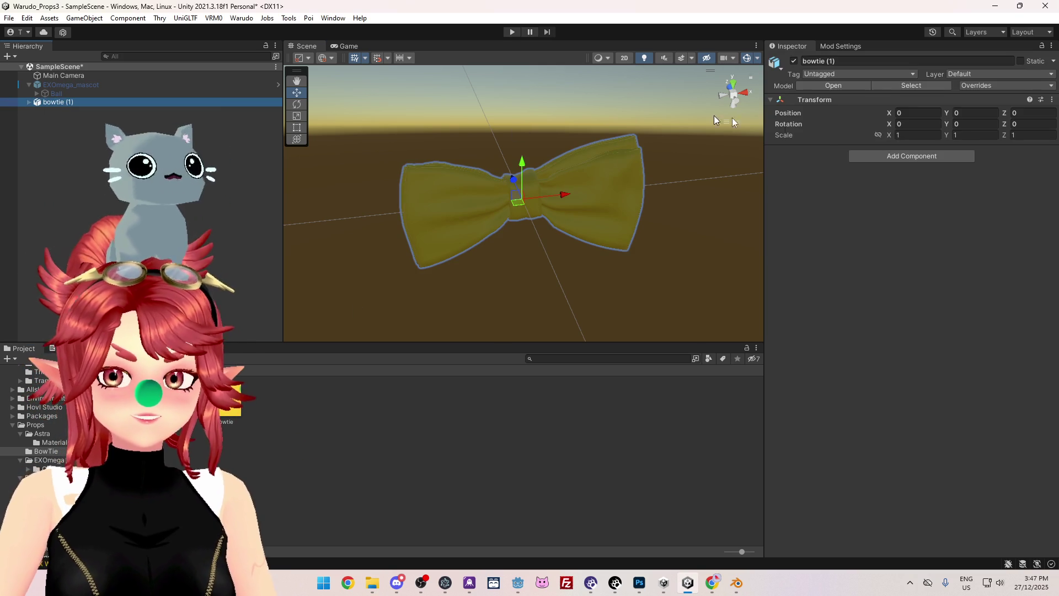
{"action": "left_click", "coordinate": [912, 85]}
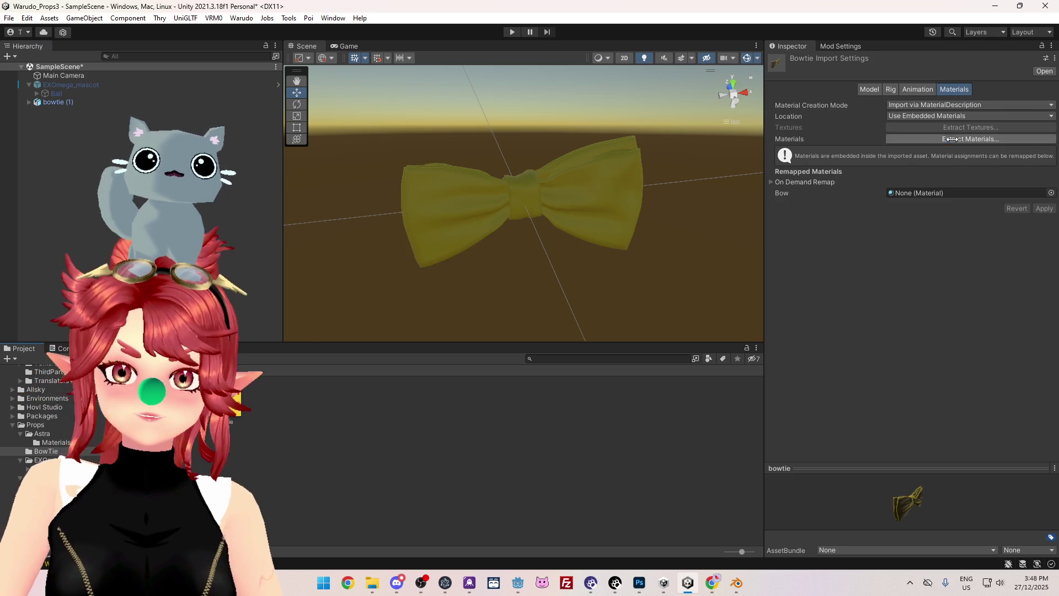
- Extract the bowtie's embedded material as Bow 1 and confirm Bow tie.001's renderer uses it
{"action": "left_click", "coordinate": [952, 140]}
{"action": "left_click", "coordinate": [566, 318]}
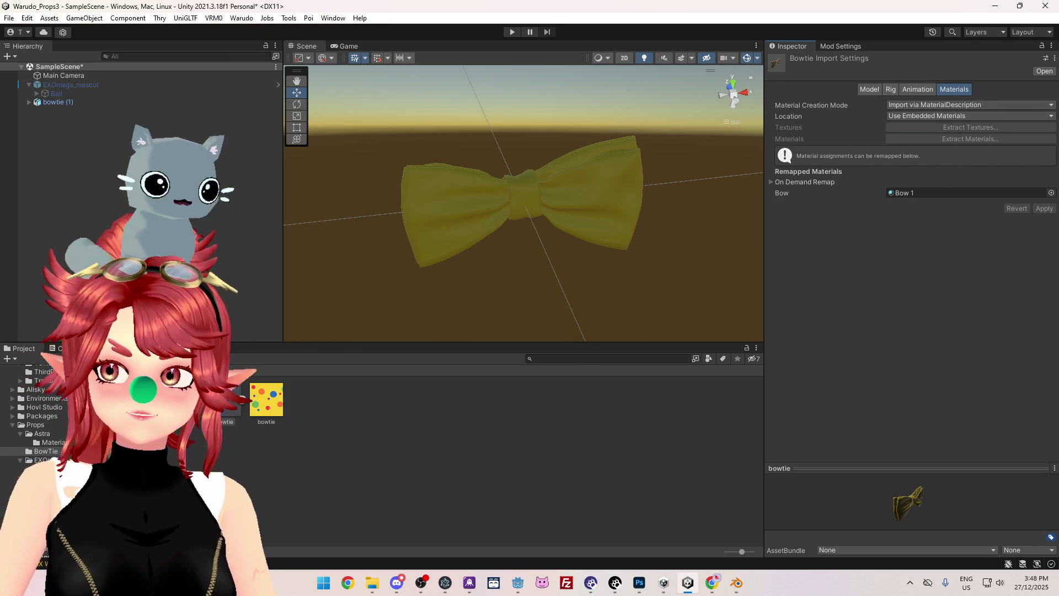
{"action": "left_click", "coordinate": [225, 400]}
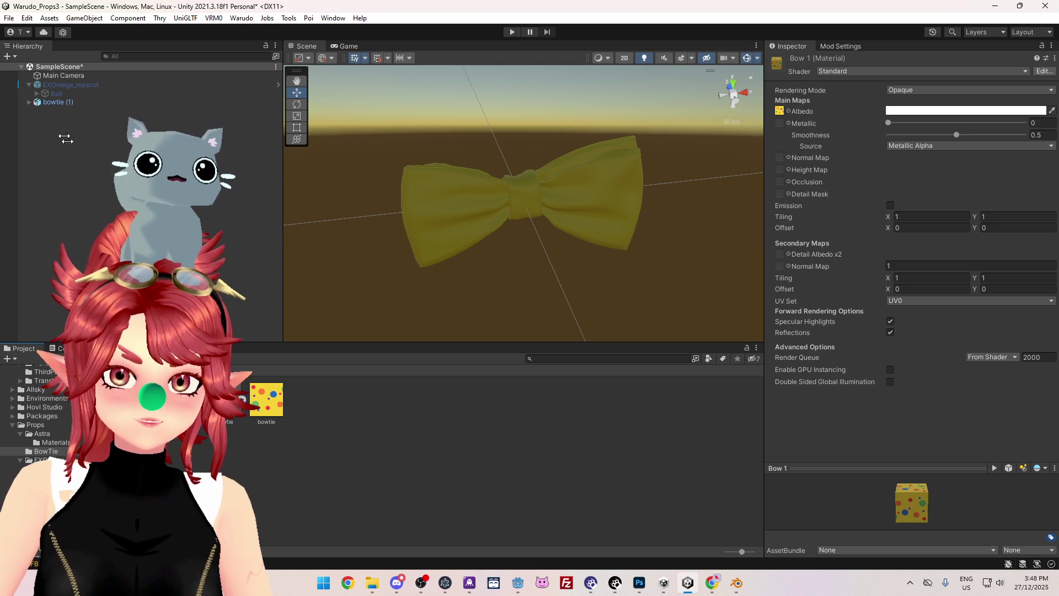
{"action": "left_click", "coordinate": [161, 121]}
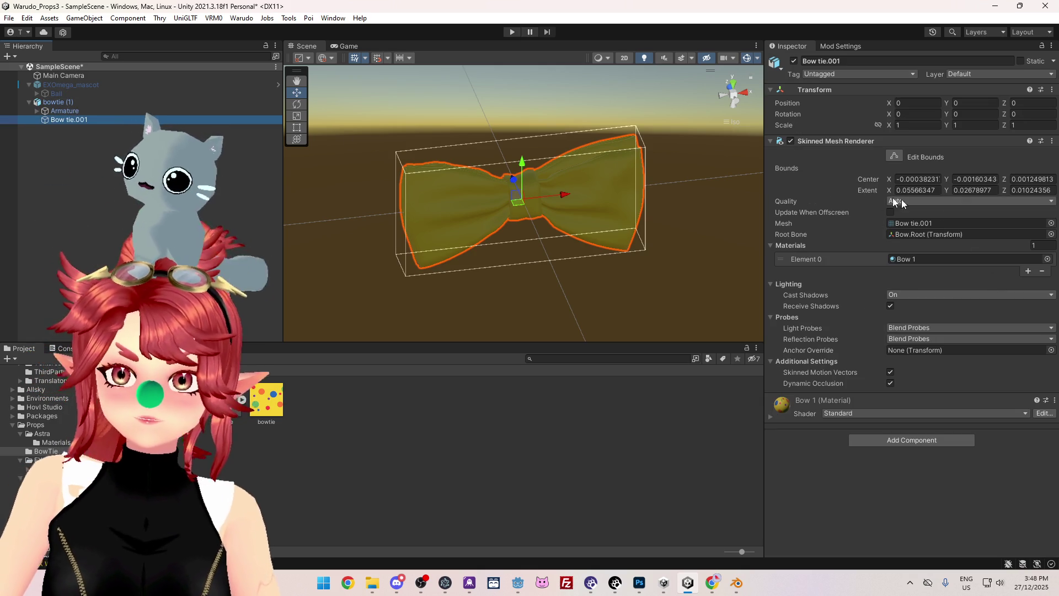
{"action": "mouse_move", "coordinate": [515, 243]}
{"action": "left_mouse_down", "text": "alt"}
{"action": "mouse_move", "coordinate": [560, 236]}
{"action": "mouse_move", "coordinate": [568, 191]}
{"action": "mouse_move", "coordinate": [585, 198]}
{"action": "left_mouse_up", "text": "alt"}
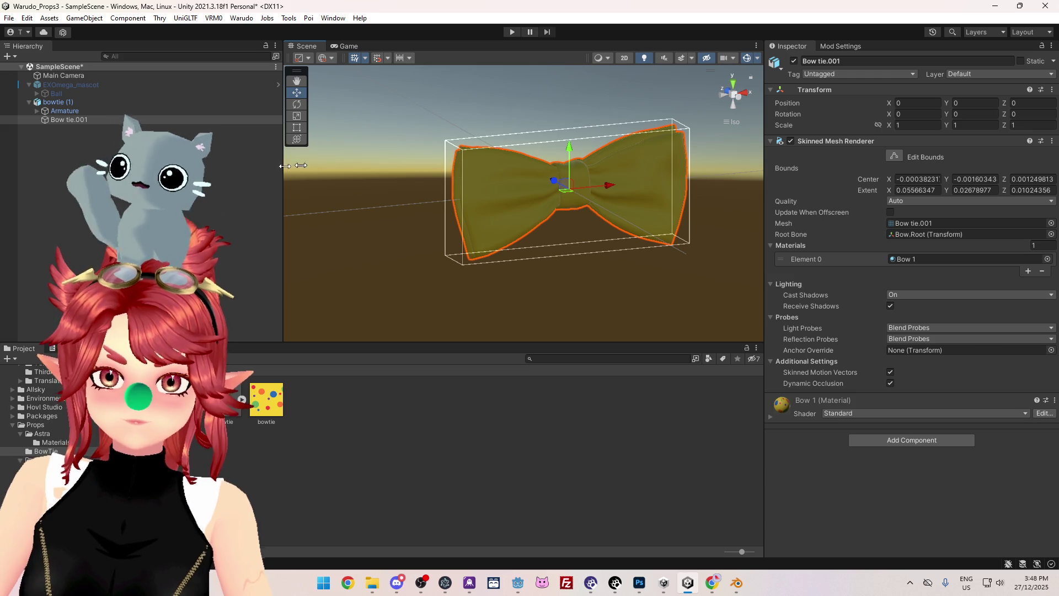
- Delete the old Bow material from the Project panel and return to Blender
{"action": "left_click", "coordinate": [182, 400]}
{"action": "key", "text": "Delete"}
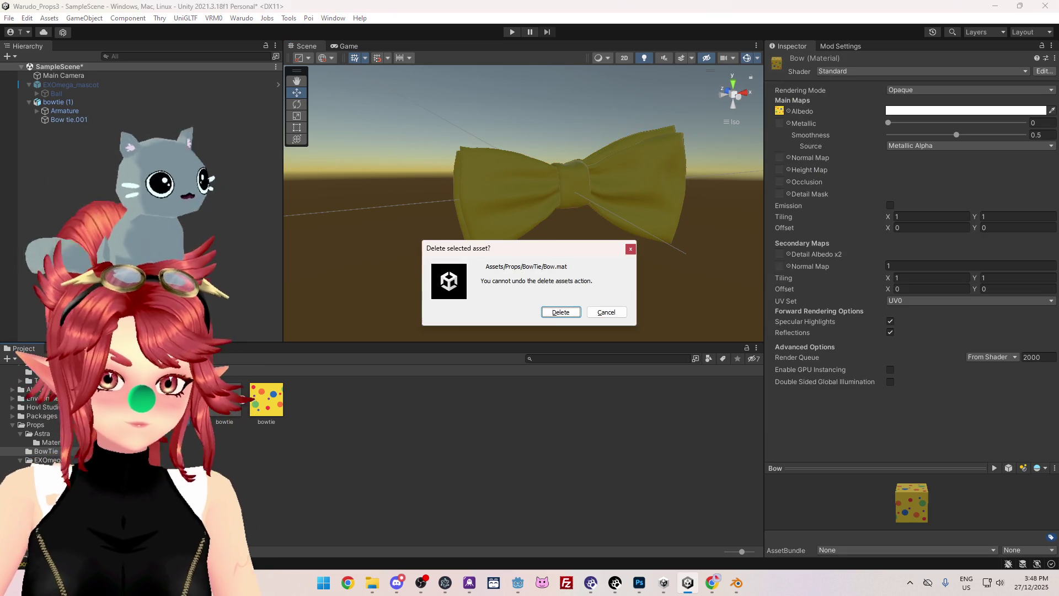
{"action": "left_click", "coordinate": [564, 315]}
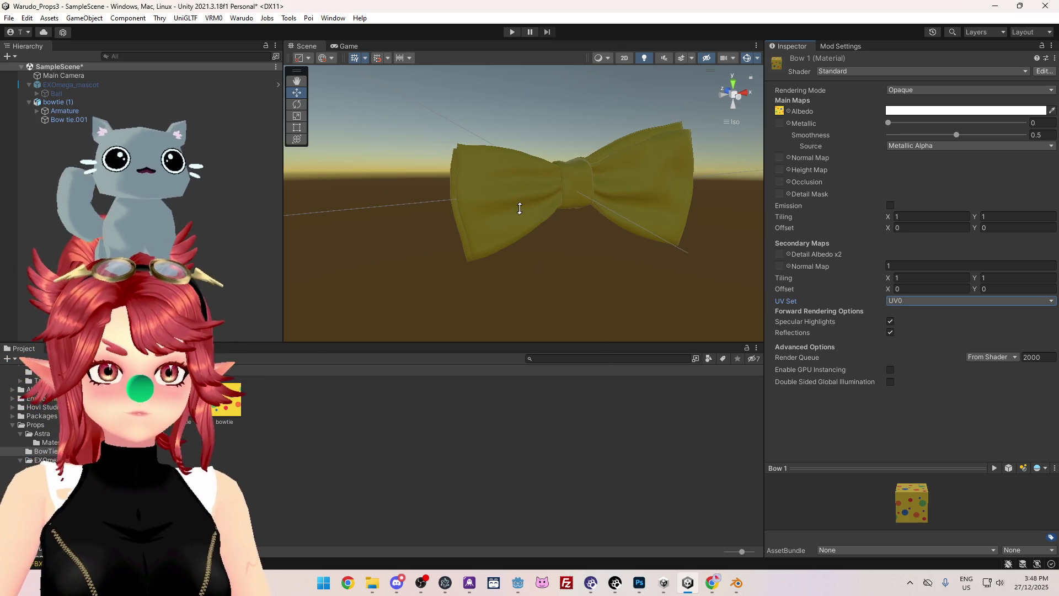
{"action": "scroll", "coordinate": [558, 222], "scroll_direction": "down", "scroll_amount": 1}
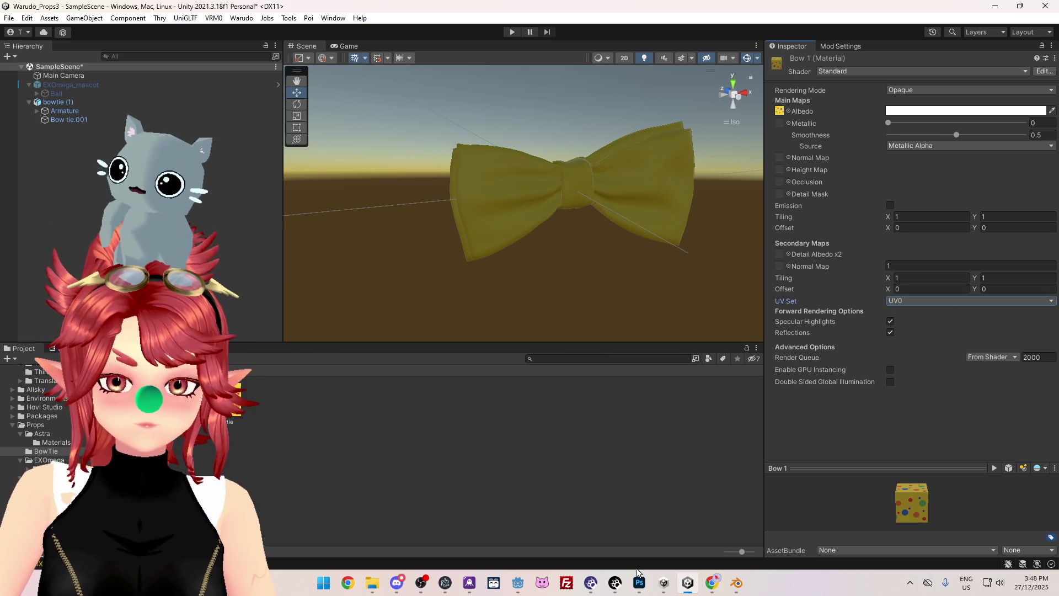
{"action": "mouse_move", "coordinate": [666, 589]}
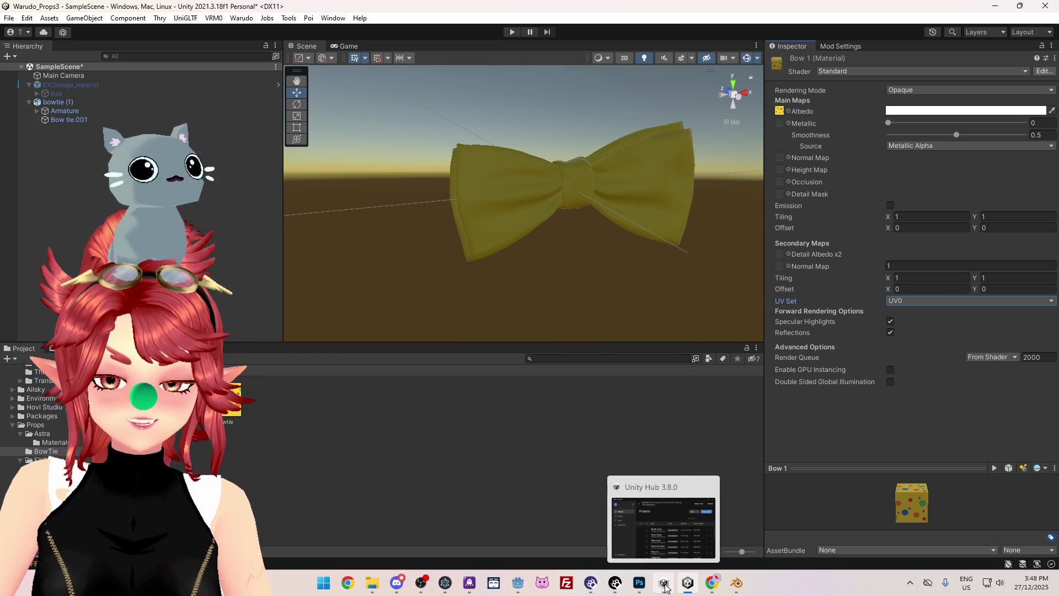
{"action": "left_click", "coordinate": [737, 585]}
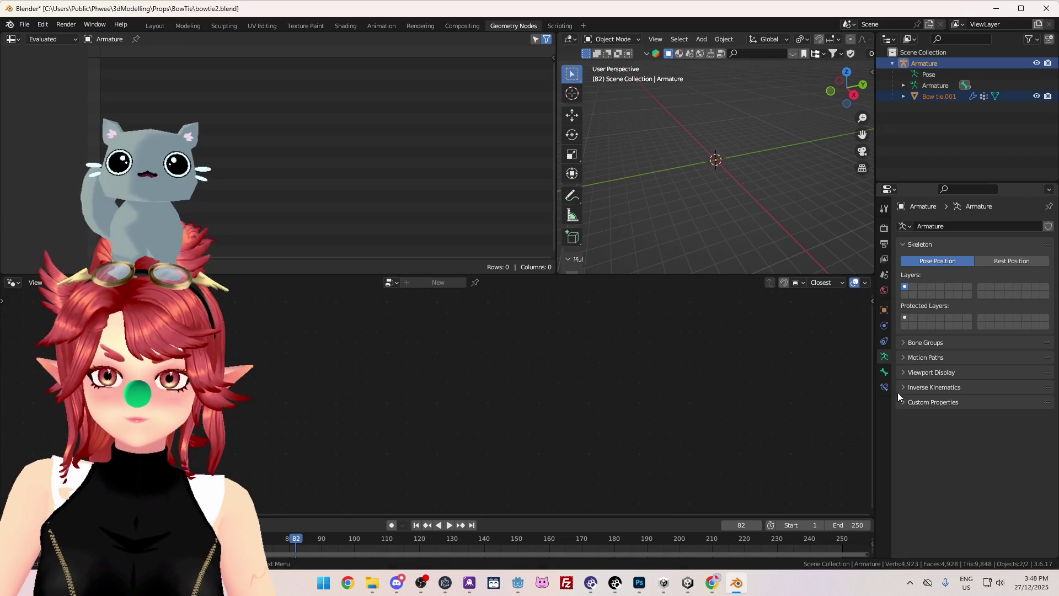
- Review the Armature's object, physics, constraint, skeleton and Bow.L.001 bone property tabs
{"action": "left_click", "coordinate": [885, 310]}
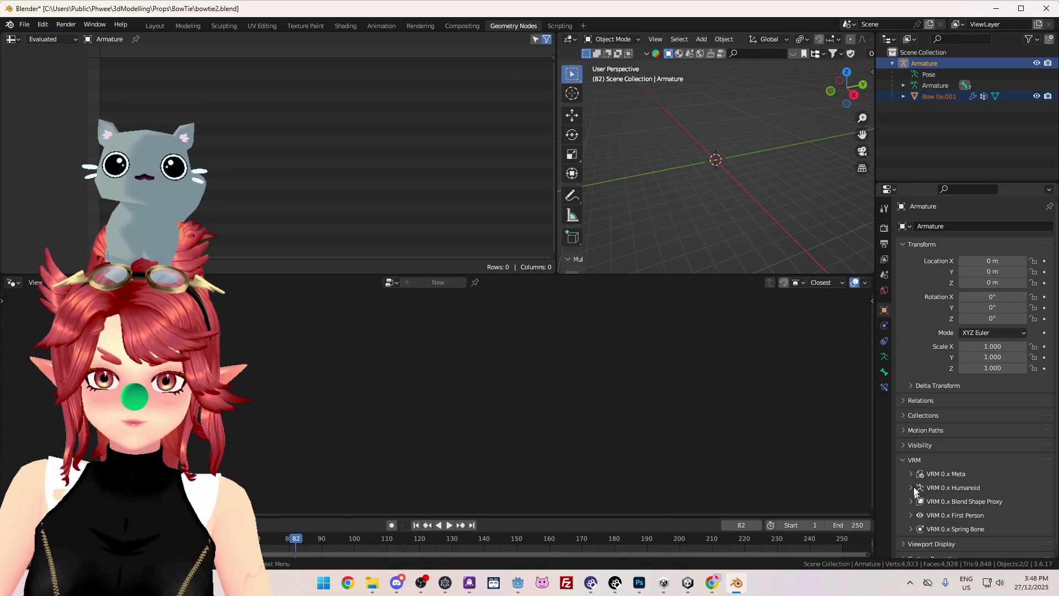
{"action": "left_click", "coordinate": [902, 460]}
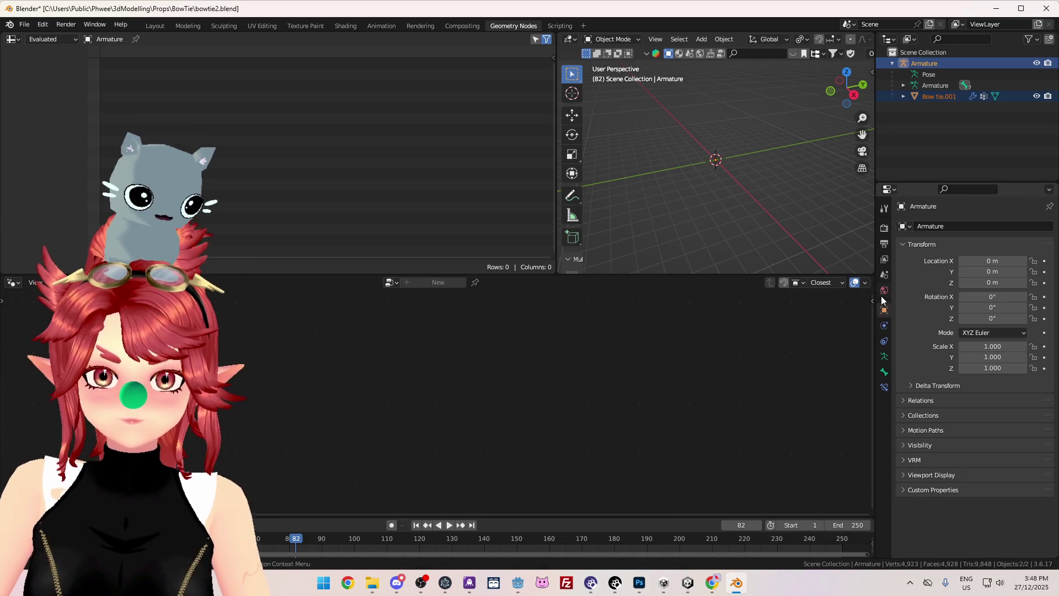
{"action": "left_click", "coordinate": [885, 326]}
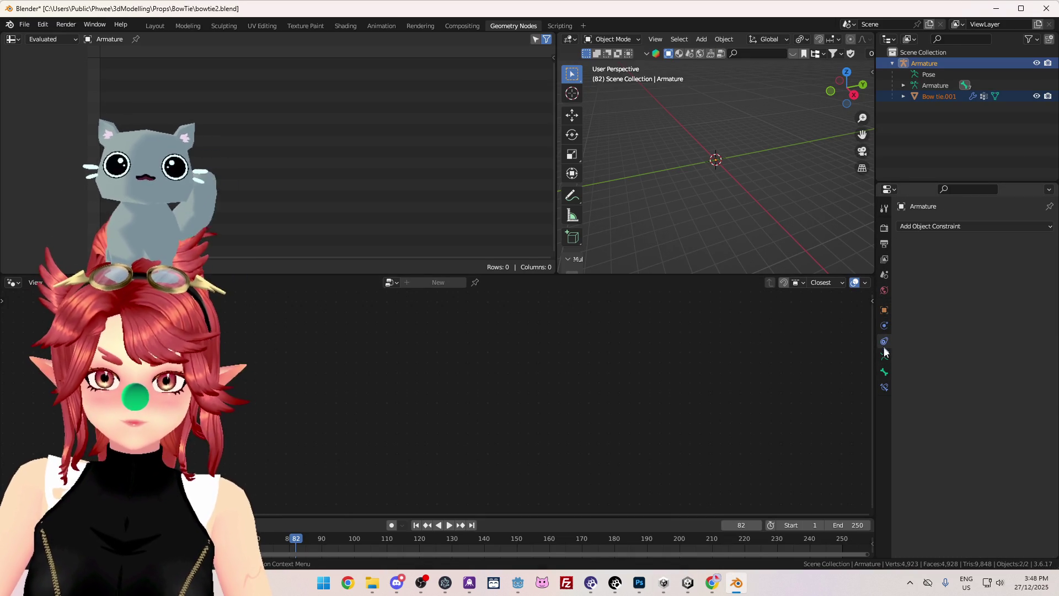
{"action": "left_click", "coordinate": [885, 356]}
{"action": "left_click", "coordinate": [884, 310]}
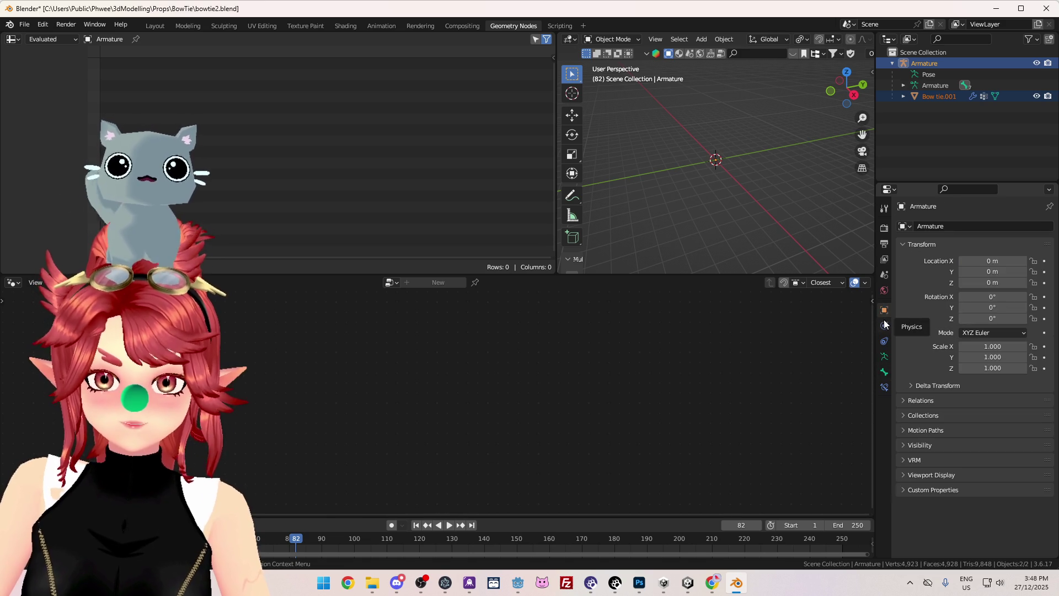
{"action": "left_click", "coordinate": [884, 326]}
{"action": "left_click", "coordinate": [885, 342]}
{"action": "left_click", "coordinate": [885, 357]}
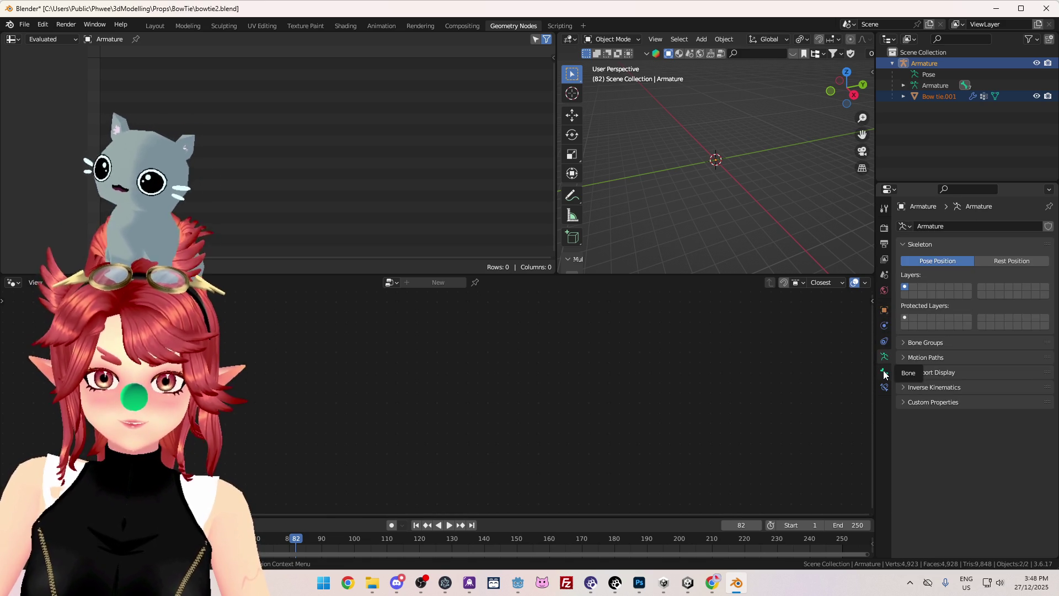
{"action": "left_click", "coordinate": [884, 371]}
- Review Bow tie.001's object, modifier, physics and mesh data tabs, then move to the UV Editing workspace
{"action": "left_click", "coordinate": [884, 310]}
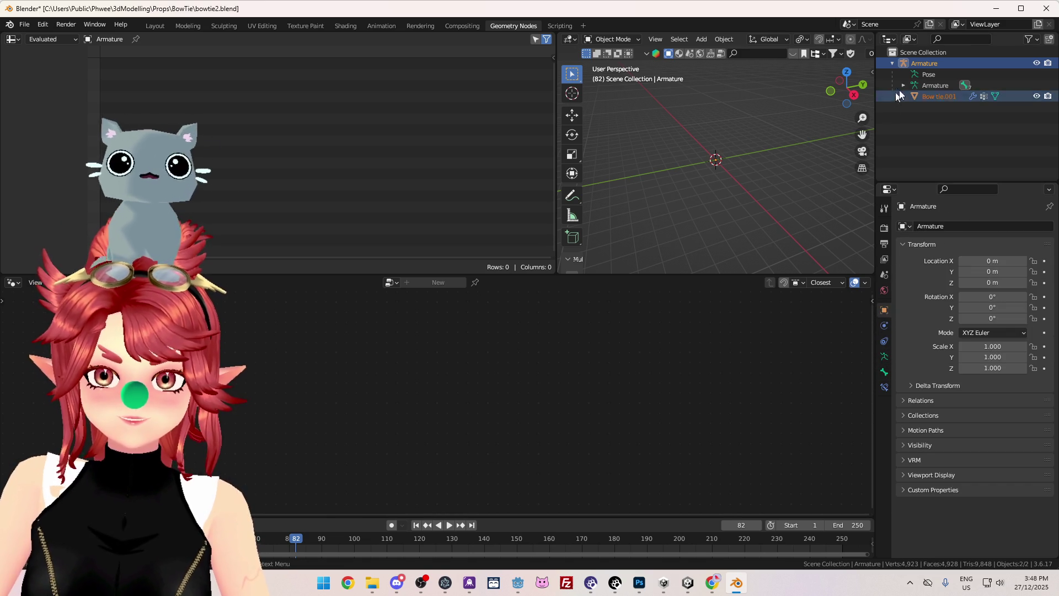
{"action": "left_click", "coordinate": [919, 97]}
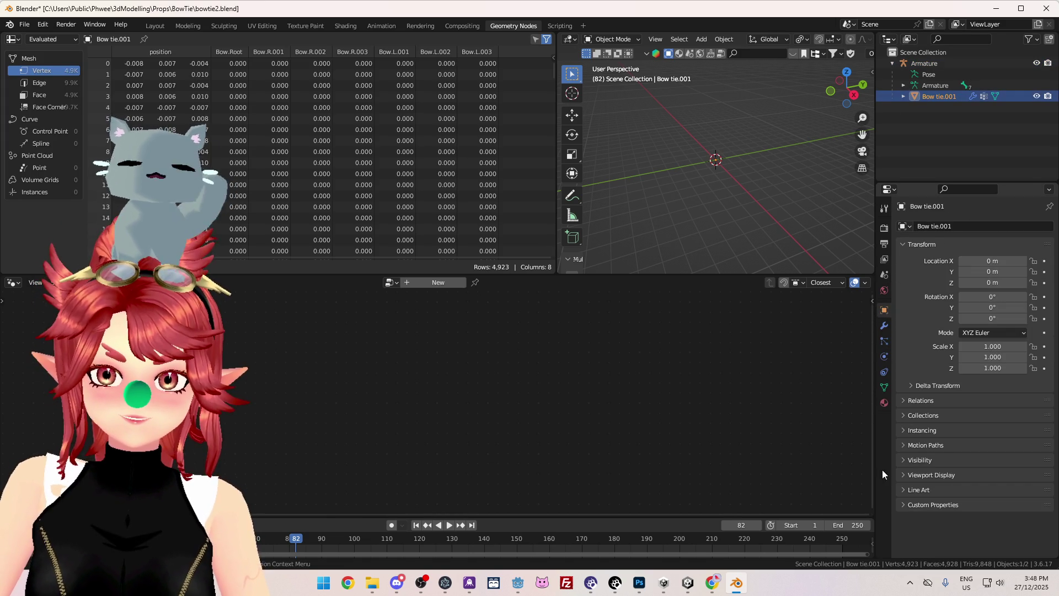
{"action": "left_click", "coordinate": [885, 325]}
{"action": "left_click", "coordinate": [884, 341]}
{"action": "left_click", "coordinate": [885, 356]}
{"action": "left_click", "coordinate": [886, 386]}
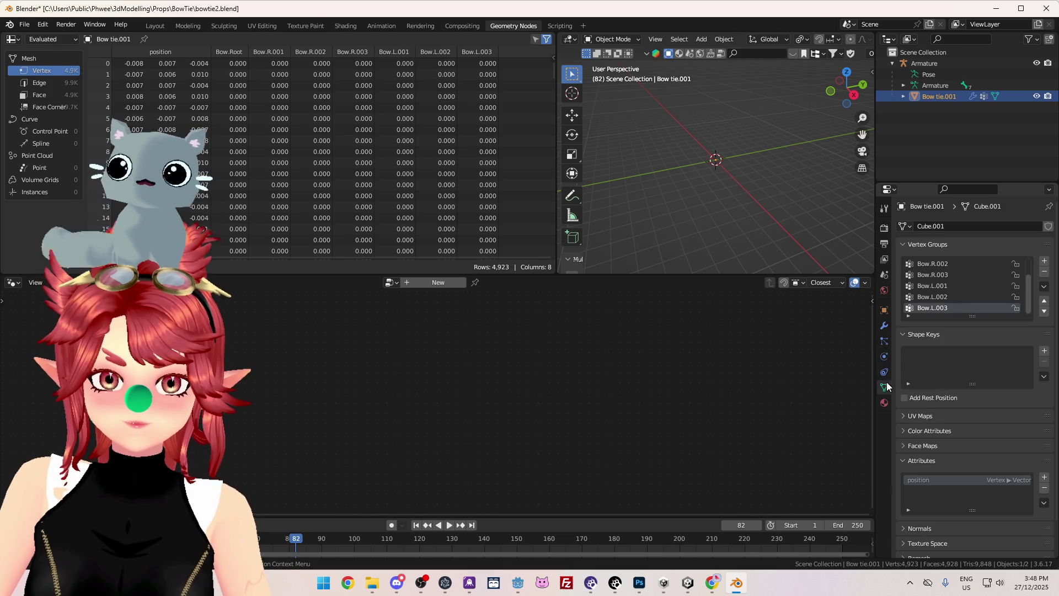
{"action": "scroll", "coordinate": [924, 472], "scroll_direction": "down", "scroll_amount": 1}
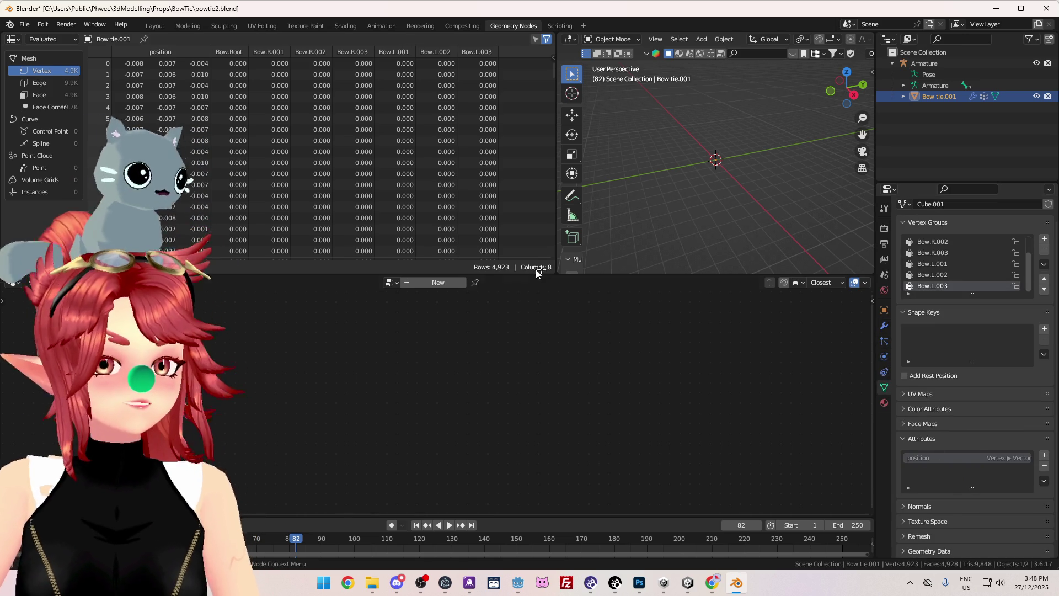
{"action": "left_click", "coordinate": [263, 26]}
{"action": "scroll", "coordinate": [634, 383], "scroll_direction": "down", "scroll_amount": 3}
{"action": "mouse_move", "coordinate": [634, 383]}
{"action": "middle_mouse_down"}
{"action": "mouse_move", "coordinate": [634, 432]}
{"action": "mouse_move", "coordinate": [627, 284]}
{"action": "mouse_move", "coordinate": [653, 303]}
{"action": "mouse_move", "coordinate": [646, 331]}
{"action": "mouse_move", "coordinate": [615, 180]}
{"action": "middle_mouse_up"}
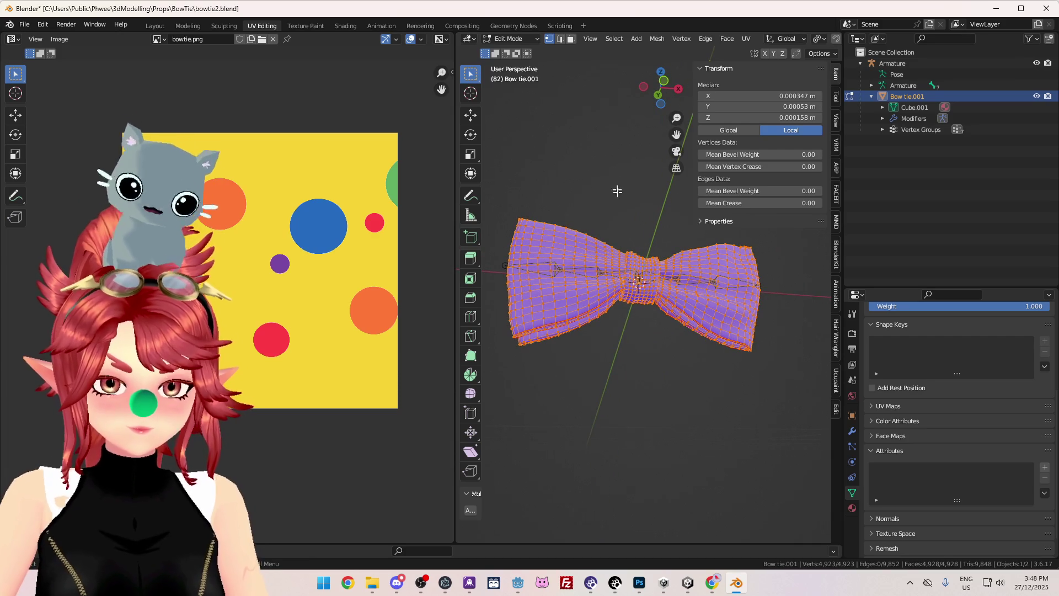
- Unwrap the bow tie's UVs onto the polka-dot texture and deselect all vertices
{"action": "key", "text": "u"}
{"action": "left_click", "coordinate": [617, 196]}
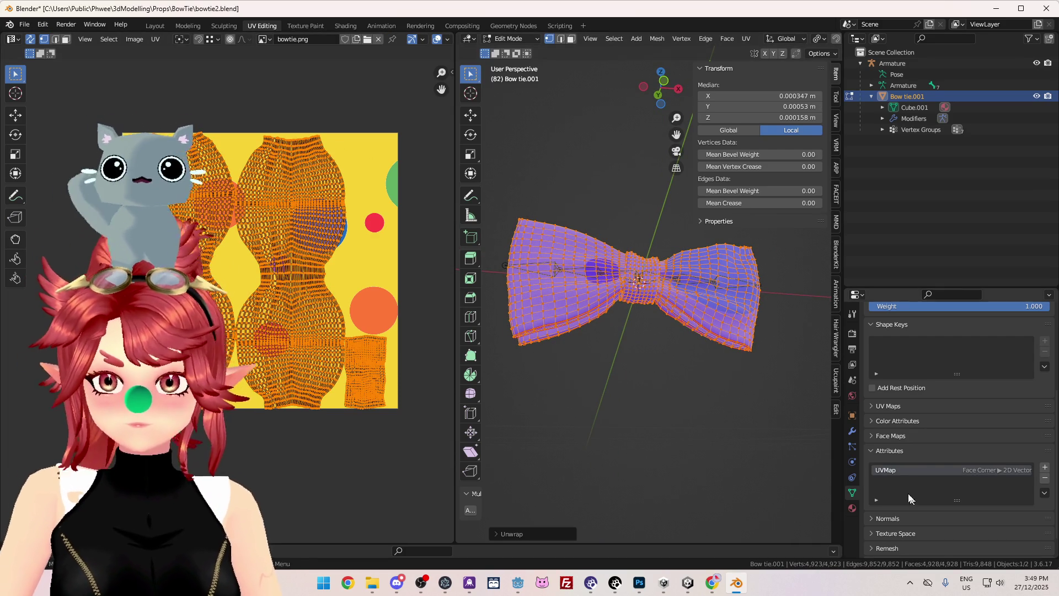
{"action": "left_click", "coordinate": [589, 405]}
{"action": "middle_click_drag", "start_coordinate": [589, 405], "coordinate": [575, 409]}
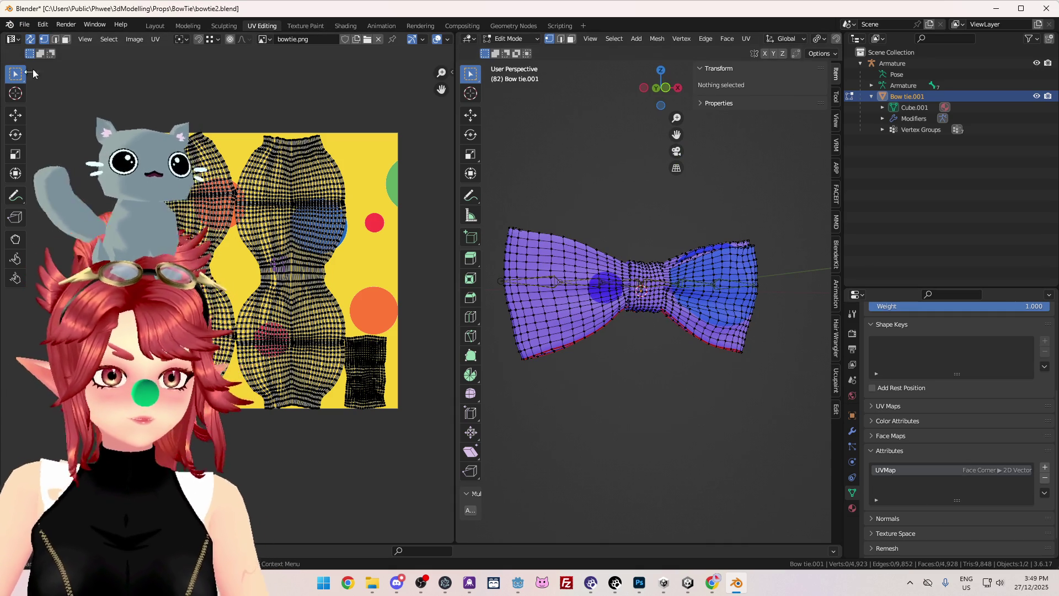
- Save bowtie2.blend and re-export the bow tie as FBX over bowtie.fbx
{"action": "left_click", "coordinate": [24, 24]}
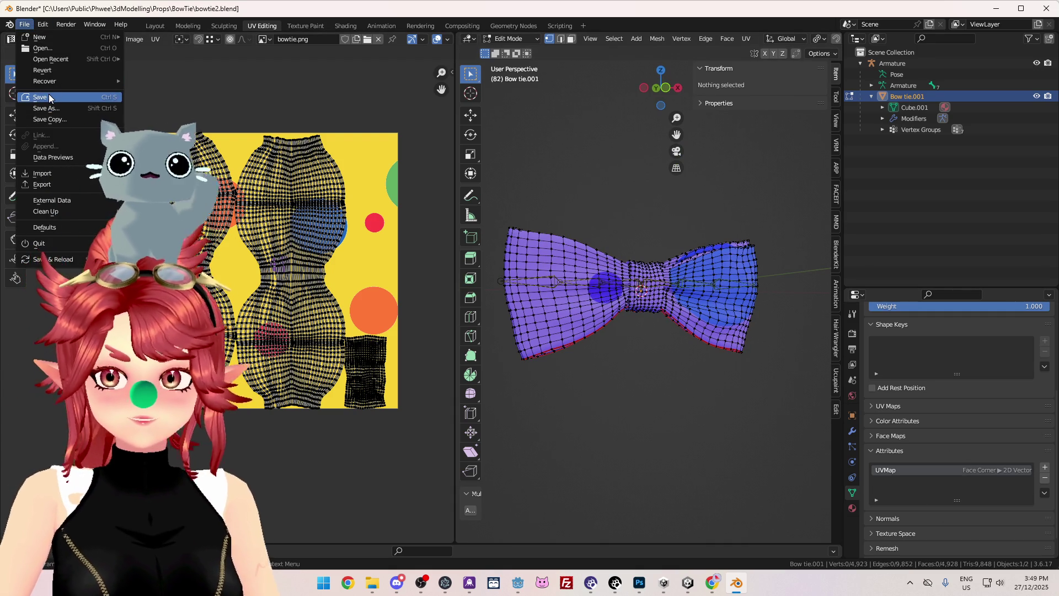
{"action": "left_click", "coordinate": [48, 98]}
{"action": "left_click", "coordinate": [24, 24]}
{"action": "mouse_move", "coordinate": [46, 186]}
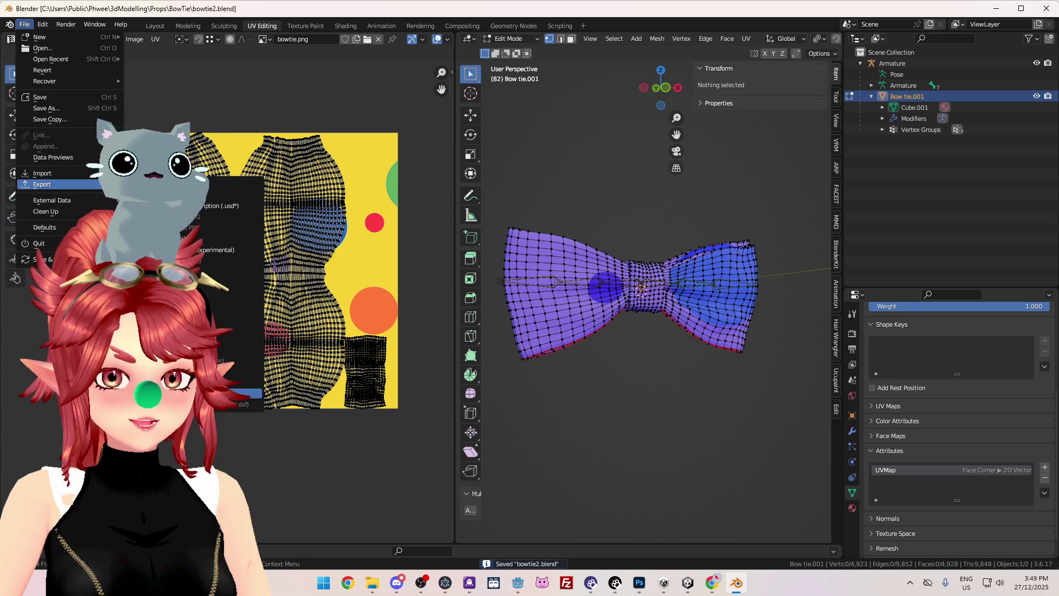
{"action": "left_click", "coordinate": [246, 394]}
{"action": "left_click", "coordinate": [326, 169]}
{"action": "left_click", "coordinate": [774, 451]}
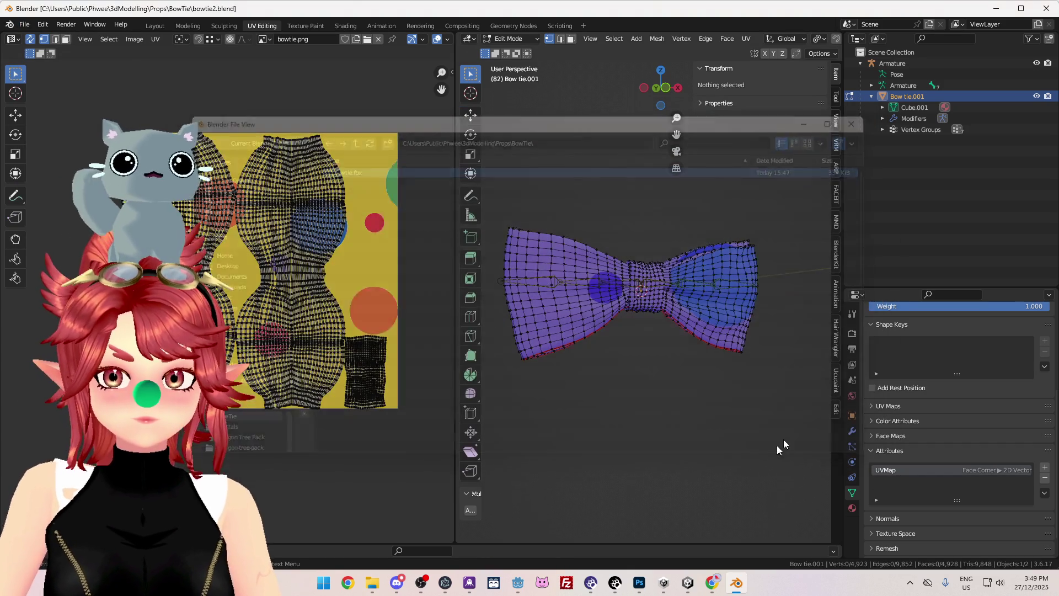
- Return the bow tie to Object Mode and switch over to Unity
{"action": "left_click", "coordinate": [518, 40]}
{"action": "left_click", "coordinate": [507, 54]}
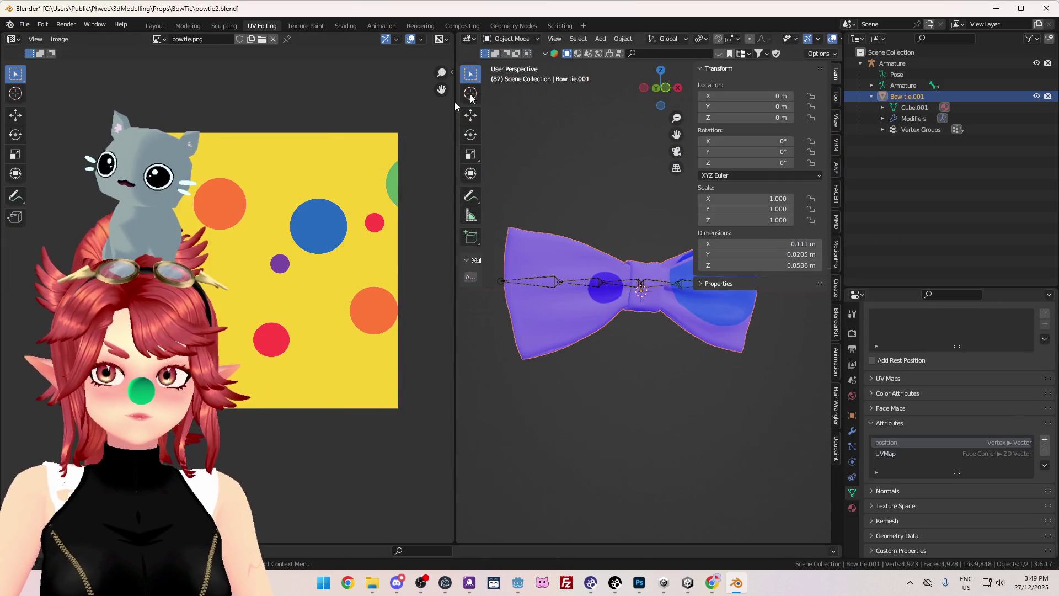
{"action": "key", "text": "alt+Tab"}
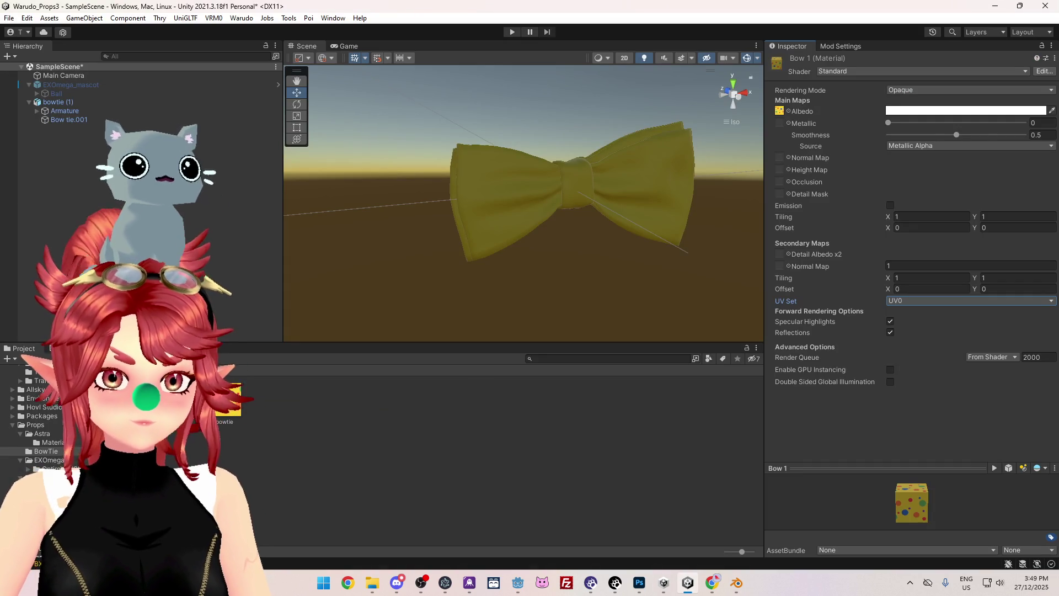
- Delete the dotted bowtie (1) object from the Unity scene and go back to Blender
{"action": "left_click", "coordinate": [229, 402]}
{"action": "key", "text": "Delete"}
{"action": "left_click", "coordinate": [558, 310]}
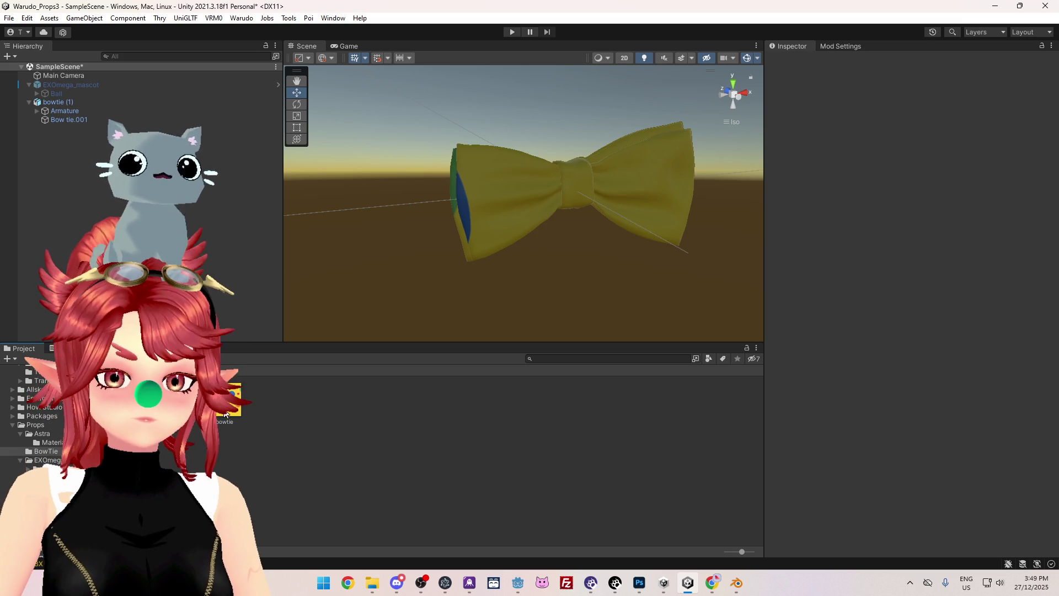
{"action": "mouse_move", "coordinate": [528, 287]}
{"action": "left_mouse_down", "text": "alt"}
{"action": "mouse_move", "coordinate": [680, 228]}
{"action": "mouse_move", "coordinate": [975, 230]}
{"action": "mouse_move", "coordinate": [11, 215]}
{"action": "mouse_move", "coordinate": [32, 210]}
{"action": "left_mouse_up", "text": "alt"}
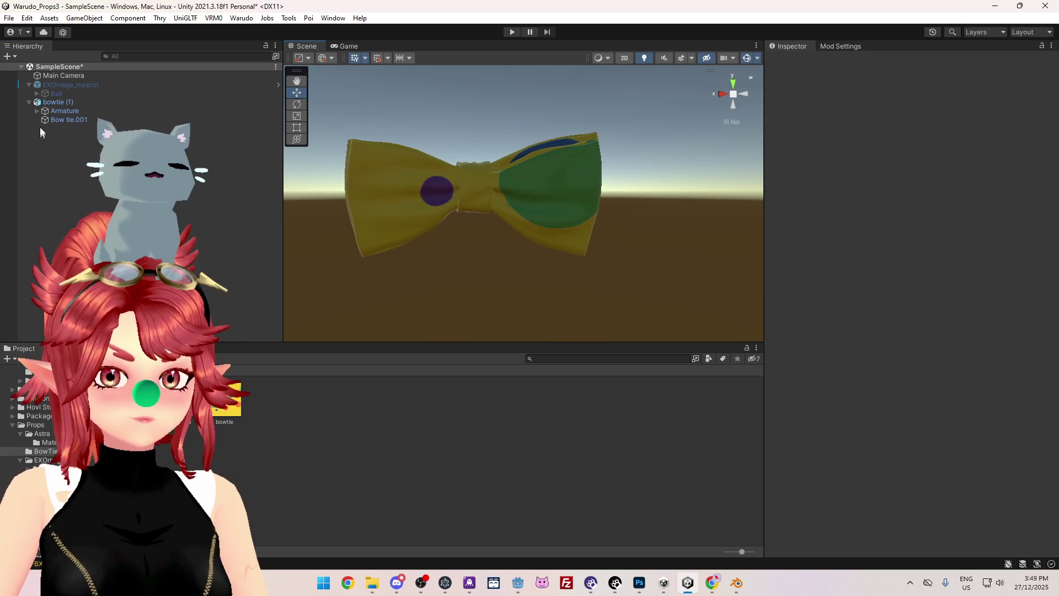
{"action": "left_click", "coordinate": [65, 104]}
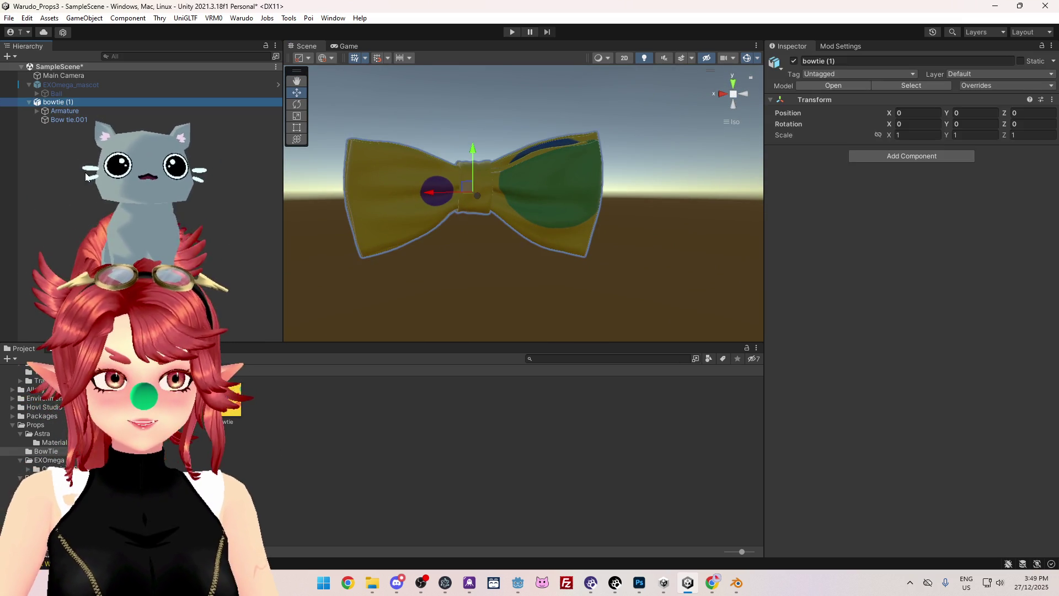
{"action": "key", "text": "Delete"}
{"action": "key", "text": "alt+Tab"}
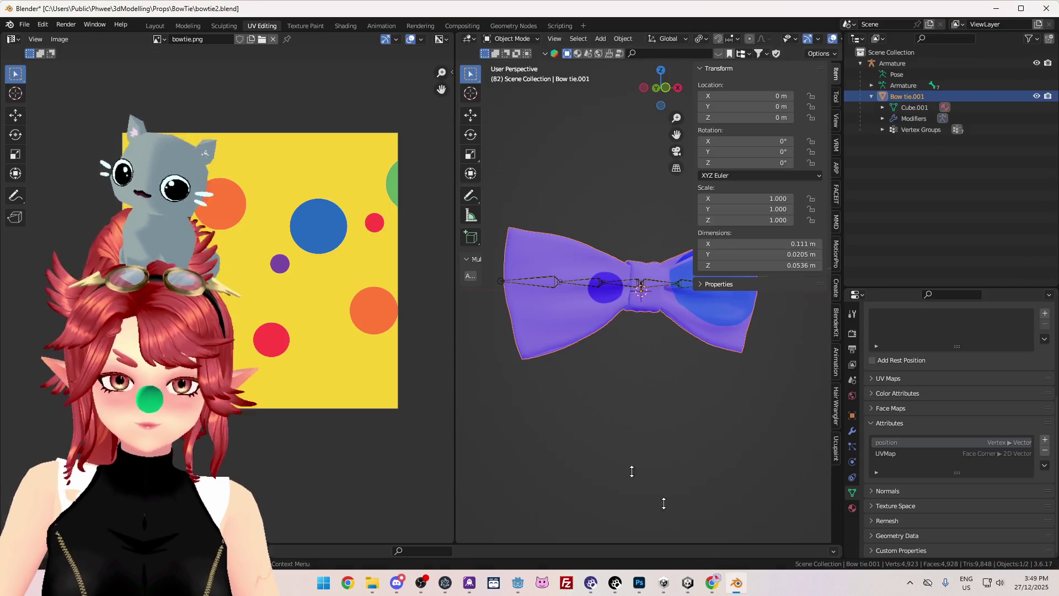
- Select the bow wings' UV island, then move it, rotate it about 180° and enlarge it over the dots
{"action": "left_click", "coordinate": [248, 25]}
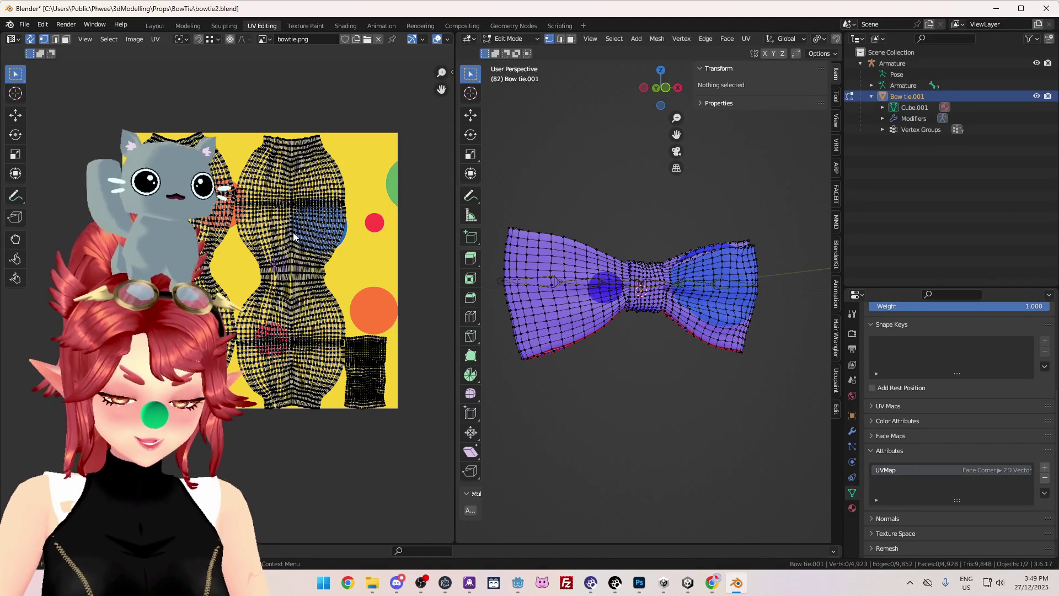
{"action": "key", "text": "l"}
{"action": "key", "text": "r"}
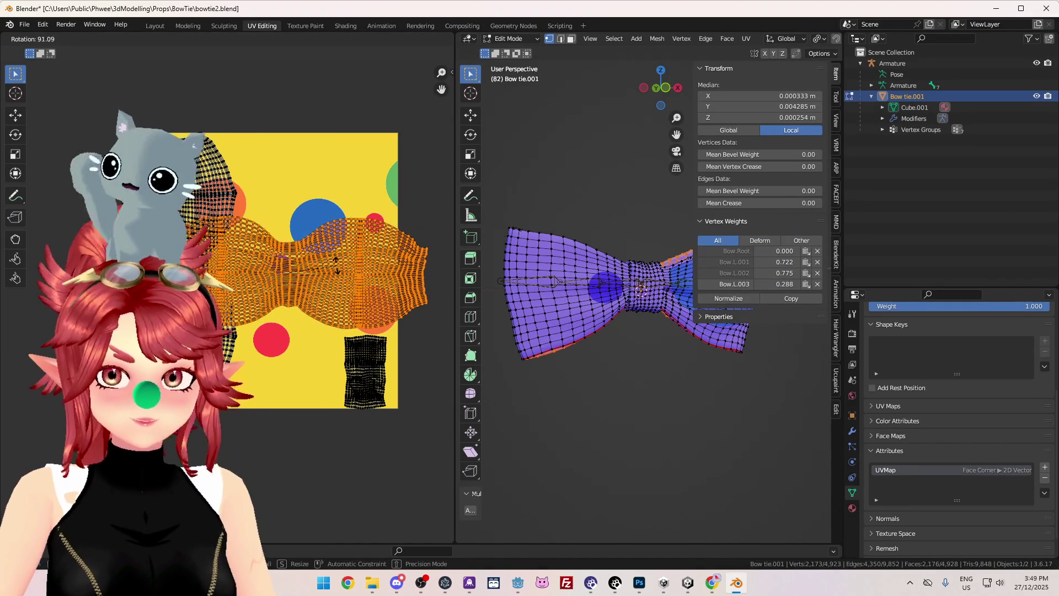
{"action": "left_click", "coordinate": [336, 263]}
{"action": "left_click", "coordinate": [336, 264]}
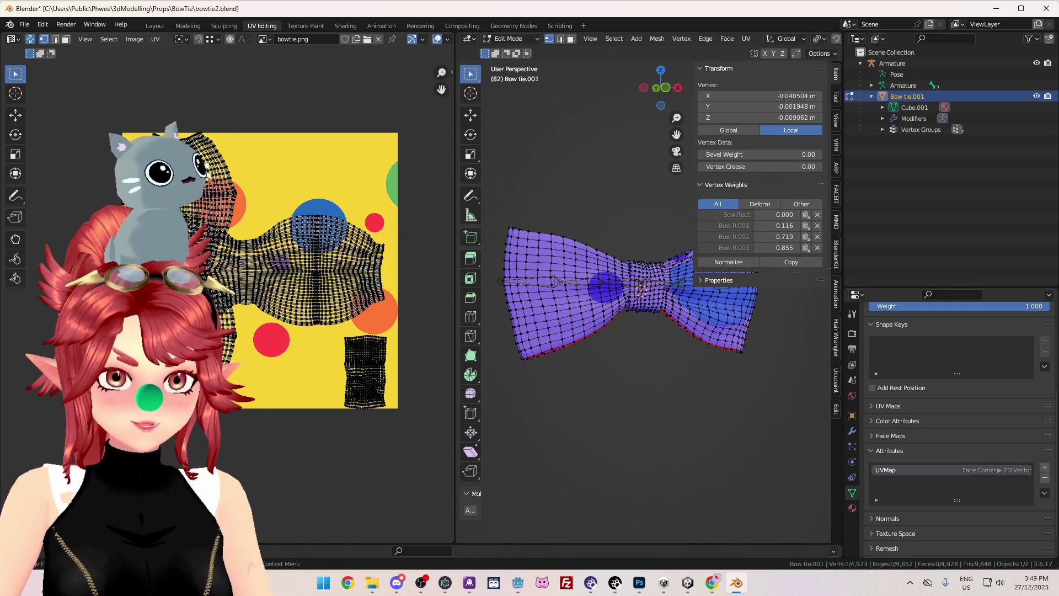
{"action": "key", "text": "ctrl+l"}
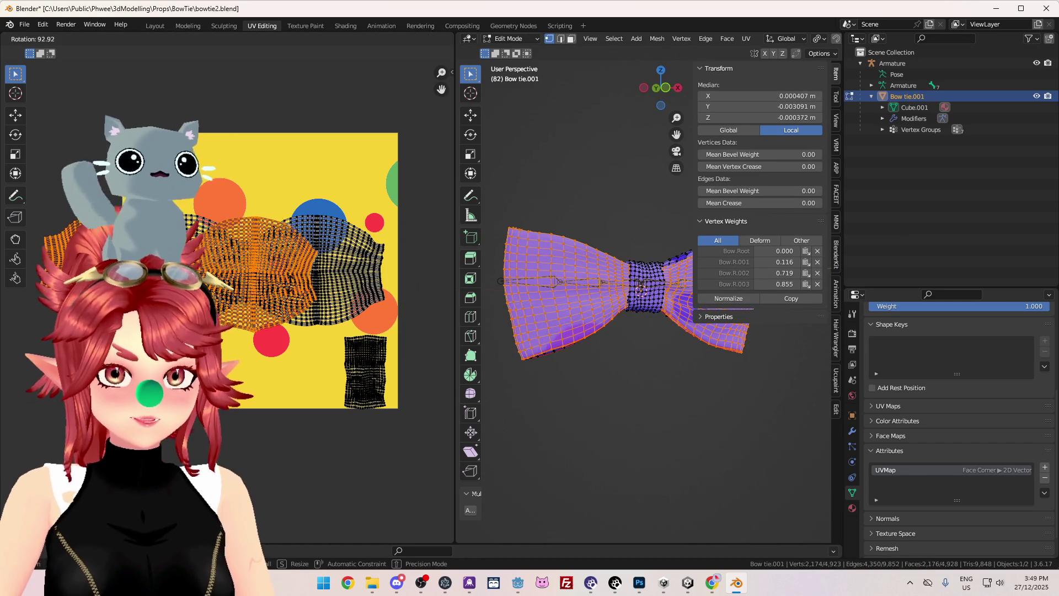
{"action": "key", "text": "ctrl+z"}
{"action": "key", "text": "g"}
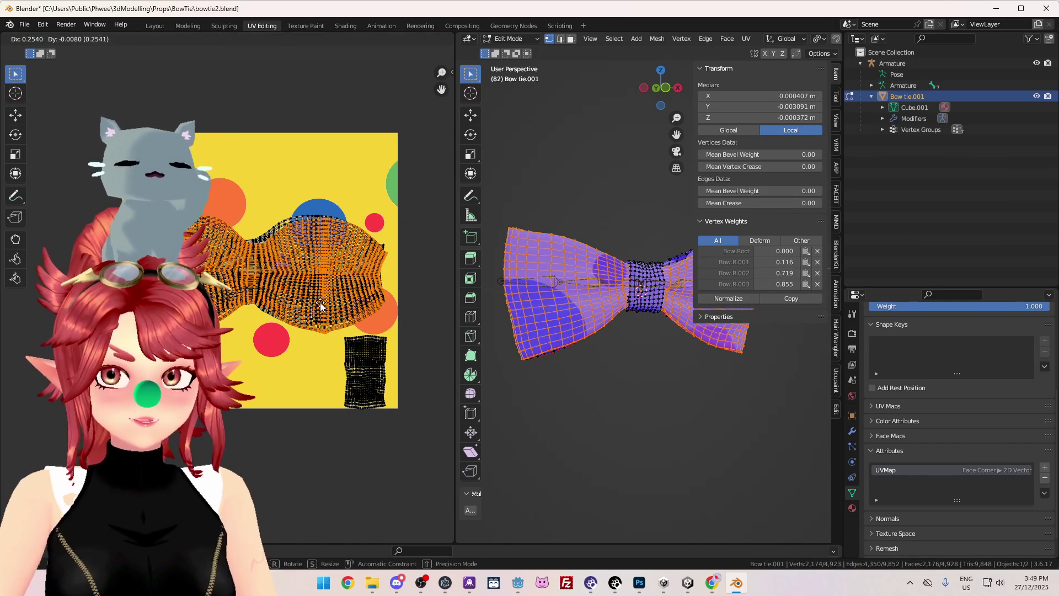
{"action": "key", "text": "r"}
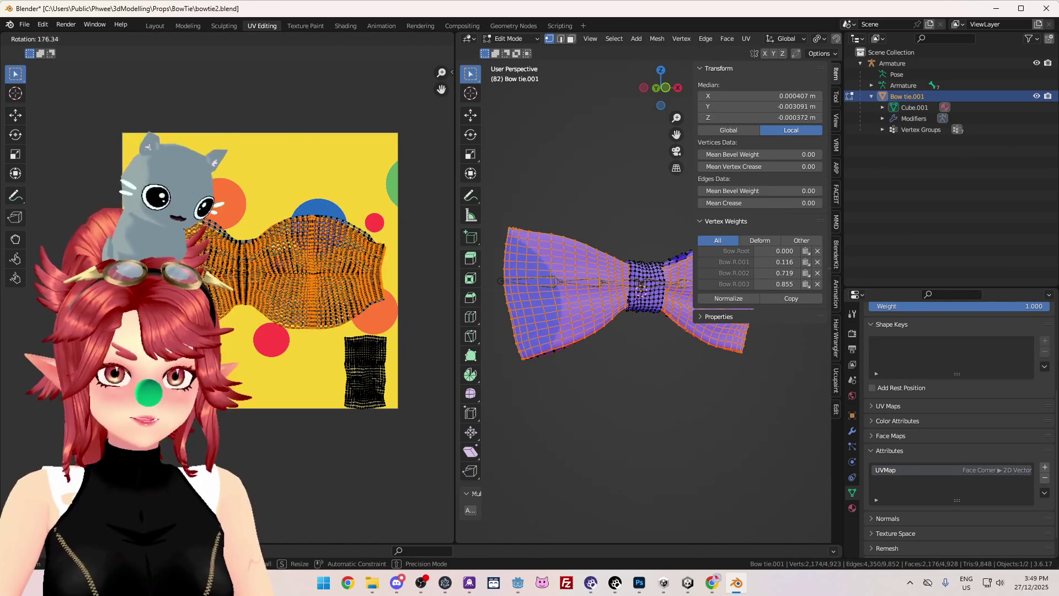
{"action": "key", "text": "s"}
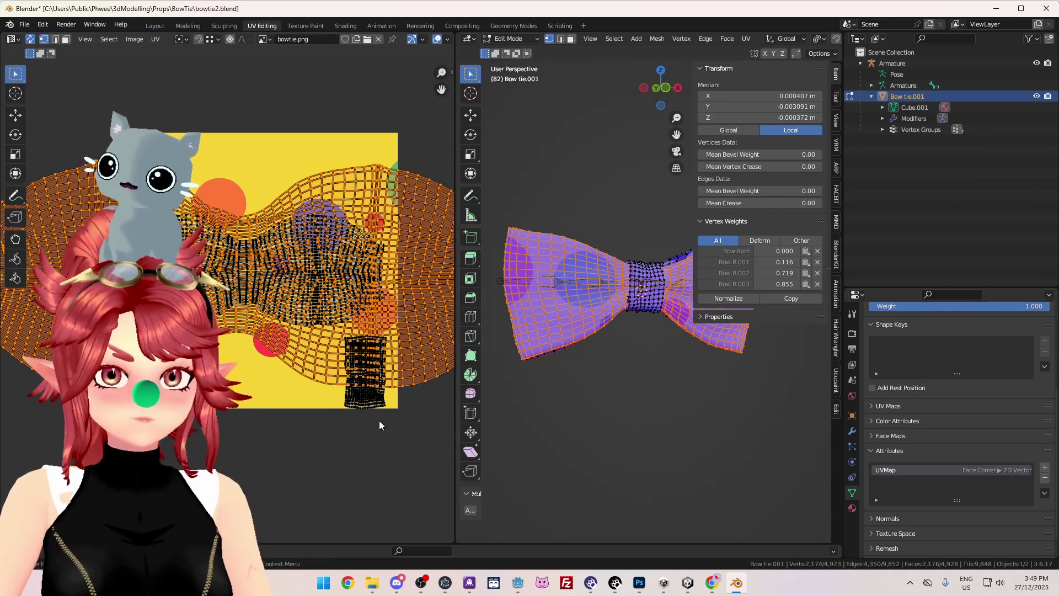
- Rotate the UV layout, mirror it with S X -1, and return to Object Mode
{"action": "mouse_move", "coordinate": [667, 409]}
{"action": "middle_mouse_down"}
{"action": "mouse_move", "coordinate": [622, 419]}
{"action": "mouse_move", "coordinate": [627, 409]}
{"action": "middle_mouse_up"}
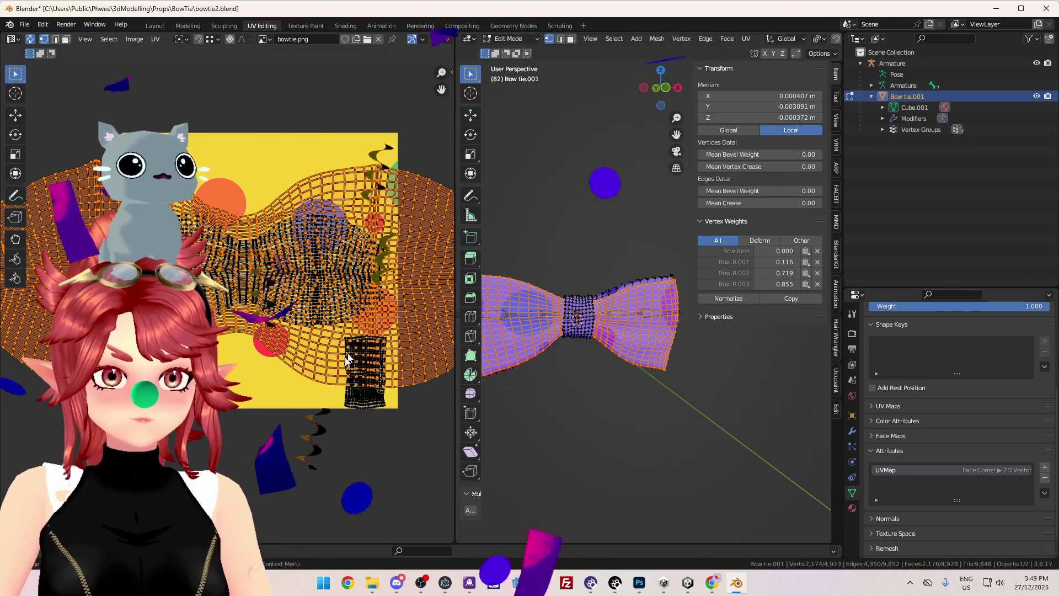
{"action": "key", "text": "r"}
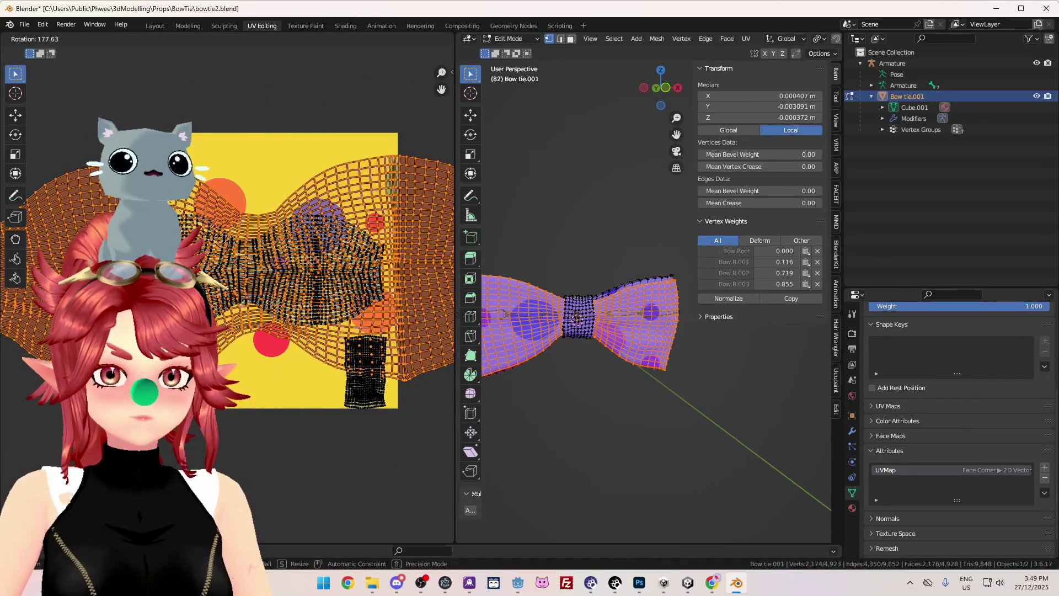
{"action": "key", "text": "r"}
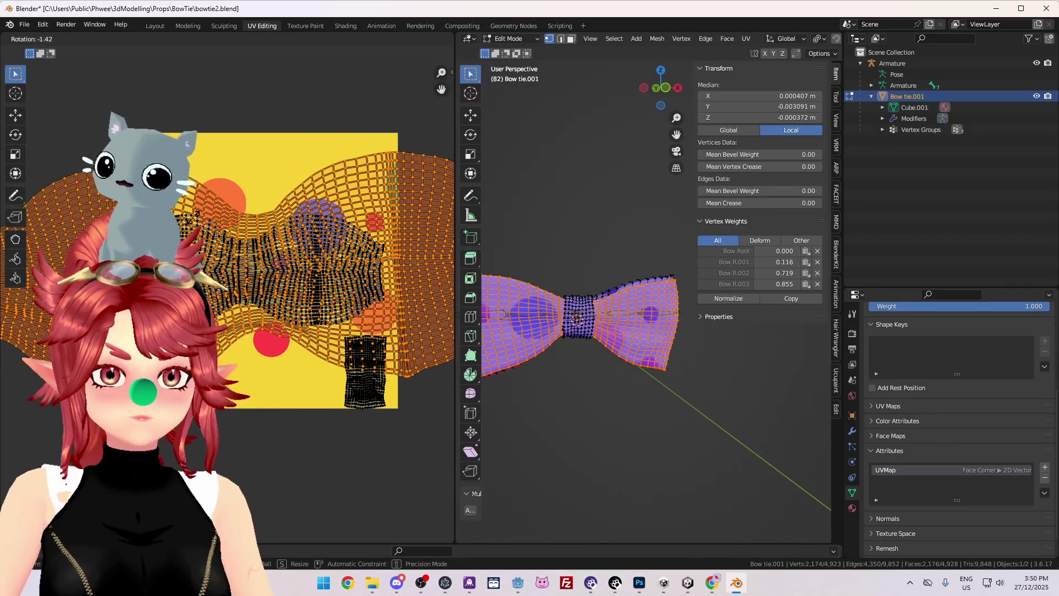
{"action": "left_click", "coordinate": [197, 219]}
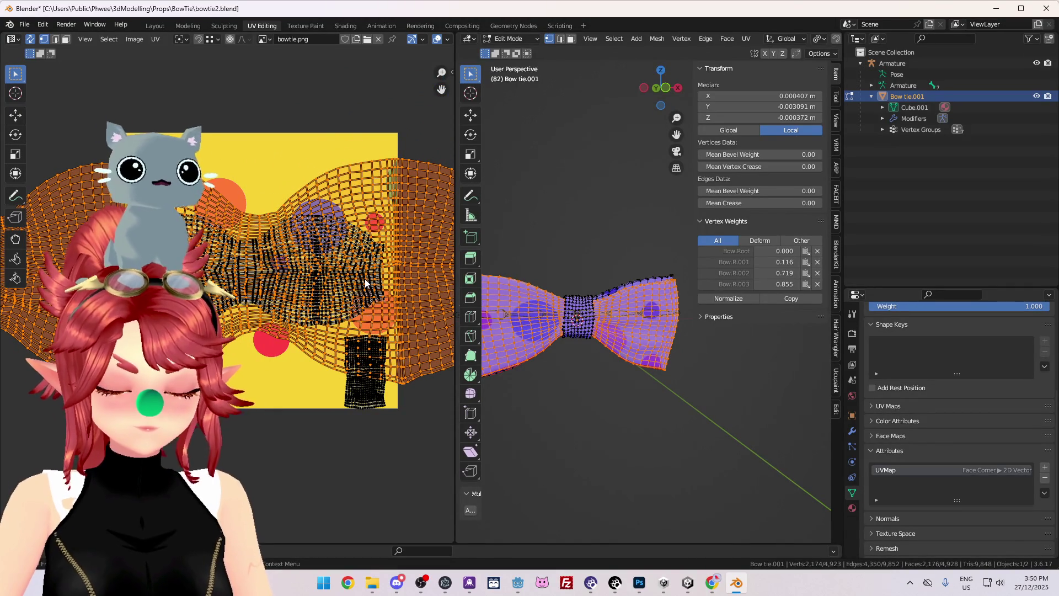
{"action": "type", "text": "s"}
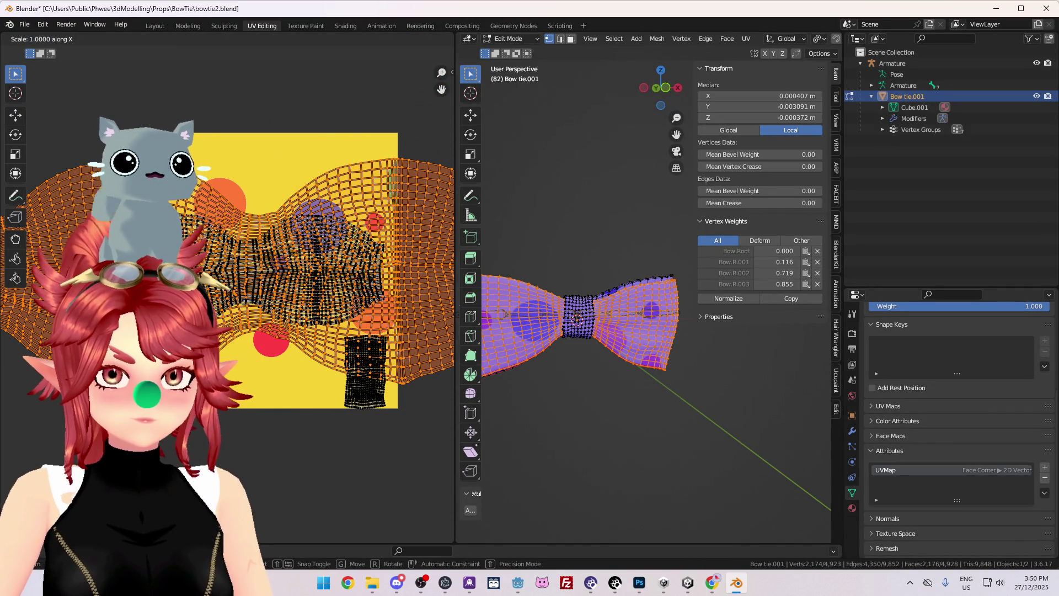
{"action": "type", "text": "x-1"}
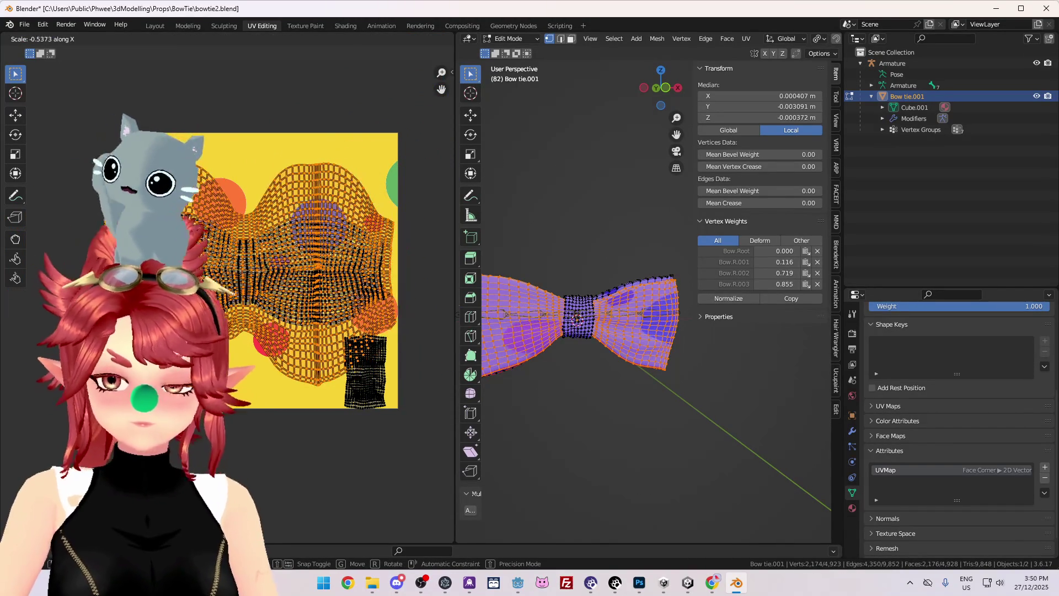
{"action": "type", "text": "g"}
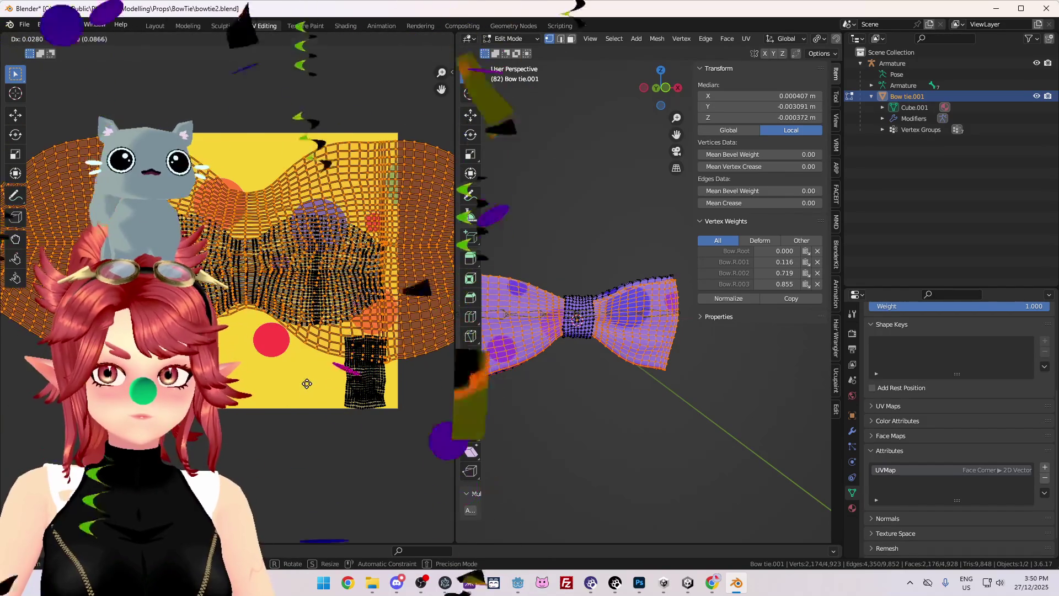
{"action": "type", "text": "s"}
{"action": "left_click", "coordinate": [322, 414]}
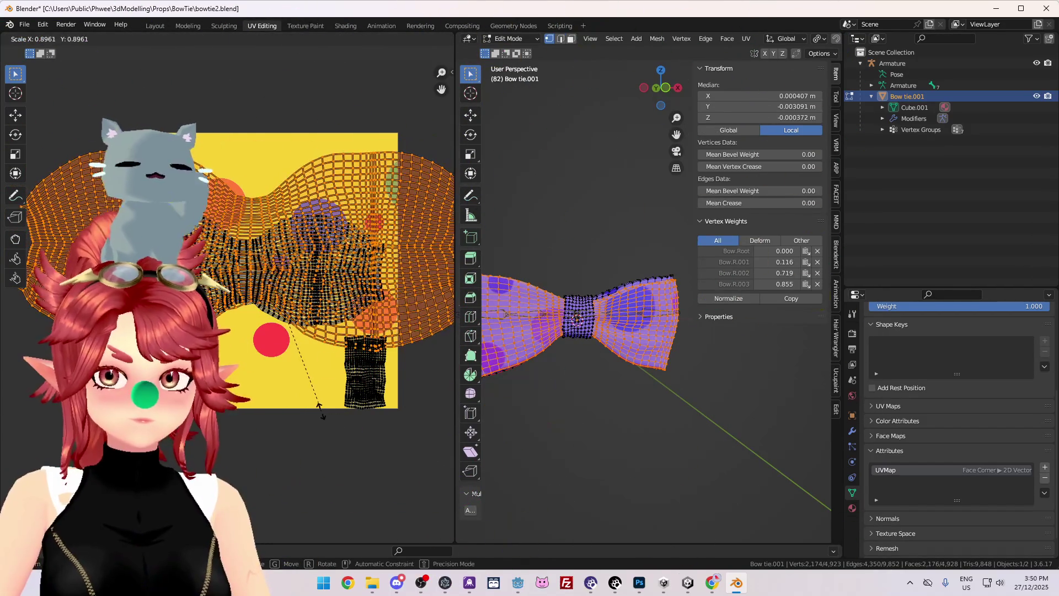
{"action": "key", "text": "Tab"}
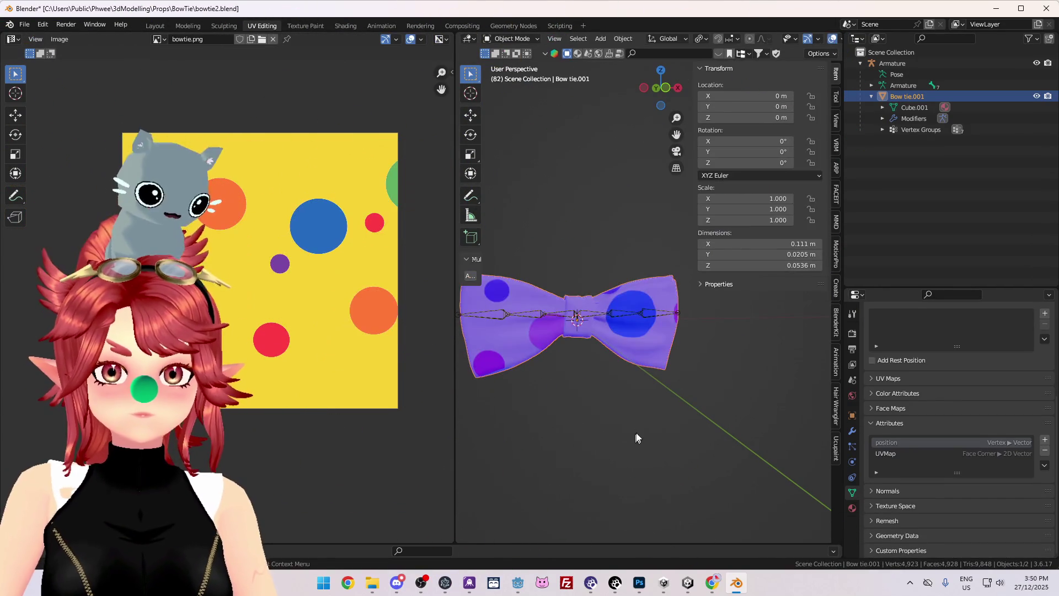
- Turn off the Face Orientation overlay so the yellow polka-dot texture shows on the bow tie
{"action": "scroll", "coordinate": [795, 43], "scroll_direction": "down", "scroll_amount": 2}
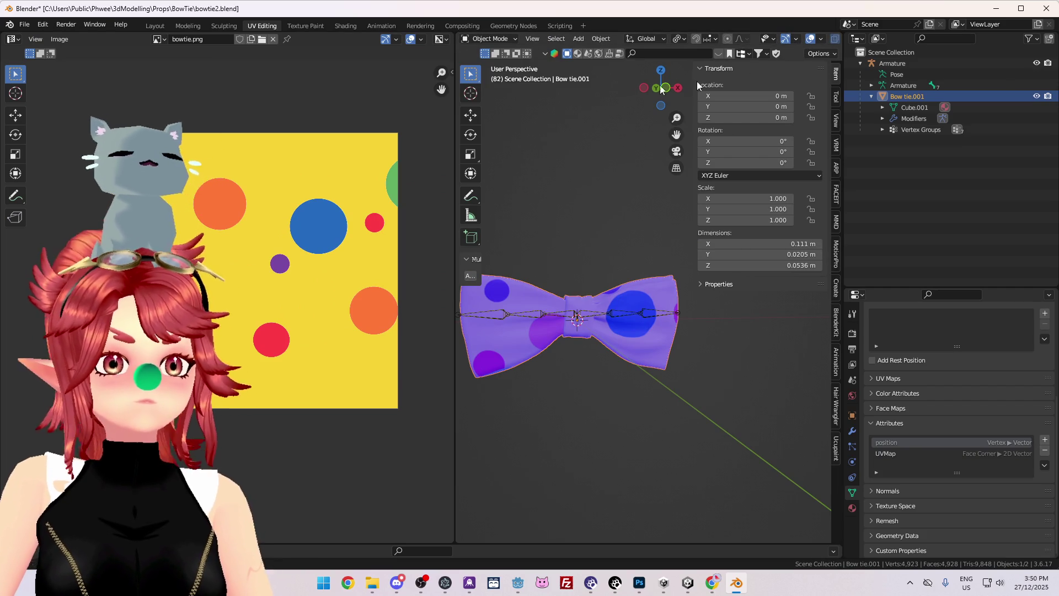
{"action": "left_click_drag", "start_coordinate": [455, 152], "coordinate": [379, 152]}
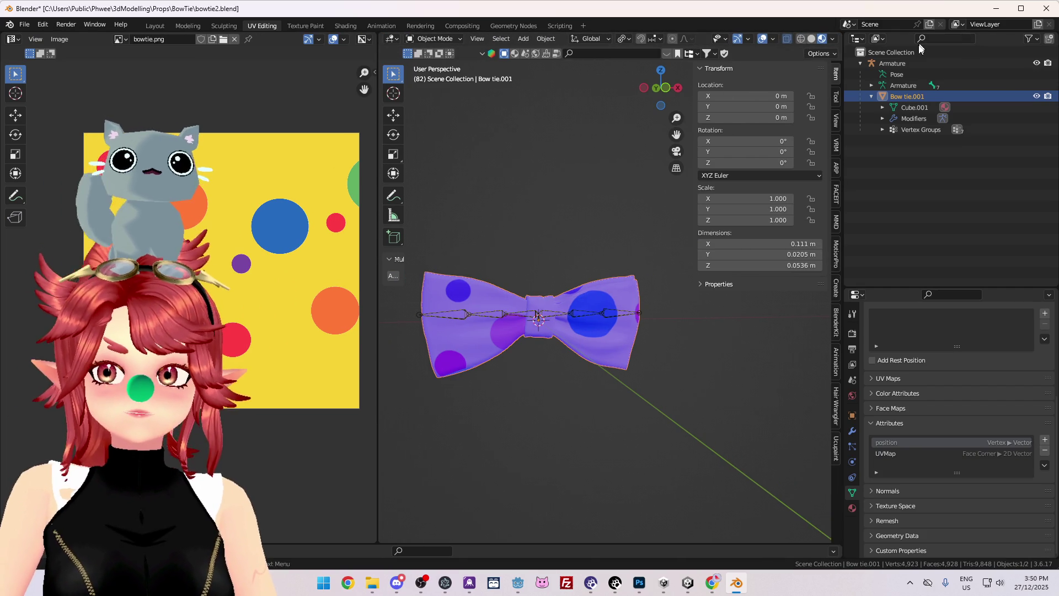
{"action": "left_click", "coordinate": [833, 40]}
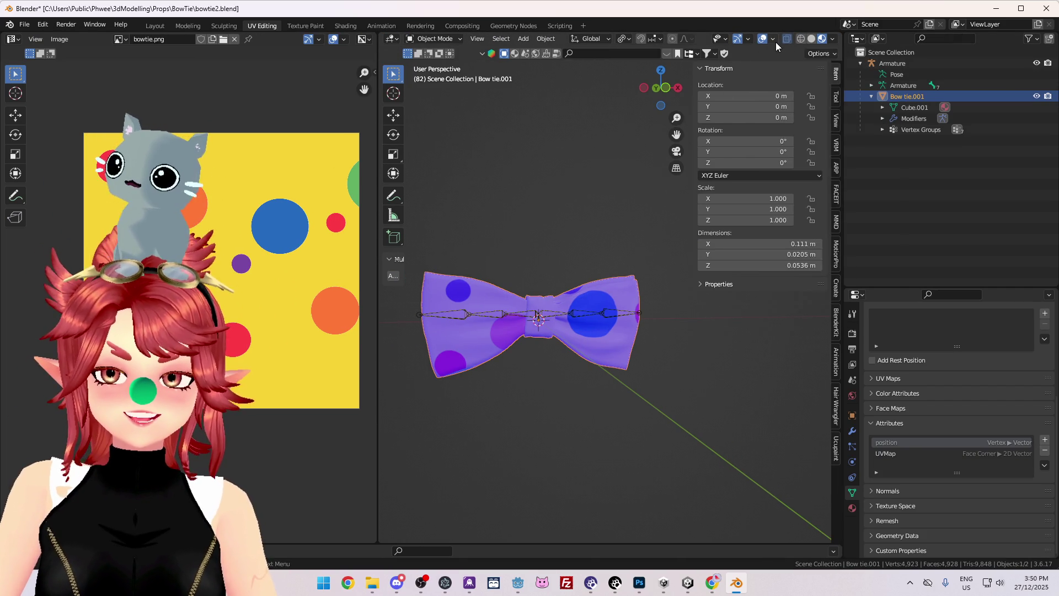
{"action": "left_click", "coordinate": [774, 39]}
{"action": "left_click", "coordinate": [707, 264]}
{"action": "mouse_move", "coordinate": [607, 450]}
{"action": "middle_mouse_down"}
{"action": "mouse_move", "coordinate": [592, 463]}
{"action": "mouse_move", "coordinate": [537, 381]}
{"action": "mouse_move", "coordinate": [508, 415]}
{"action": "mouse_move", "coordinate": [543, 405]}
{"action": "middle_mouse_up"}
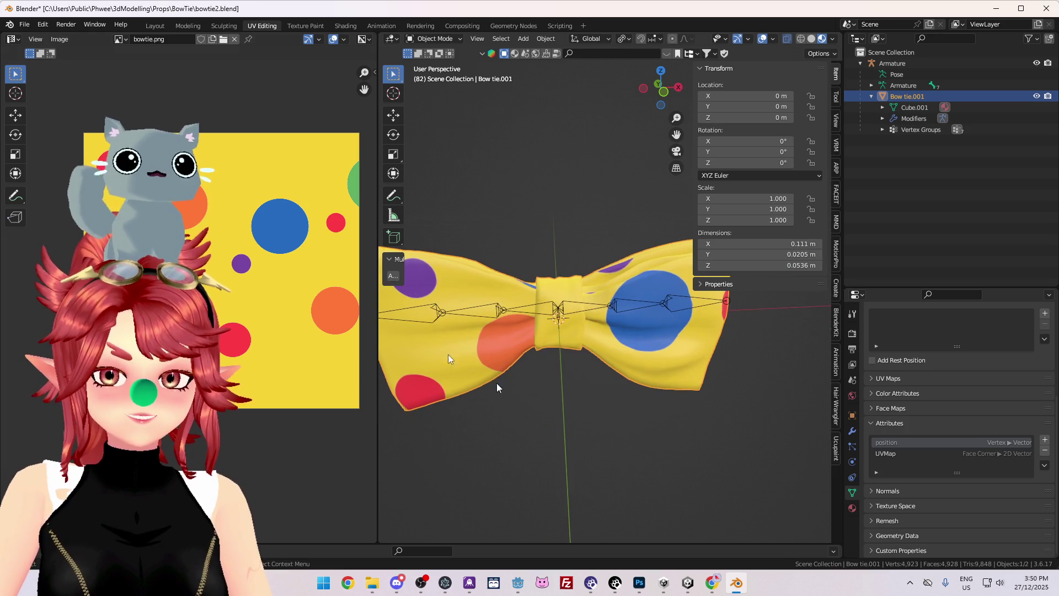
- Save bowtie2.blend and export the bow tie with its armature over bowtie.fbx
{"action": "left_click", "coordinate": [24, 24]}
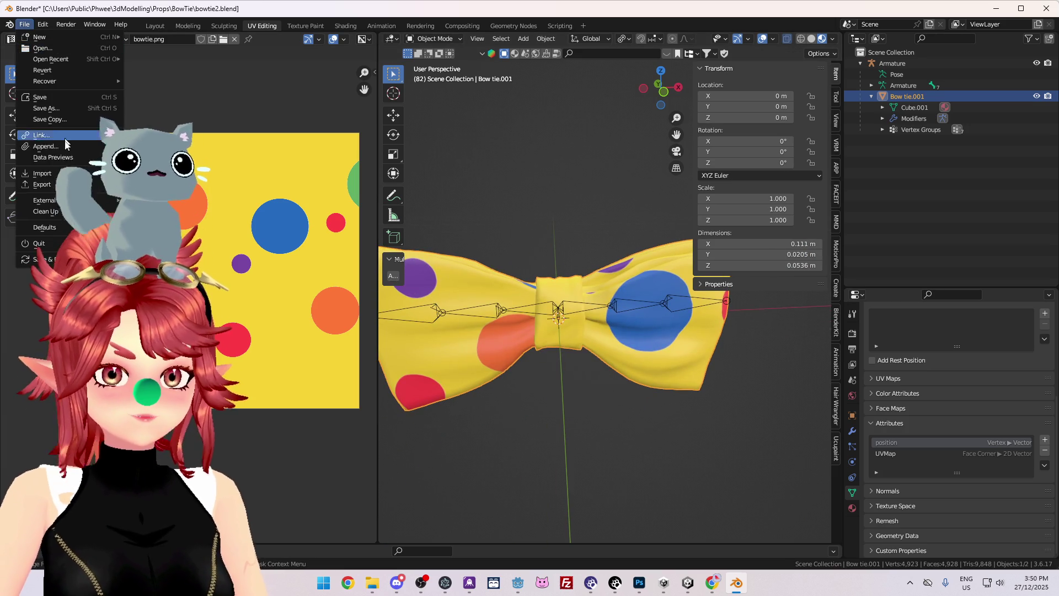
{"action": "left_click", "coordinate": [47, 98]}
{"action": "left_click", "coordinate": [25, 25]}
{"action": "mouse_move", "coordinate": [50, 186]}
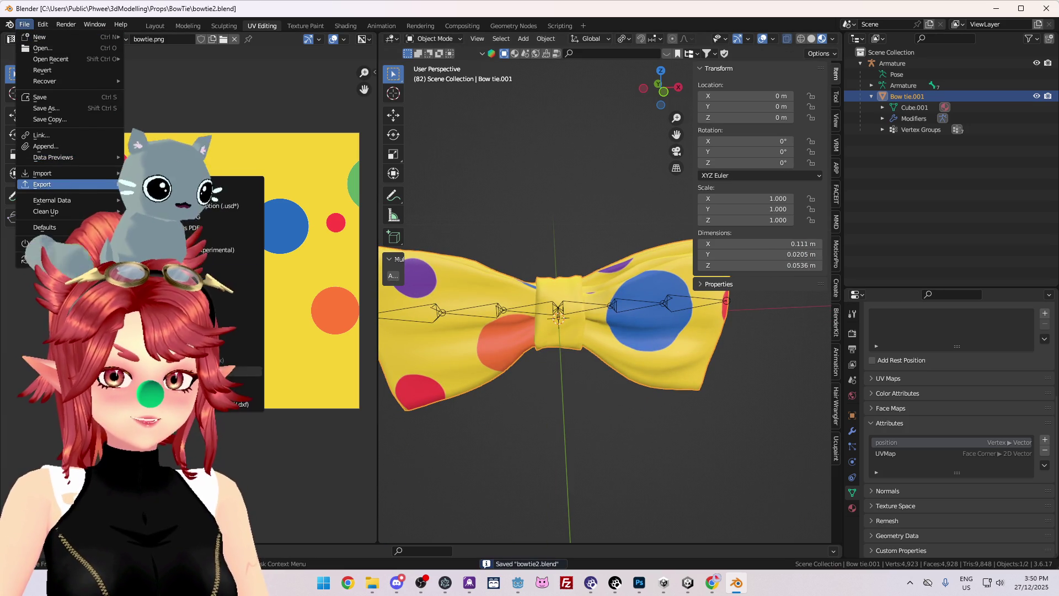
{"action": "left_click", "coordinate": [220, 272]}
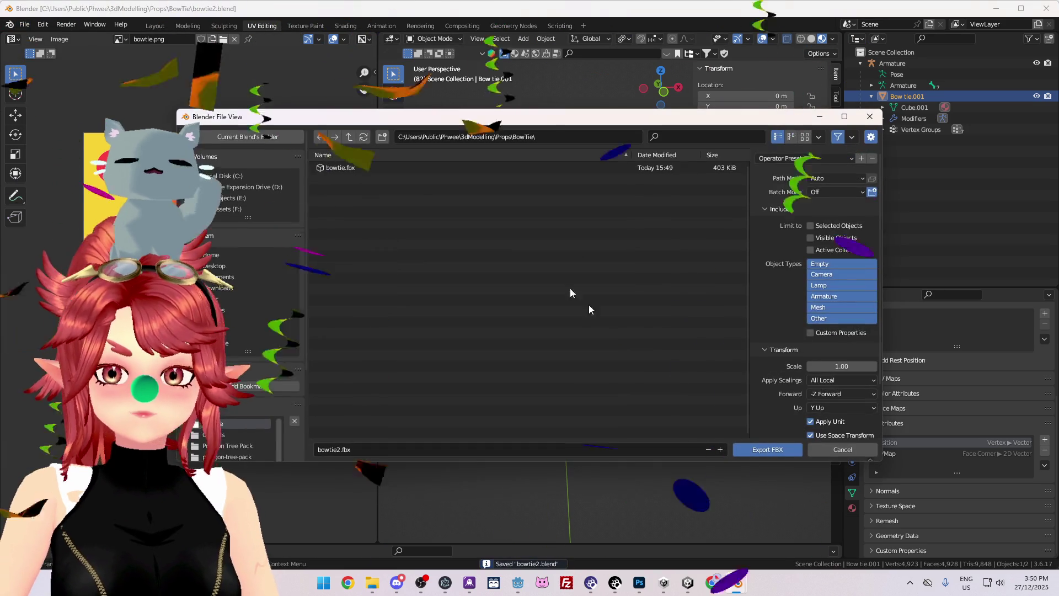
{"action": "left_click", "coordinate": [365, 170]}
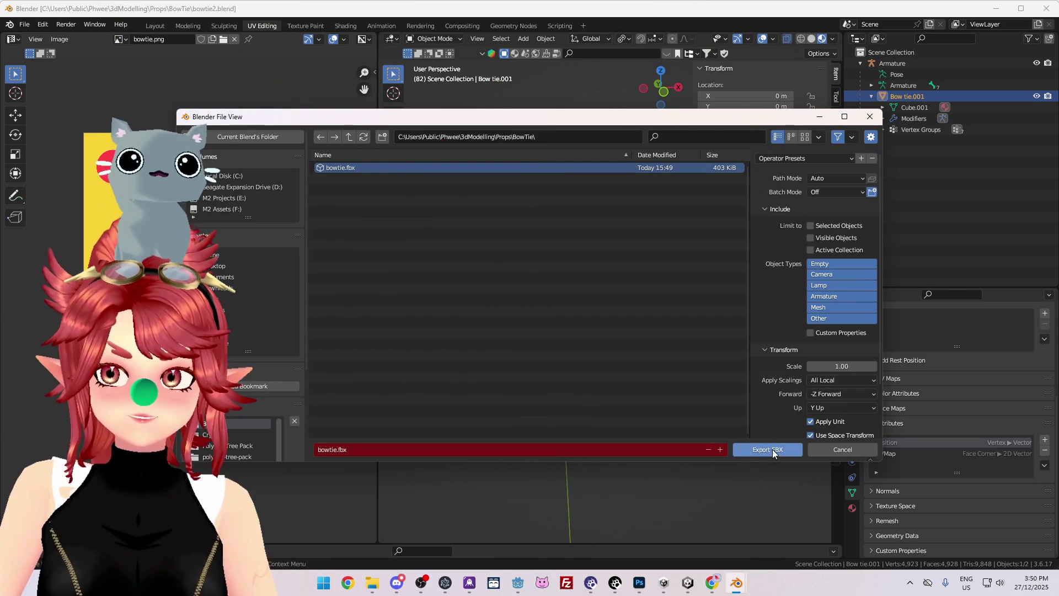
{"action": "left_click", "coordinate": [892, 63], "text": "ctrl"}
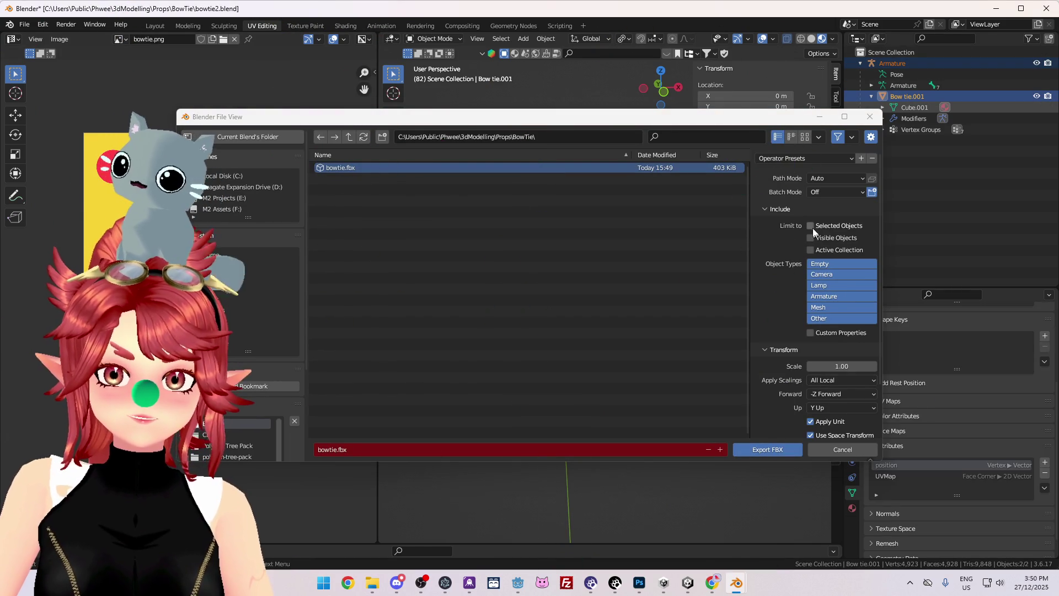
{"action": "left_click", "coordinate": [760, 450]}
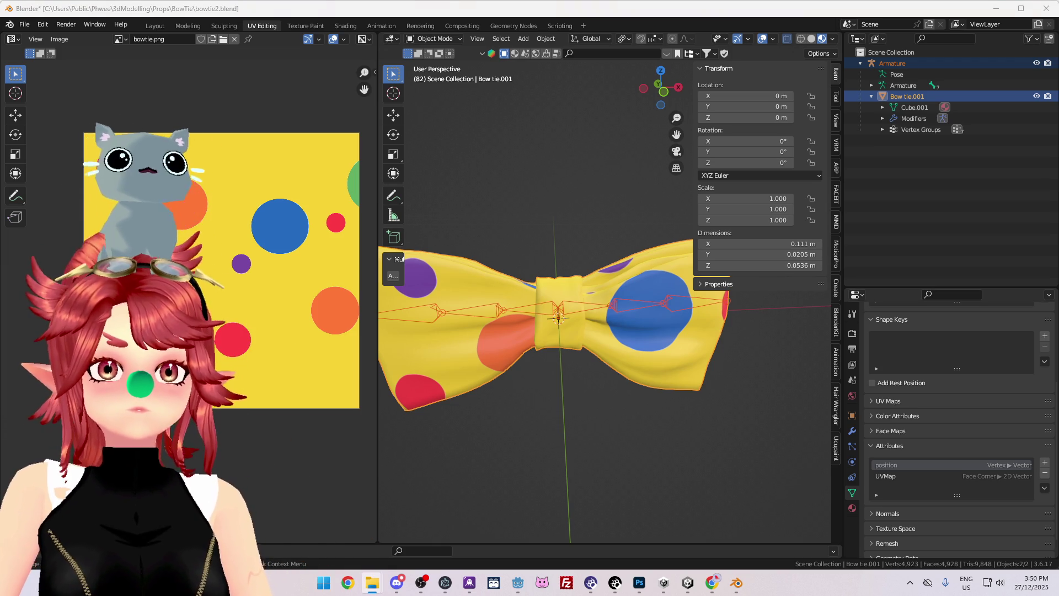
- Test a bow wing bone in Pose Mode, revert to Object Mode, and switch to Unity
{"action": "left_click", "coordinate": [897, 85]}
{"action": "left_click", "coordinate": [452, 38]}
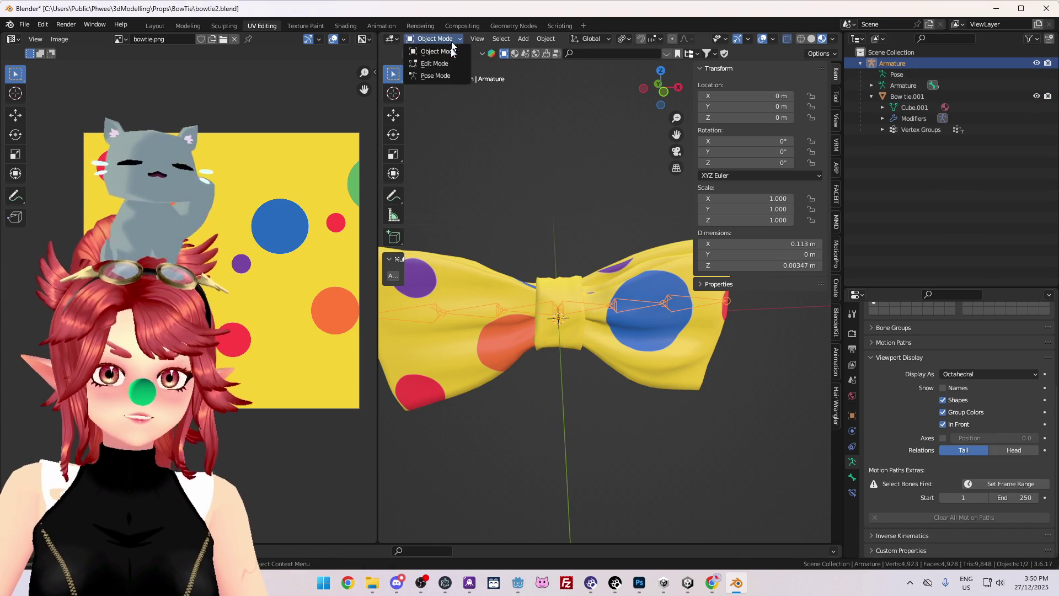
{"action": "left_click", "coordinate": [440, 79]}
{"action": "key", "text": "r"}
{"action": "right_click", "coordinate": [709, 360]}
{"action": "left_click", "coordinate": [435, 39]}
{"action": "left_click", "coordinate": [436, 50]}
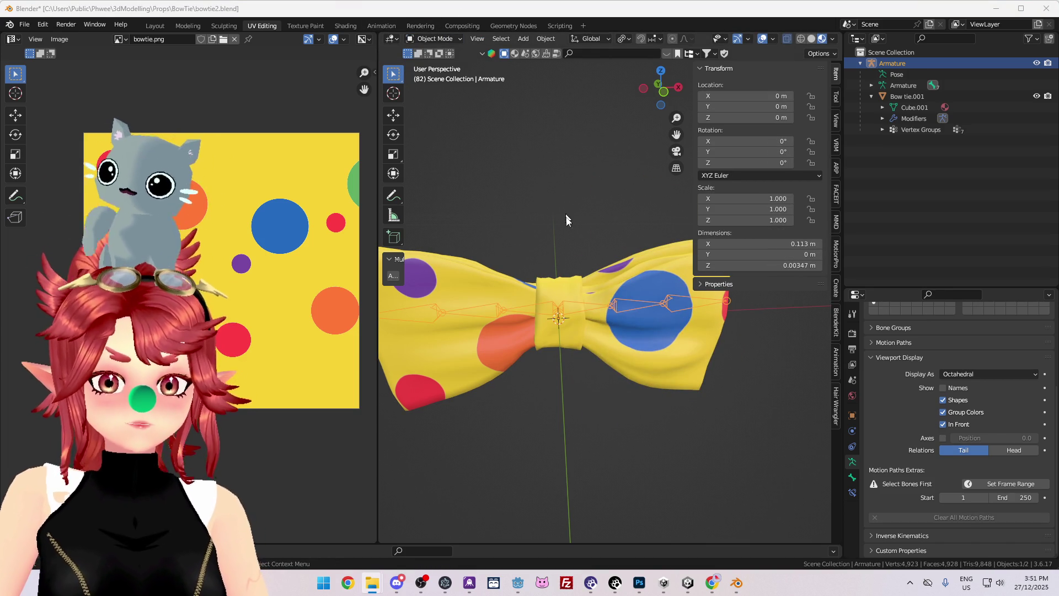
{"action": "left_click", "coordinate": [534, 185]}
{"action": "left_click", "coordinate": [688, 582]}
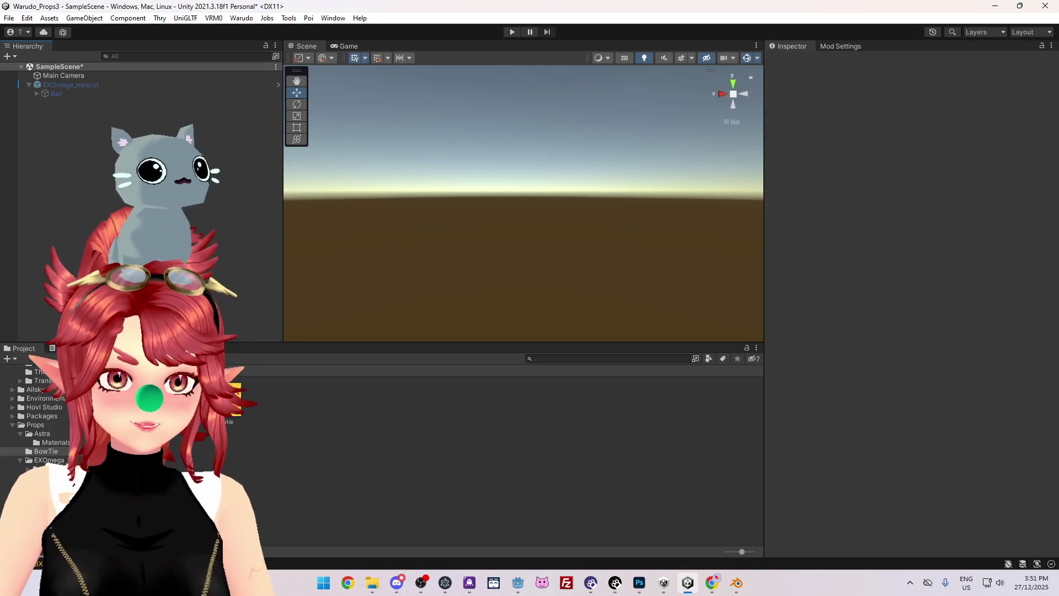
- Delete the old bowtie asset, drag the re-exported bowtie into the scene, and unpack it completely
{"action": "key", "text": "Delete"}
{"action": "key", "text": "Return"}
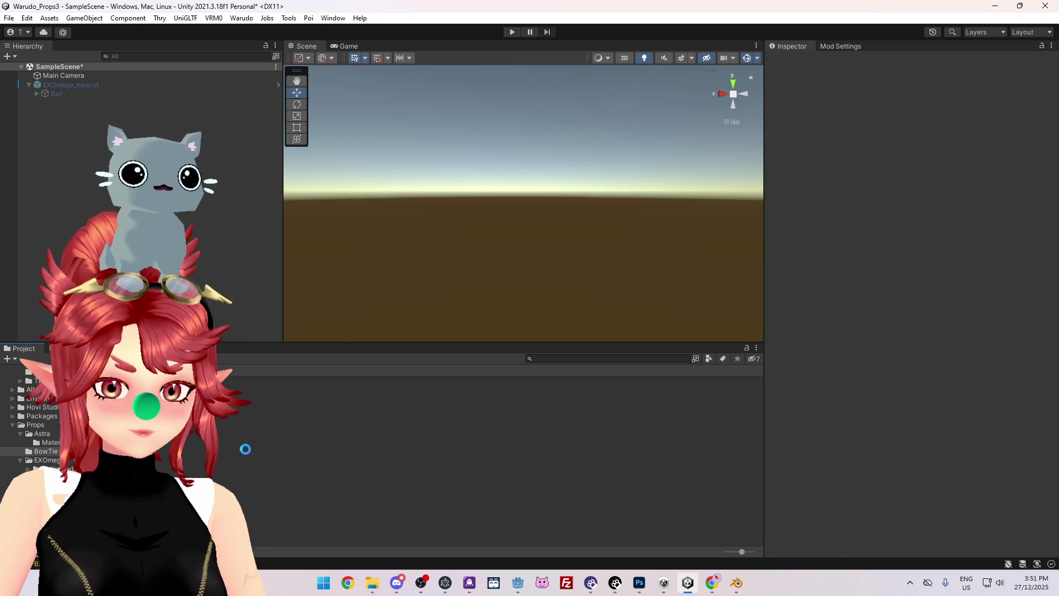
{"action": "left_click_drag", "start_coordinate": [229, 400], "coordinate": [110, 110]}
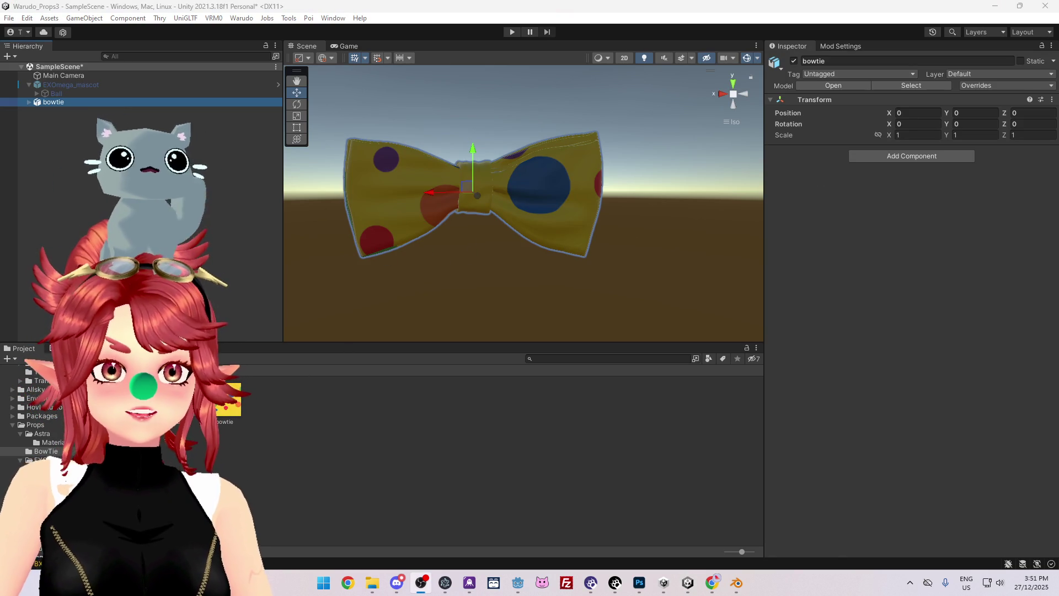
{"action": "left_click_drag", "start_coordinate": [510, 347], "coordinate": [504, 428]}
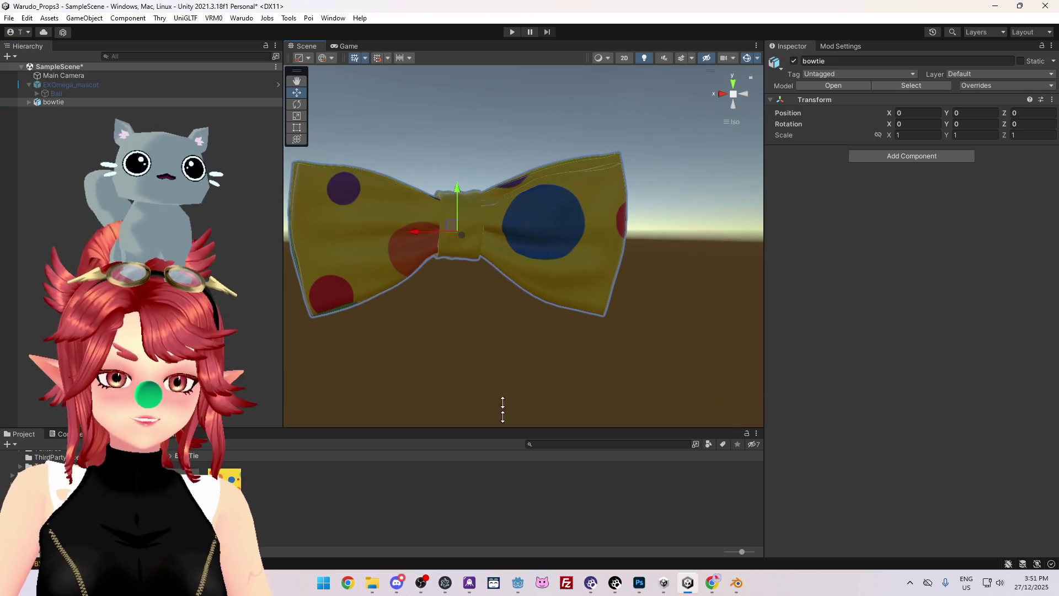
{"action": "mouse_move", "coordinate": [490, 283]}
{"action": "left_mouse_down", "text": "alt"}
{"action": "mouse_move", "coordinate": [520, 284]}
{"action": "mouse_move", "coordinate": [523, 317]}
{"action": "mouse_move", "coordinate": [572, 342]}
{"action": "mouse_move", "coordinate": [506, 289]}
{"action": "mouse_move", "coordinate": [546, 303]}
{"action": "left_mouse_up", "text": "alt"}
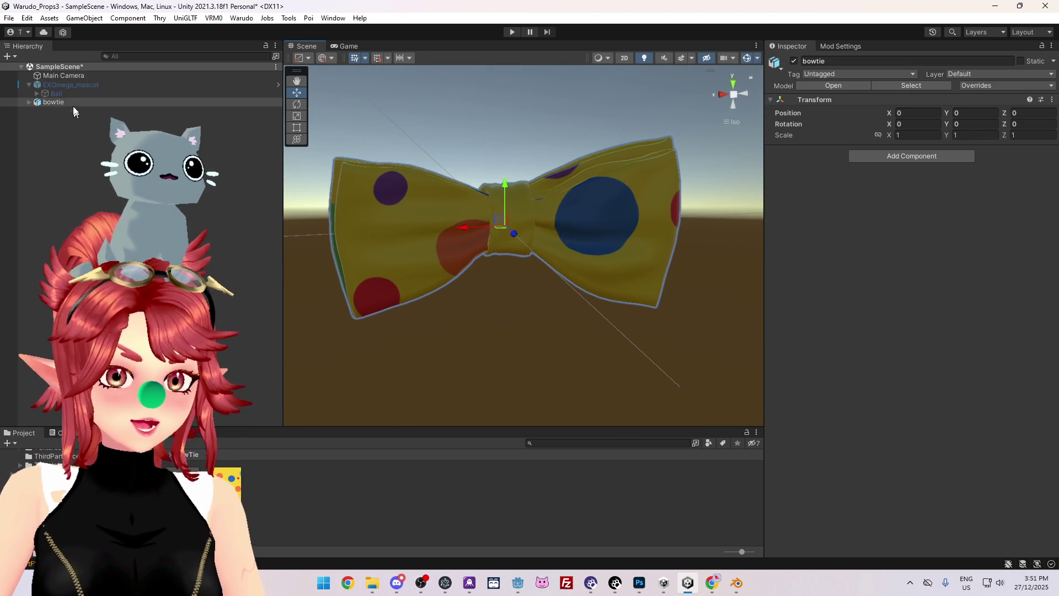
{"action": "left_click", "coordinate": [54, 101]}
{"action": "right_click", "coordinate": [57, 102]}
{"action": "mouse_move", "coordinate": [187, 239]}
{"action": "left_click", "coordinate": [248, 287]}
{"action": "left_click", "coordinate": [81, 147]}
- Rename the Bow tie.001 mesh object under the bowtie to Bow
{"action": "left_click", "coordinate": [26, 102]}
{"action": "left_click", "coordinate": [64, 111]}
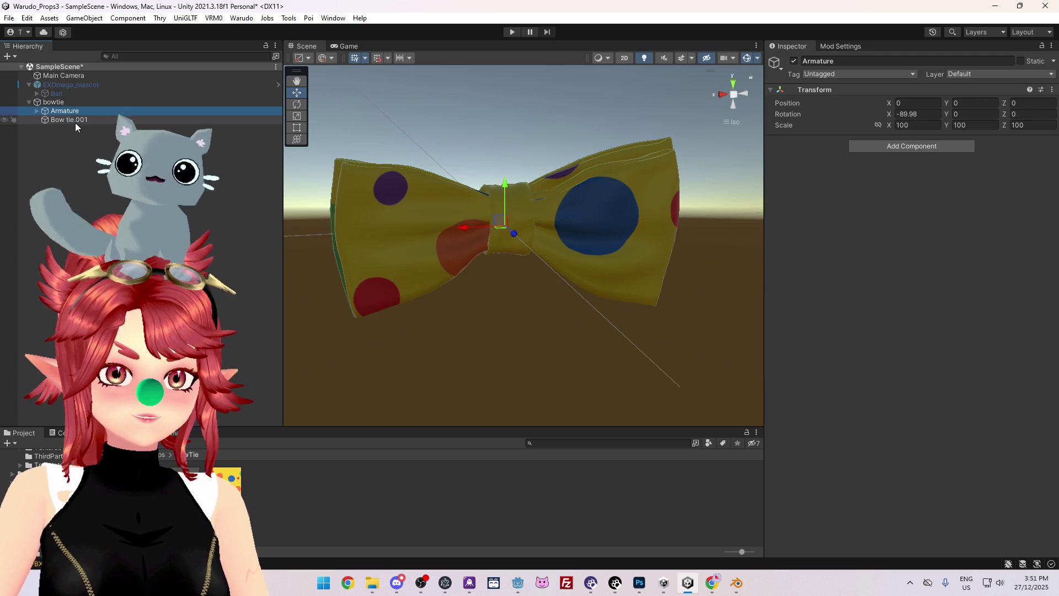
{"action": "mouse_move", "coordinate": [383, 232]}
{"action": "middle_mouse_down"}
{"action": "mouse_move", "coordinate": [406, 232]}
{"action": "mouse_move", "coordinate": [499, 333]}
{"action": "mouse_move", "coordinate": [487, 260]}
{"action": "mouse_move", "coordinate": [249, 214]}
{"action": "middle_mouse_up"}
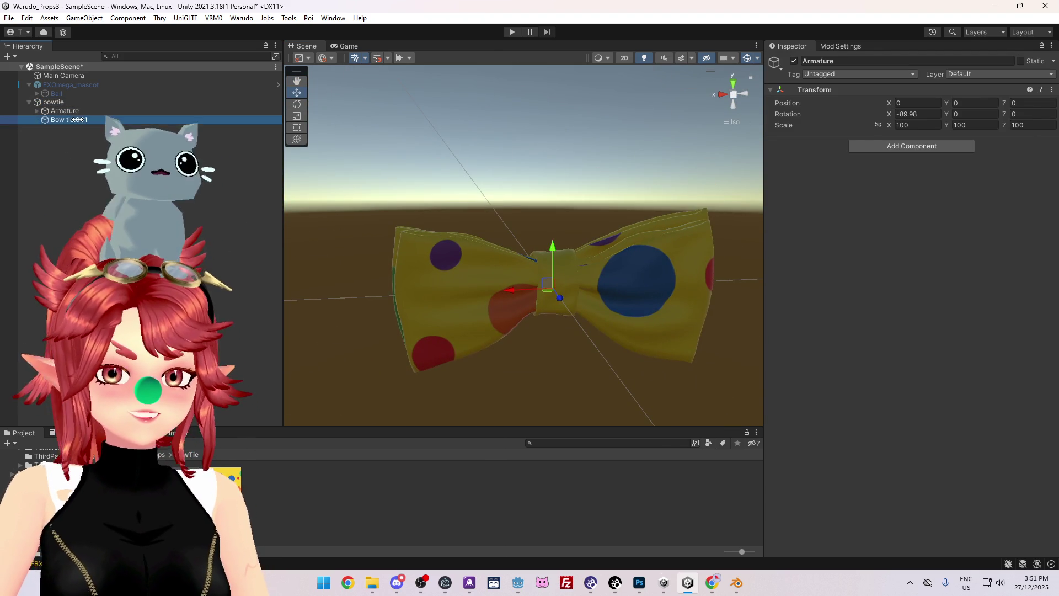
{"action": "left_click", "coordinate": [77, 119]}
{"action": "key", "text": "f"}
{"action": "left_click", "coordinate": [65, 111]}
{"action": "left_click", "coordinate": [78, 120]}
{"action": "left_click", "coordinate": [66, 111]}
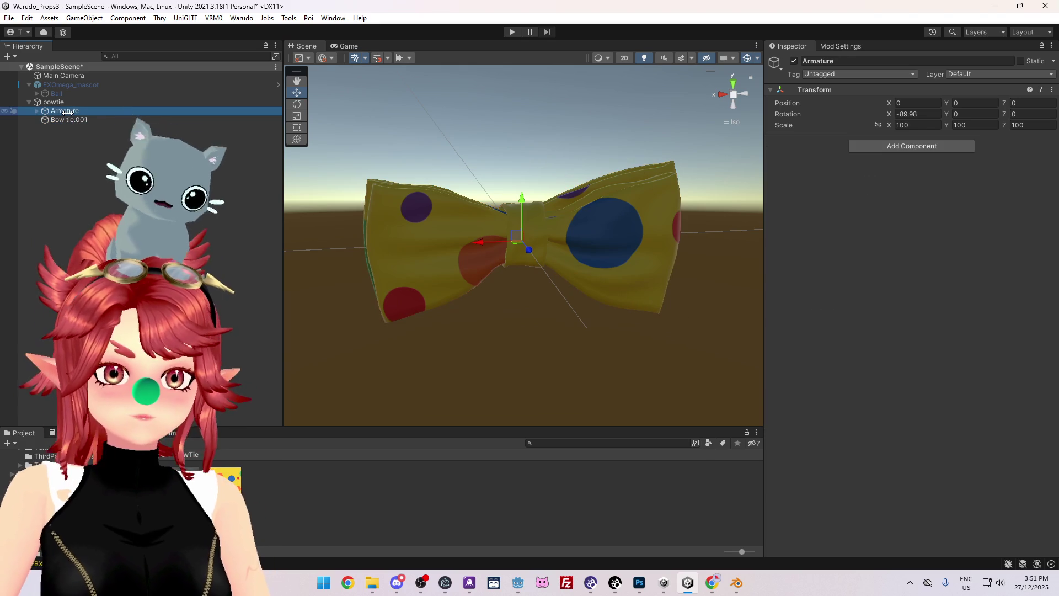
{"action": "left_click", "coordinate": [78, 120]}
{"action": "double_click", "coordinate": [77, 120]}
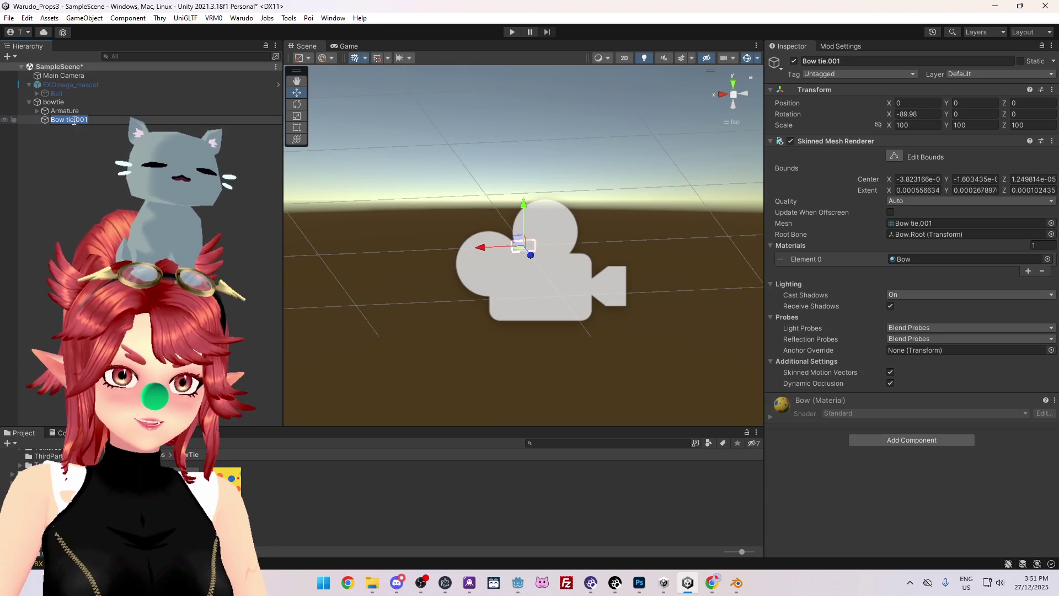
{"action": "key", "text": "BackSpace"}
{"action": "key", "text": "Return"}
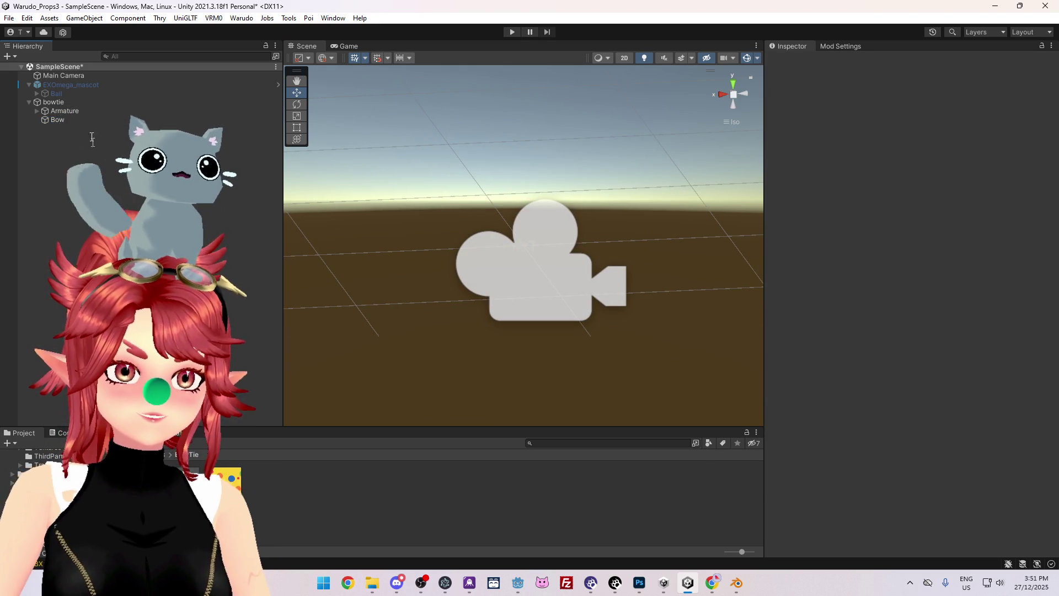
{"action": "left_click", "coordinate": [54, 111]}
{"action": "key", "text": "Right"}
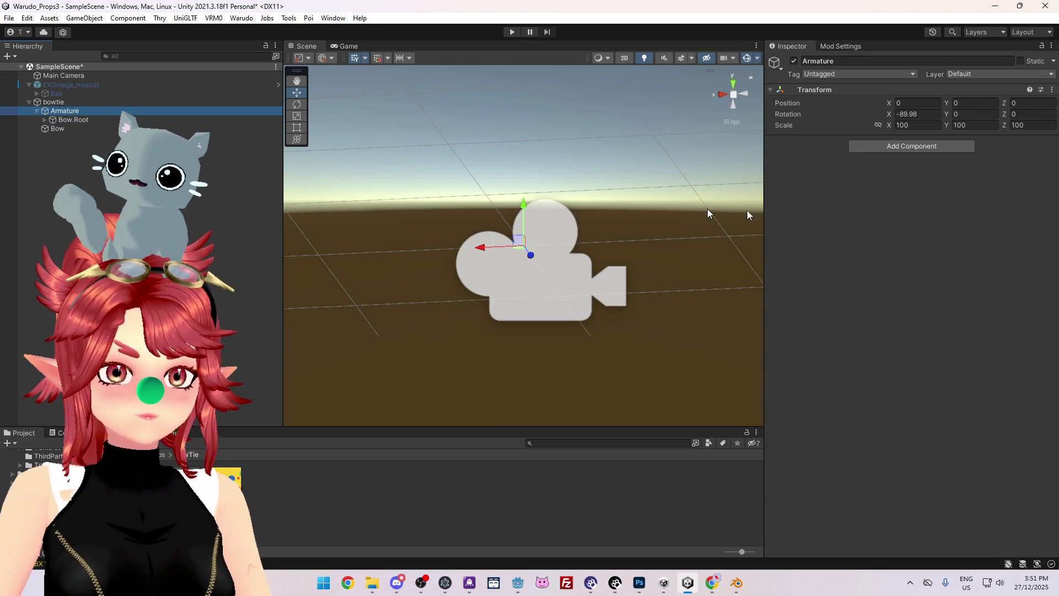
- Add a Dynamic Bone component to Armature with Root set to Bow.Root, then enter Play Mode
{"action": "left_click", "coordinate": [861, 146]}
{"action": "type", "text": "syn"}
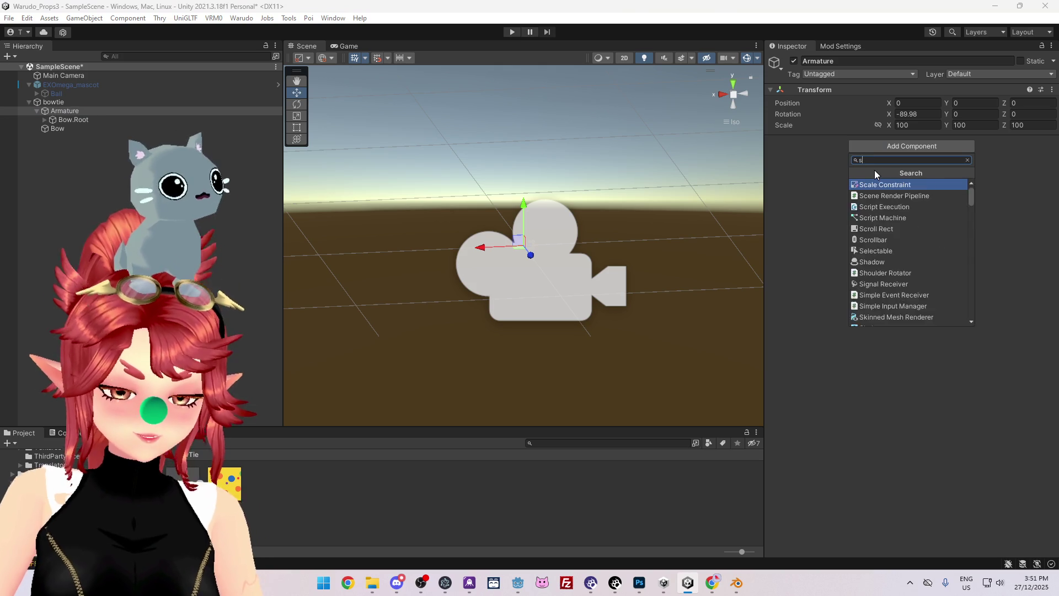
{"action": "key", "text": "BackSpace"}
{"action": "key", "text": "BackSpace"}
{"action": "key", "text": "BackSpace"}
{"action": "type", "text": "dyn"}
{"action": "left_click", "coordinate": [875, 185]}
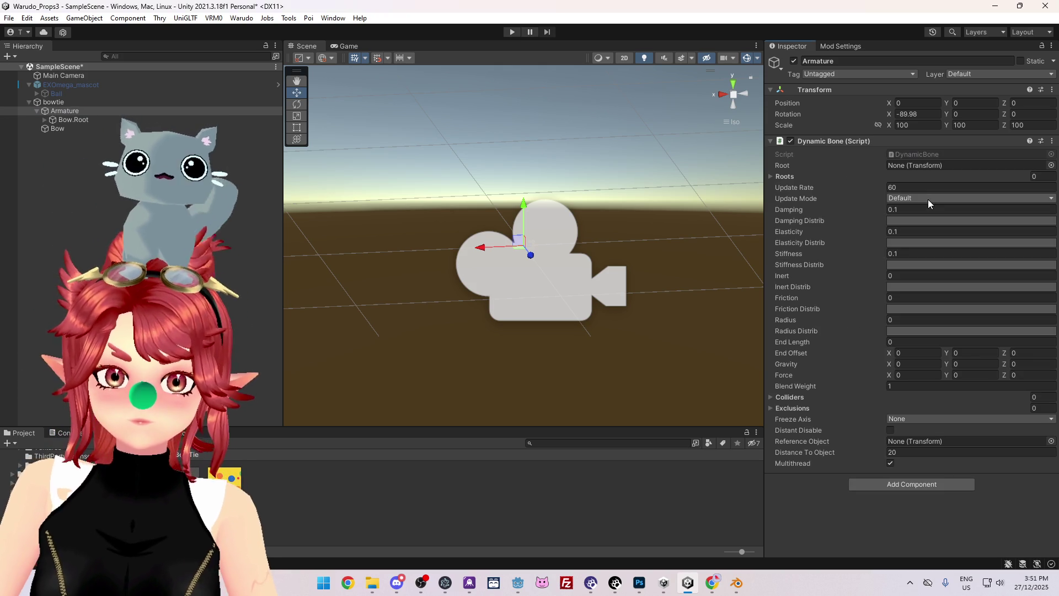
{"action": "scroll", "coordinate": [532, 285], "scroll_direction": "up", "scroll_amount": 3}
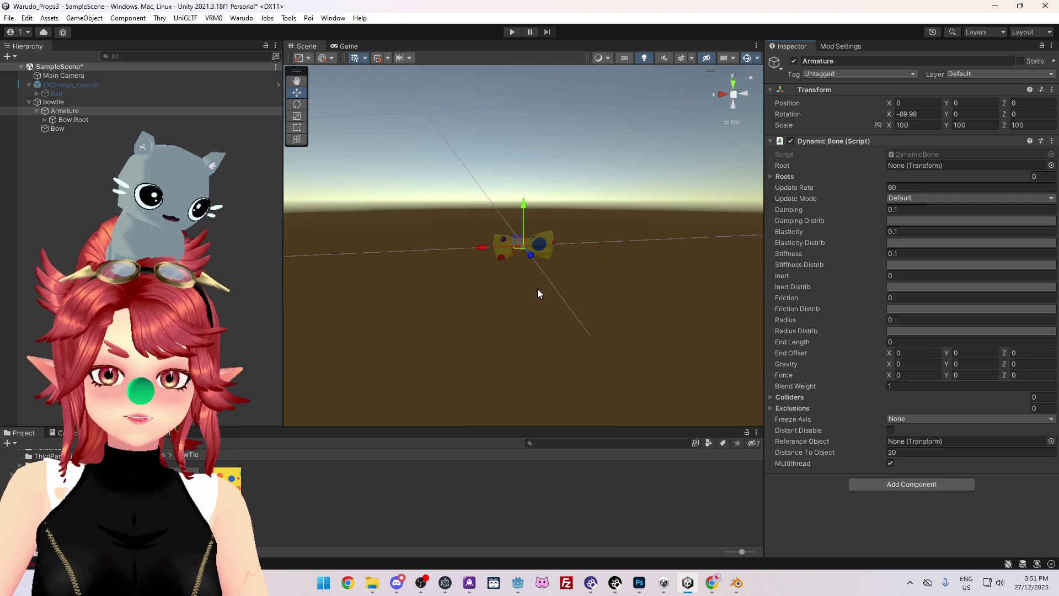
{"action": "scroll", "coordinate": [539, 293], "scroll_direction": "up", "scroll_amount": 1}
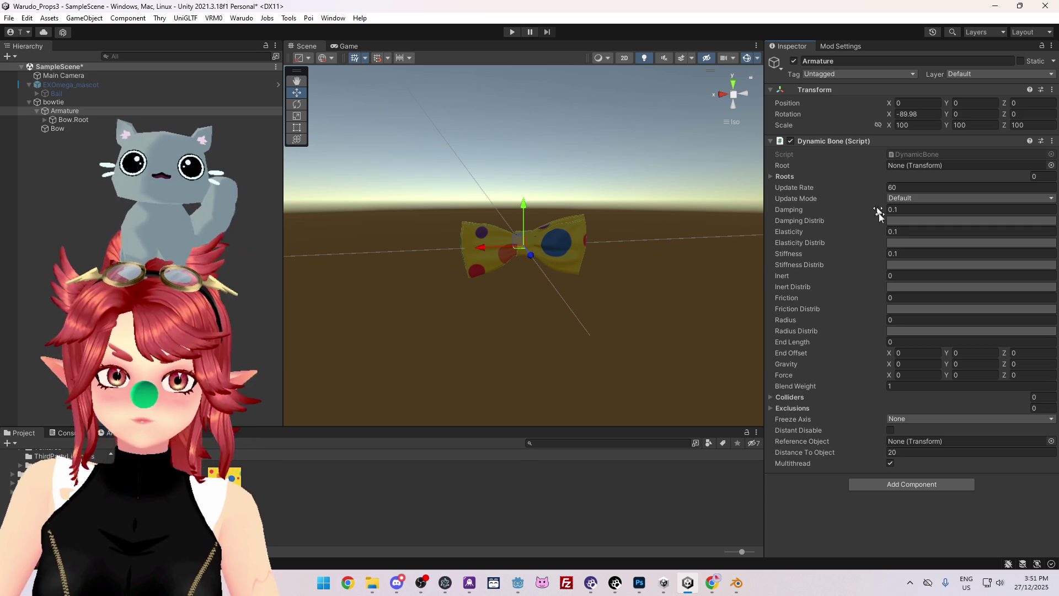
{"action": "mouse_move", "coordinate": [73, 120]}
{"action": "left_mouse_down"}
{"action": "mouse_move", "coordinate": [958, 189]}
{"action": "mouse_move", "coordinate": [932, 165]}
{"action": "left_mouse_up"}
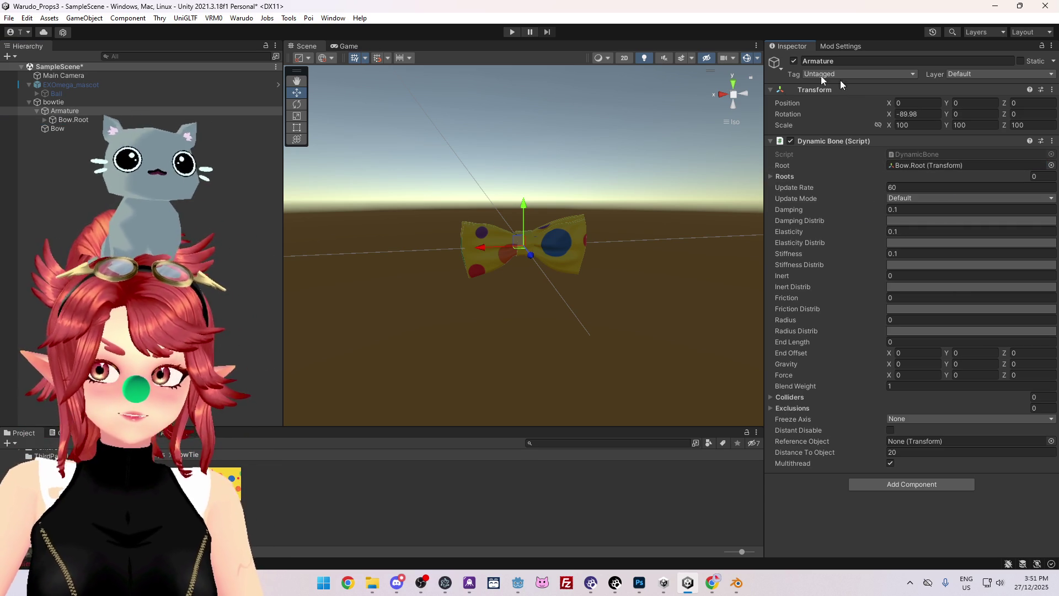
{"action": "left_click", "coordinate": [513, 32]}
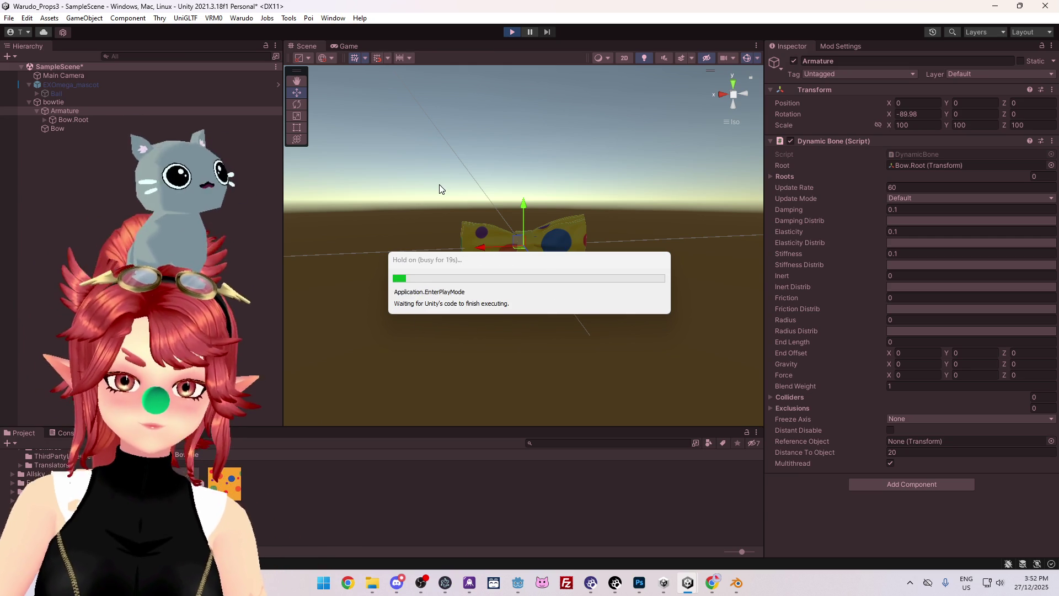
- Nudge the bowtie parent slightly lower during the test run, then stop Play mode
{"action": "left_click", "coordinate": [71, 111]}
{"action": "left_click", "coordinate": [199, 102]}
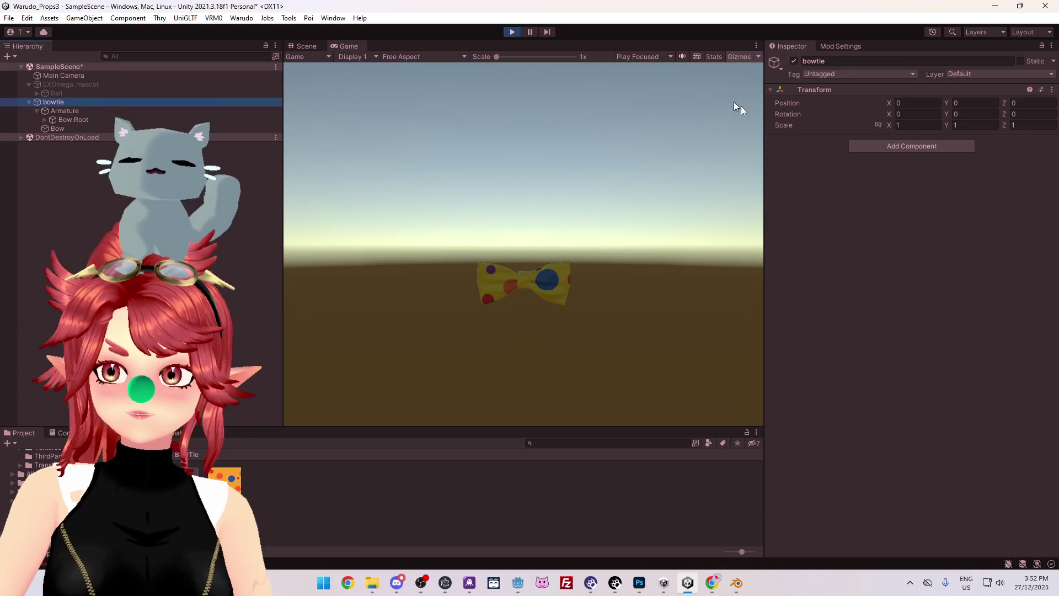
{"action": "left_click_drag", "start_coordinate": [948, 102], "coordinate": [952, 105]}
{"action": "left_click", "coordinate": [512, 32]}
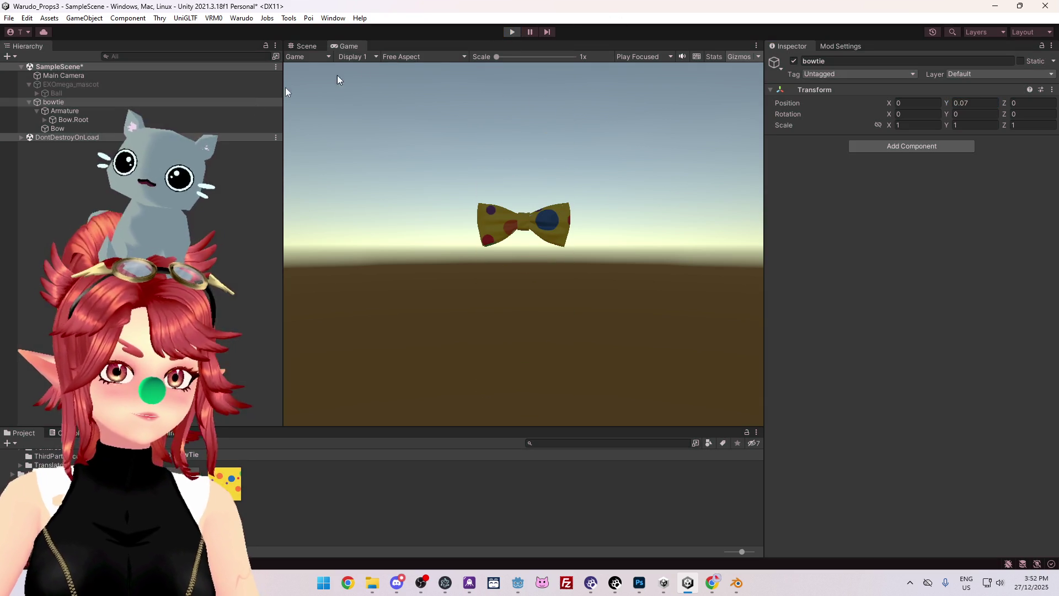
- Slightly rotate bone Bow.L.001, review the Dynamic Bone Exclusions, and open the Console errors
{"action": "left_click", "coordinate": [94, 119]}
{"action": "left_click", "coordinate": [64, 111]}
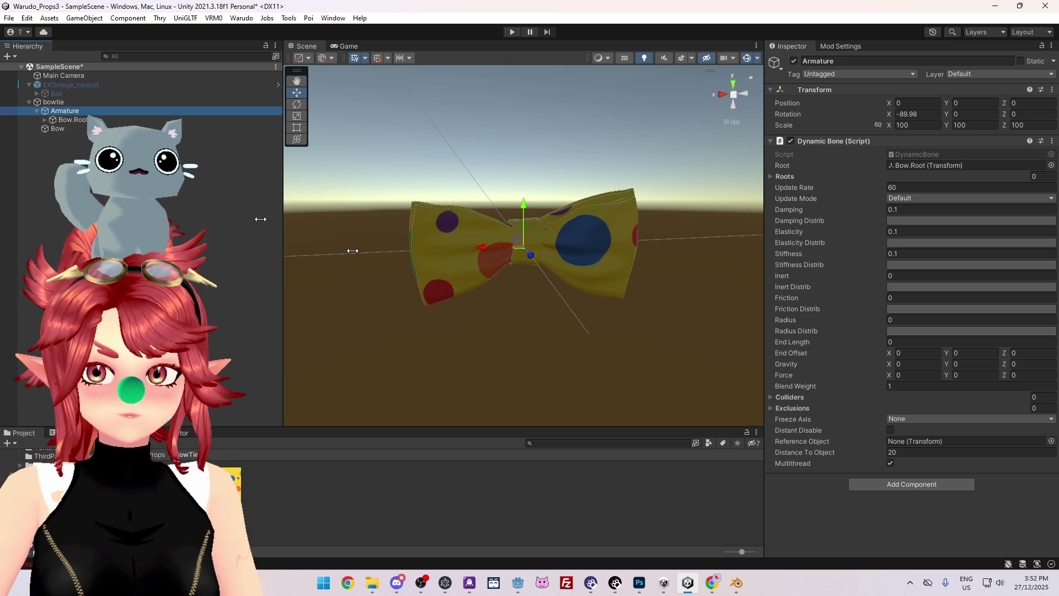
{"action": "left_click", "coordinate": [45, 120]}
{"action": "left_click", "coordinate": [58, 128]}
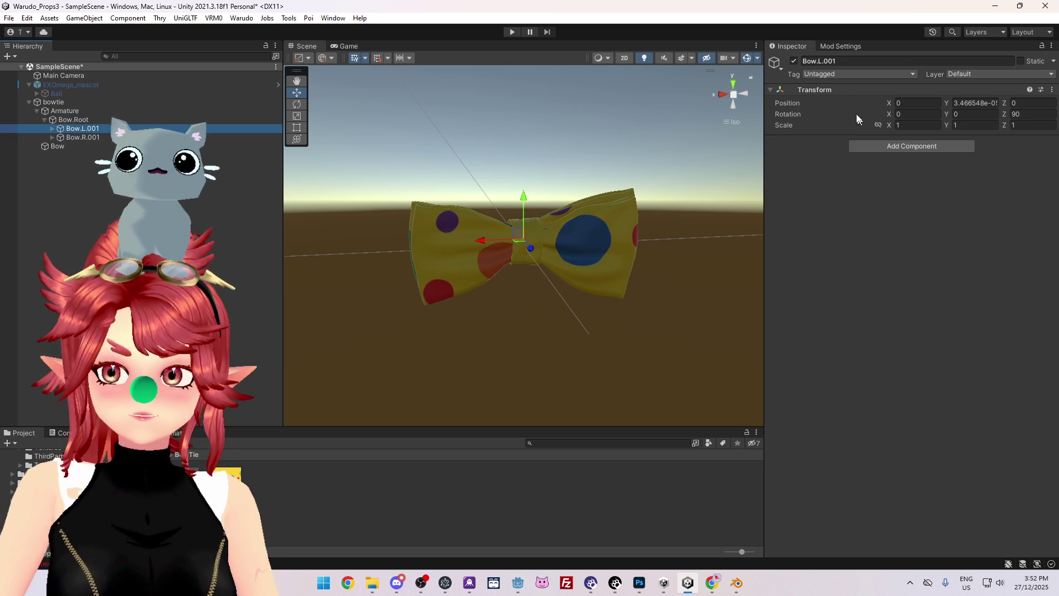
{"action": "mouse_move", "coordinate": [961, 118]}
{"action": "left_mouse_down"}
{"action": "mouse_move", "coordinate": [367, 201]}
{"action": "mouse_move", "coordinate": [671, 128]}
{"action": "mouse_move", "coordinate": [388, 110]}
{"action": "mouse_move", "coordinate": [1055, 149]}
{"action": "left_mouse_up"}
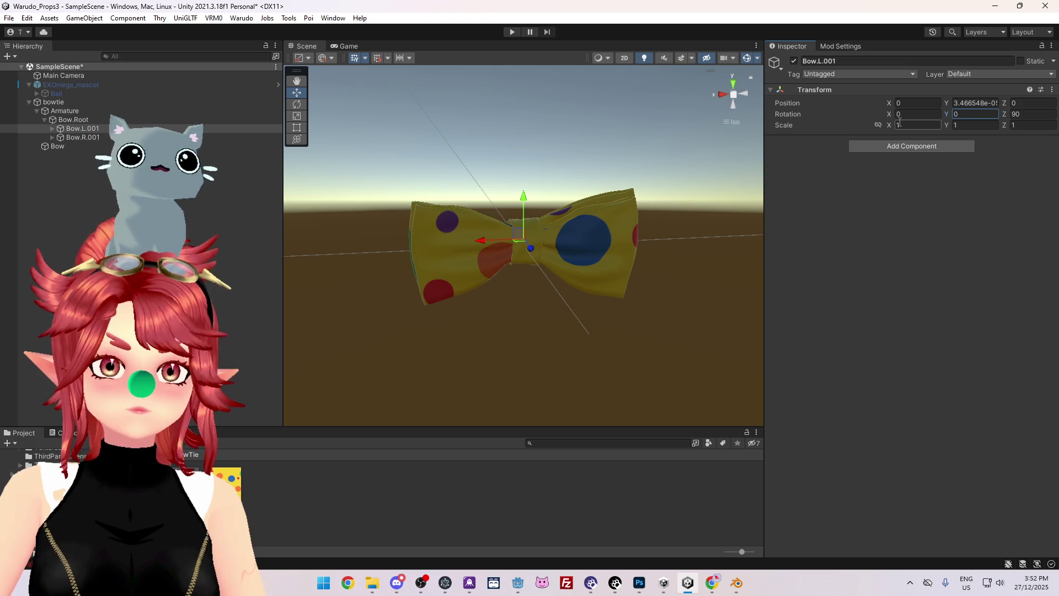
{"action": "left_click", "coordinate": [64, 111]}
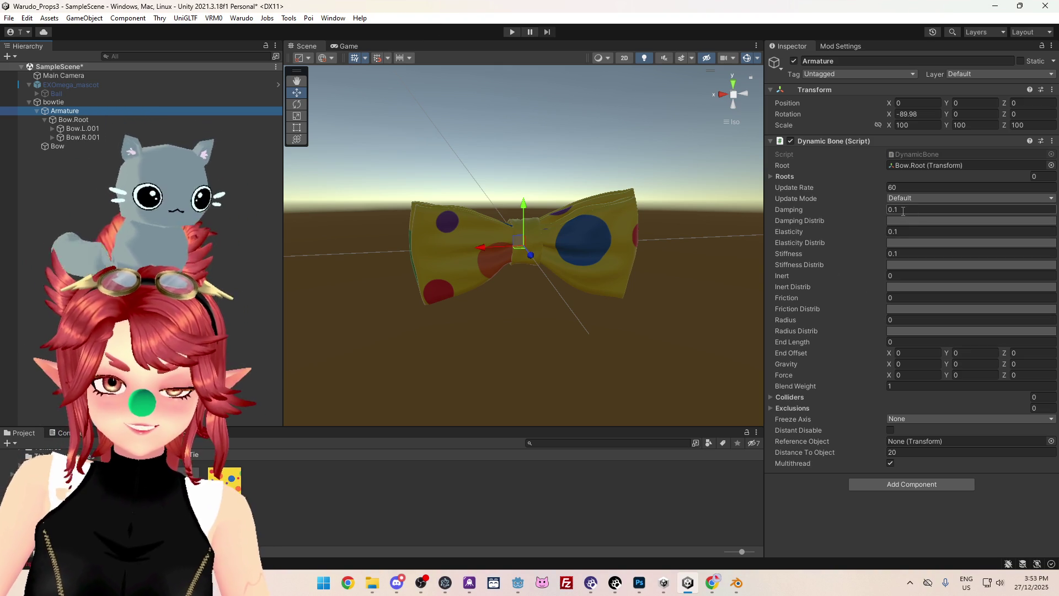
{"action": "left_click", "coordinate": [781, 409]}
{"action": "left_click", "coordinate": [781, 408]}
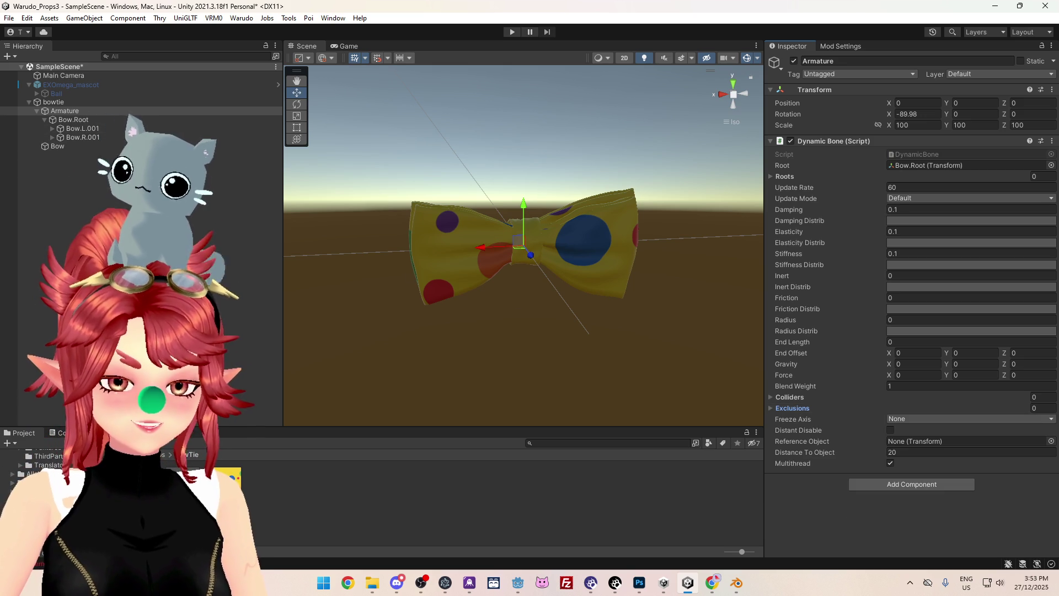
{"action": "left_click", "coordinate": [61, 433]}
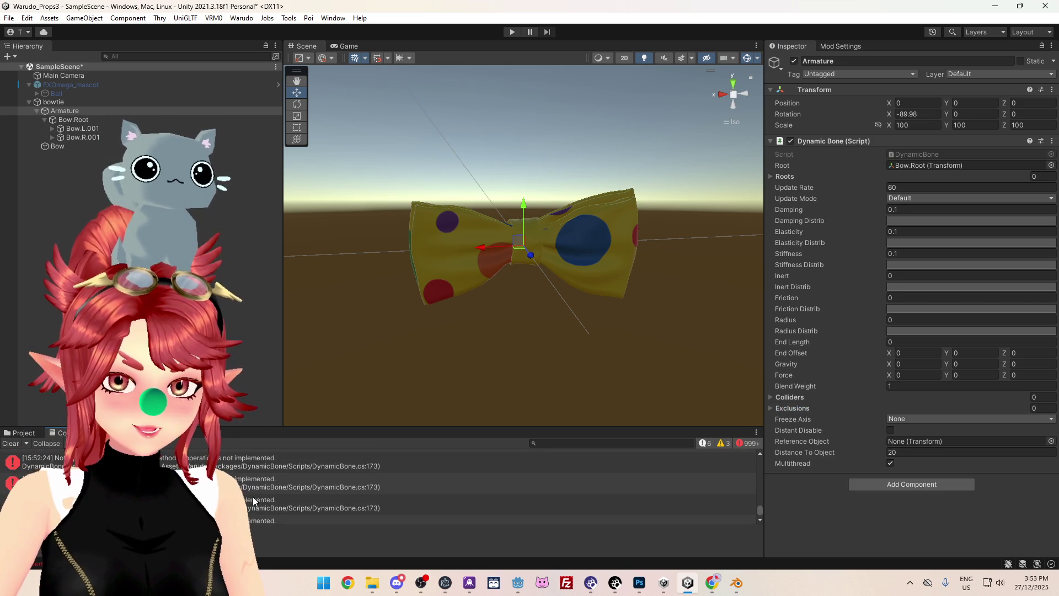
{"action": "left_click", "coordinate": [282, 467]}
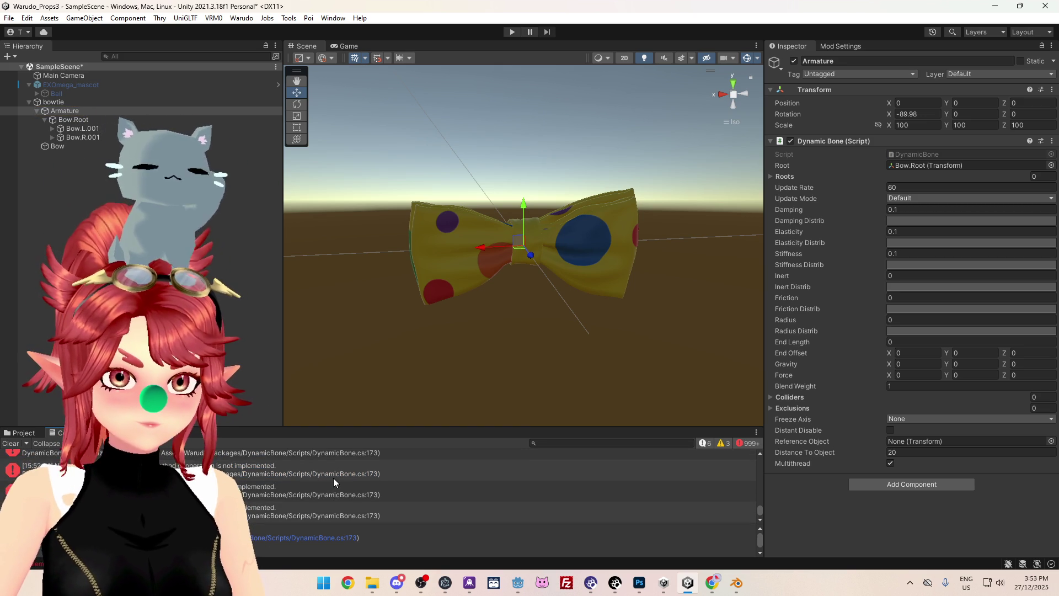
{"action": "scroll", "coordinate": [333, 478], "scroll_direction": "up", "scroll_amount": 1}
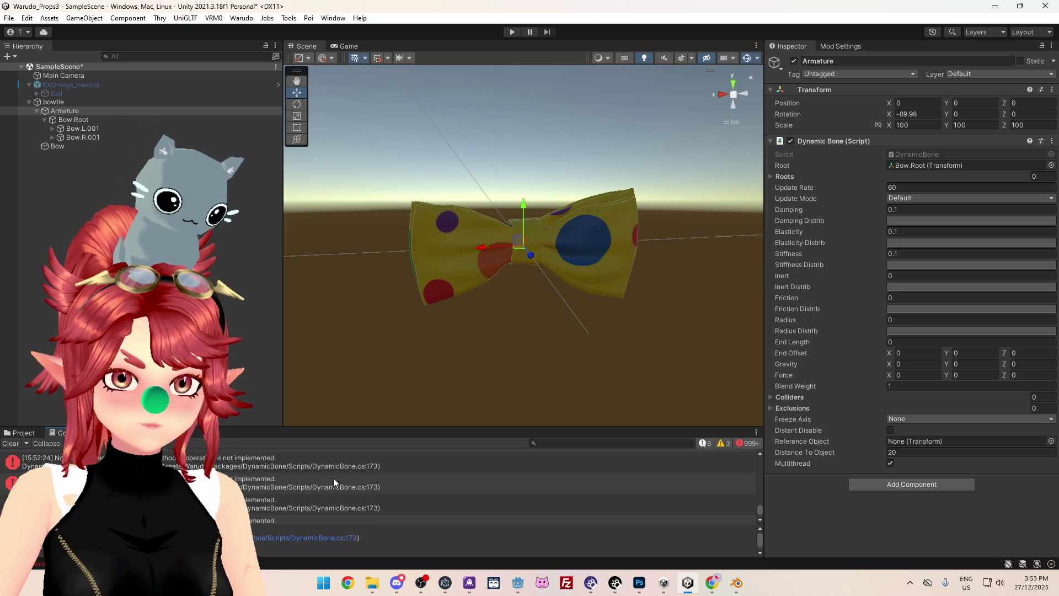
{"action": "scroll", "coordinate": [333, 478], "scroll_direction": "up", "scroll_amount": 1}
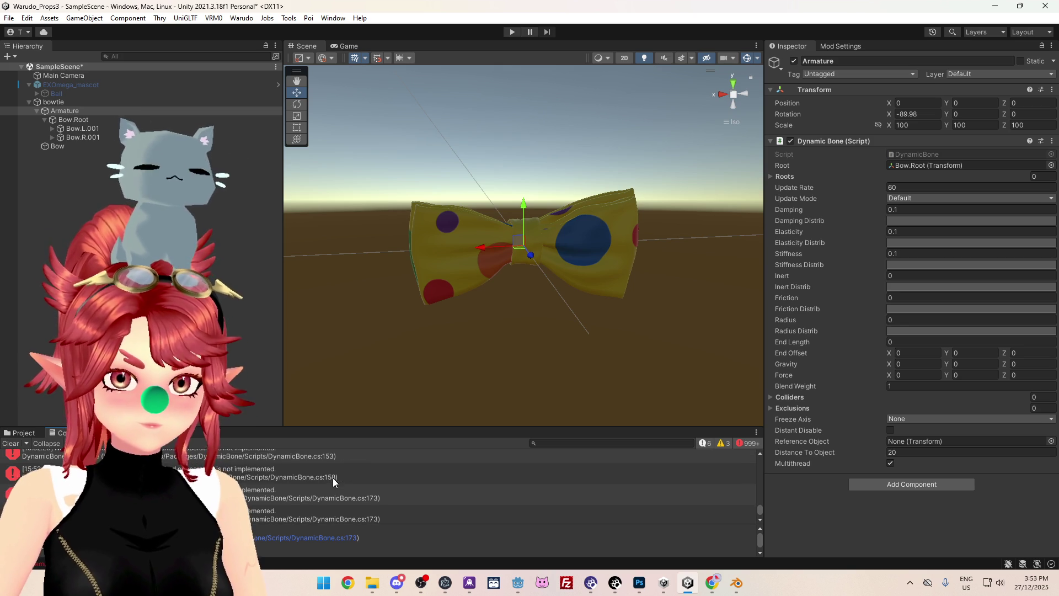
{"action": "left_click", "coordinate": [332, 478]}
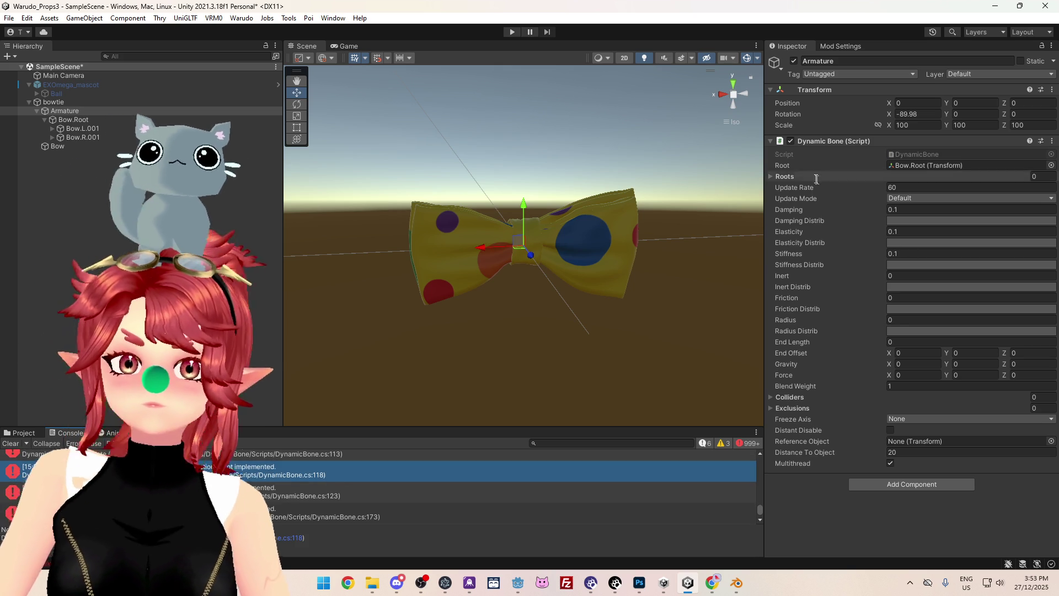
{"action": "right_click", "coordinate": [819, 142]}
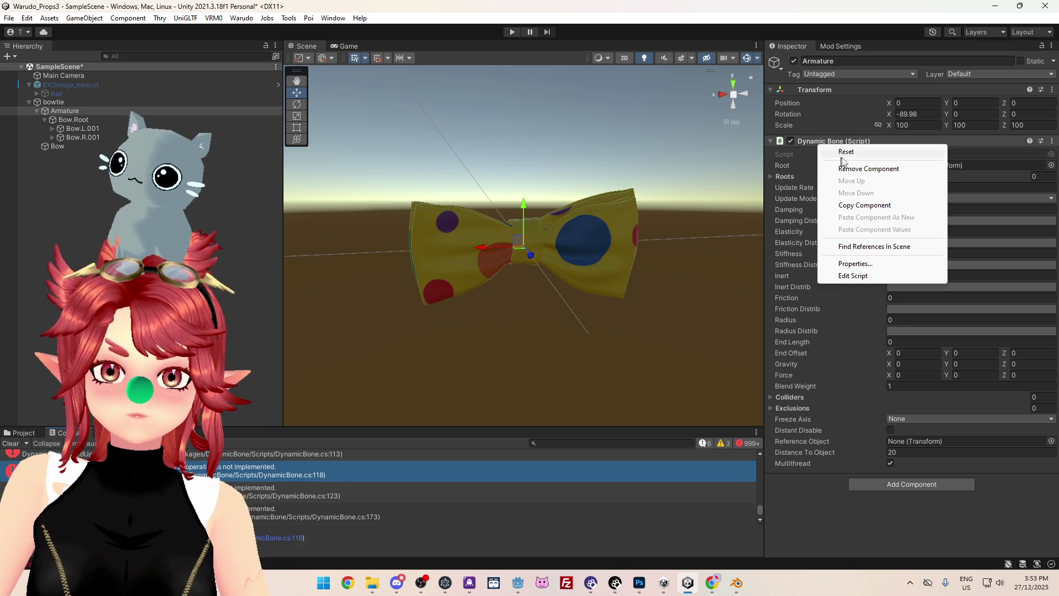
- Remove Armature's Dynamic Bone and add a new one with Root set to Bow.Root
{"action": "left_click", "coordinate": [850, 168]}
{"action": "left_click", "coordinate": [855, 147]}
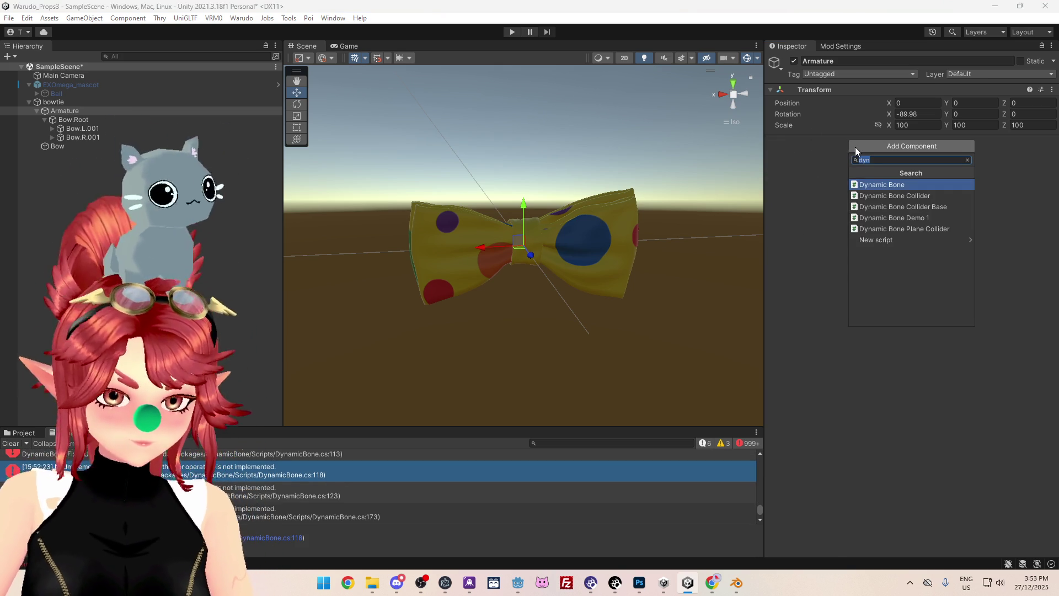
{"action": "left_click", "coordinate": [895, 184]}
{"action": "left_click_drag", "start_coordinate": [91, 118], "coordinate": [938, 165]}
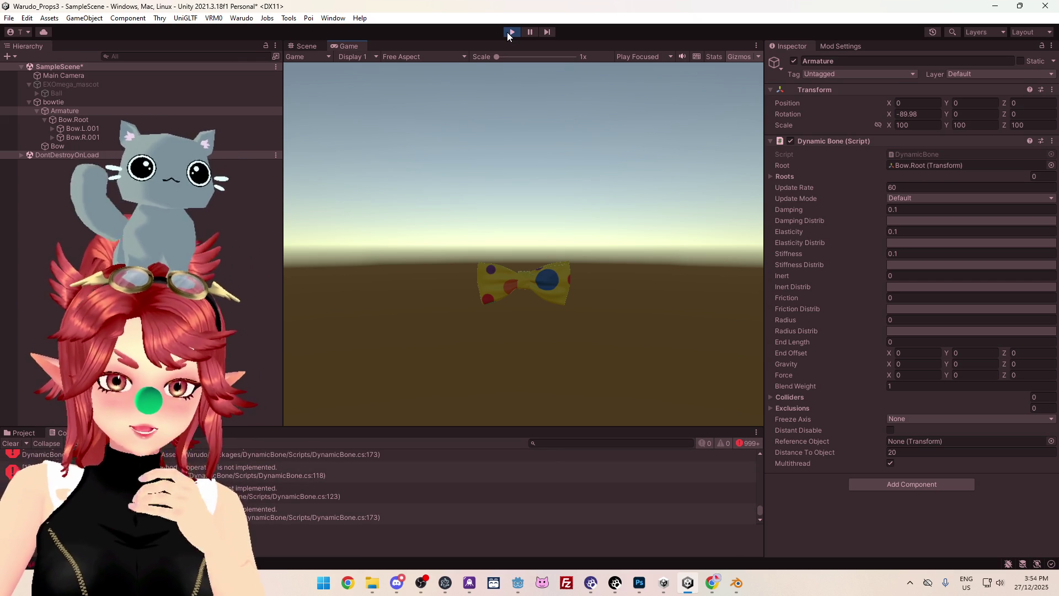
- Stop Play mode and browse the Project panel to Warudo > Packages > DynamicBone > Demo
{"action": "left_click", "coordinate": [509, 33]}
{"action": "left_click", "coordinate": [25, 433]}
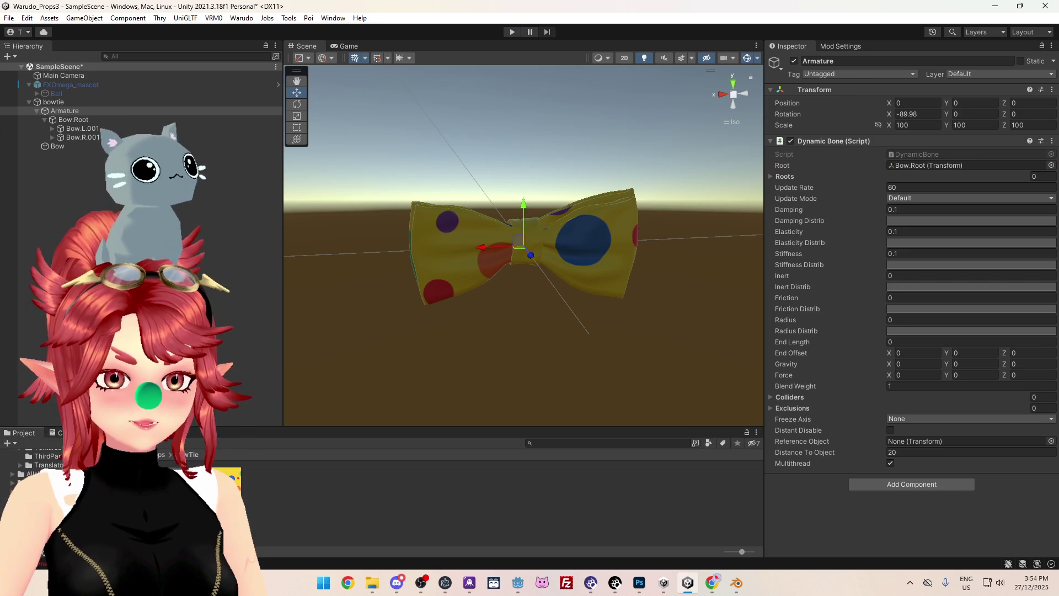
{"action": "left_click_drag", "start_coordinate": [50, 428], "coordinate": [28, 232]}
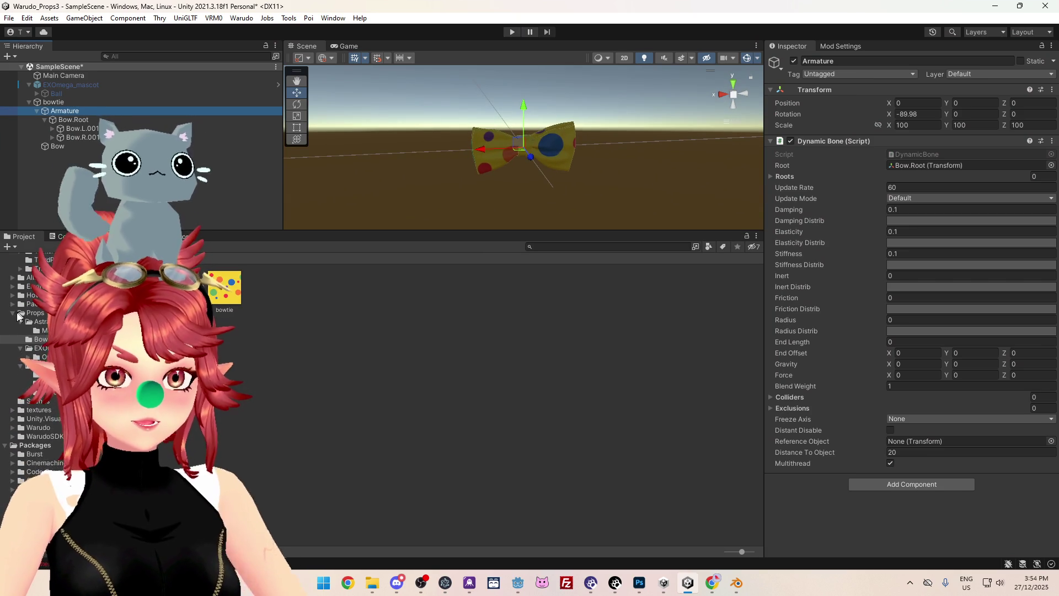
{"action": "left_click", "coordinate": [13, 313]}
{"action": "left_click", "coordinate": [12, 304]}
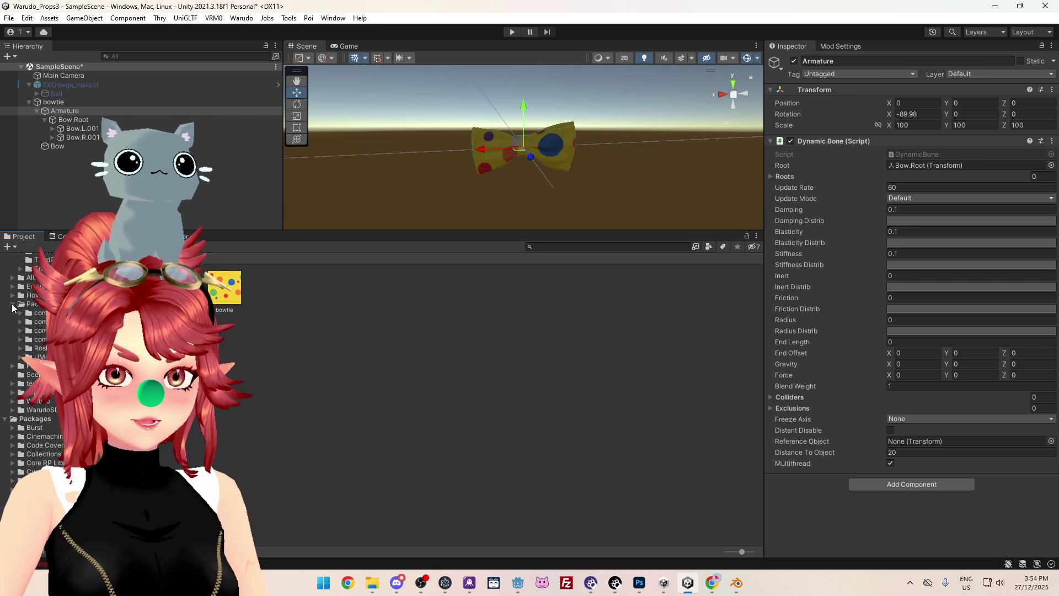
{"action": "left_click", "coordinate": [12, 401]}
{"action": "left_click", "coordinate": [21, 410]}
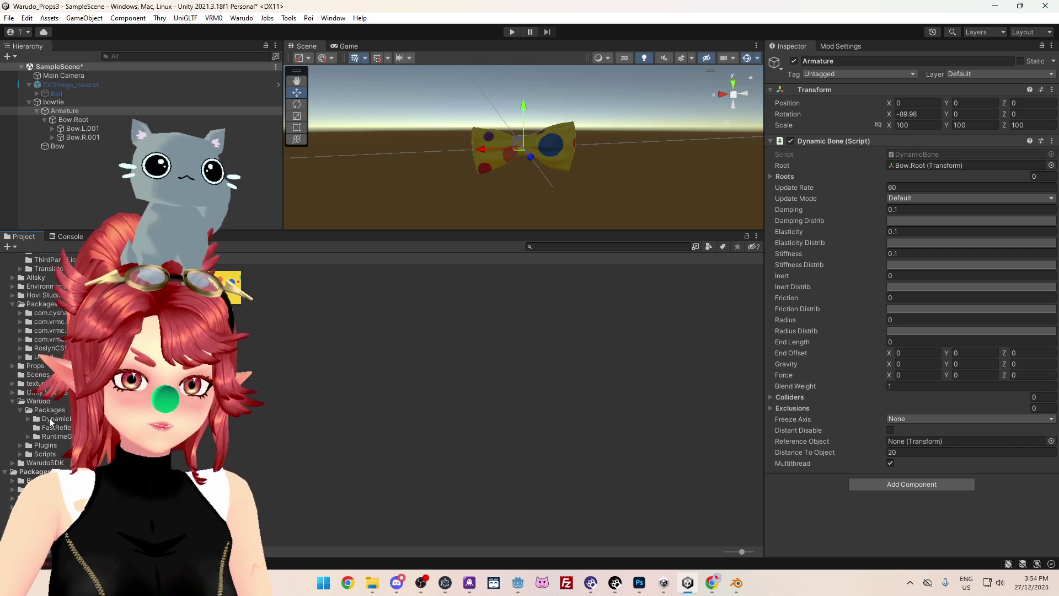
{"action": "double_click", "coordinate": [50, 420]}
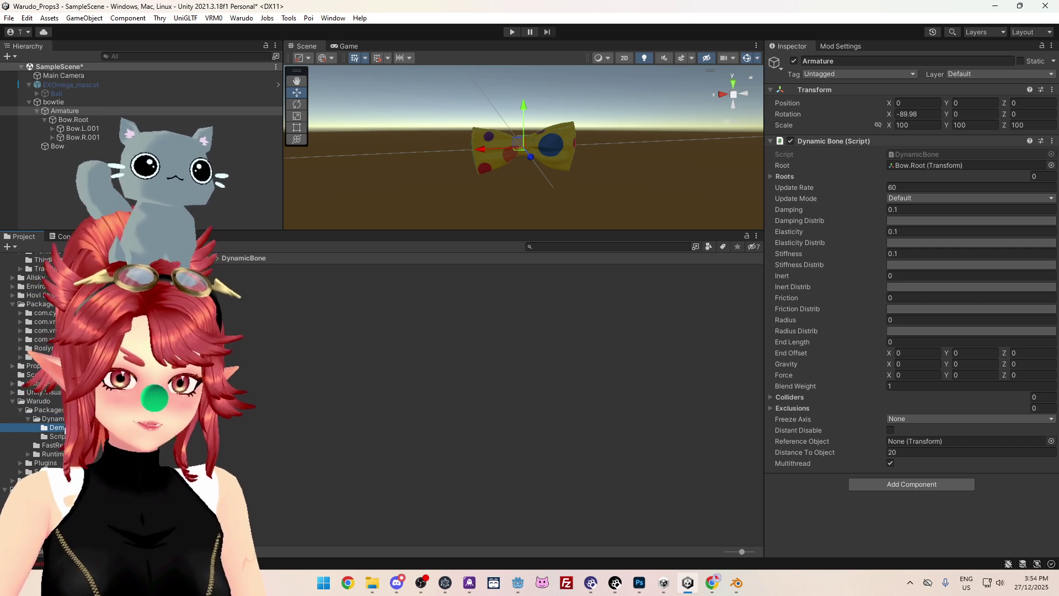
{"action": "left_click", "coordinate": [58, 428]}
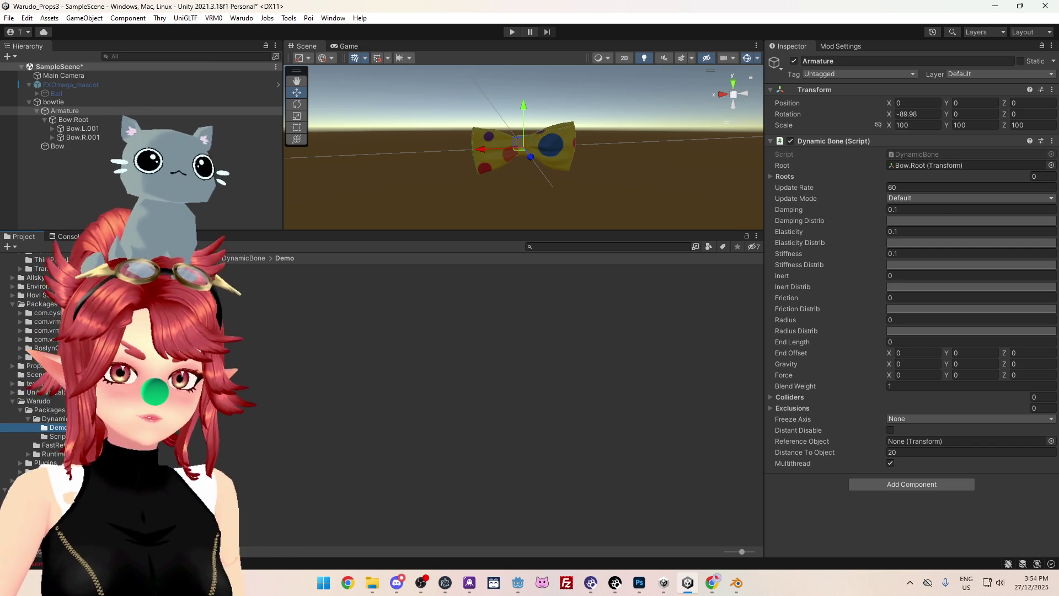
{"action": "scroll", "coordinate": [83, 359], "scroll_direction": "up", "scroll_amount": 3}
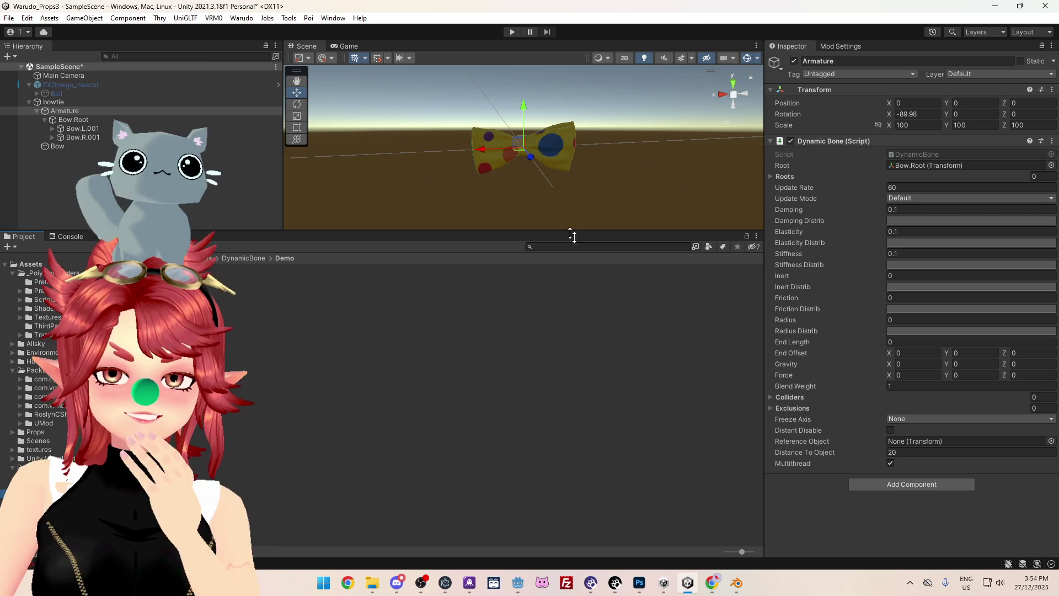
{"action": "left_click_drag", "start_coordinate": [584, 230], "coordinate": [591, 290]}
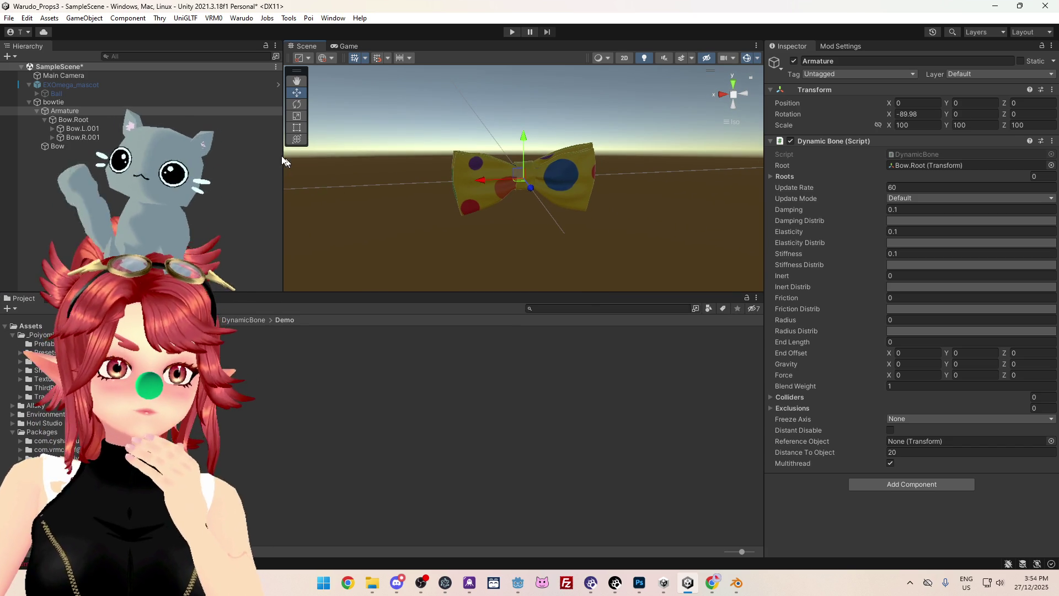
- Select the Armature and inspect its Dynamic Bone Gravity Y value
{"action": "left_click", "coordinate": [45, 120]}
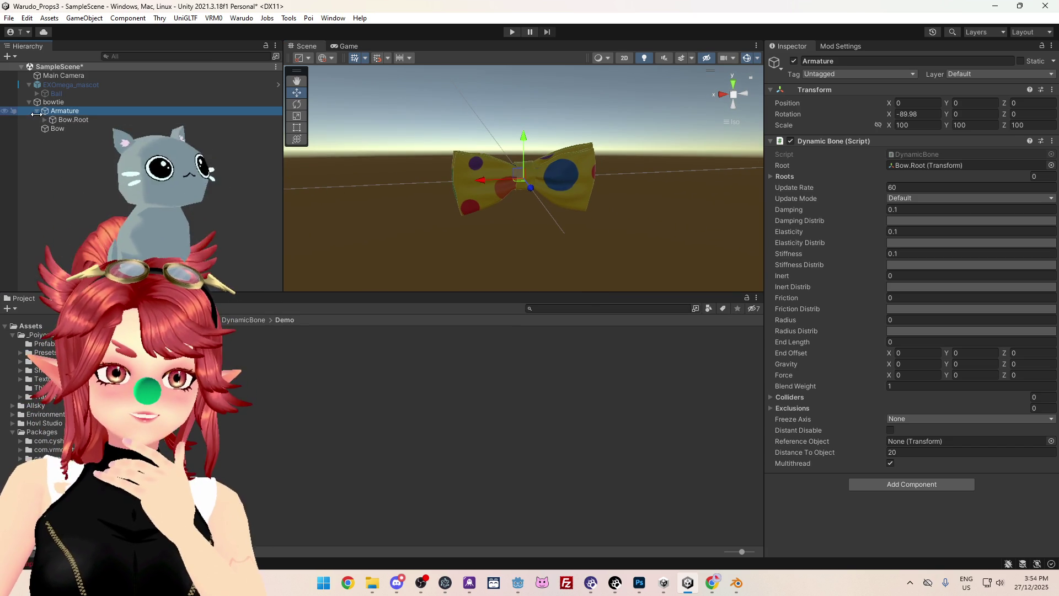
{"action": "left_click", "coordinate": [36, 111]}
{"action": "left_click", "coordinate": [54, 101]}
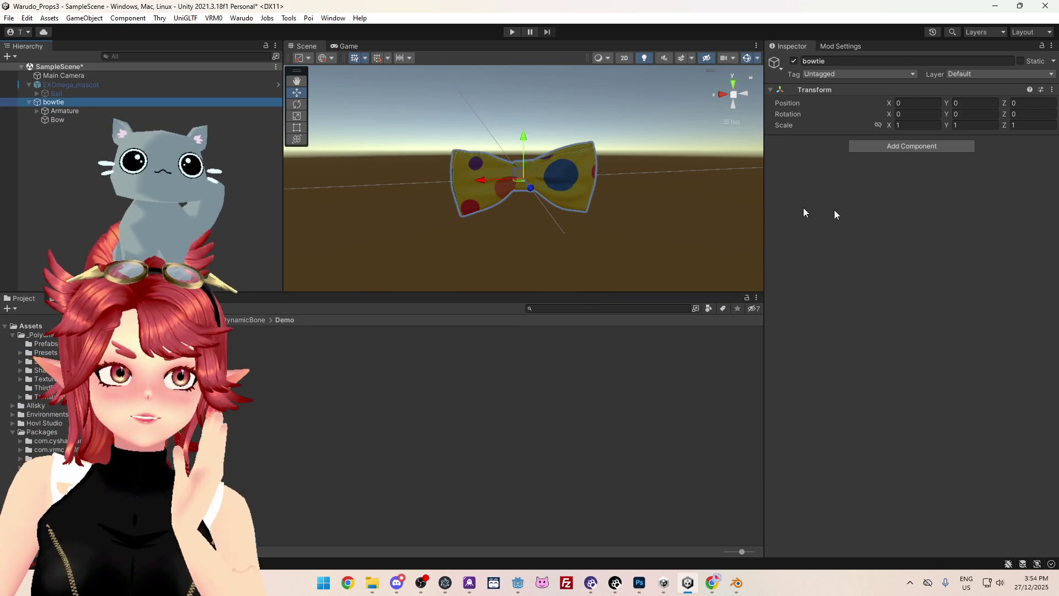
{"action": "left_click", "coordinate": [65, 111]}
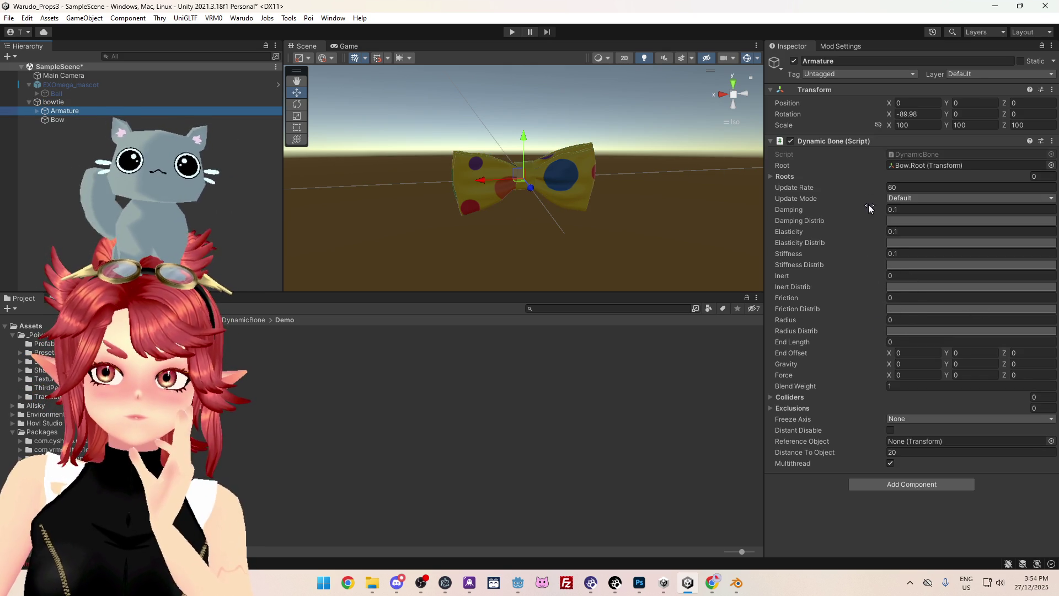
{"action": "left_click", "coordinate": [899, 368]}
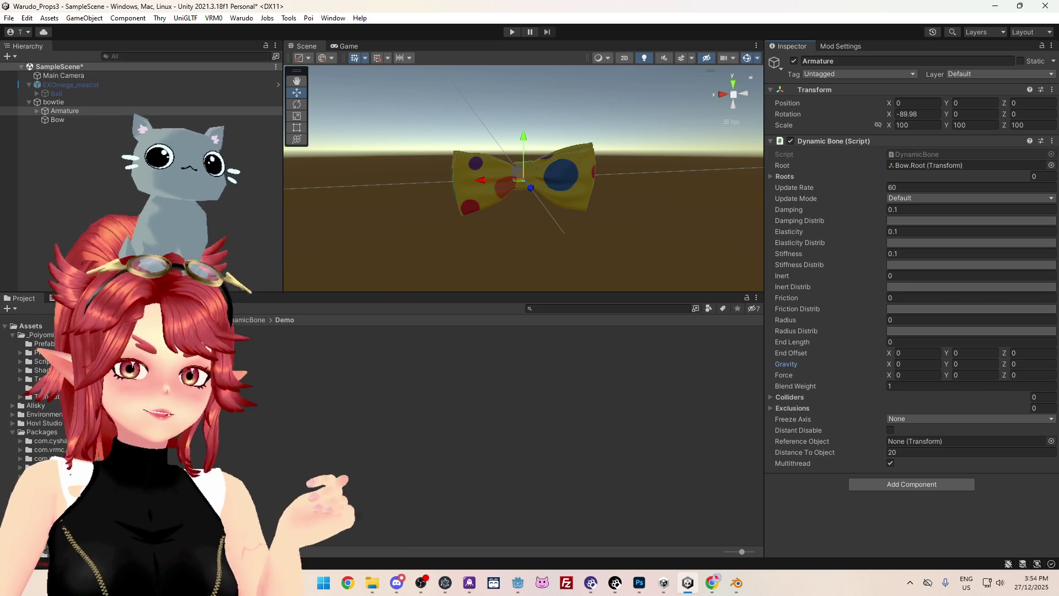
{"action": "scroll", "coordinate": [48, 386], "scroll_direction": "up", "scroll_amount": 3}
{"action": "scroll", "coordinate": [48, 385], "scroll_direction": "down", "scroll_amount": 8}
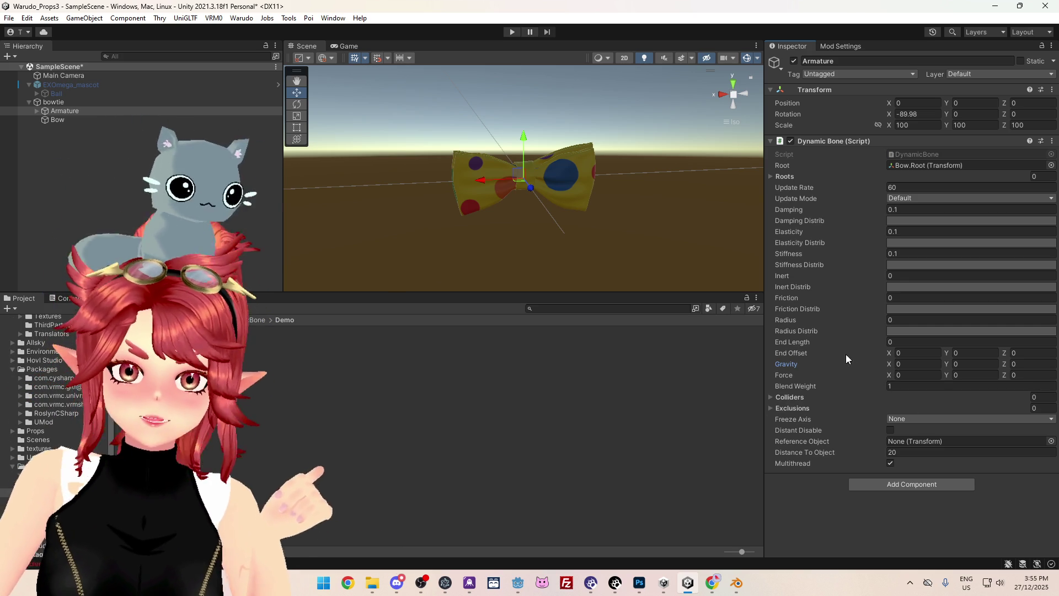
{"action": "left_click", "coordinate": [959, 362]}
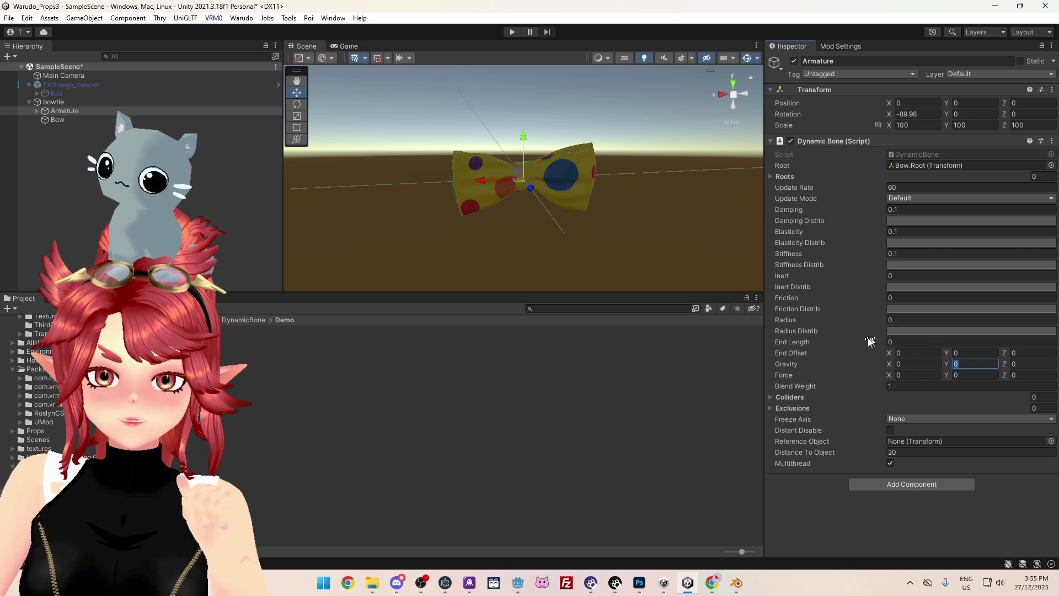
- Expand the Dynamic Bone Roots list, finding it empty, and locate the current Root bone
{"action": "scroll", "coordinate": [10, 405], "scroll_direction": "up", "scroll_amount": 5}
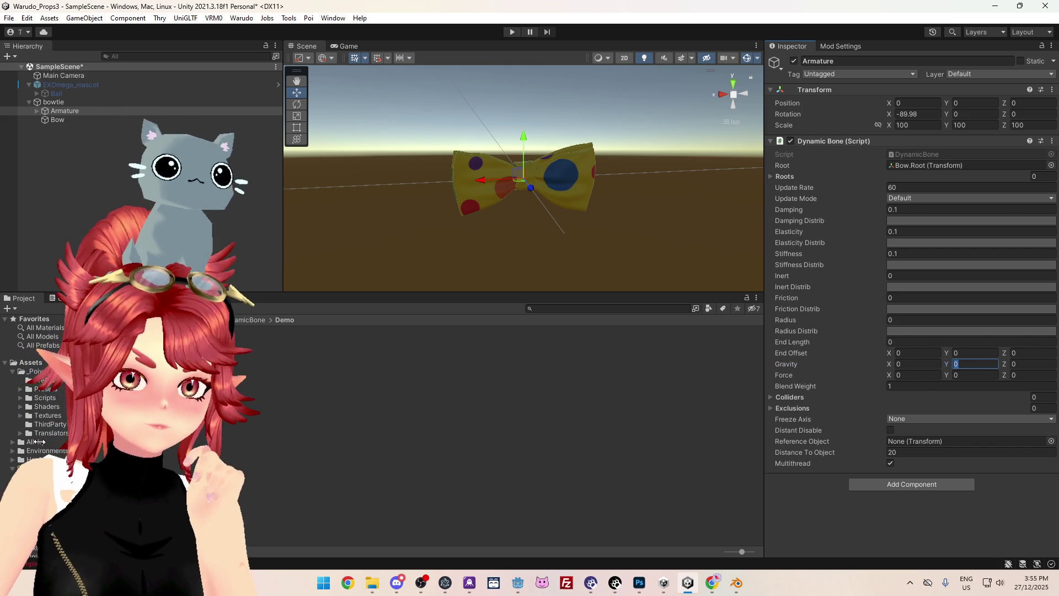
{"action": "scroll", "coordinate": [33, 386], "scroll_direction": "down", "scroll_amount": 5}
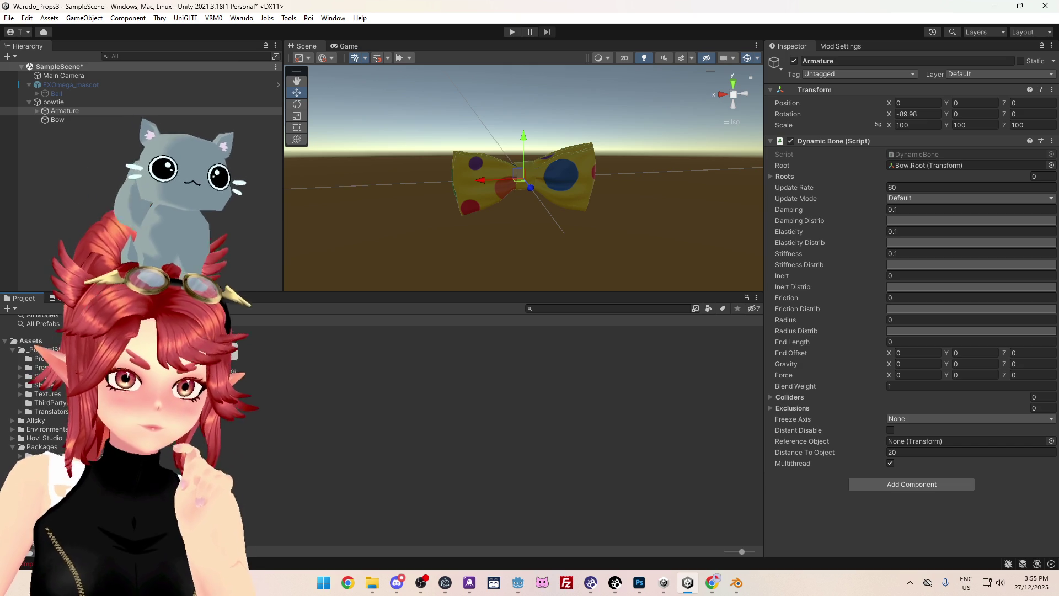
{"action": "scroll", "coordinate": [101, 451], "scroll_direction": "down", "scroll_amount": 2}
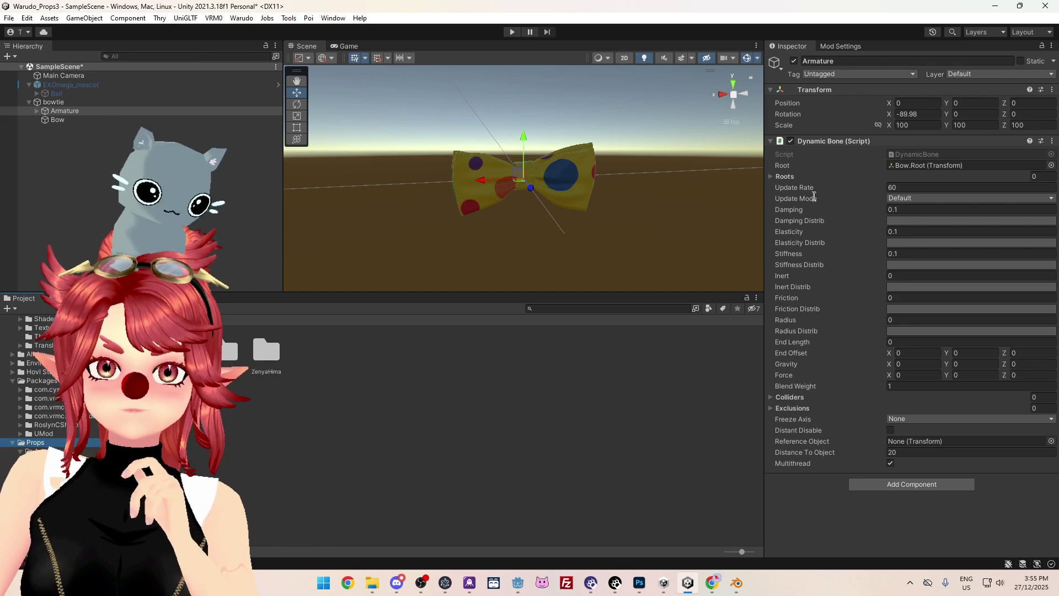
{"action": "left_click", "coordinate": [770, 176]}
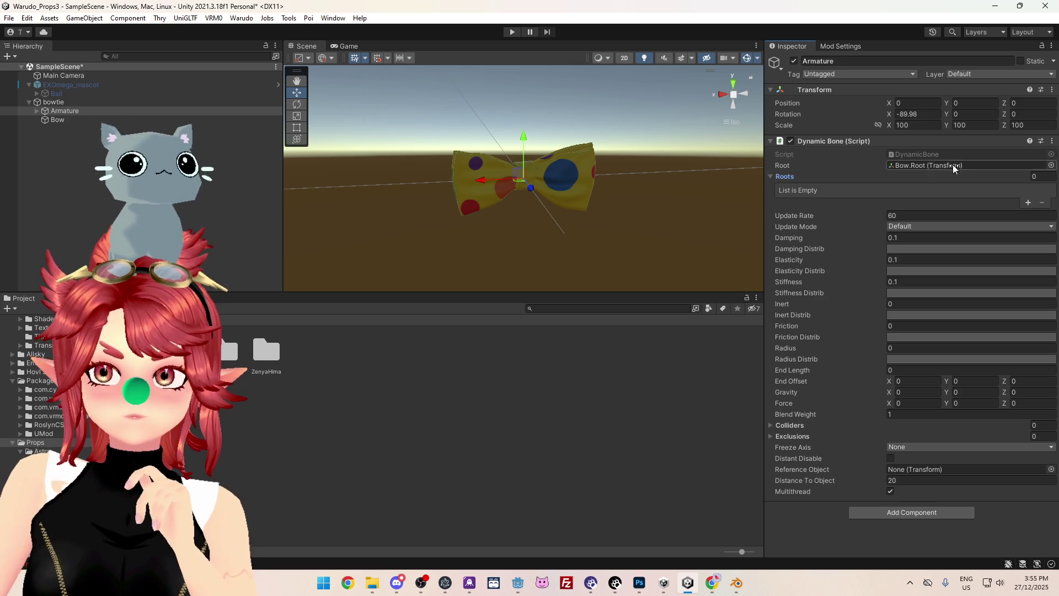
{"action": "left_click", "coordinate": [910, 164]}
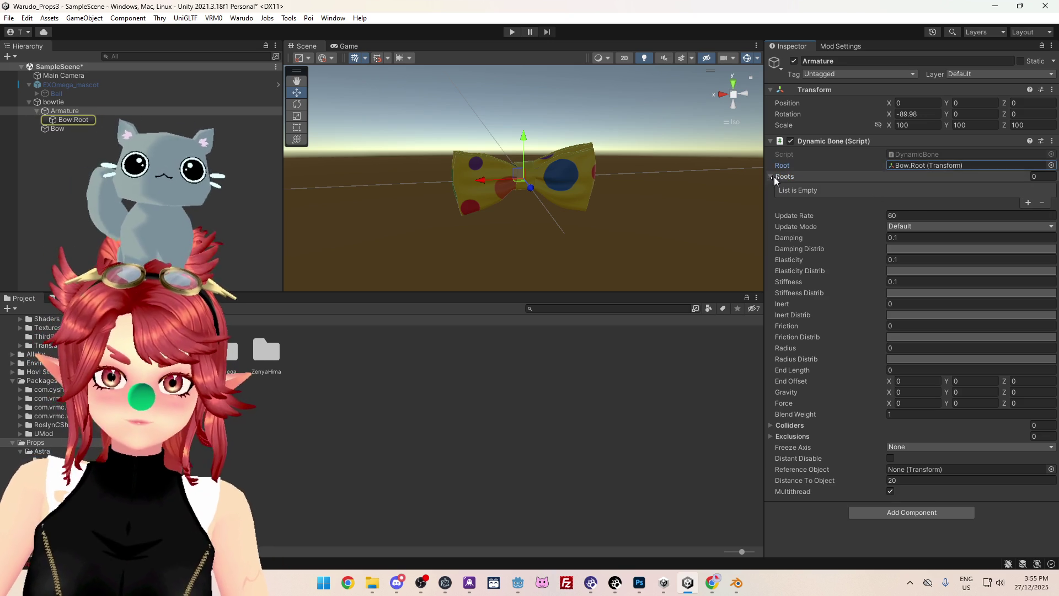
- Set the Dynamic Bone Root to Bow.L.001, add Bow.R.001 as Roots Element 0, and enter Play Mode
{"action": "left_click", "coordinate": [67, 104]}
{"action": "left_click", "coordinate": [45, 120]}
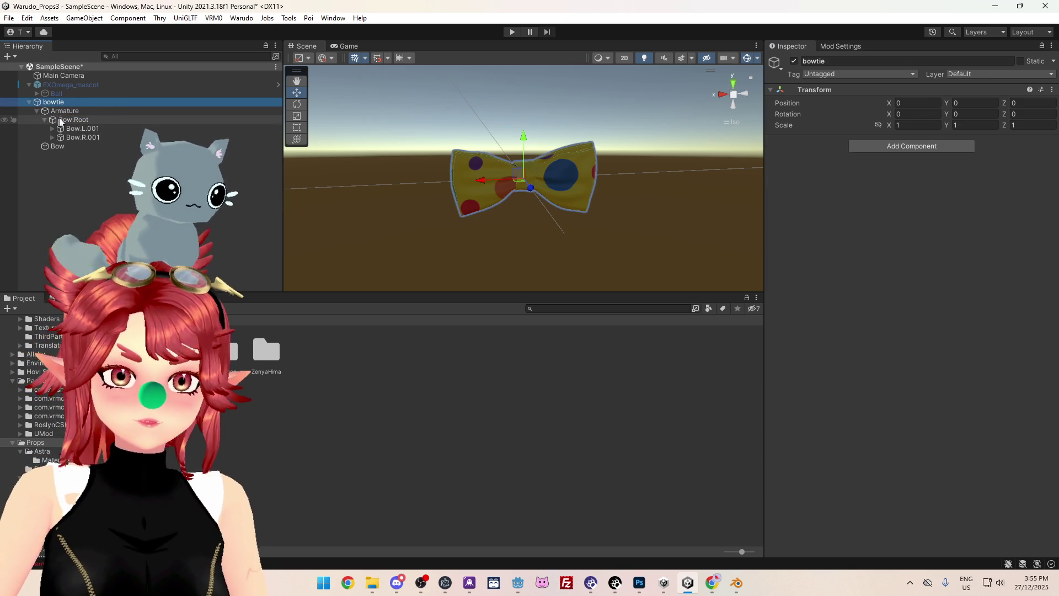
{"action": "left_click", "coordinate": [64, 111]}
{"action": "left_click_drag", "start_coordinate": [72, 120], "coordinate": [948, 173]}
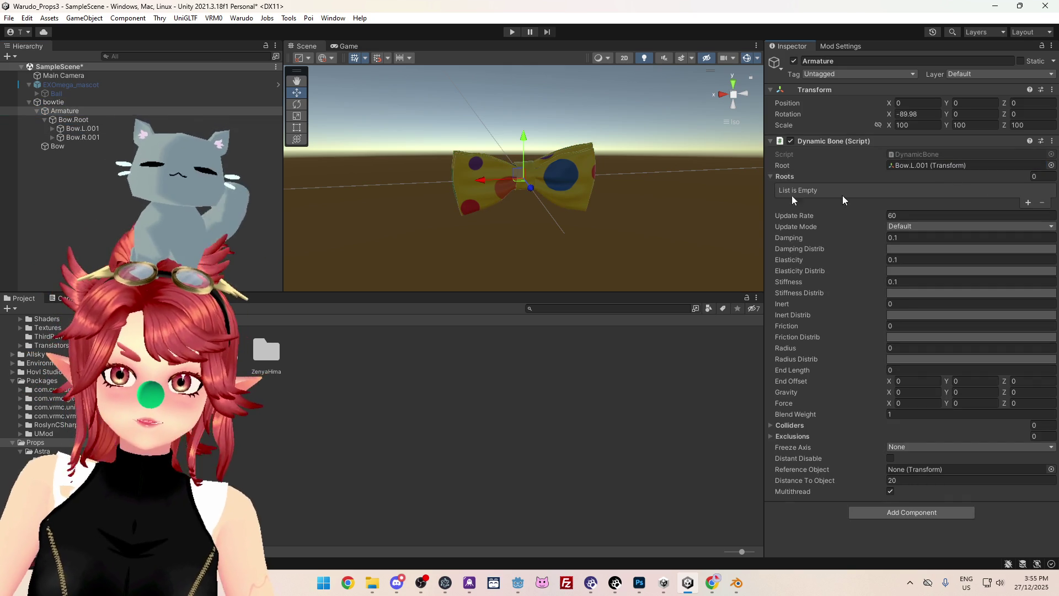
{"action": "left_click", "coordinate": [1028, 202]}
{"action": "mouse_move", "coordinate": [165, 125]}
{"action": "left_mouse_down"}
{"action": "mouse_move", "coordinate": [496, 165]}
{"action": "mouse_move", "coordinate": [932, 194]}
{"action": "left_mouse_up"}
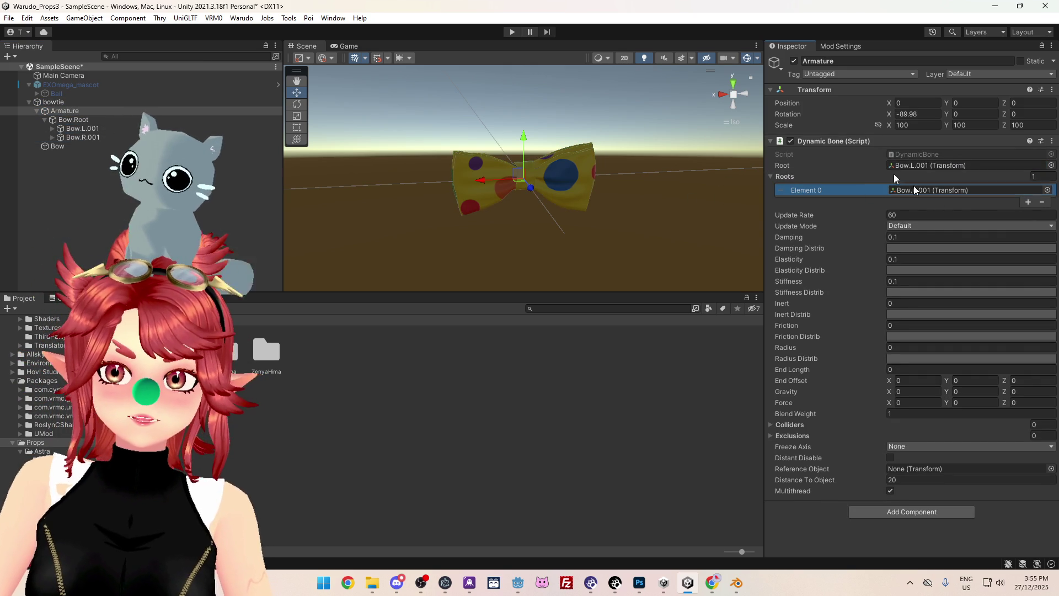
{"action": "left_click", "coordinate": [512, 32]}
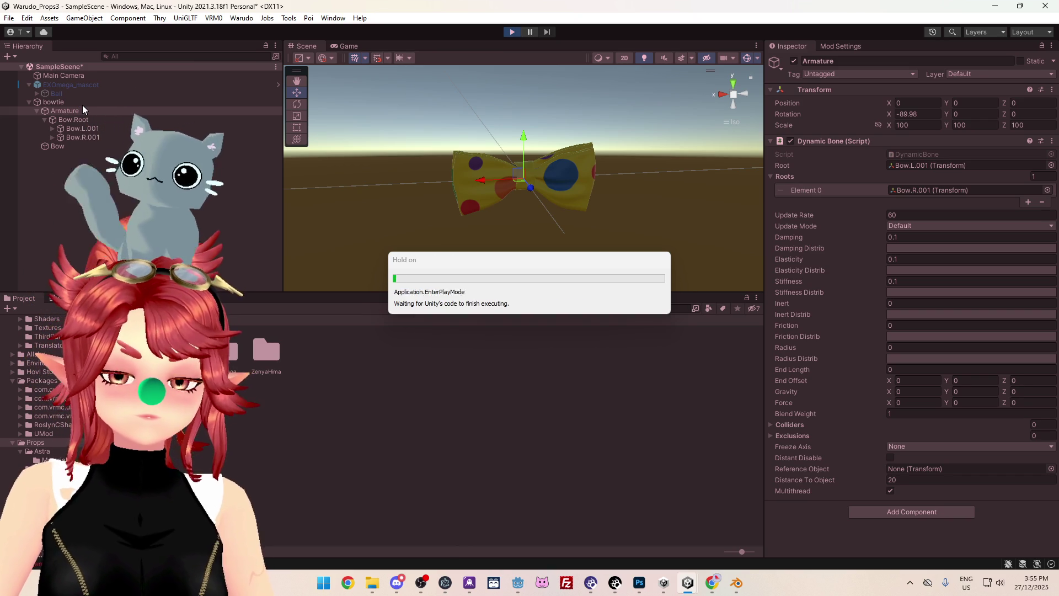
- In Play mode, drag the bowtie's Position Y to test its bone jiggle, then stop playing
{"action": "left_click", "coordinate": [81, 103]}
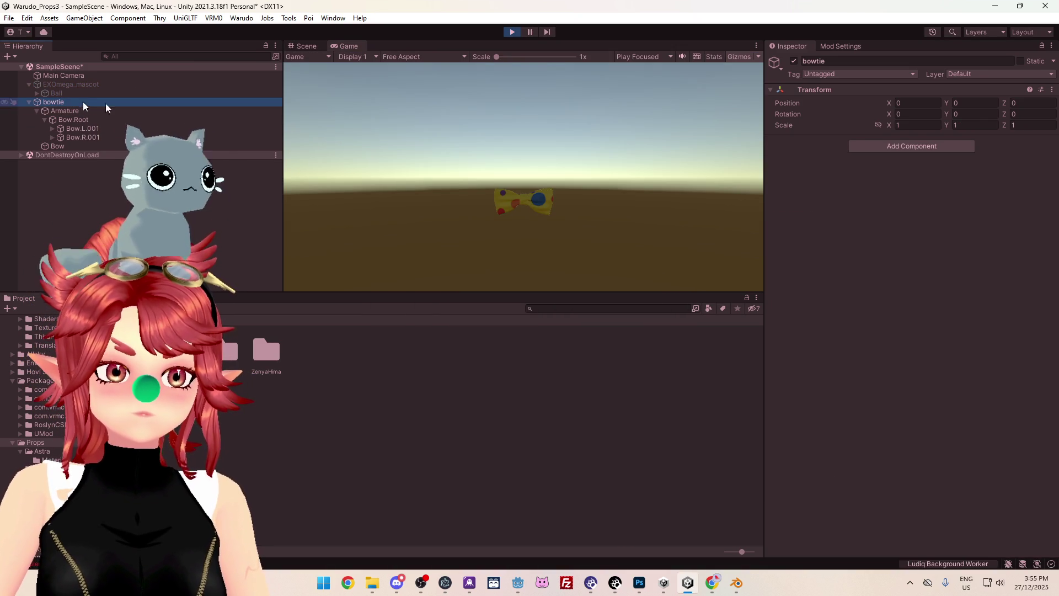
{"action": "left_click_drag", "start_coordinate": [947, 104], "coordinate": [951, 111]}
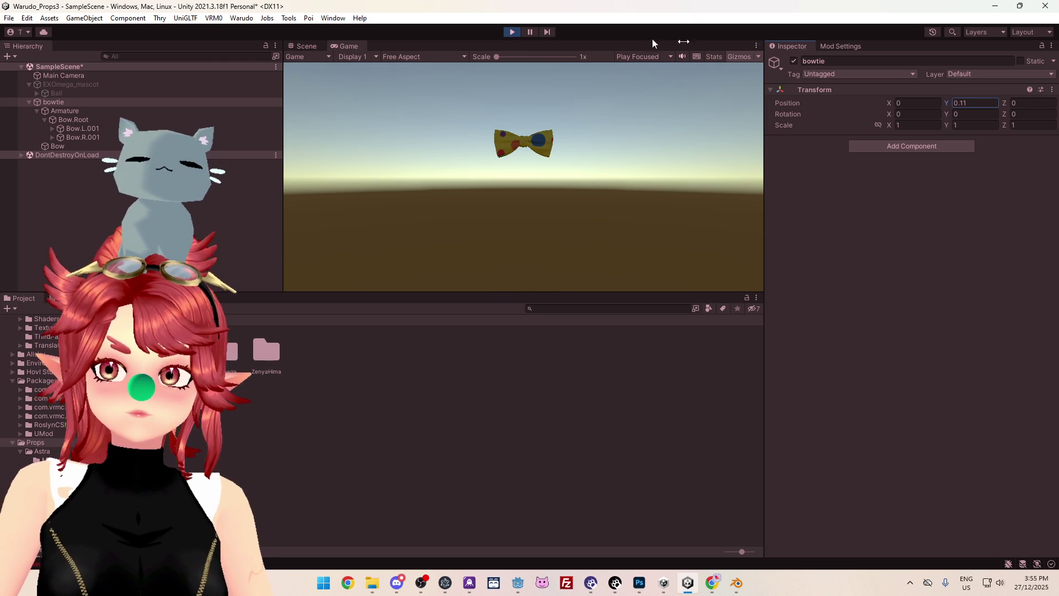
{"action": "left_click", "coordinate": [513, 33]}
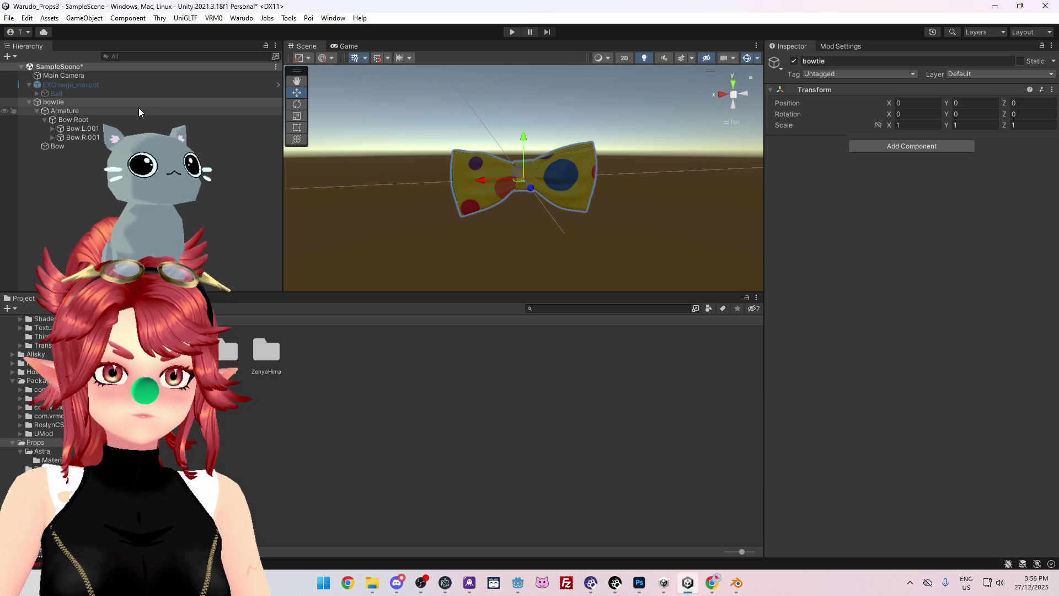
- Reselect the Armature to check its Dynamic Bone and bring up the Console errors
{"action": "left_click", "coordinate": [92, 108]}
{"action": "left_click", "coordinate": [87, 104]}
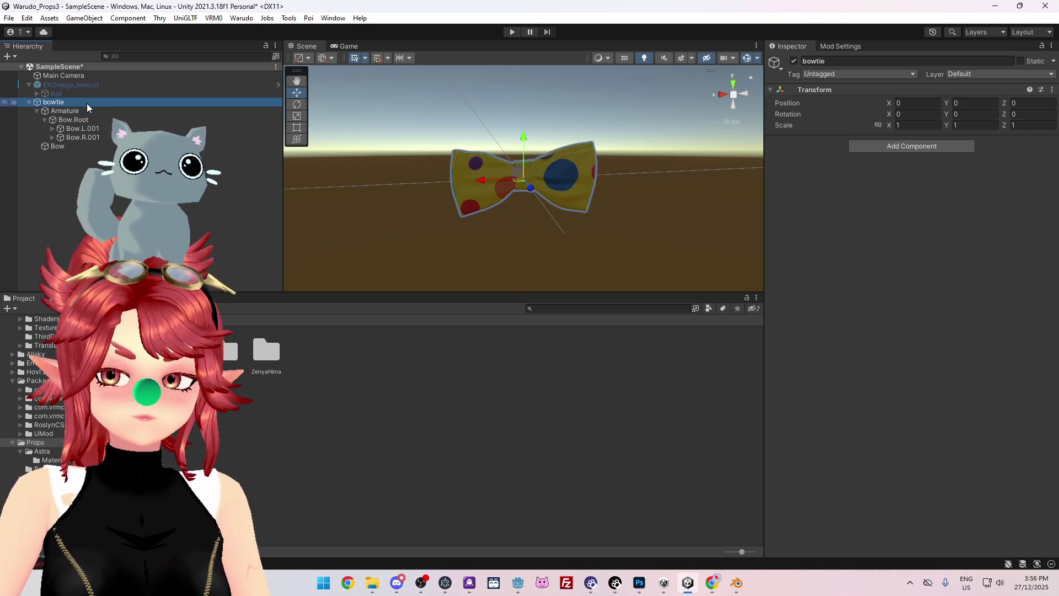
{"action": "left_click", "coordinate": [87, 111]}
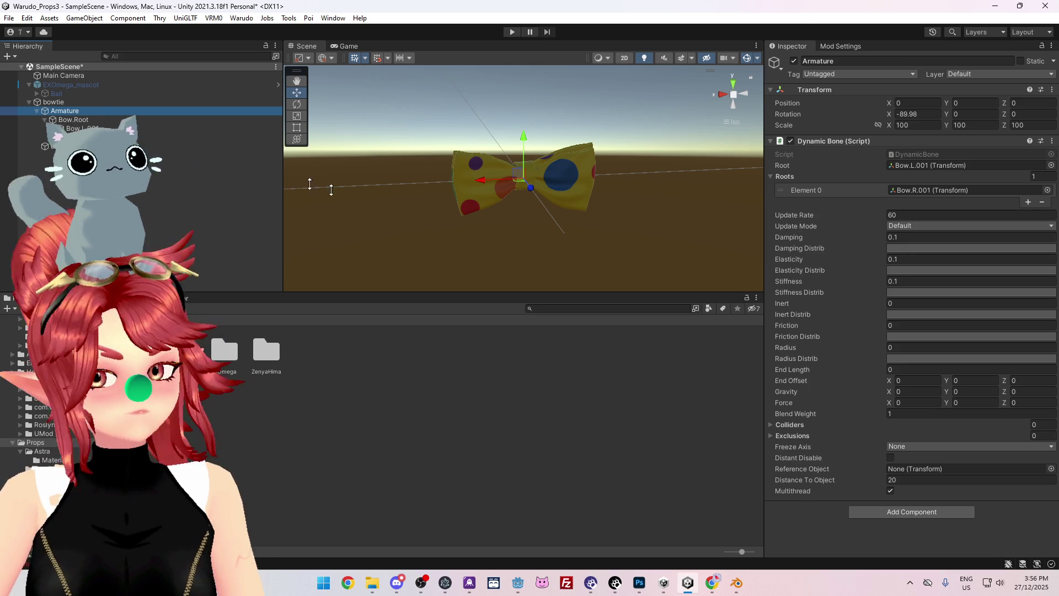
{"action": "key", "text": "ctrl+shift+c"}
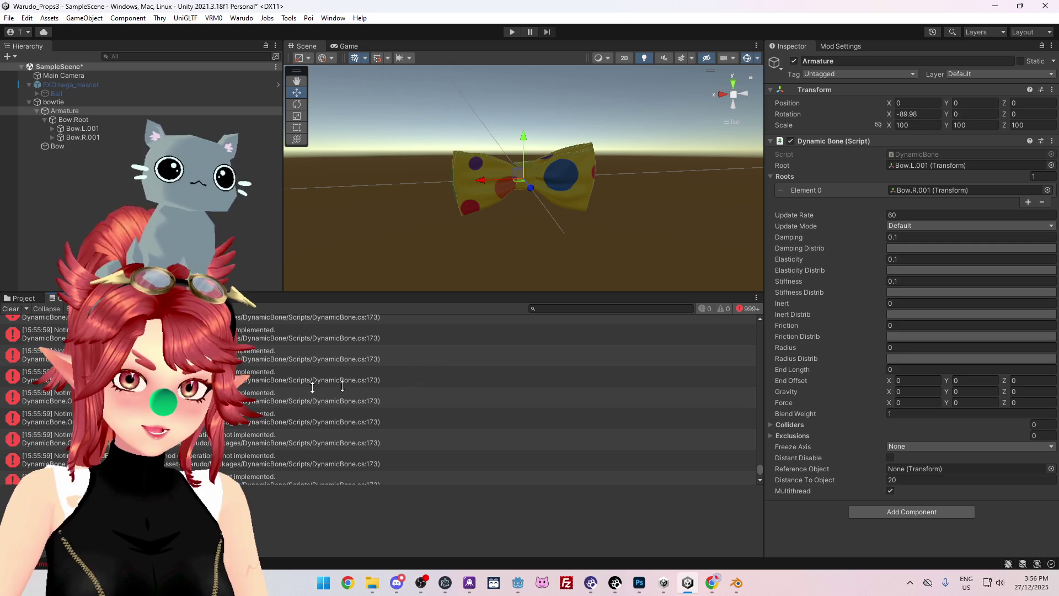
- Inspect several DynamicBone 'not implemented' console errors, then save the scene
{"action": "left_click", "coordinate": [283, 384]}
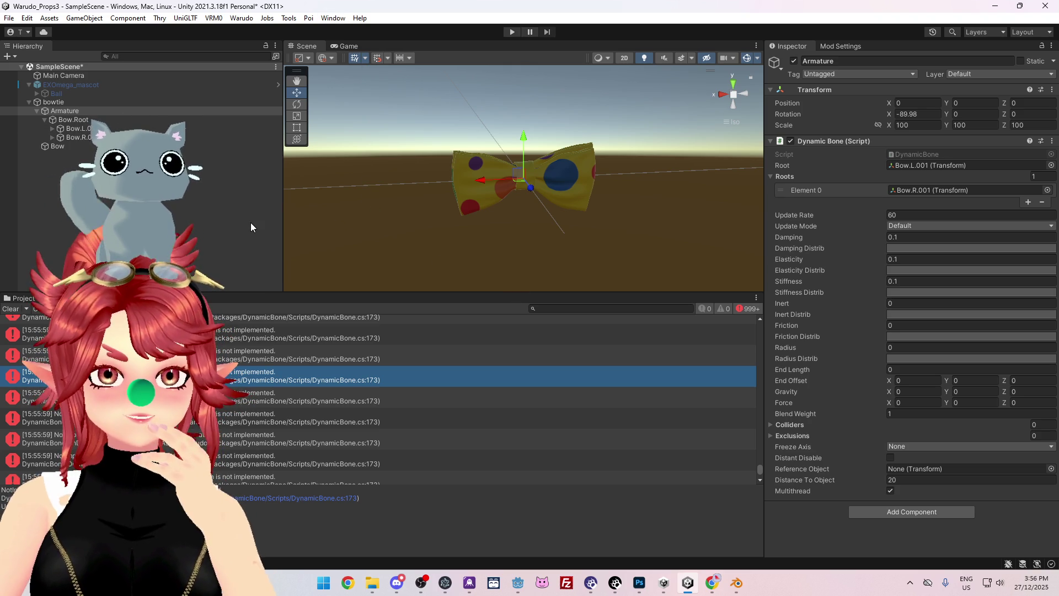
{"action": "left_click", "coordinate": [353, 350]}
{"action": "left_click", "coordinate": [365, 422]}
{"action": "left_click", "coordinate": [359, 334]}
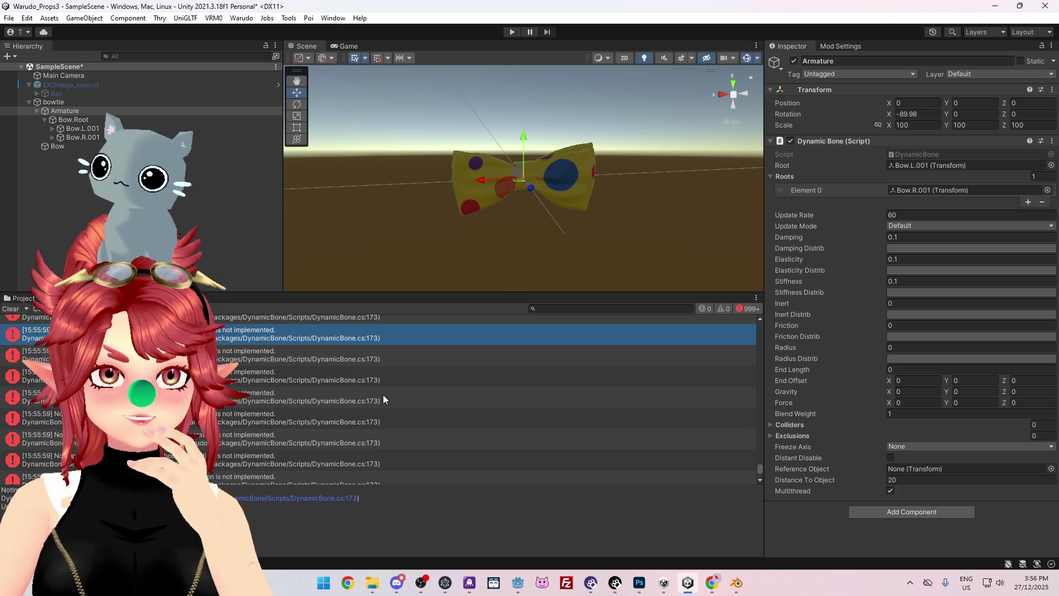
{"action": "left_click", "coordinate": [371, 354]}
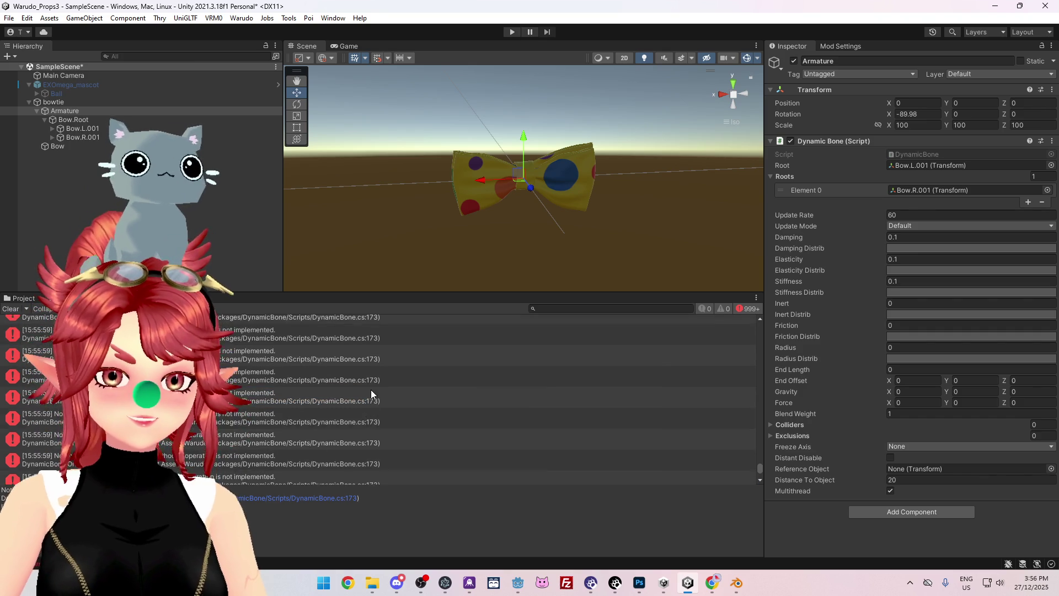
{"action": "left_click", "coordinate": [366, 353]}
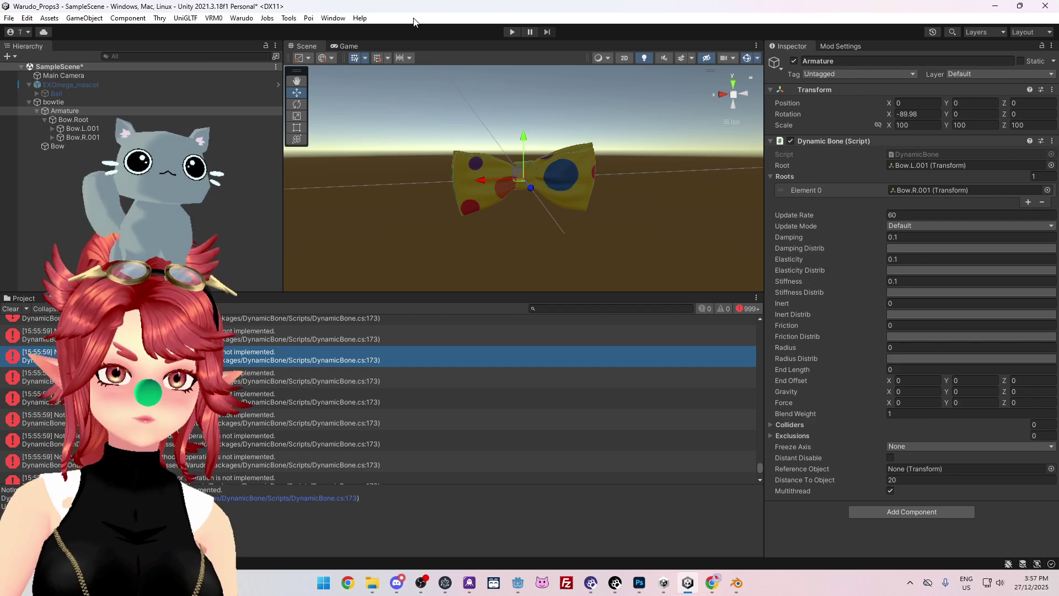
{"action": "key", "text": "ctrl+s"}
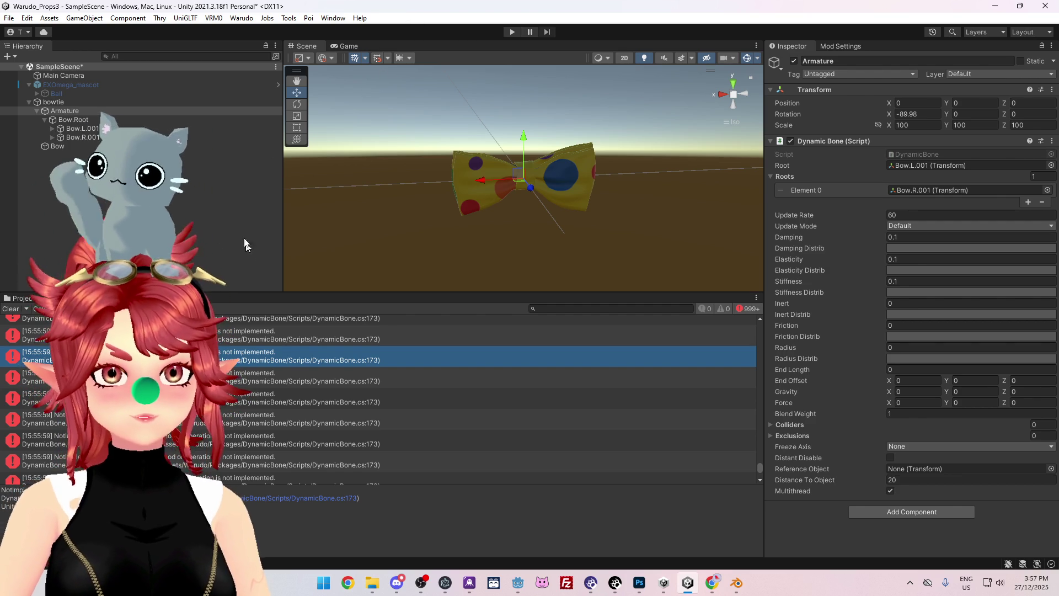
- Check Bow.L.001's rotation and the Armature's Dynamic Bone, then select bowtie and open the Warudo menu
{"action": "left_click", "coordinate": [80, 128]}
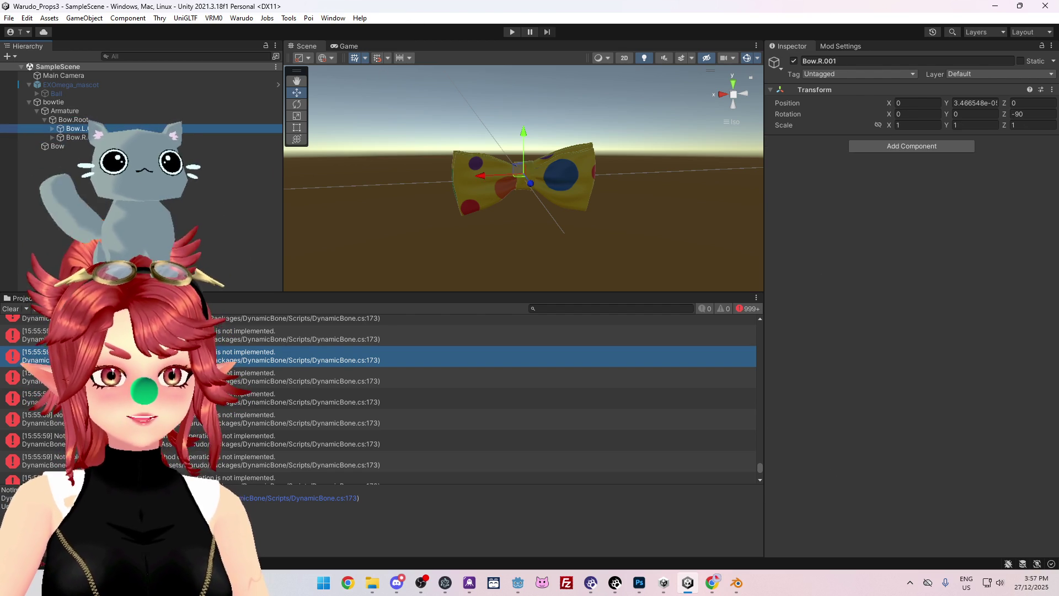
{"action": "left_click", "coordinate": [91, 110]}
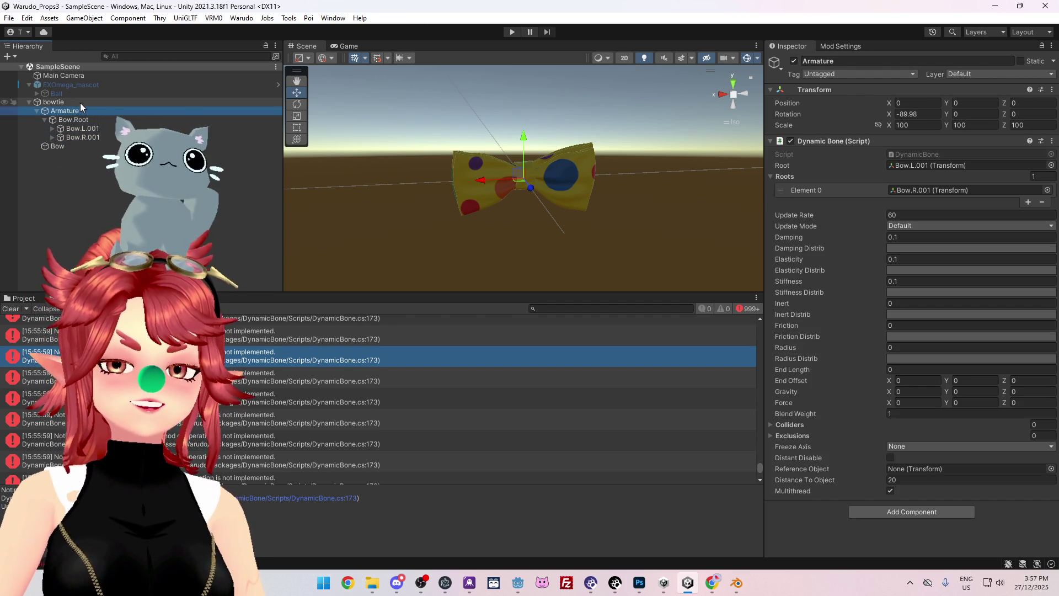
{"action": "left_click", "coordinate": [80, 103]}
{"action": "left_click", "coordinate": [103, 131]}
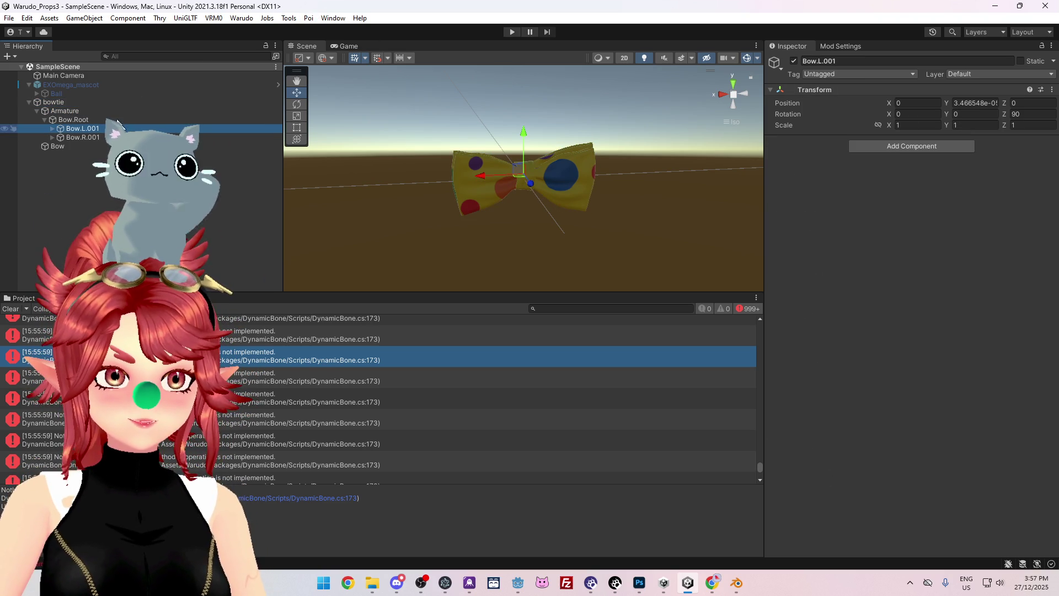
{"action": "left_click", "coordinate": [78, 110]}
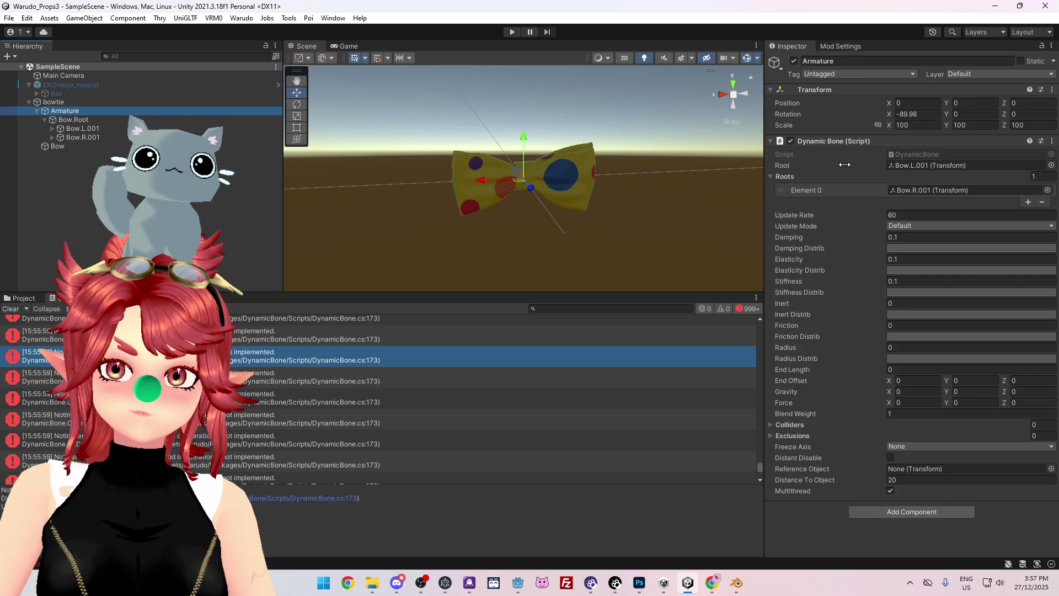
{"action": "left_click", "coordinate": [78, 101]}
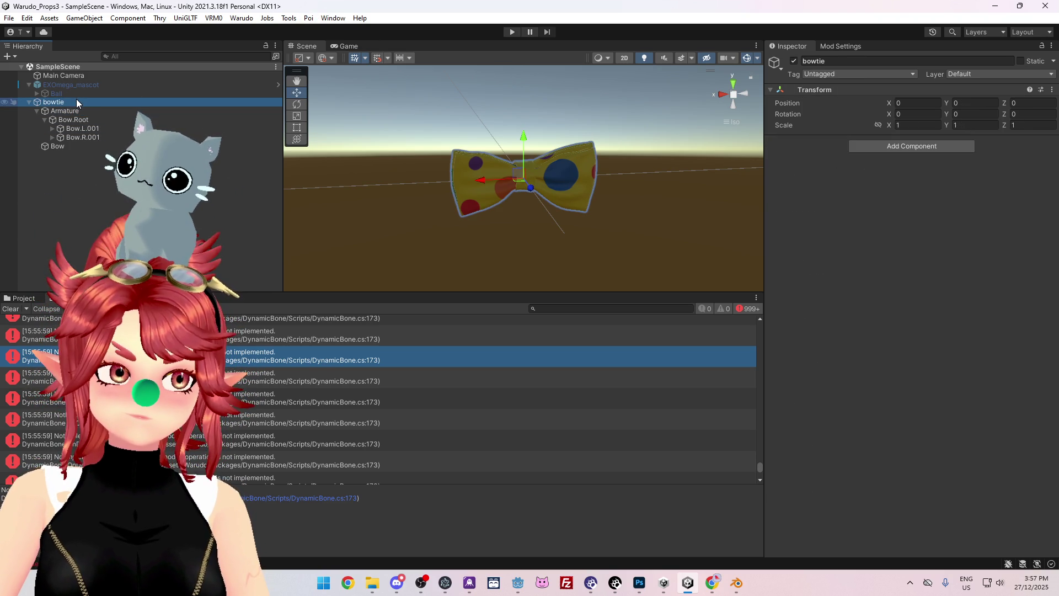
{"action": "left_click", "coordinate": [247, 18]}
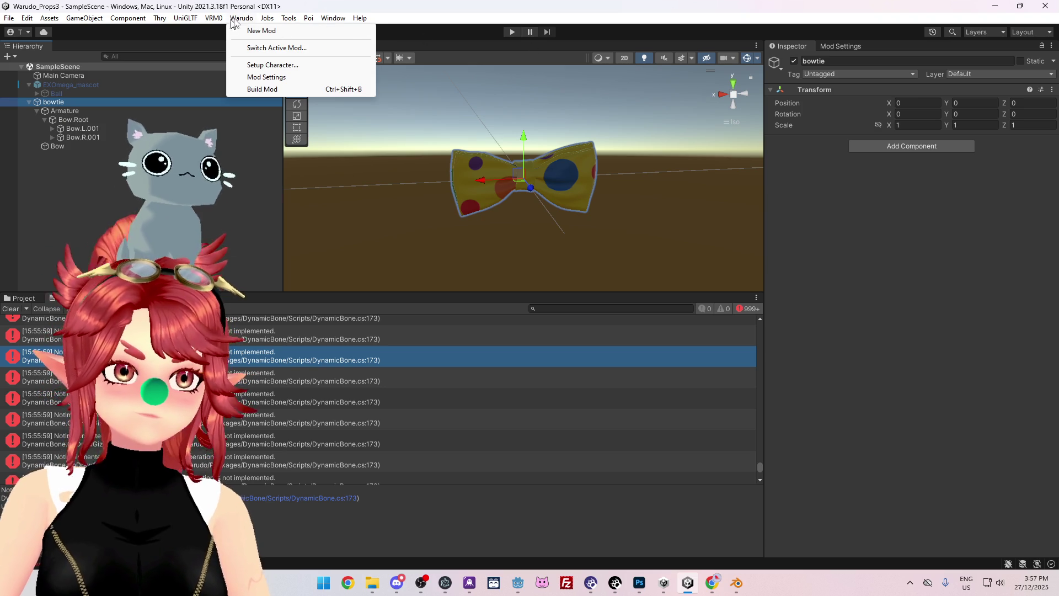
- Start a new Warudo mod with Assets/Props/BowTie as its folder
{"action": "left_click", "coordinate": [249, 32]}
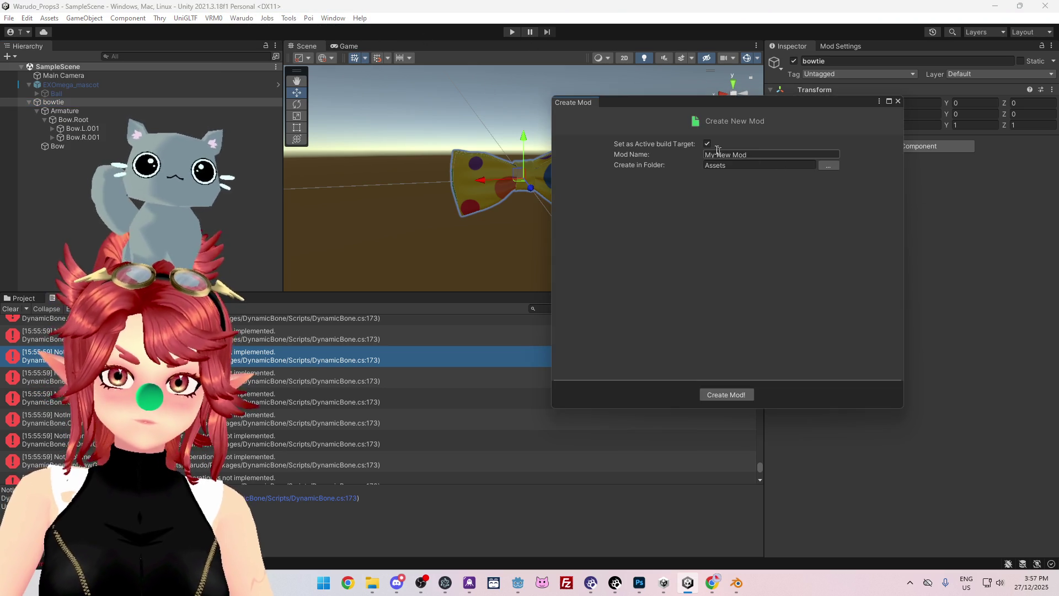
{"action": "left_click", "coordinate": [828, 165]}
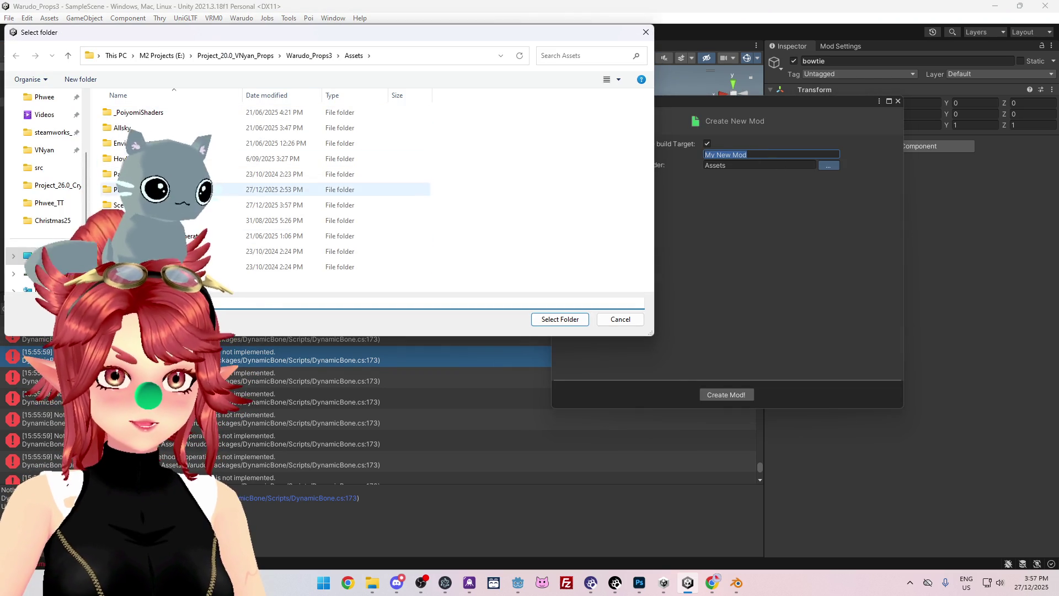
{"action": "double_click", "coordinate": [220, 190]}
{"action": "double_click", "coordinate": [127, 128]}
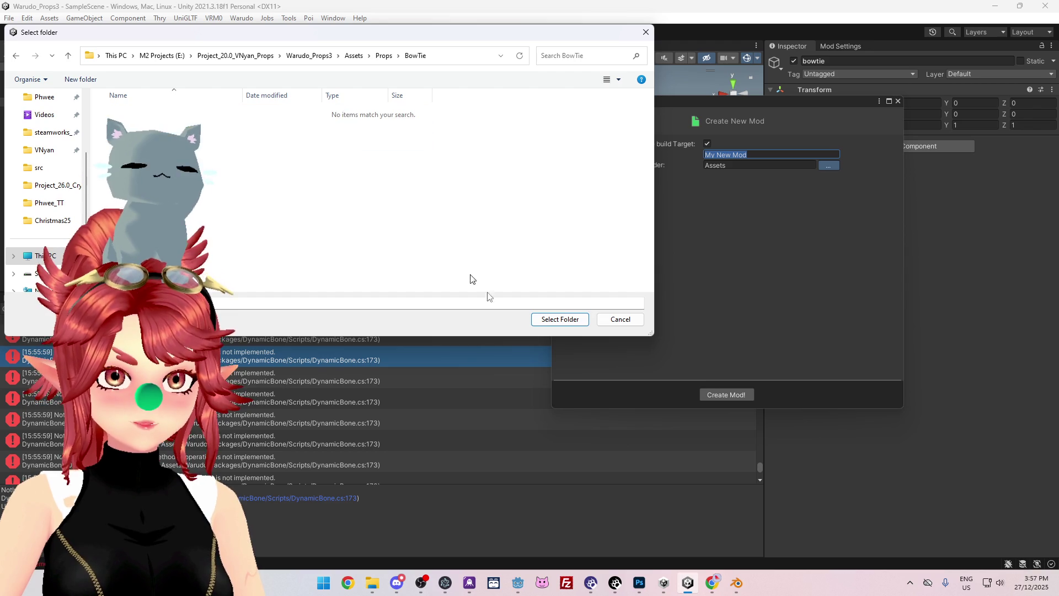
{"action": "left_click", "coordinate": [559, 319]}
- Name the mod BowTie, then briefly run and stop Play mode
{"action": "left_click", "coordinate": [752, 157]}
{"action": "key", "text": "BackSpace"}
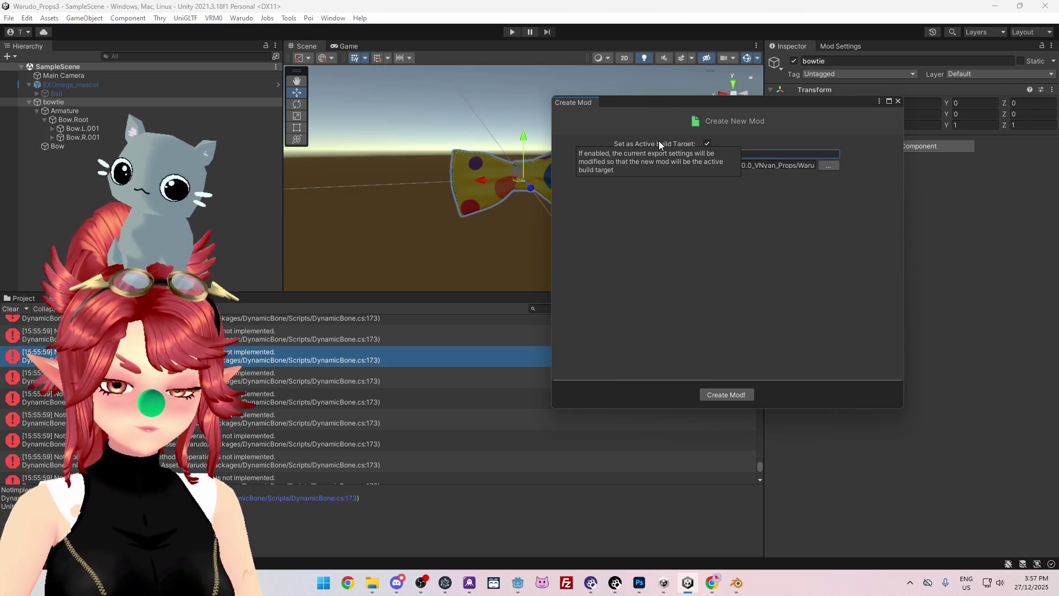
{"action": "type", "text": "BowTie"}
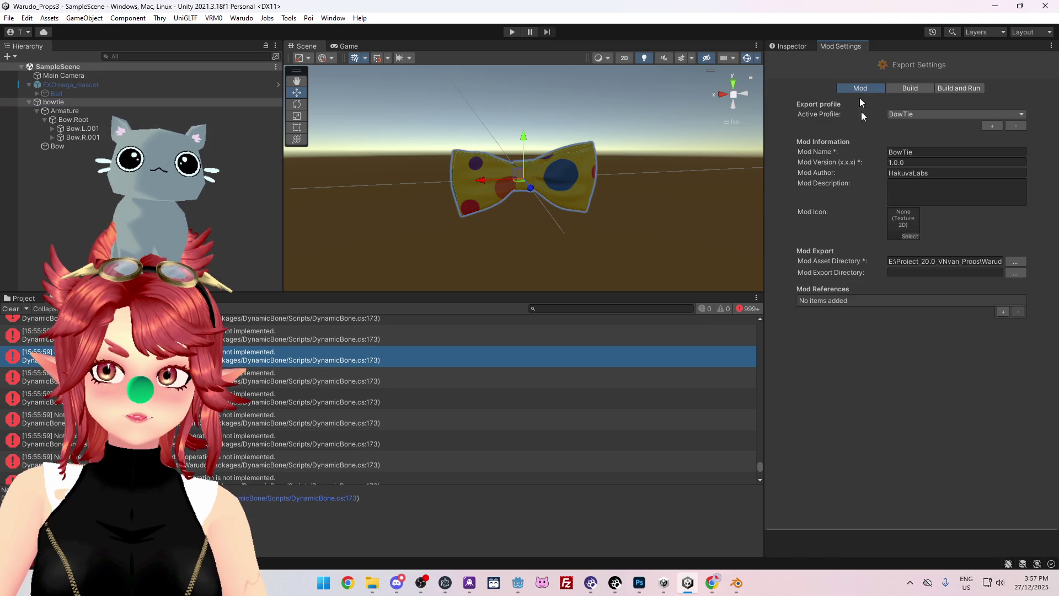
{"action": "left_click", "coordinate": [512, 32]}
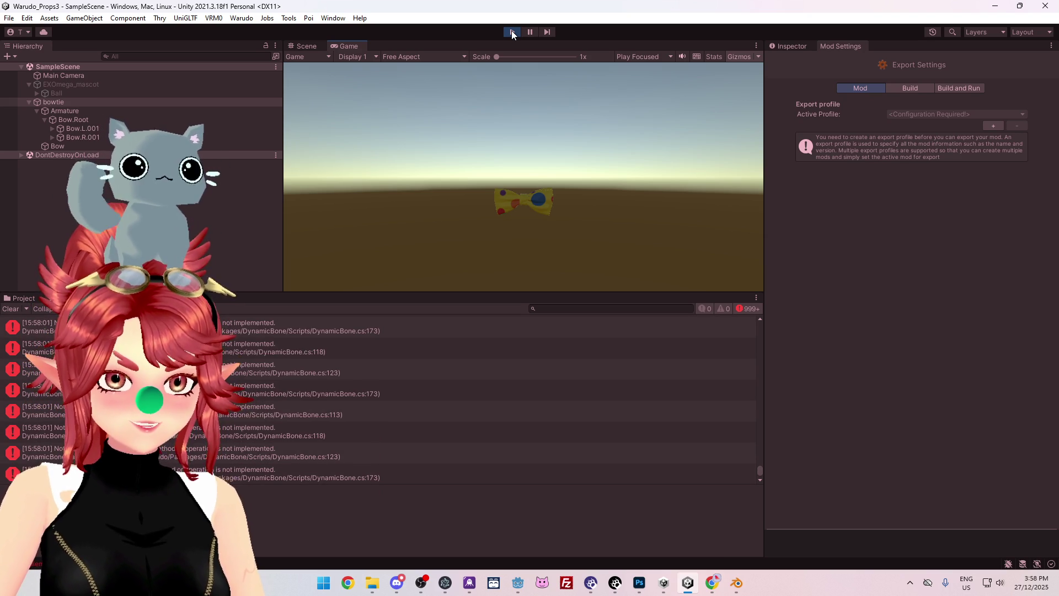
{"action": "left_click", "coordinate": [512, 32]}
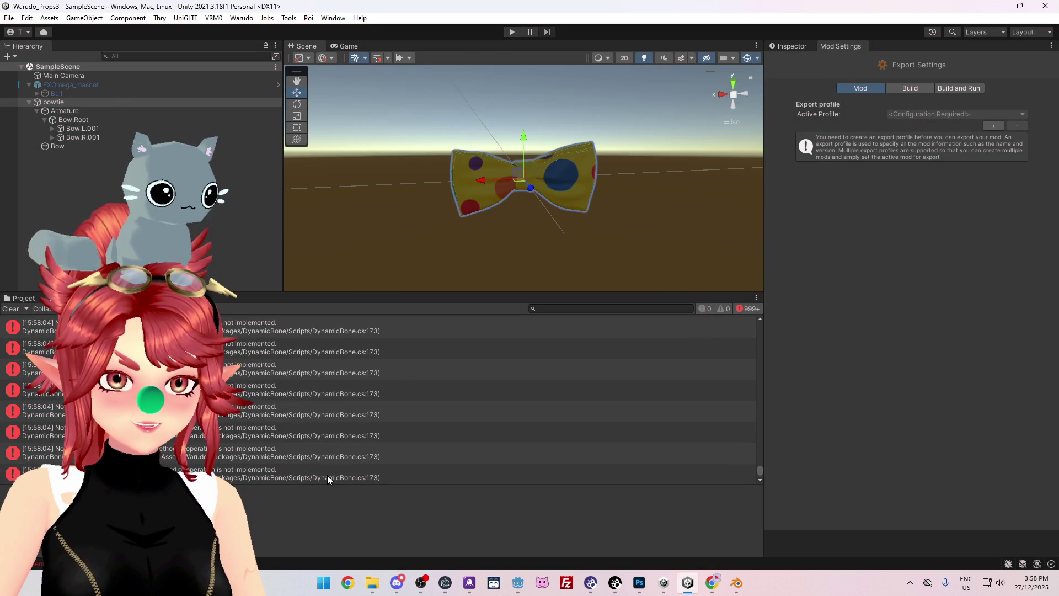
- Inspect one DynamicBone console error, then switch over to Discord
{"action": "mouse_move", "coordinate": [715, 589]}
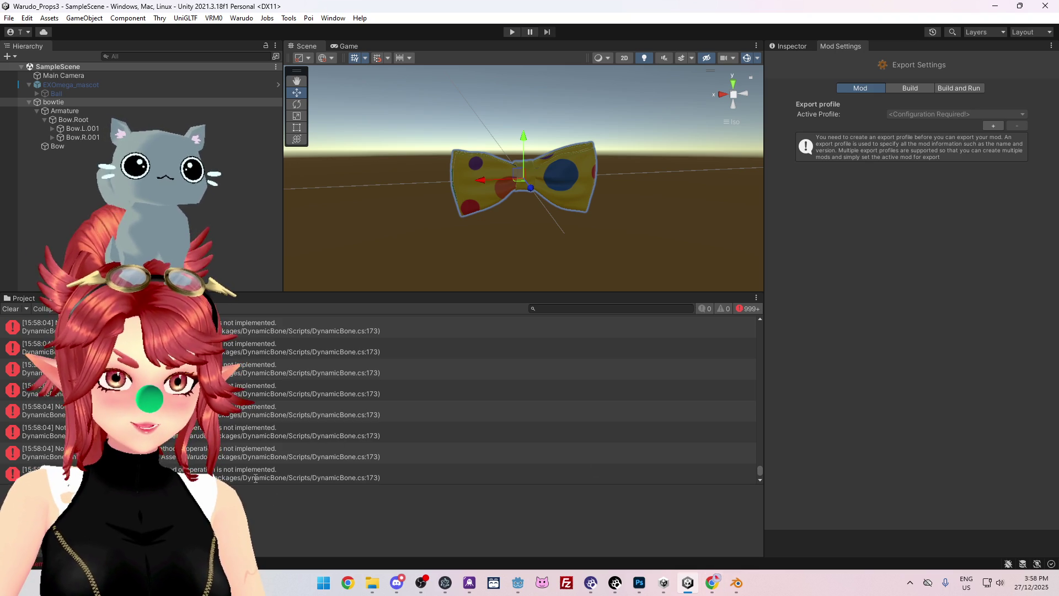
{"action": "left_click", "coordinate": [241, 453]}
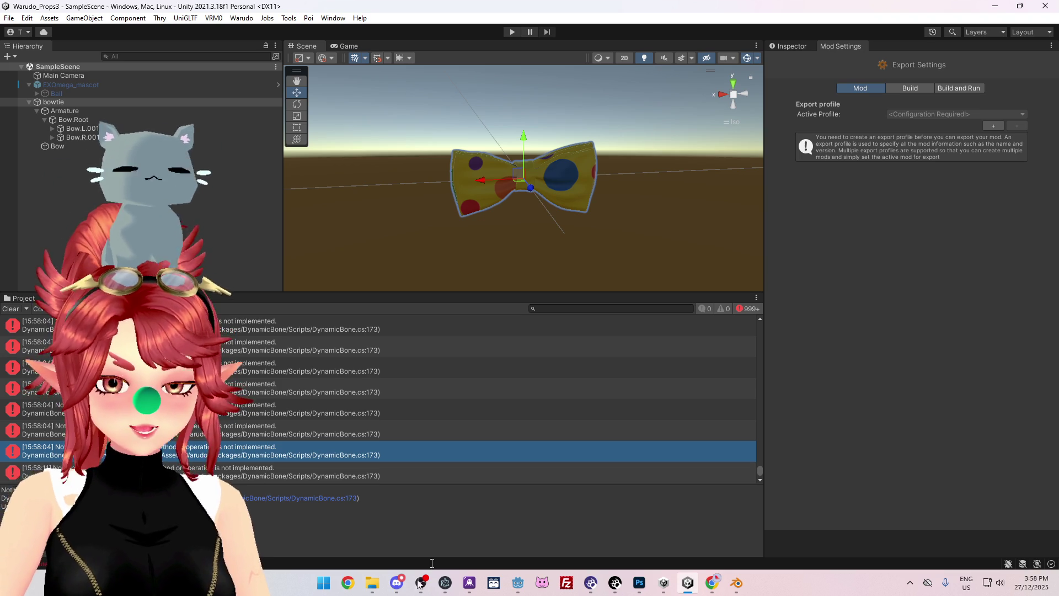
{"action": "left_click", "coordinate": [403, 589]}
- Open the Warudo server and search it for the pasted DynamicBone error message
{"action": "scroll", "coordinate": [23, 166], "scroll_direction": "up", "scroll_amount": 5}
{"action": "left_click", "coordinate": [20, 330]}
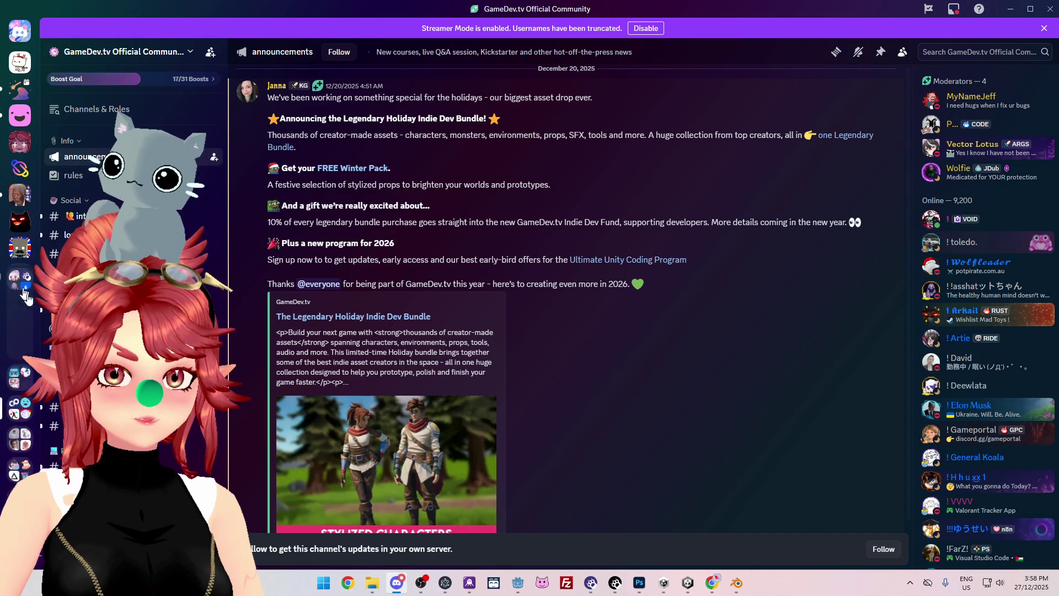
{"action": "left_click", "coordinate": [21, 331]}
{"action": "left_click", "coordinate": [977, 51]}
{"action": "key", "text": "ctrl+v"}
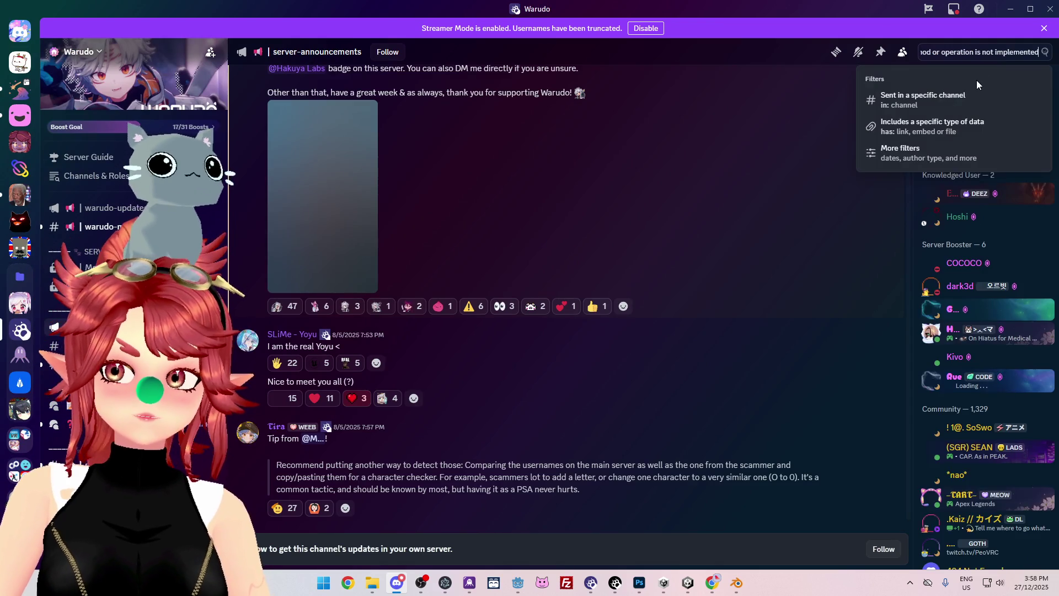
{"action": "left_click", "coordinate": [974, 82]}
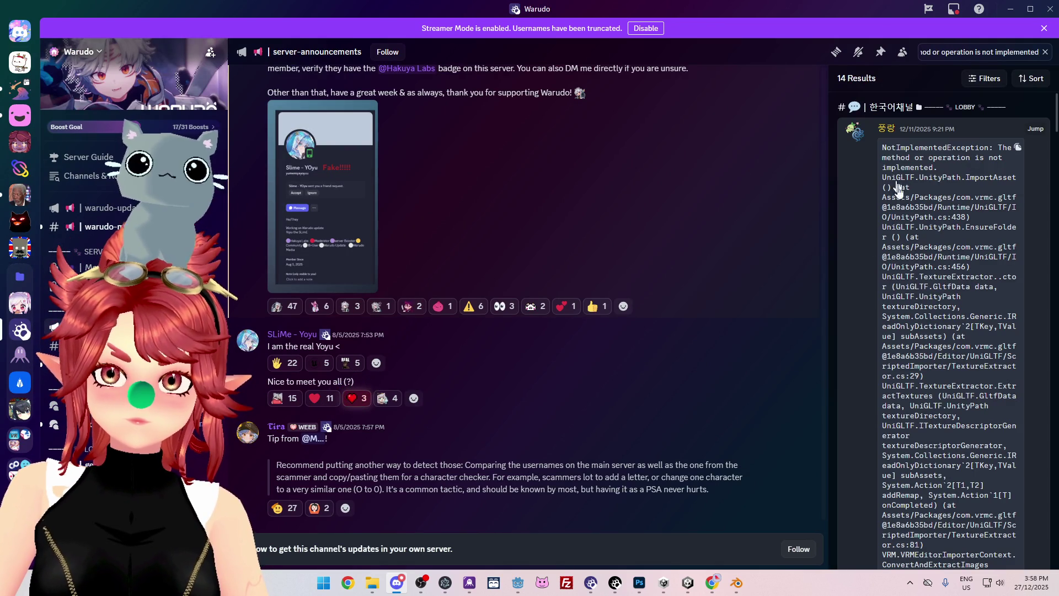
- Scroll through the search results and open the thread about the new VRM version
{"action": "scroll", "coordinate": [928, 290], "scroll_direction": "down", "scroll_amount": 4}
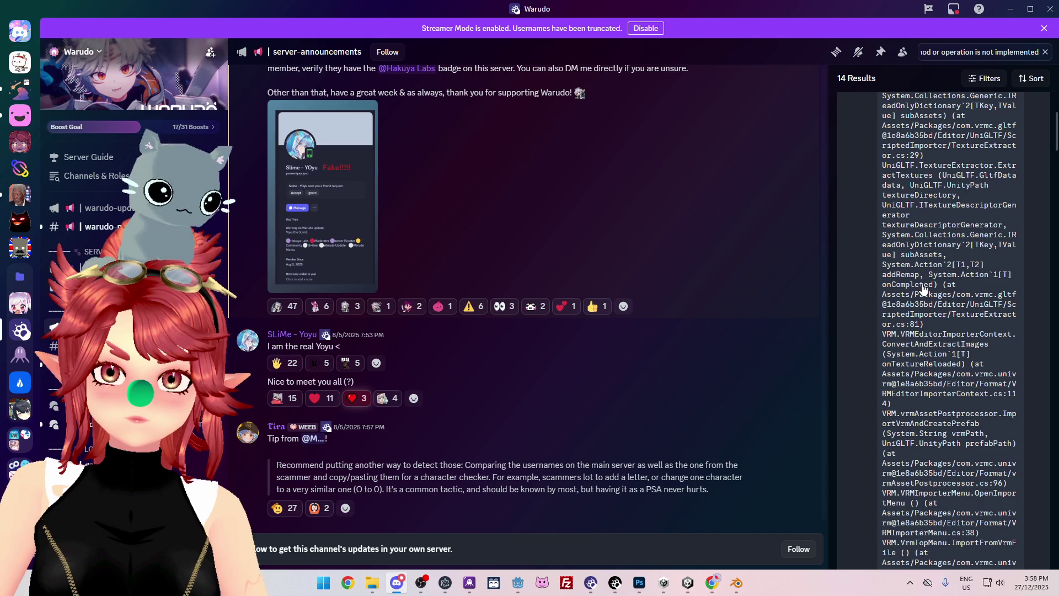
{"action": "scroll", "coordinate": [923, 288], "scroll_direction": "down", "scroll_amount": 10}
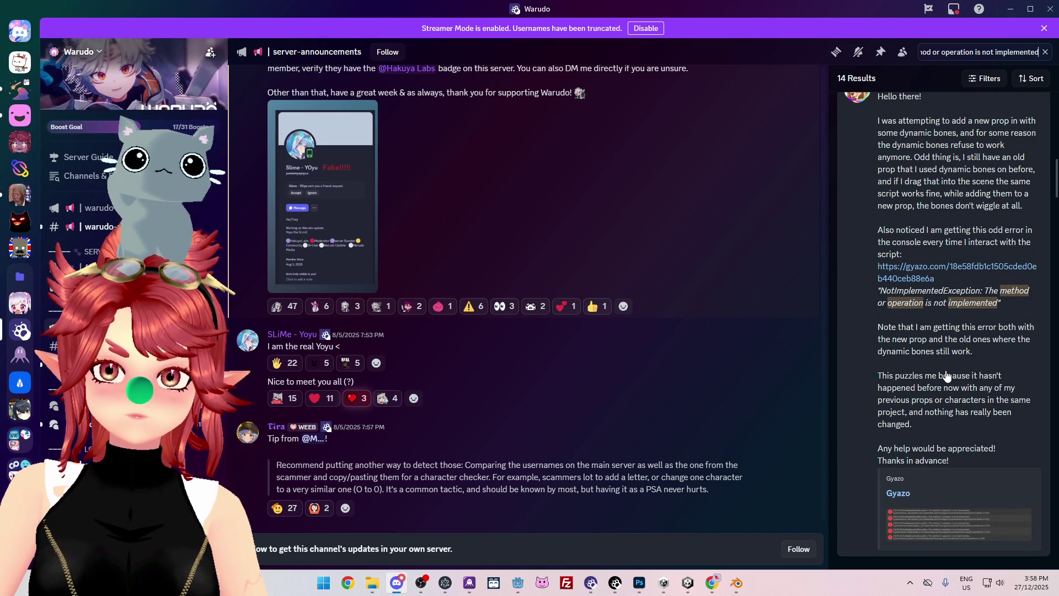
{"action": "scroll", "coordinate": [947, 376], "scroll_direction": "down", "scroll_amount": 5}
{"action": "scroll", "coordinate": [947, 375], "scroll_direction": "down", "scroll_amount": 3}
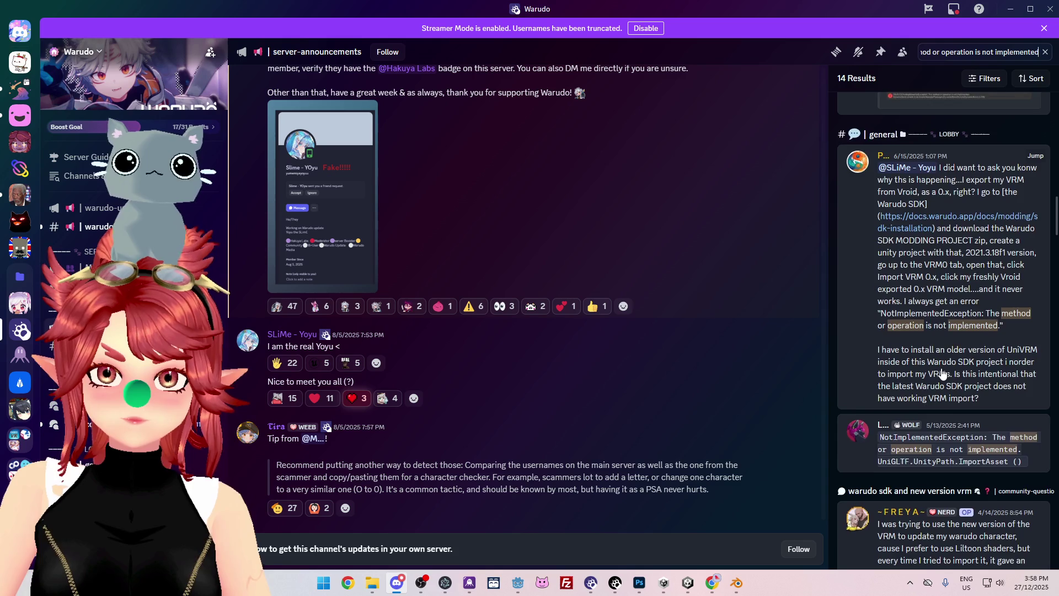
{"action": "scroll", "coordinate": [943, 373], "scroll_direction": "down", "scroll_amount": 3}
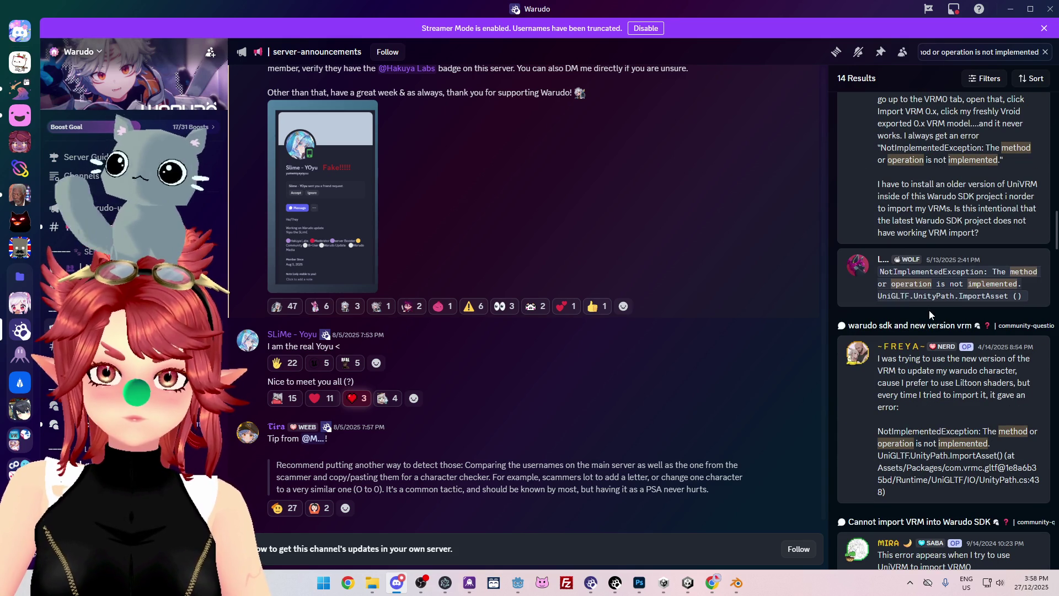
{"action": "scroll", "coordinate": [965, 393], "scroll_direction": "down", "scroll_amount": 1}
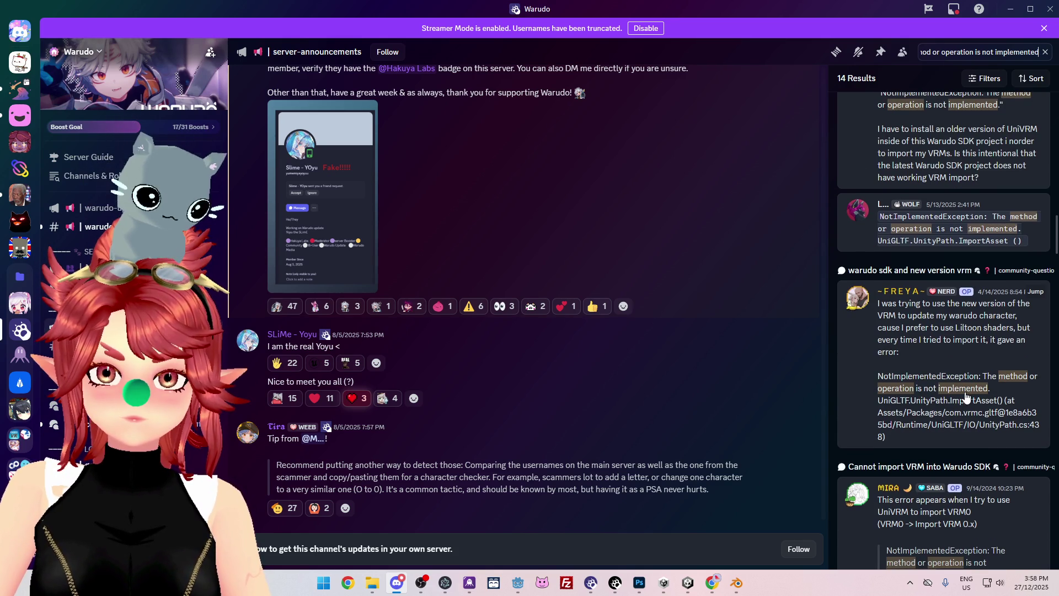
{"action": "left_click", "coordinate": [962, 363]}
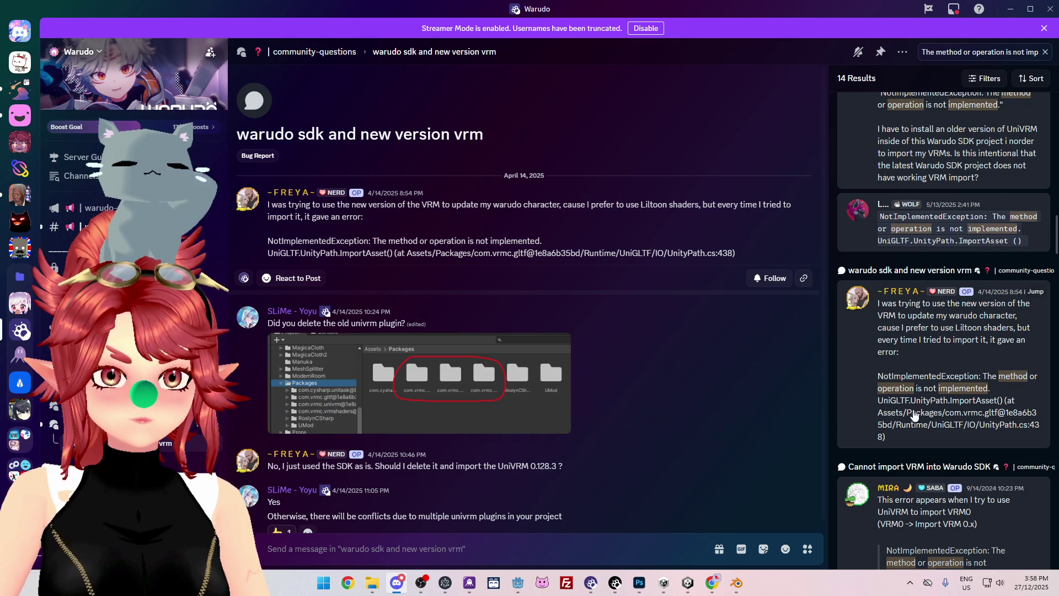
- Open the 'Odd error with dynamic bone script' thread, then return to Unity
{"action": "scroll", "coordinate": [925, 411], "scroll_direction": "up", "scroll_amount": 2}
{"action": "left_click", "coordinate": [868, 398]}
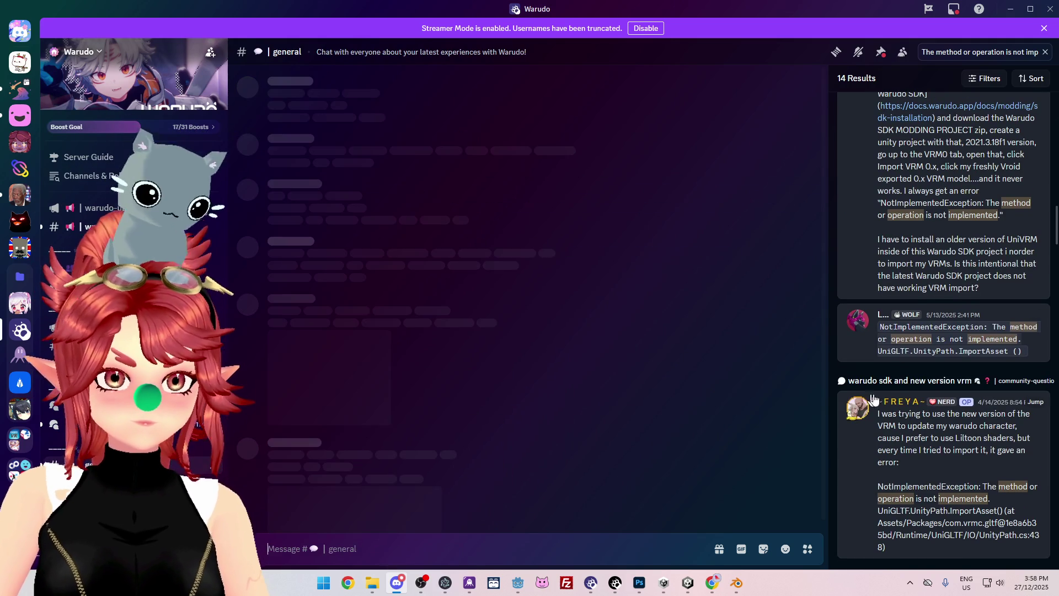
{"action": "scroll", "coordinate": [969, 411], "scroll_direction": "up", "scroll_amount": 5}
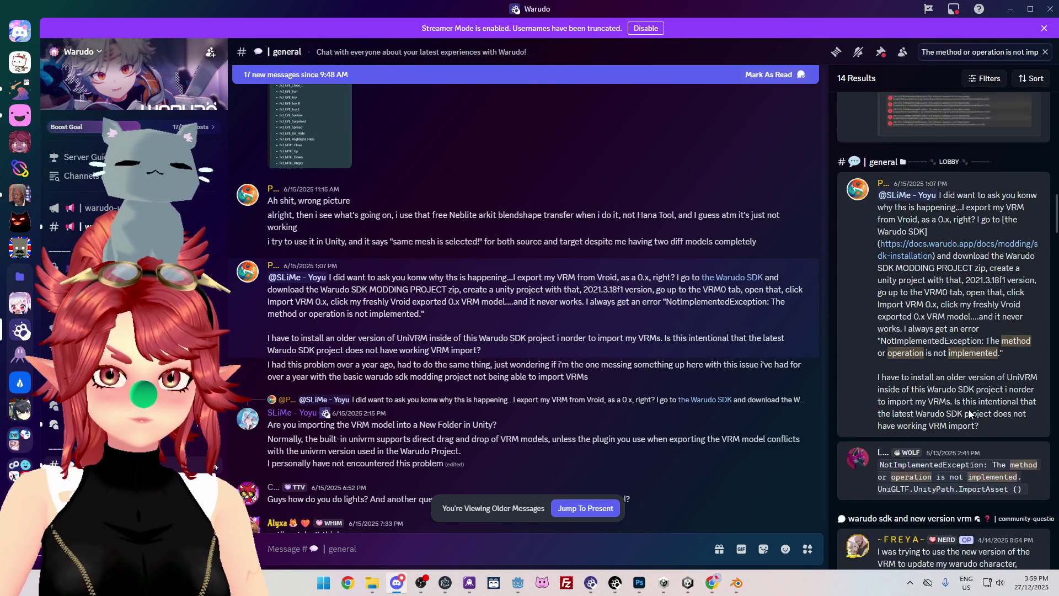
{"action": "scroll", "coordinate": [969, 409], "scroll_direction": "up", "scroll_amount": 1}
{"action": "left_click", "coordinate": [956, 310]}
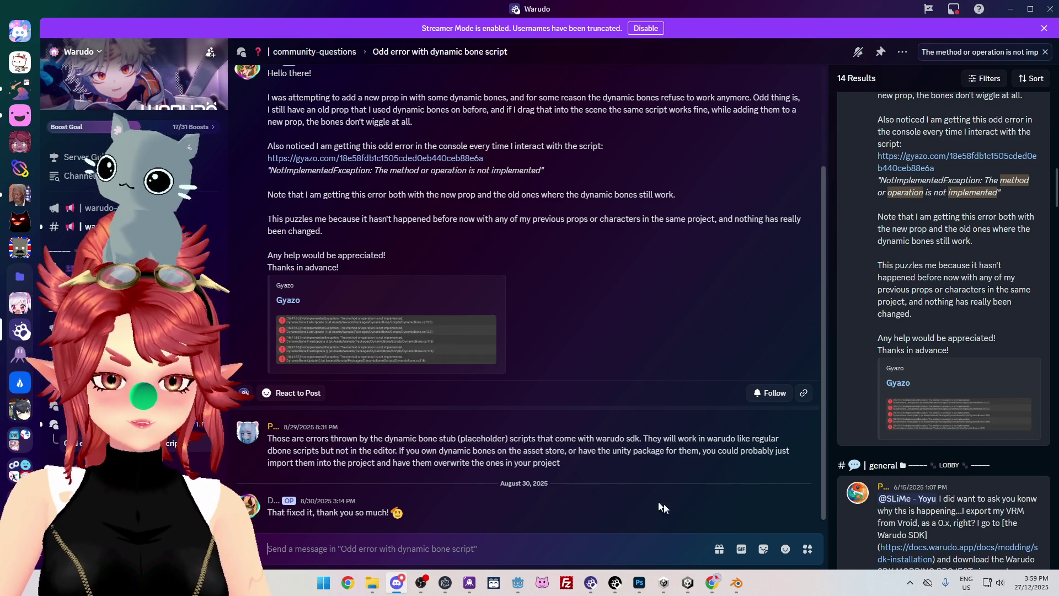
{"action": "left_click", "coordinate": [688, 583]}
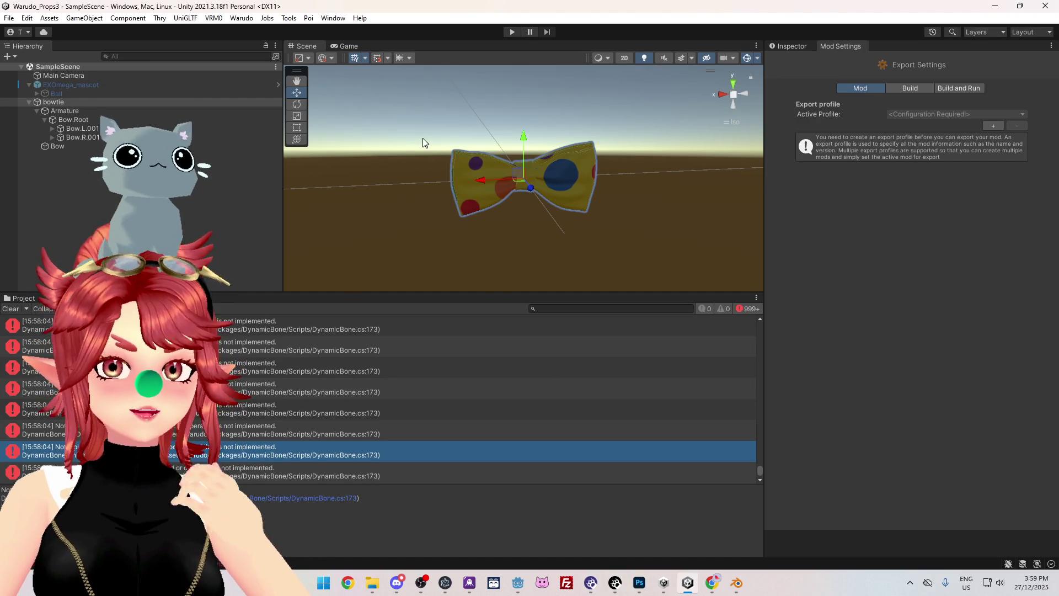
- Fill in the BowTie profile's Mod Name, version 1.0.0 and author, and open the Mod Asset Directory picker
{"action": "left_click", "coordinate": [909, 90]}
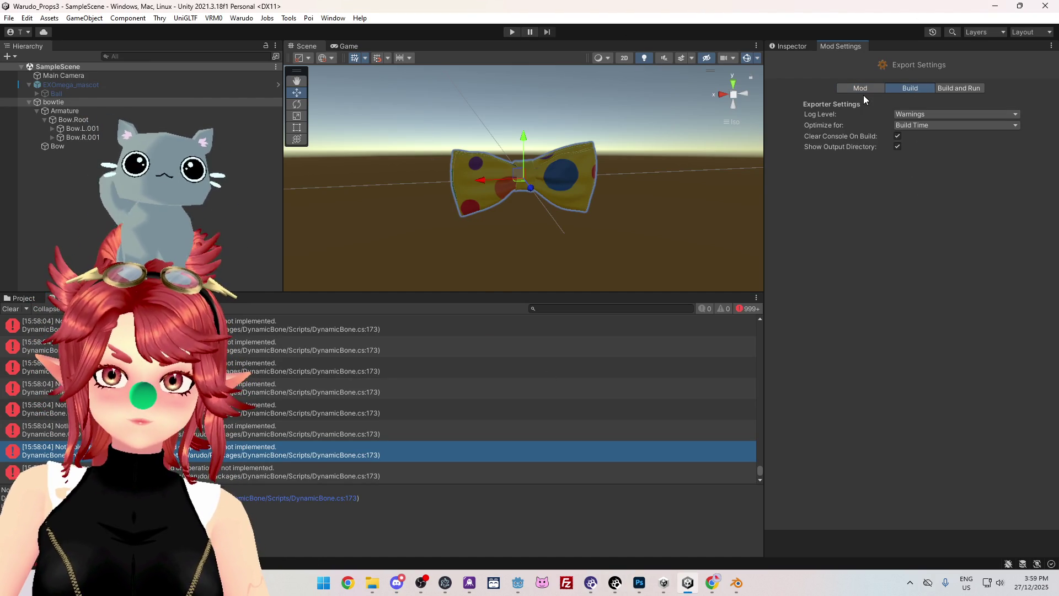
{"action": "left_click", "coordinate": [863, 91]}
{"action": "left_click", "coordinate": [913, 152]}
{"action": "type", "text": "BowTie"}
{"action": "type", "text": "Phwee"}
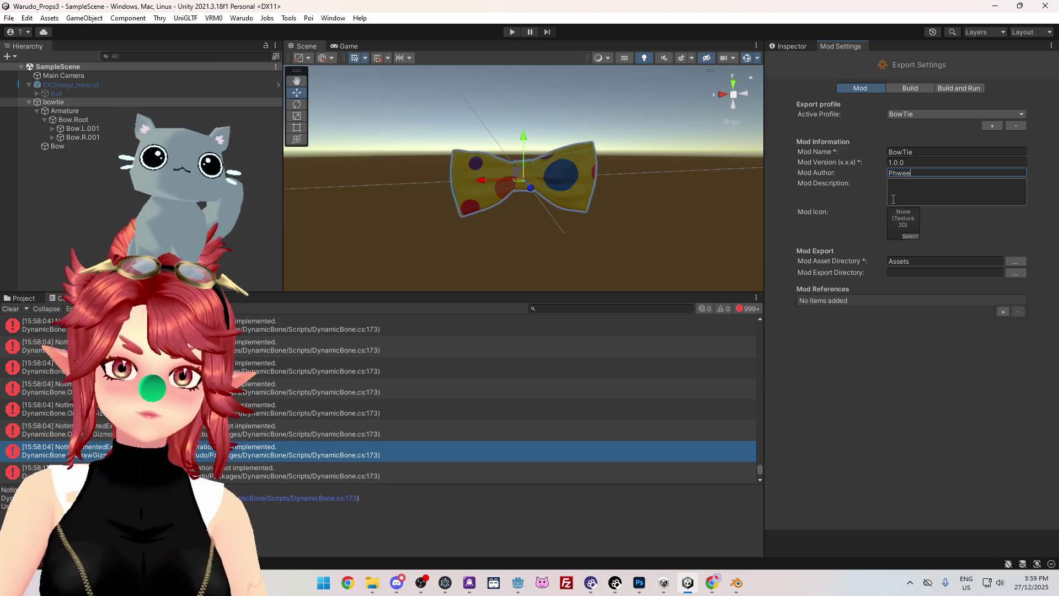
{"action": "left_click", "coordinate": [1015, 261]}
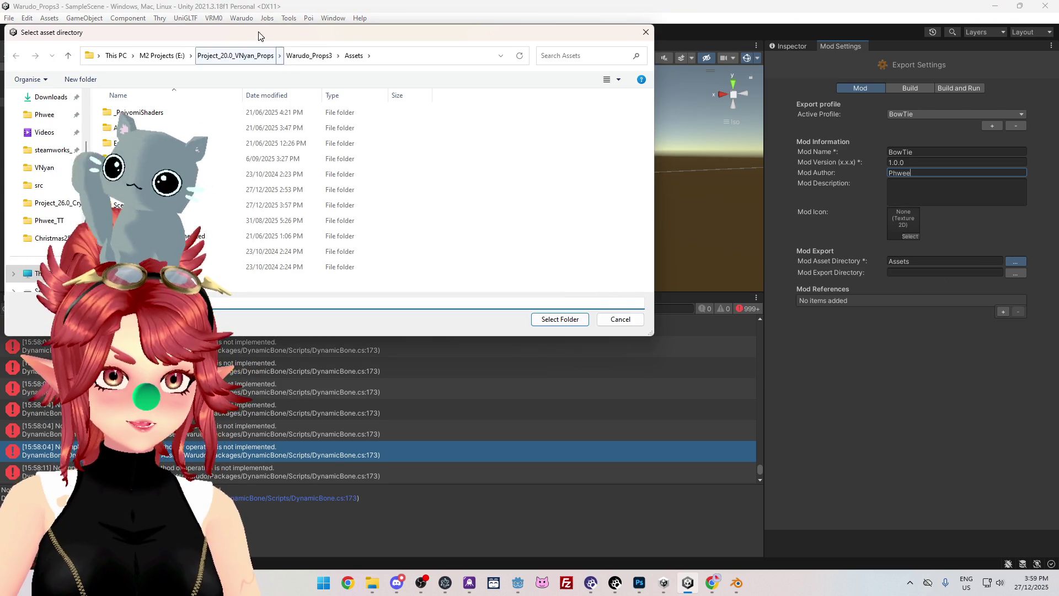
{"action": "left_click_drag", "start_coordinate": [259, 36], "coordinate": [491, 133]}
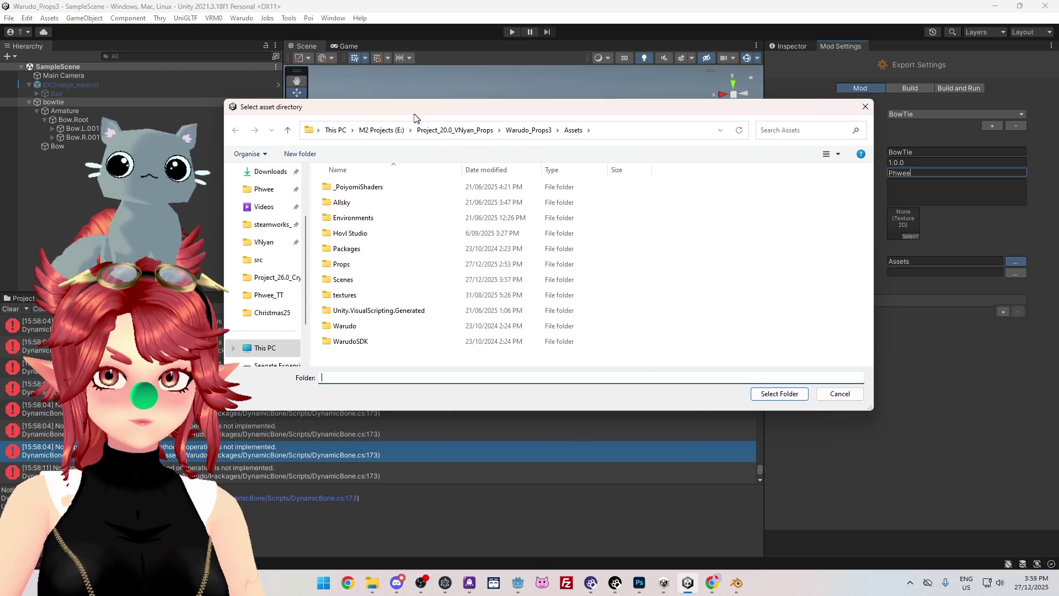
- Pick the Props/BowTie folder as the asset directory, then cancel an accidental asset deletion
{"action": "double_click", "coordinate": [358, 265]}
{"action": "double_click", "coordinate": [357, 204]}
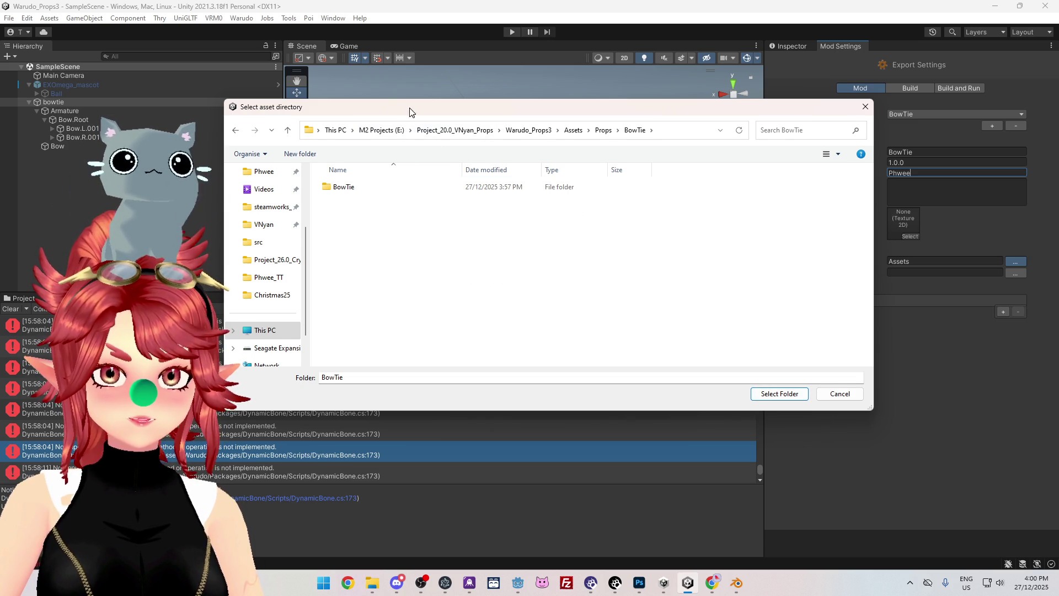
{"action": "left_click_drag", "start_coordinate": [411, 111], "coordinate": [428, 121]}
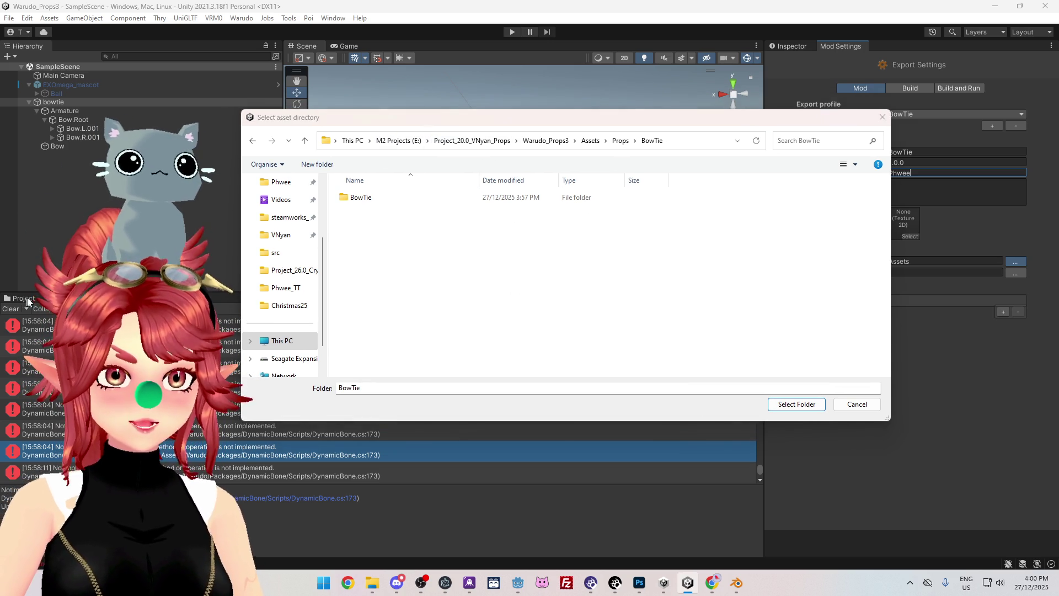
{"action": "double_click", "coordinate": [360, 197]}
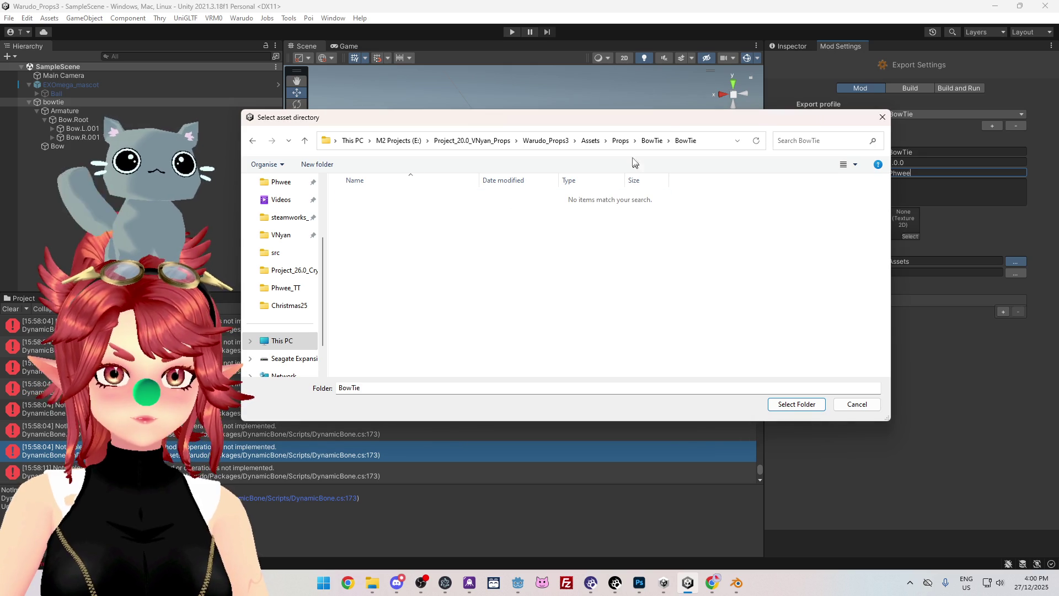
{"action": "left_click", "coordinate": [652, 141]}
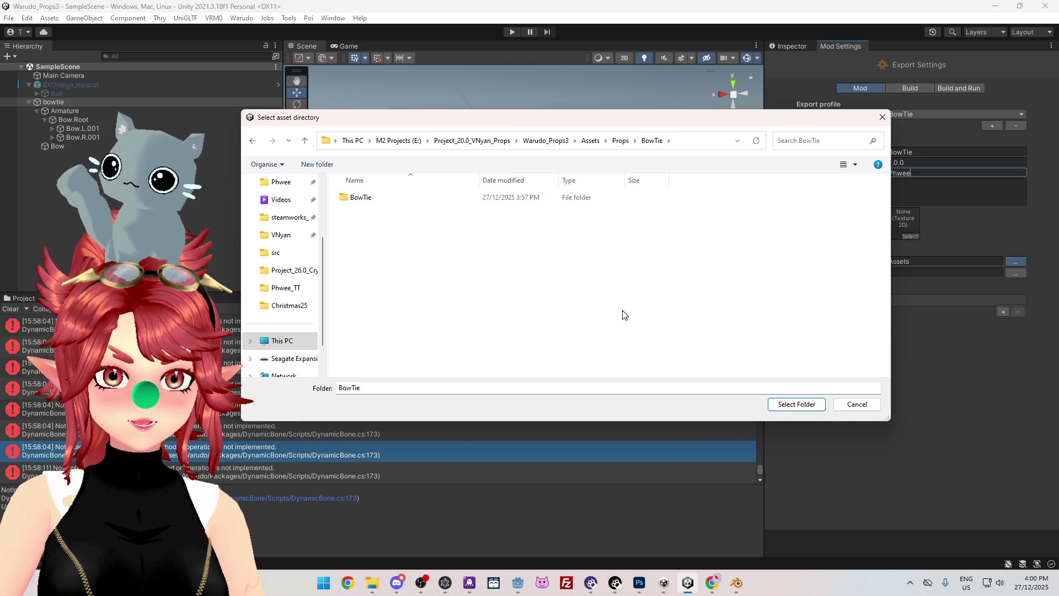
{"action": "left_click", "coordinate": [371, 202]}
{"action": "double_click", "coordinate": [370, 202]}
{"action": "left_click", "coordinate": [794, 404]}
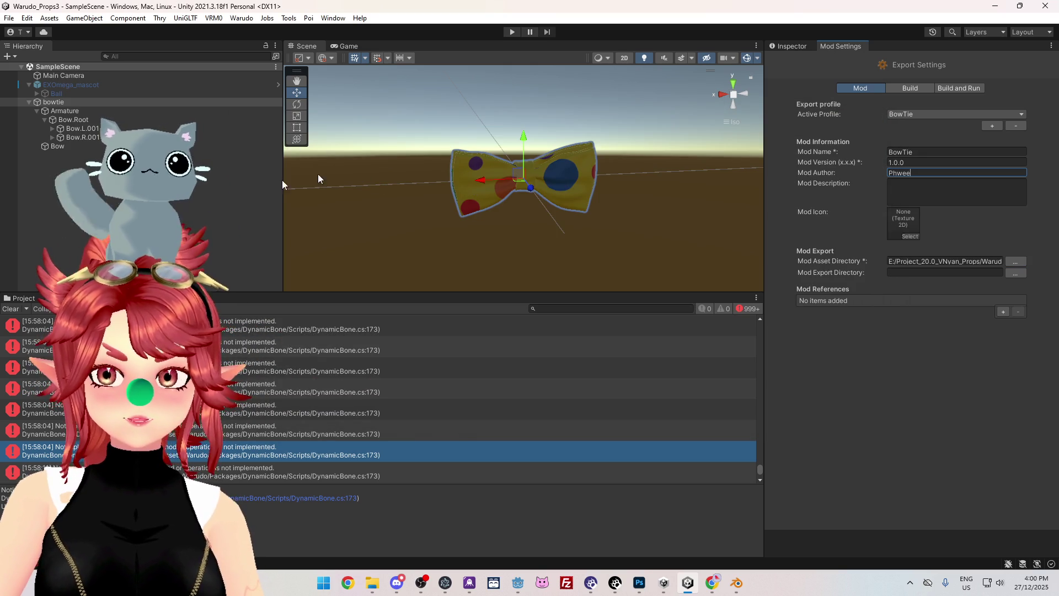
{"action": "left_click", "coordinate": [22, 298]}
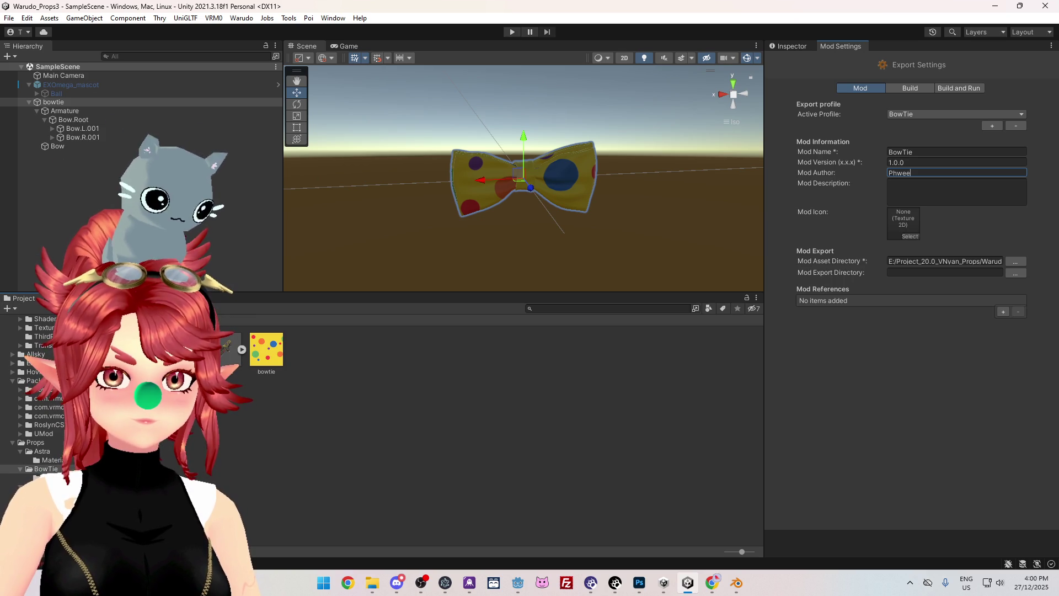
{"action": "key", "text": "Delete"}
{"action": "left_click", "coordinate": [569, 310]}
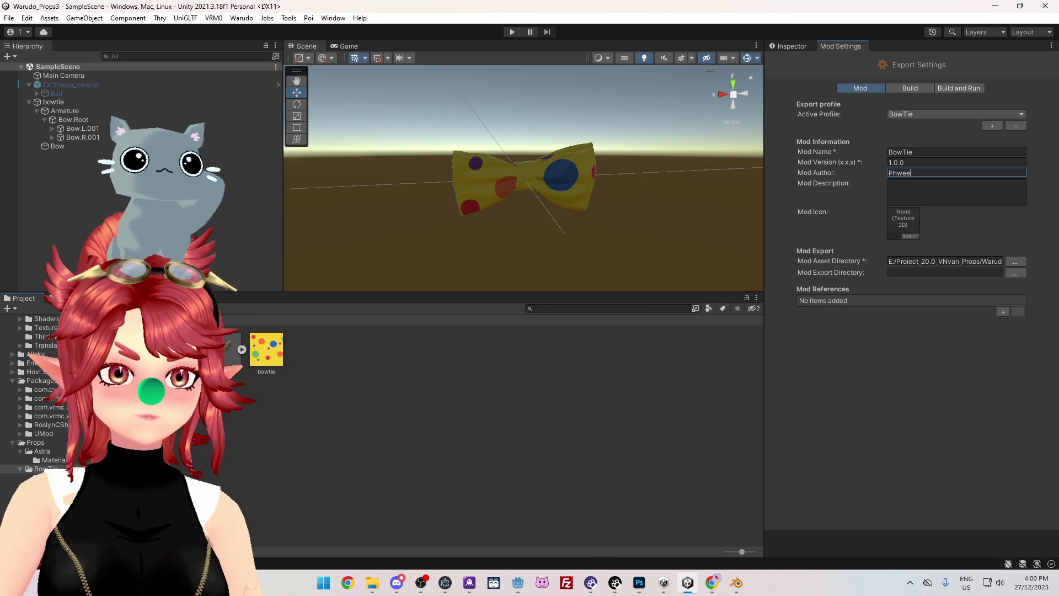
- Re-pick the asset directory as Warudo_Props3/Assets/Props/BowTie on the M2 Projects (E:) drive
{"action": "left_click", "coordinate": [1010, 261]}
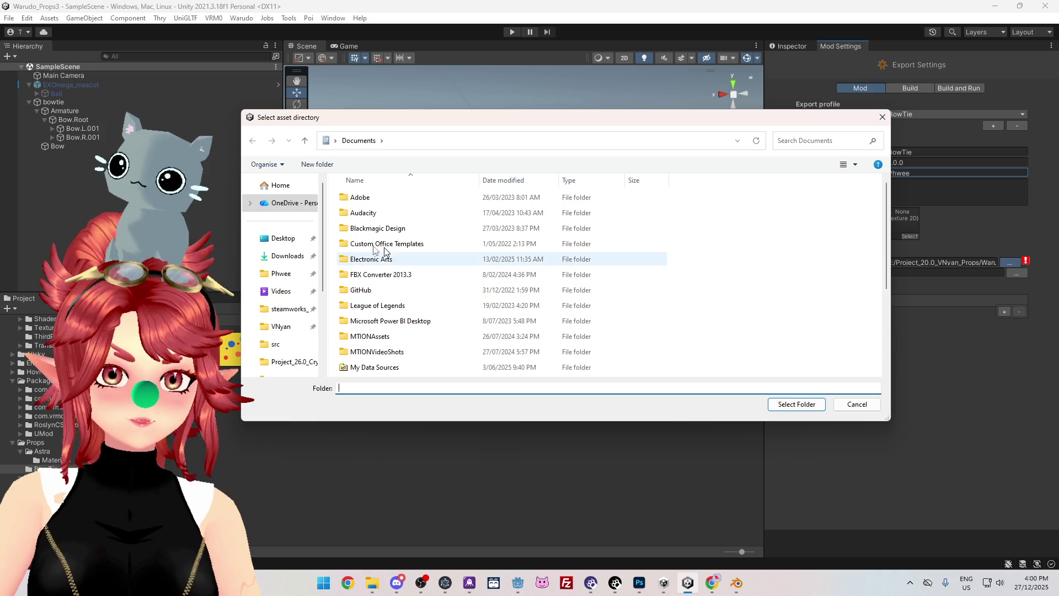
{"action": "scroll", "coordinate": [292, 362], "scroll_direction": "down", "scroll_amount": 3}
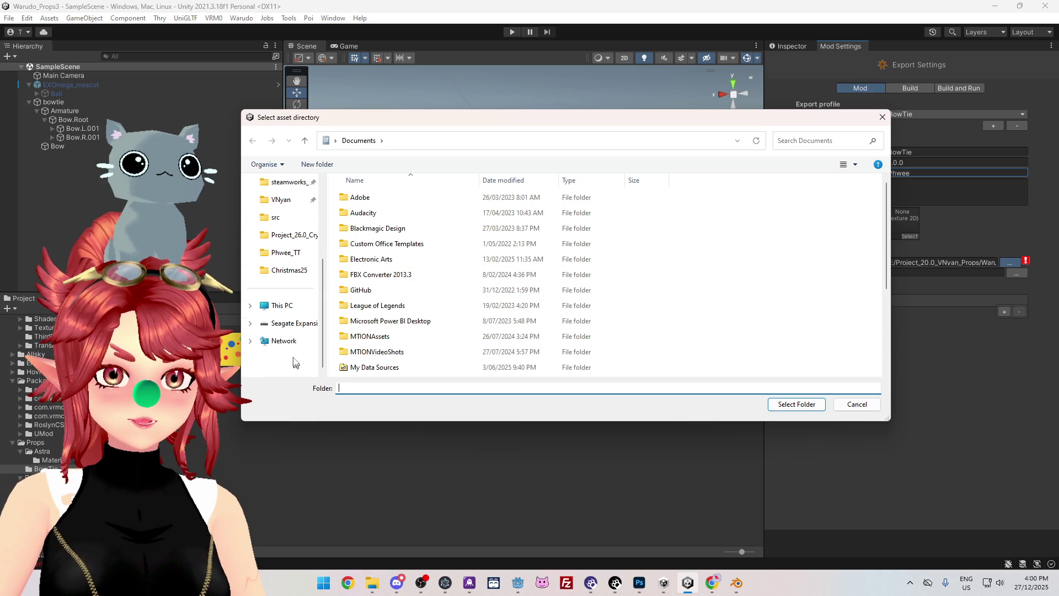
{"action": "left_click", "coordinate": [282, 305]}
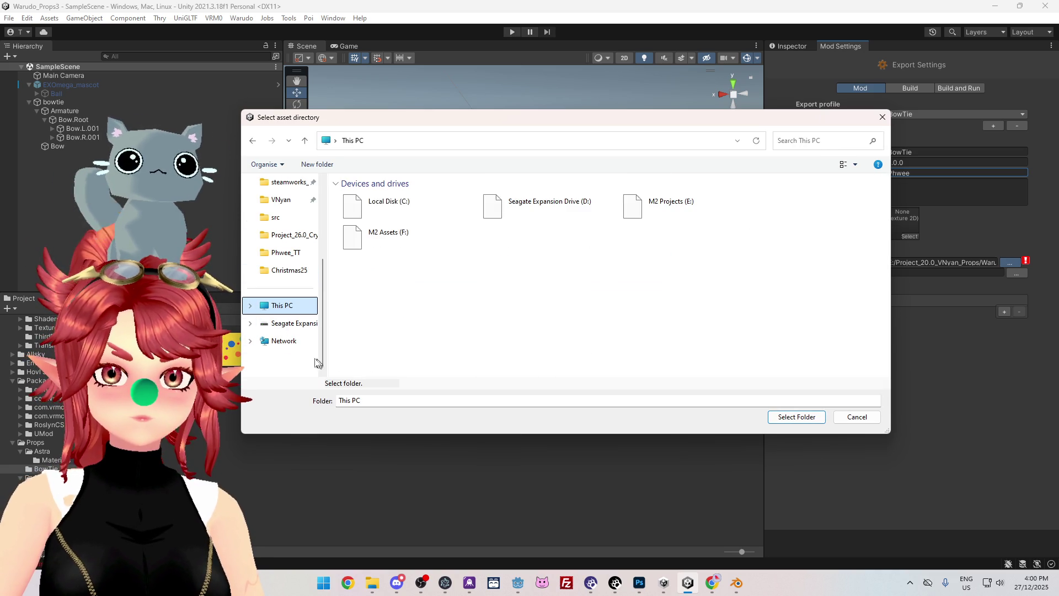
{"action": "left_click", "coordinate": [651, 209]}
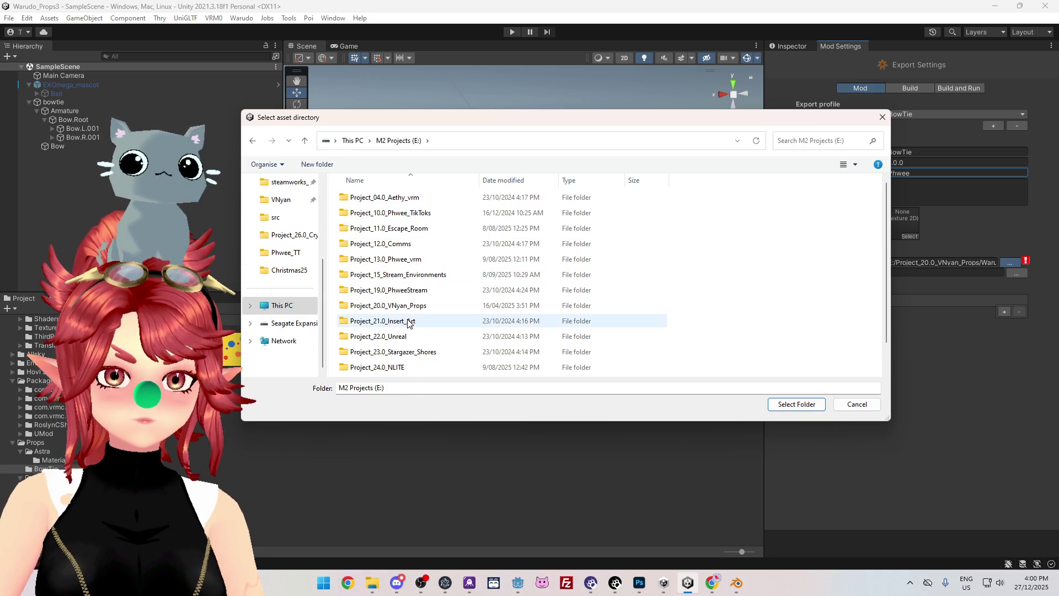
{"action": "double_click", "coordinate": [389, 306]}
{"action": "left_click", "coordinate": [386, 274]}
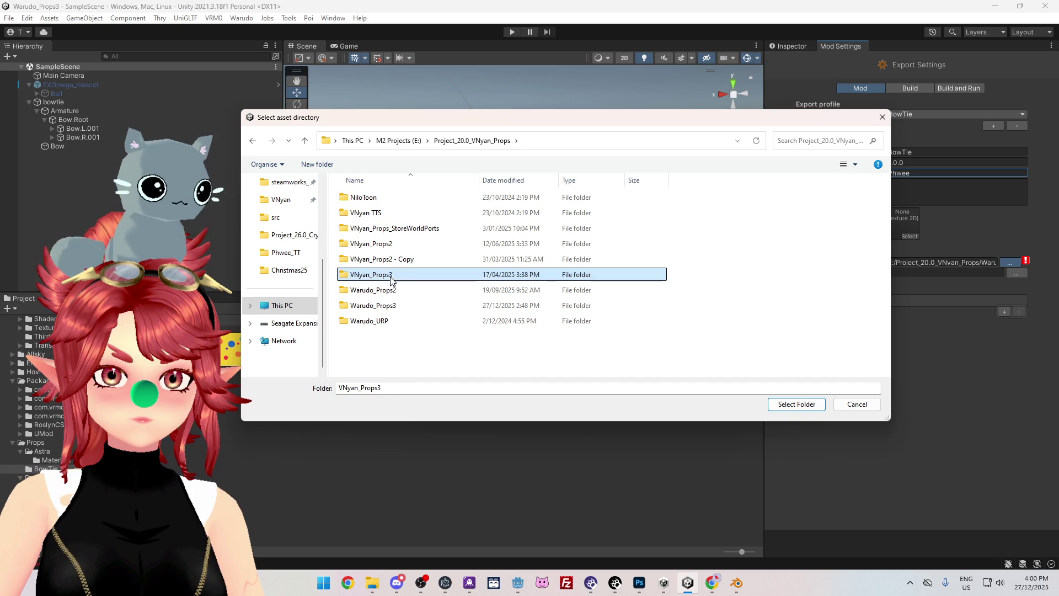
{"action": "double_click", "coordinate": [386, 305]}
{"action": "double_click", "coordinate": [360, 197]}
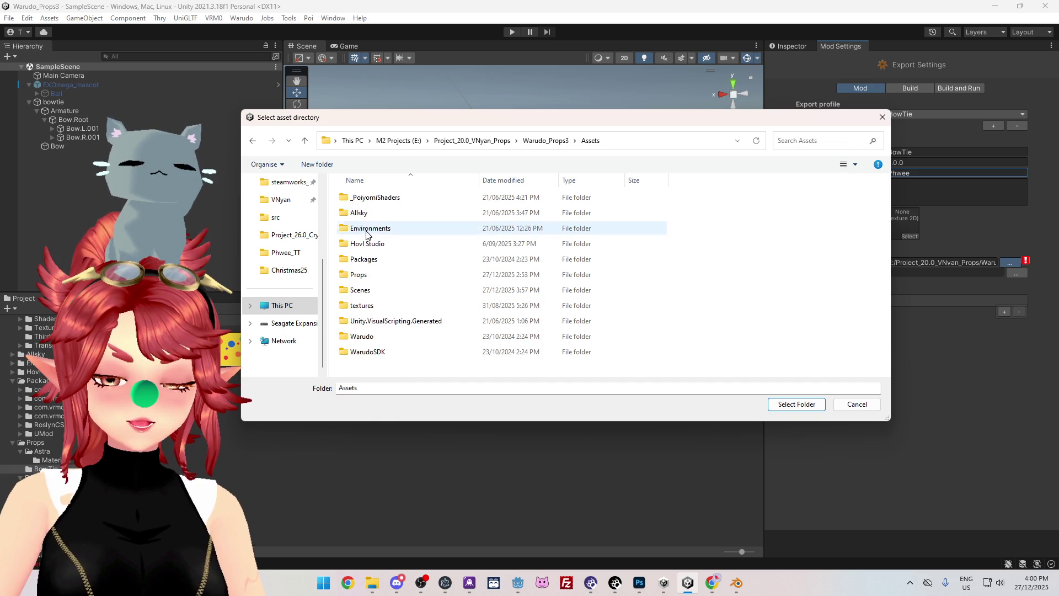
{"action": "left_click", "coordinate": [364, 274]}
{"action": "double_click", "coordinate": [364, 274]}
{"action": "double_click", "coordinate": [371, 215]}
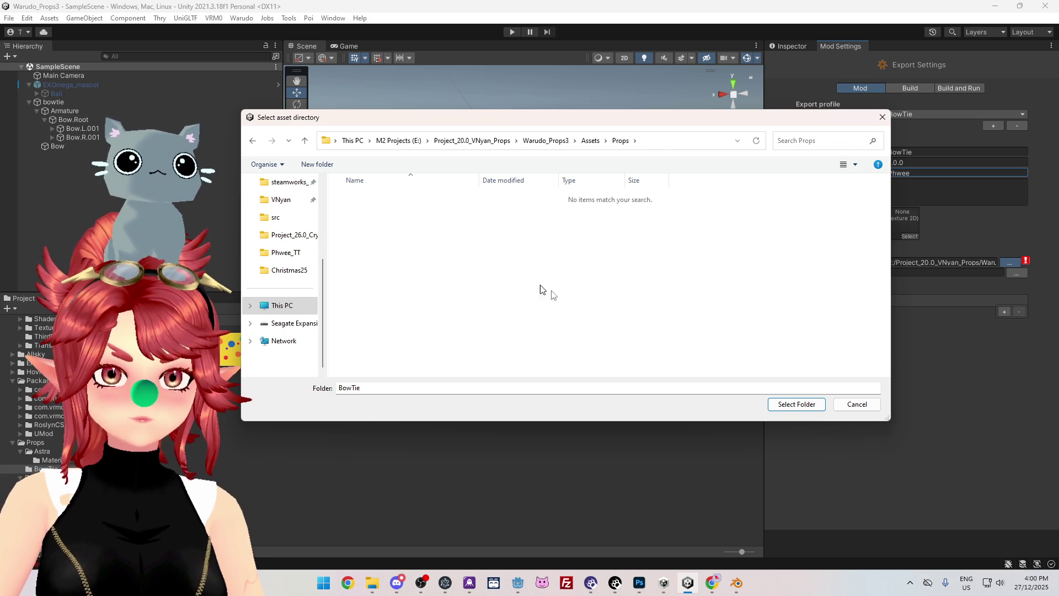
{"action": "left_click", "coordinate": [796, 404]}
{"action": "left_click", "coordinate": [1016, 274]}
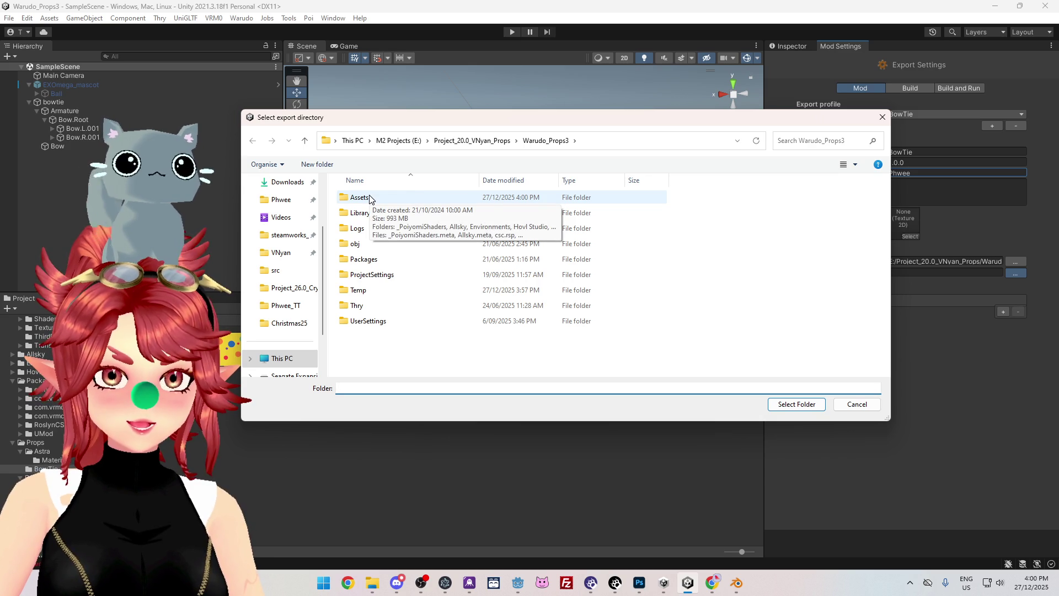
- Browse the export-directory picker to C:\Program Files (x86)\Steam
{"action": "scroll", "coordinate": [285, 284], "scroll_direction": "up", "scroll_amount": 3}
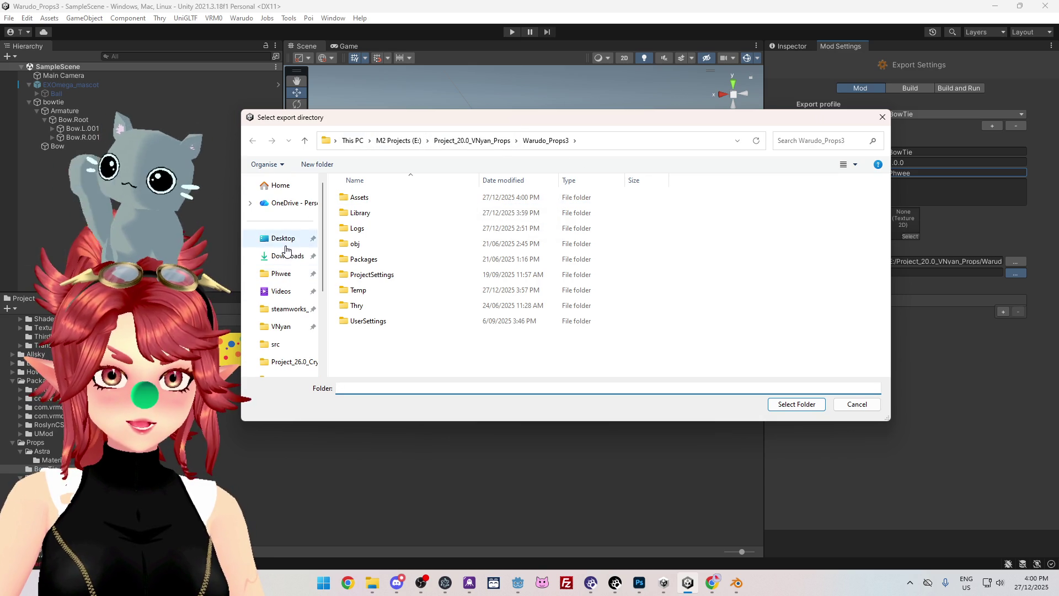
{"action": "scroll", "coordinate": [293, 287], "scroll_direction": "down", "scroll_amount": 3}
{"action": "left_click", "coordinate": [291, 313]}
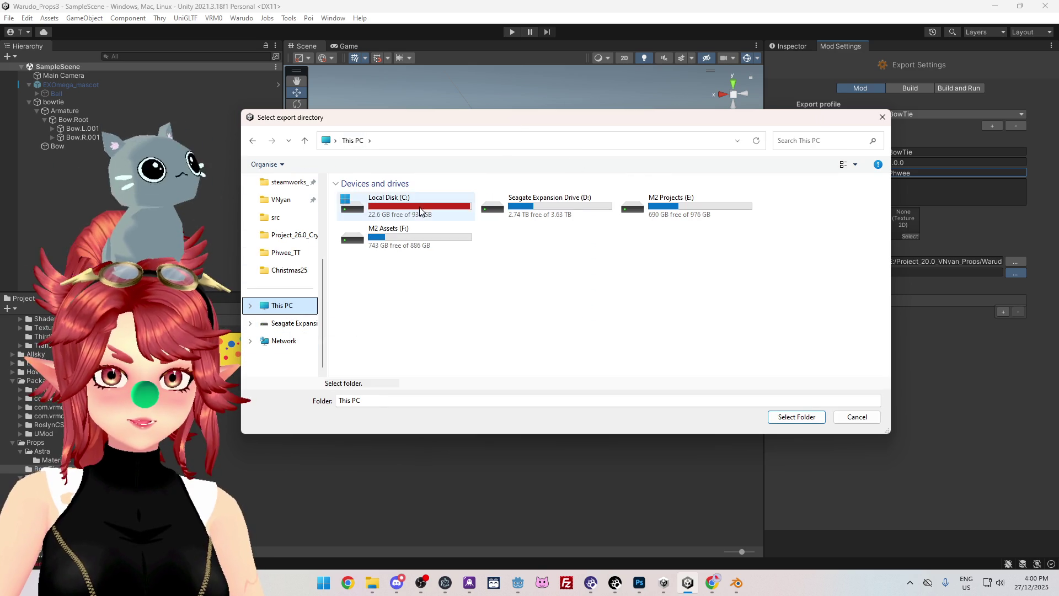
{"action": "double_click", "coordinate": [403, 207]}
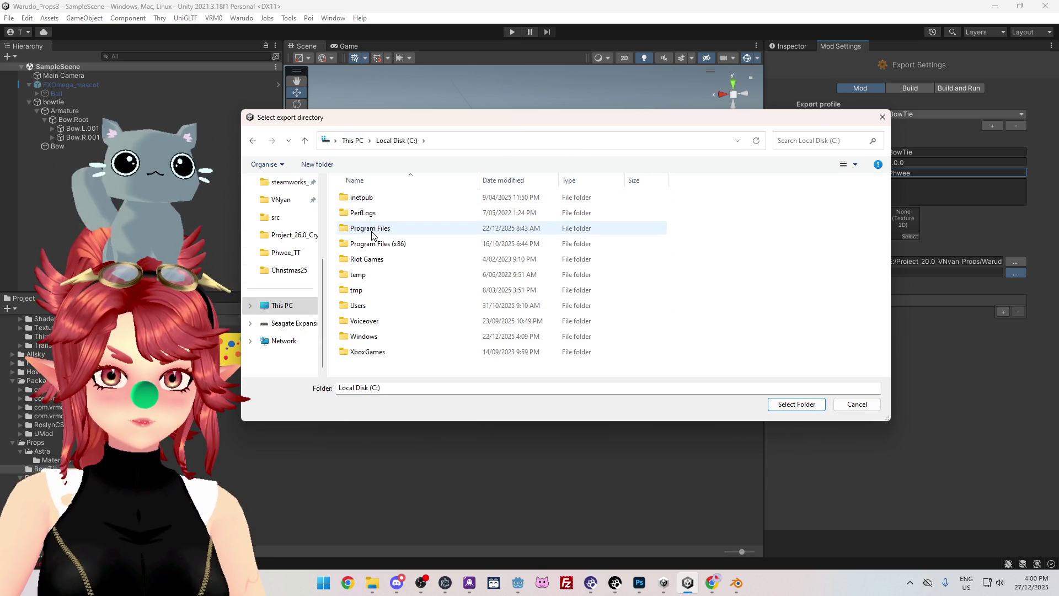
{"action": "double_click", "coordinate": [372, 235]}
{"action": "scroll", "coordinate": [421, 291], "scroll_direction": "down", "scroll_amount": 10}
{"action": "scroll", "coordinate": [387, 330], "scroll_direction": "down", "scroll_amount": 3}
{"action": "scroll", "coordinate": [380, 334], "scroll_direction": "up", "scroll_amount": 2}
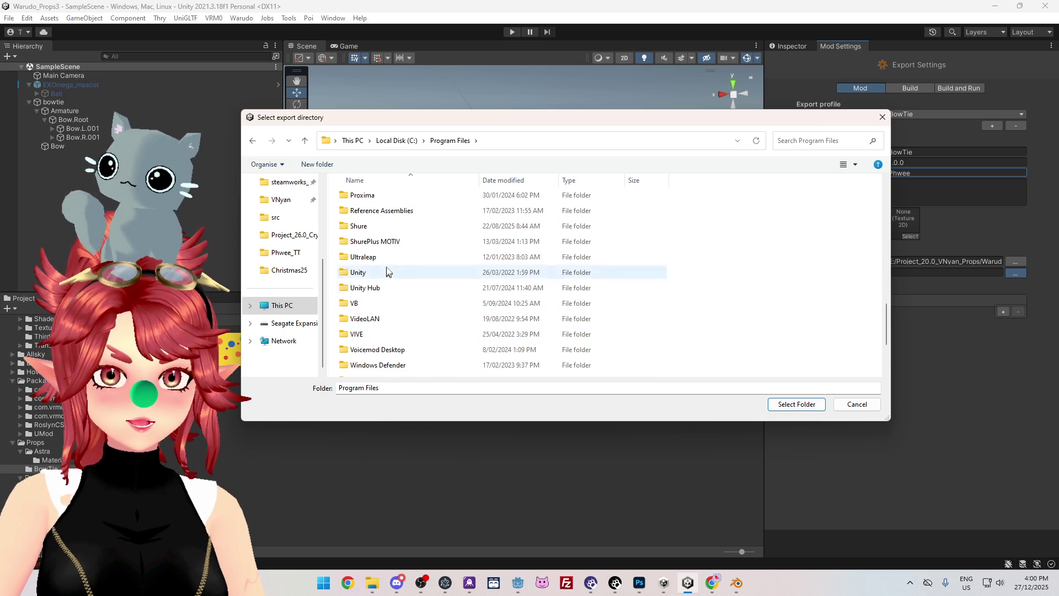
{"action": "left_click", "coordinate": [404, 145]}
{"action": "double_click", "coordinate": [371, 241]}
{"action": "scroll", "coordinate": [381, 320], "scroll_direction": "down", "scroll_amount": 5}
{"action": "double_click", "coordinate": [372, 324]}
- Go through steamapps/common/Warudo/Warudo_Data/StreamingAssets and choose Props as the export directory
{"action": "scroll", "coordinate": [372, 334], "scroll_direction": "down", "scroll_amount": 3}
{"action": "scroll", "coordinate": [381, 265], "scroll_direction": "up", "scroll_amount": 3}
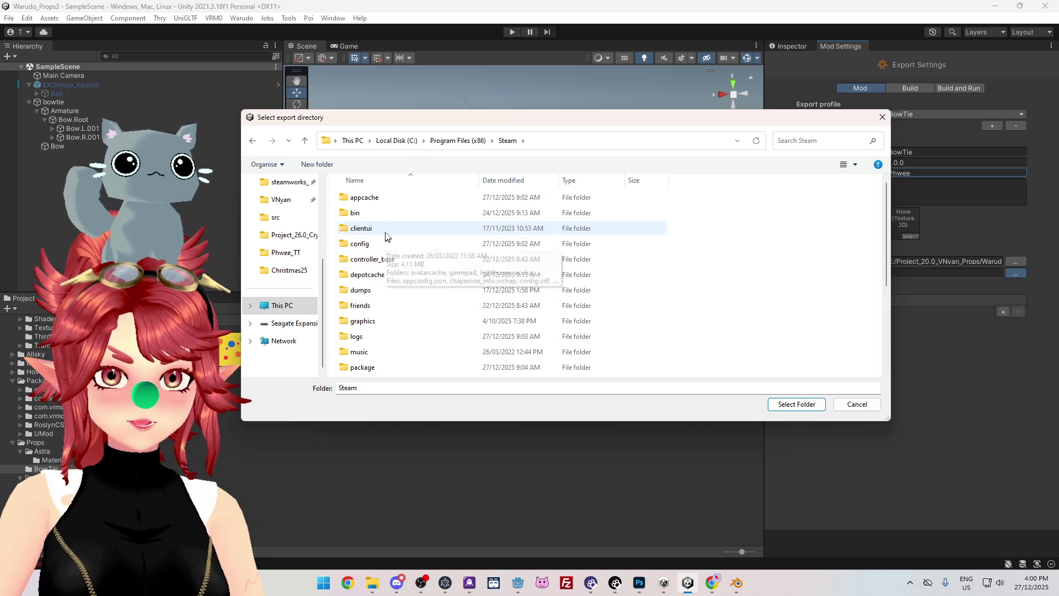
{"action": "scroll", "coordinate": [376, 305], "scroll_direction": "down", "scroll_amount": 3}
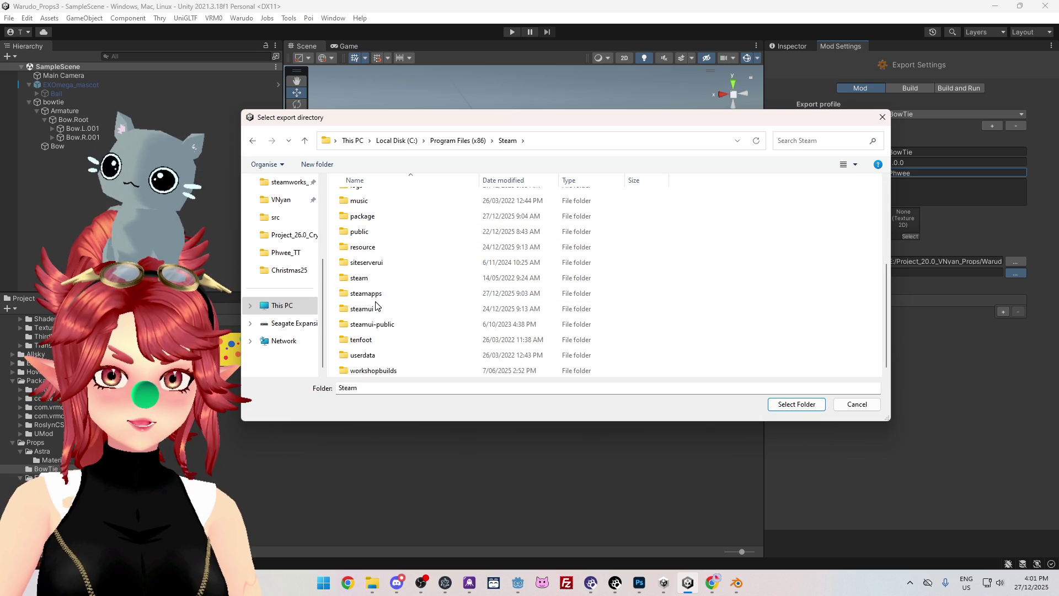
{"action": "double_click", "coordinate": [371, 293]}
{"action": "left_click", "coordinate": [375, 275]}
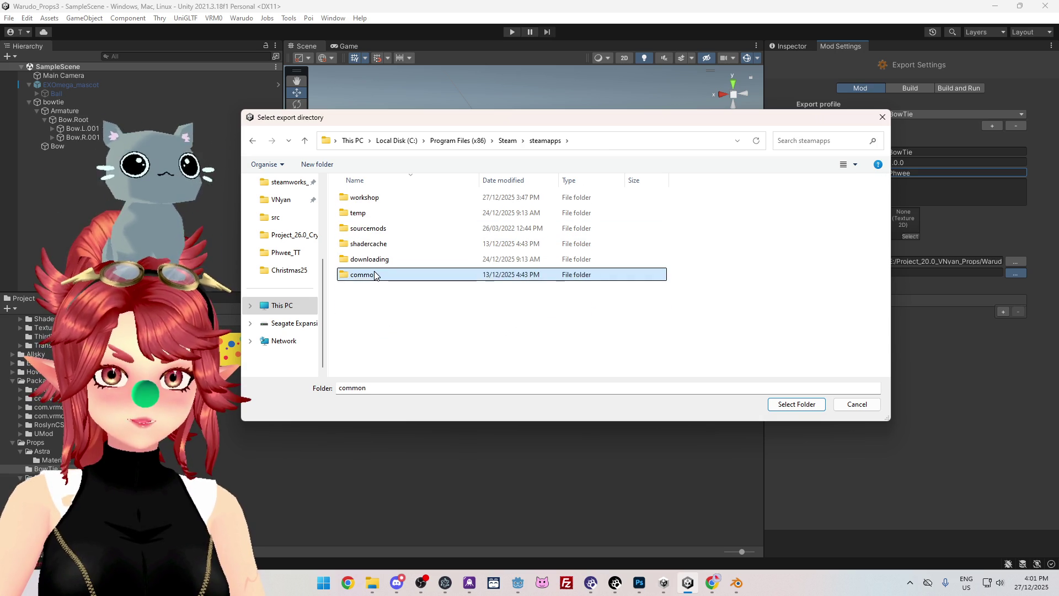
{"action": "double_click", "coordinate": [374, 275]}
{"action": "left_click", "coordinate": [390, 370]}
{"action": "double_click", "coordinate": [390, 369]}
{"action": "double_click", "coordinate": [375, 231]}
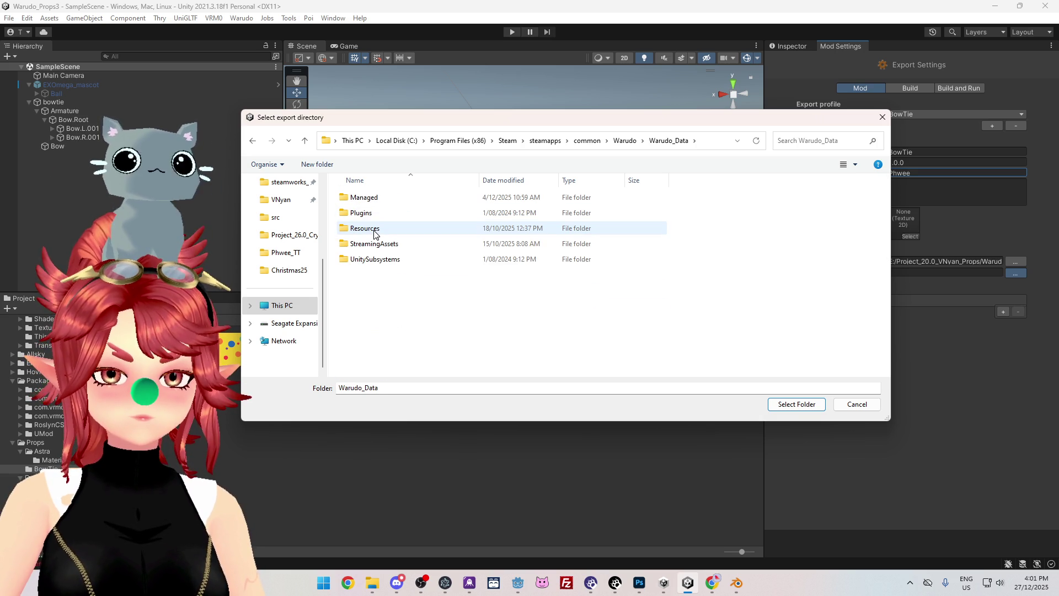
{"action": "double_click", "coordinate": [369, 246]}
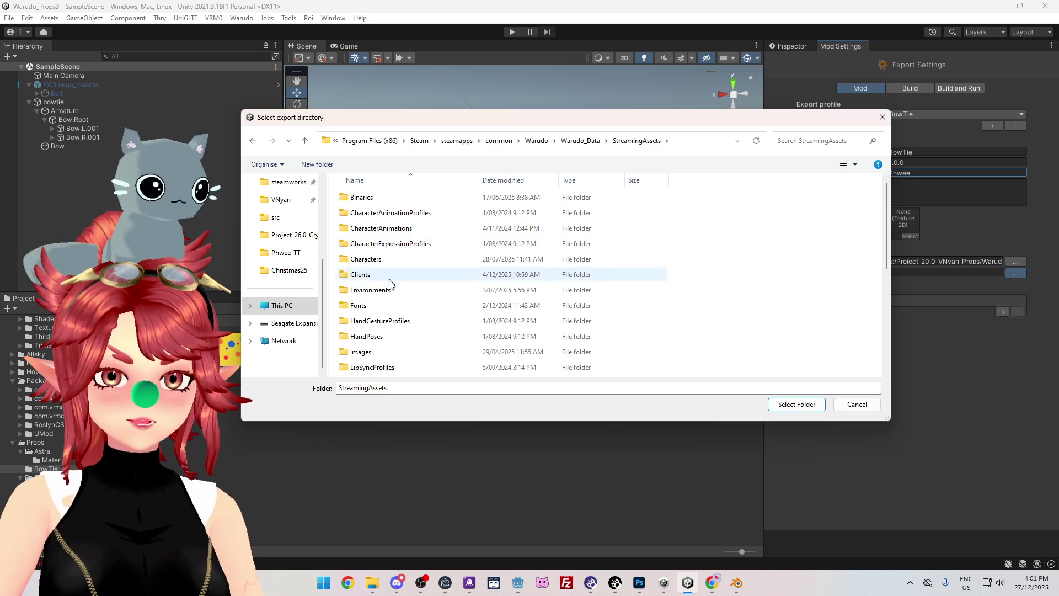
{"action": "scroll", "coordinate": [386, 287], "scroll_direction": "down", "scroll_amount": 3}
{"action": "left_click", "coordinate": [374, 294]}
{"action": "double_click", "coordinate": [374, 294]}
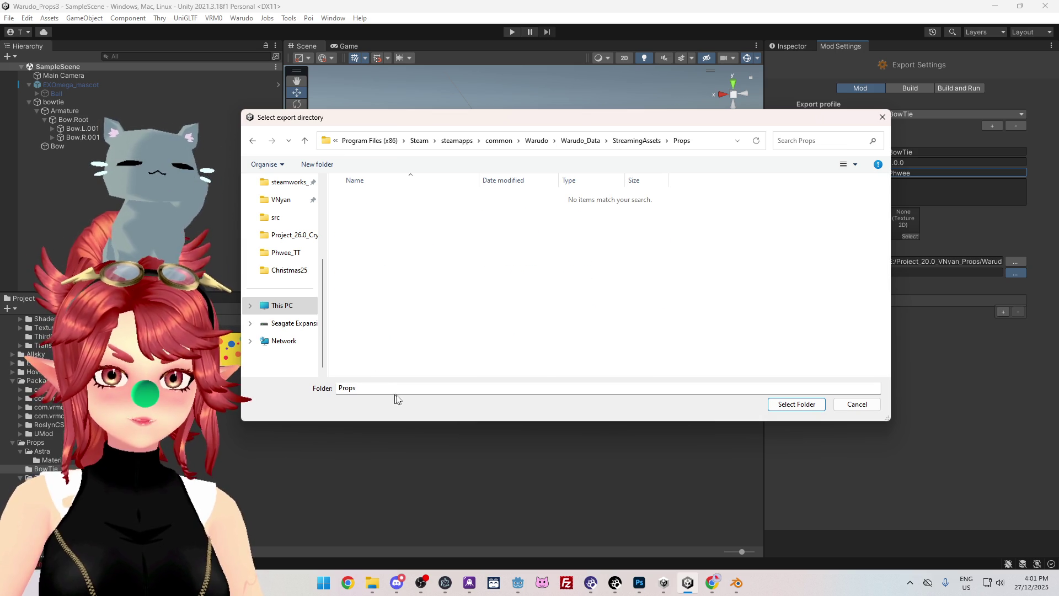
{"action": "left_click", "coordinate": [801, 406]}
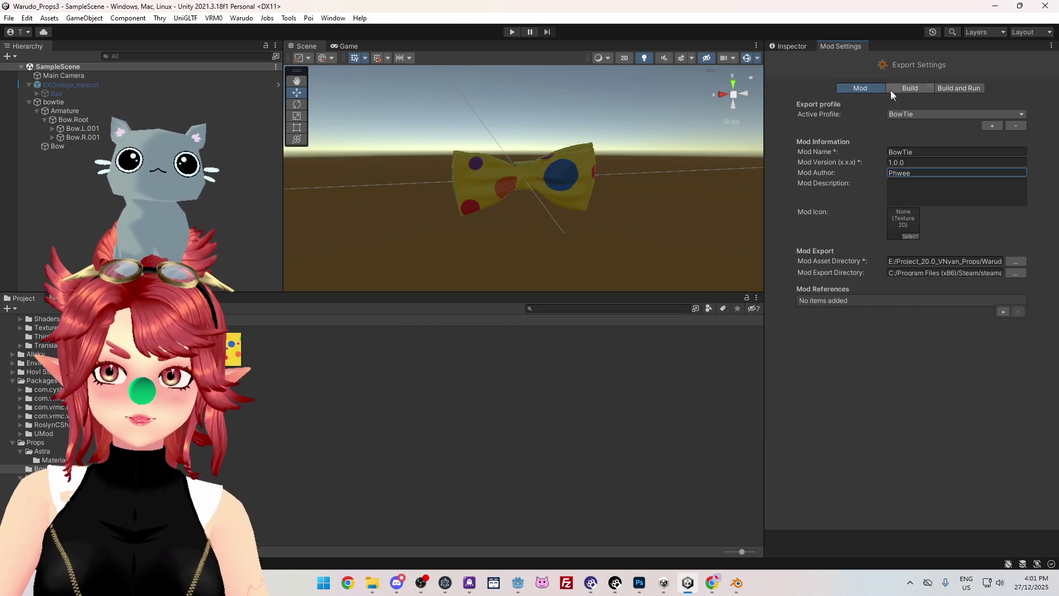
- Run Warudo > Build Mod for BowTie, then switch to Discord's Stargazer Shores #phweedom channel
{"action": "left_click", "coordinate": [243, 18]}
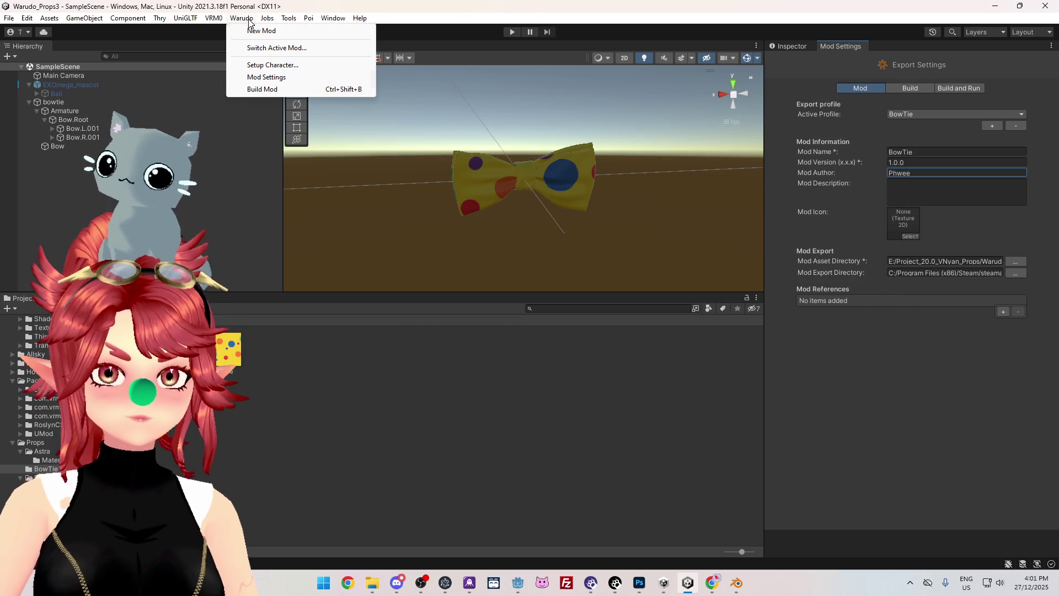
{"action": "left_click", "coordinate": [263, 89]}
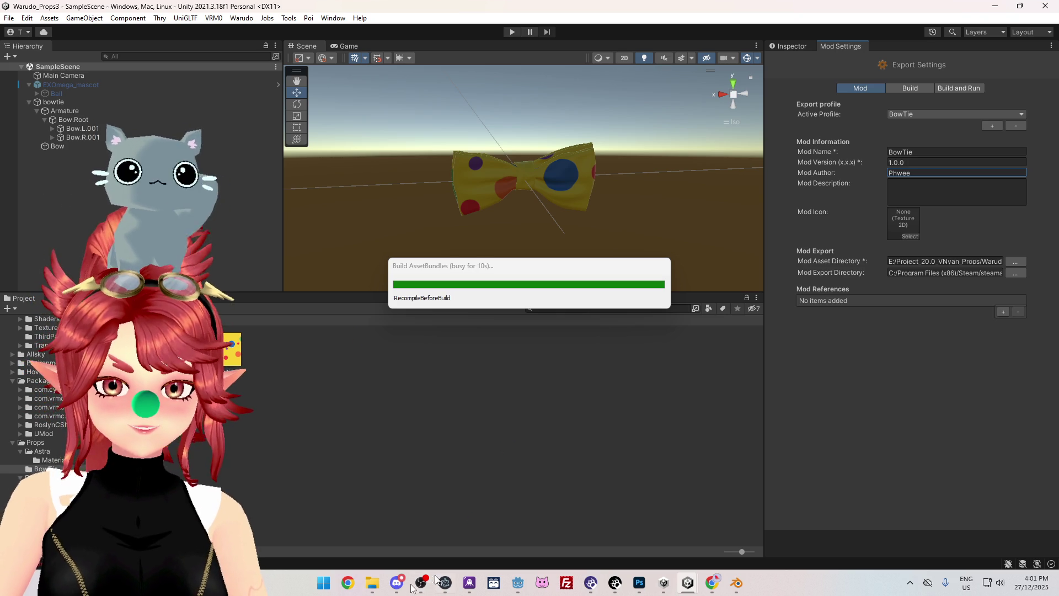
{"action": "key", "text": "alt+Tab"}
{"action": "left_click", "coordinate": [19, 88]}
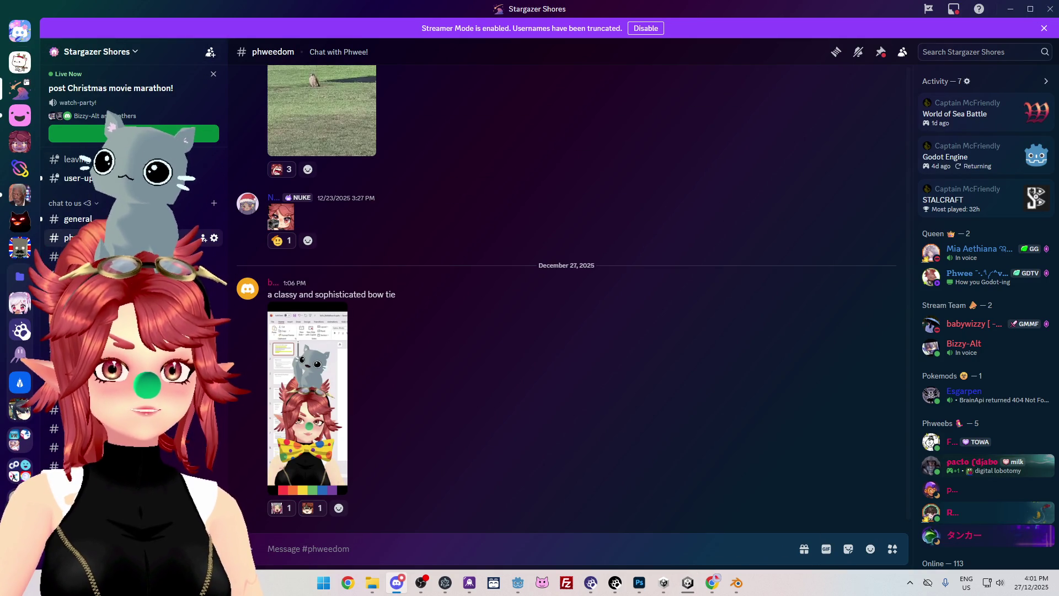
- Move to Discord's #general channel and scroll through the poem conversation, selecting some text
{"action": "scroll", "coordinate": [133, 276], "scroll_direction": "down", "scroll_amount": 3}
{"action": "scroll", "coordinate": [133, 275], "scroll_direction": "down", "scroll_amount": 1}
{"action": "key", "text": "alt+Up"}
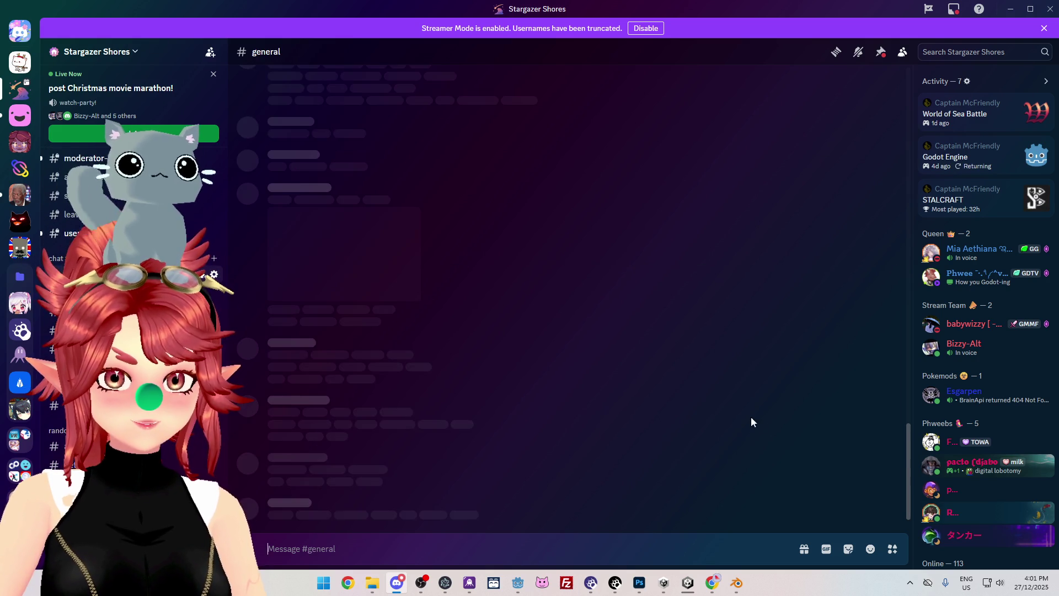
{"action": "scroll", "coordinate": [748, 419], "scroll_direction": "up", "scroll_amount": 15}
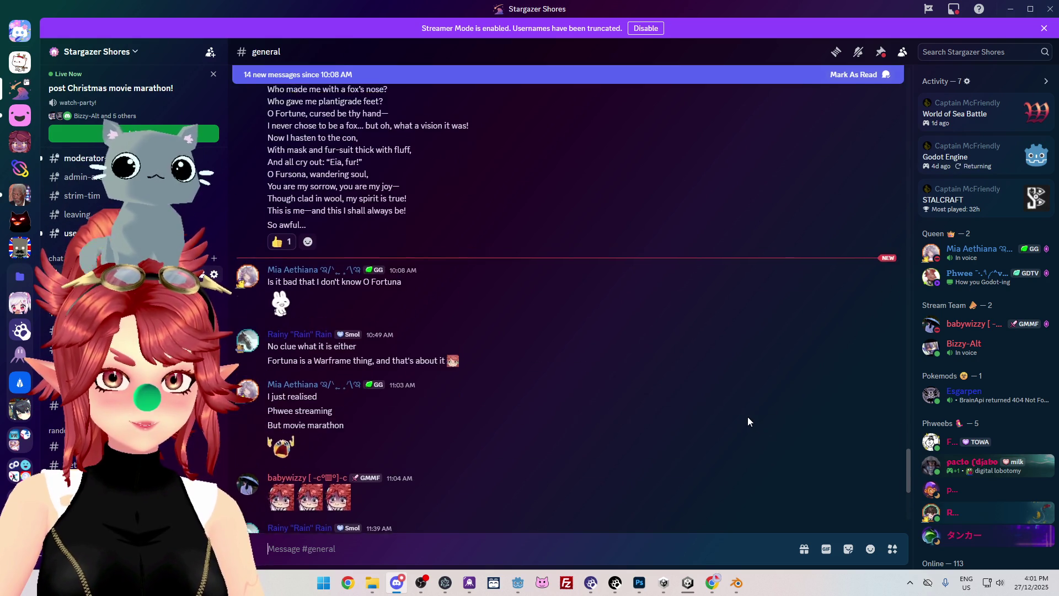
{"action": "scroll", "coordinate": [501, 406], "scroll_direction": "down", "scroll_amount": 3}
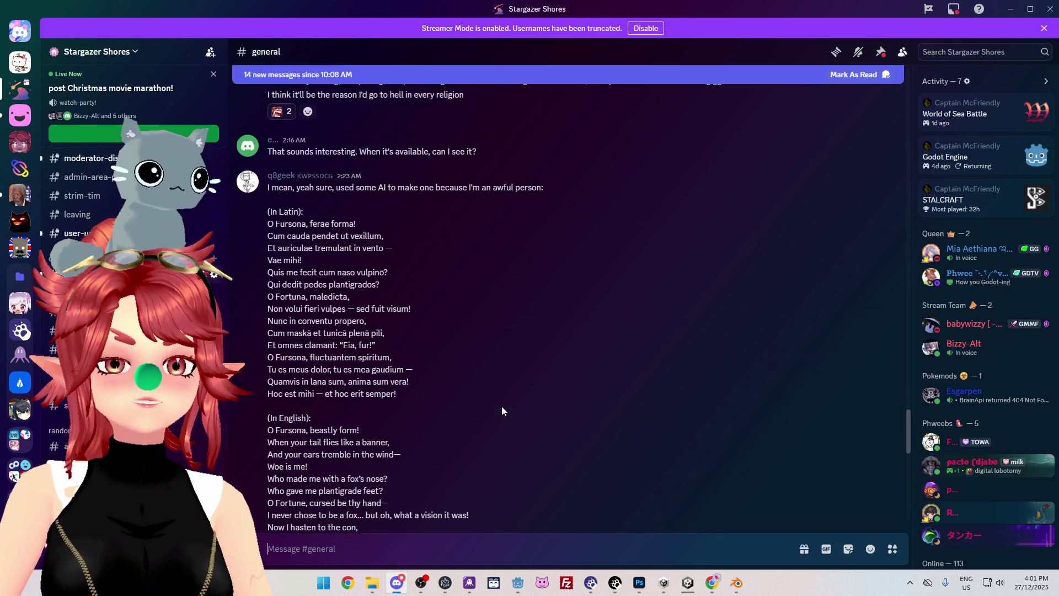
{"action": "scroll", "coordinate": [492, 389], "scroll_direction": "down", "scroll_amount": 1}
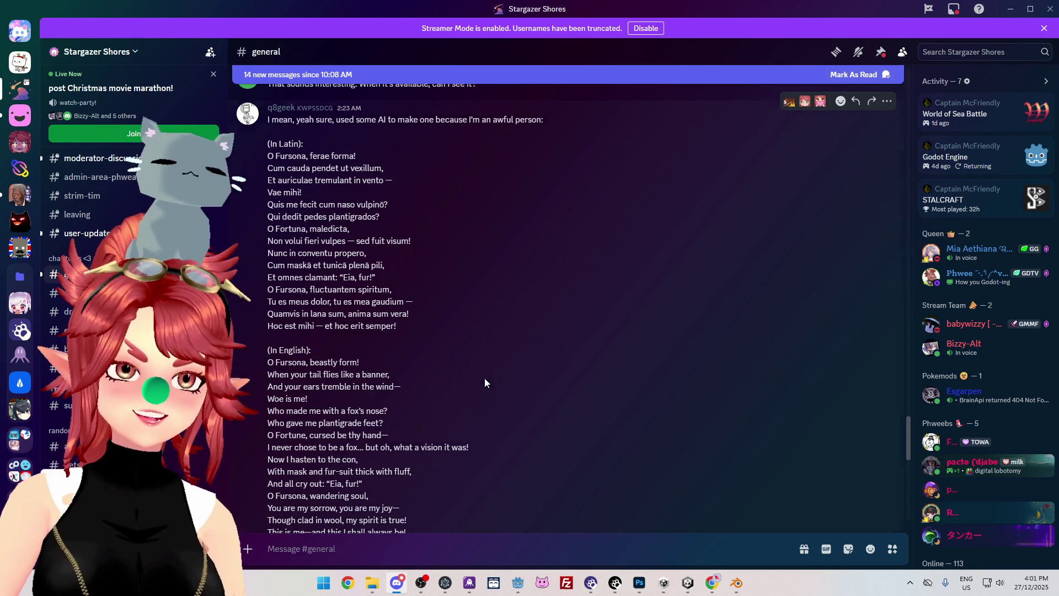
{"action": "scroll", "coordinate": [359, 301], "scroll_direction": "down", "scroll_amount": 1}
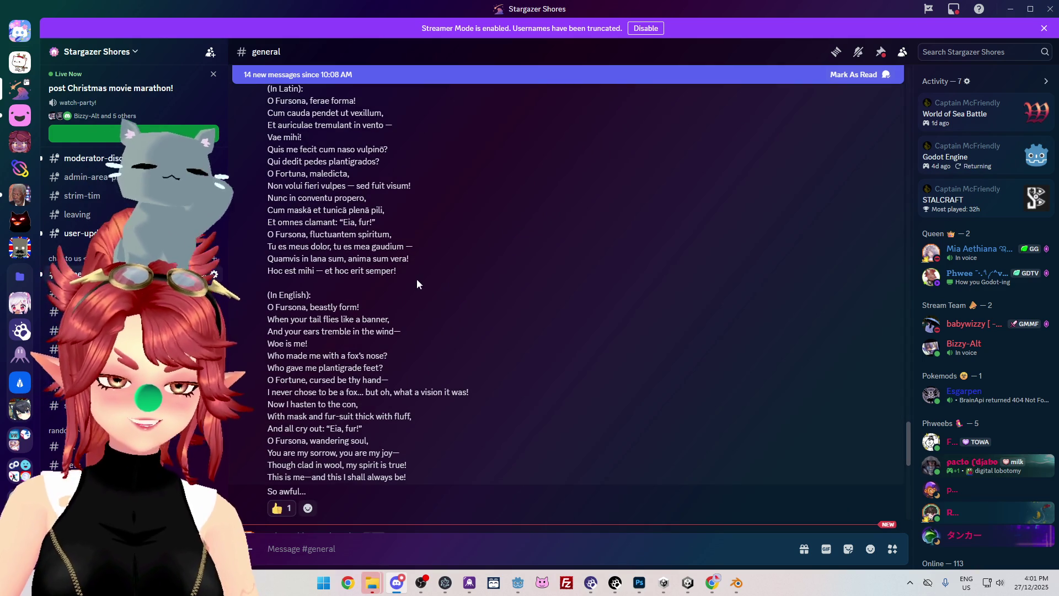
{"action": "scroll", "coordinate": [417, 279], "scroll_direction": "up", "scroll_amount": 2}
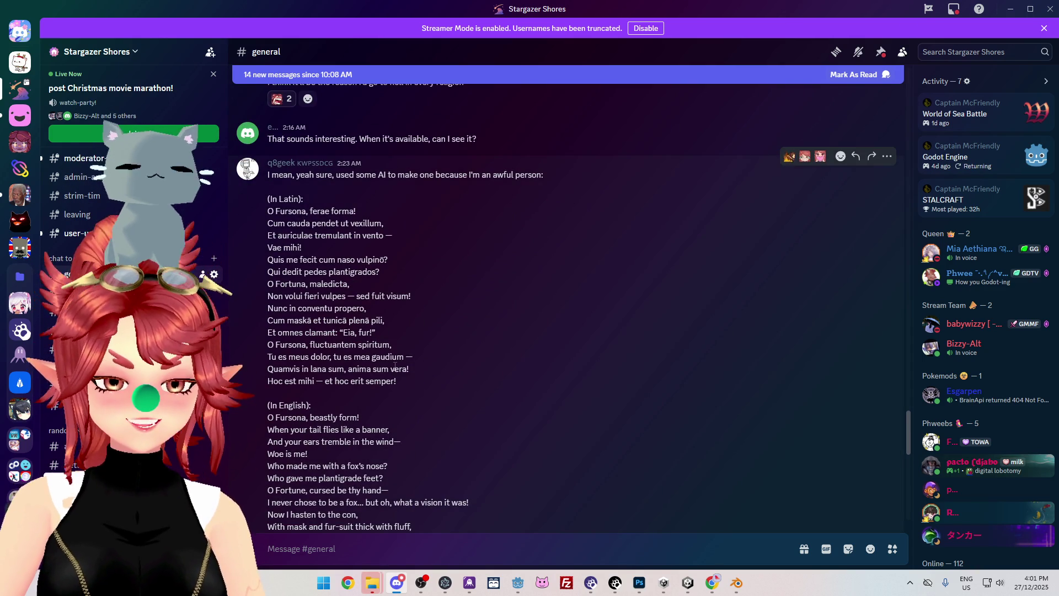
{"action": "scroll", "coordinate": [395, 365], "scroll_direction": "down", "scroll_amount": 3}
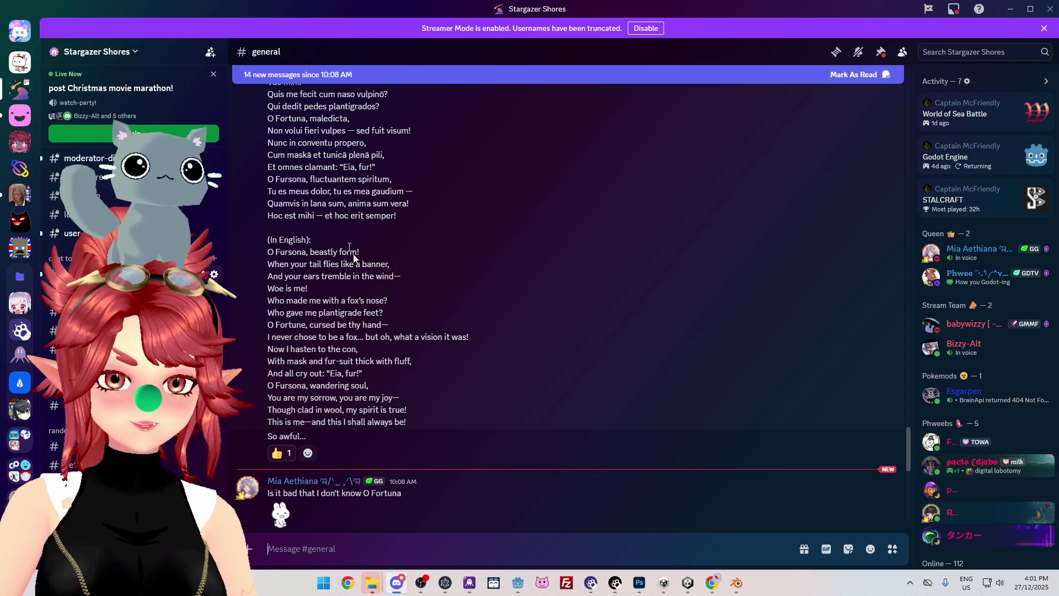
{"action": "scroll", "coordinate": [337, 237], "scroll_direction": "up", "scroll_amount": 3}
{"action": "left_click_drag", "start_coordinate": [307, 259], "coordinate": [270, 198]}
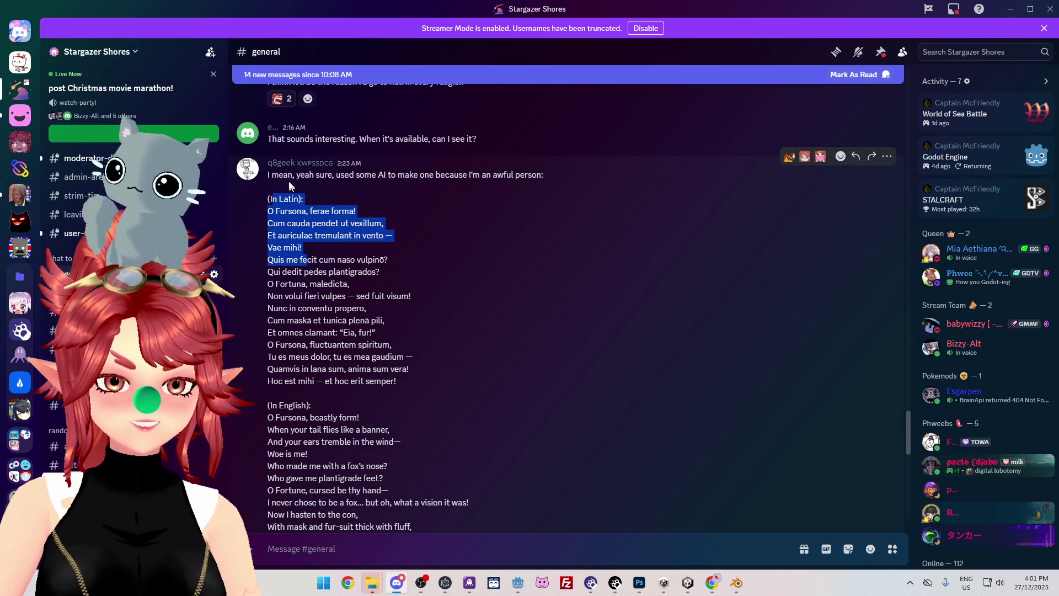
{"action": "scroll", "coordinate": [302, 276], "scroll_direction": "down", "scroll_amount": 3}
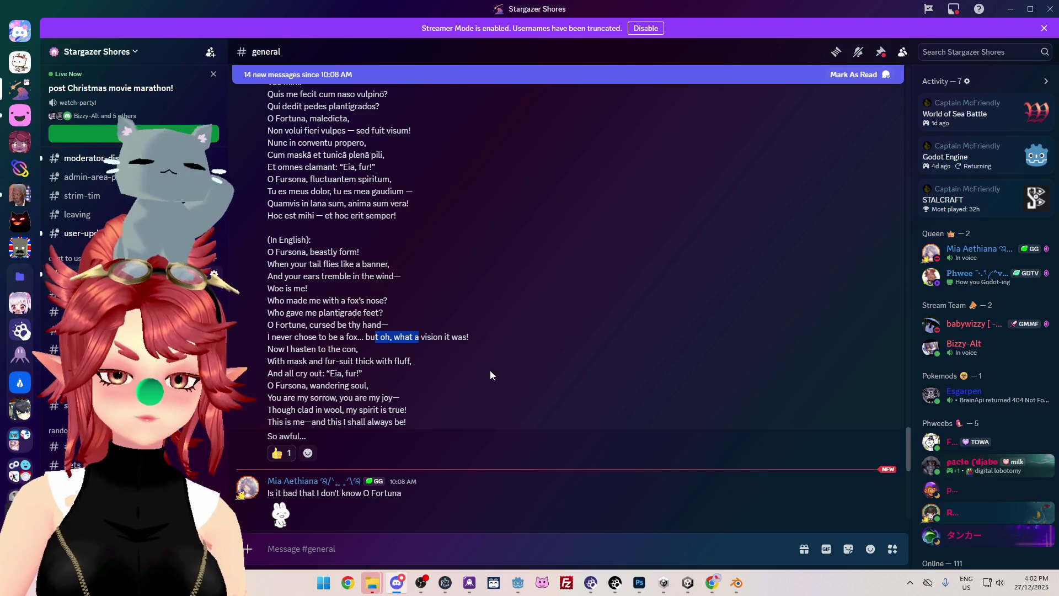
- Finish reading, minimize Discord, and select the bowtie object back in Unity
{"action": "scroll", "coordinate": [490, 375], "scroll_direction": "down", "scroll_amount": 1}
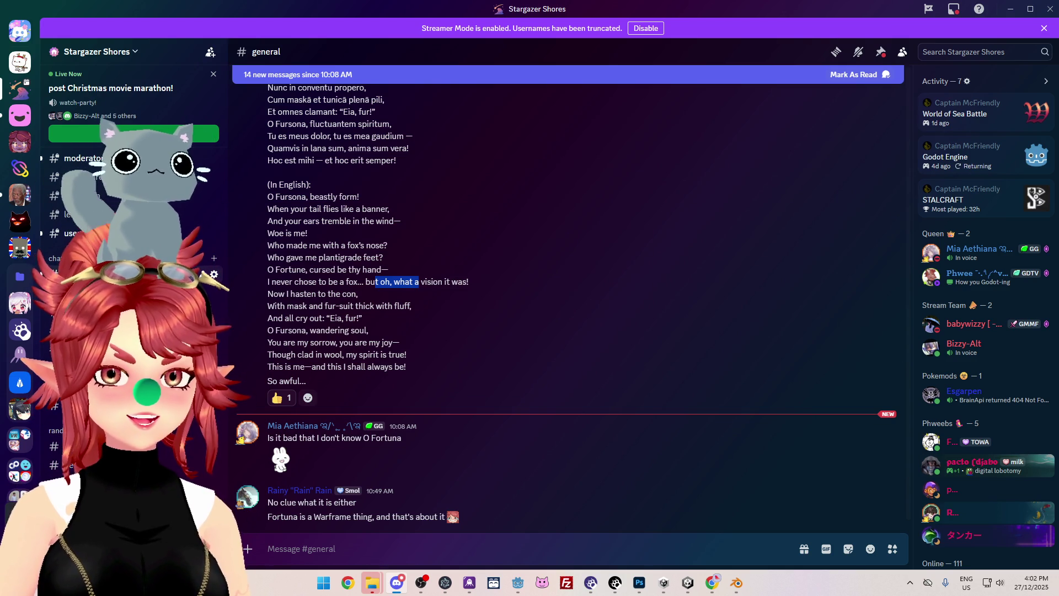
{"action": "scroll", "coordinate": [513, 392], "scroll_direction": "down", "scroll_amount": 2}
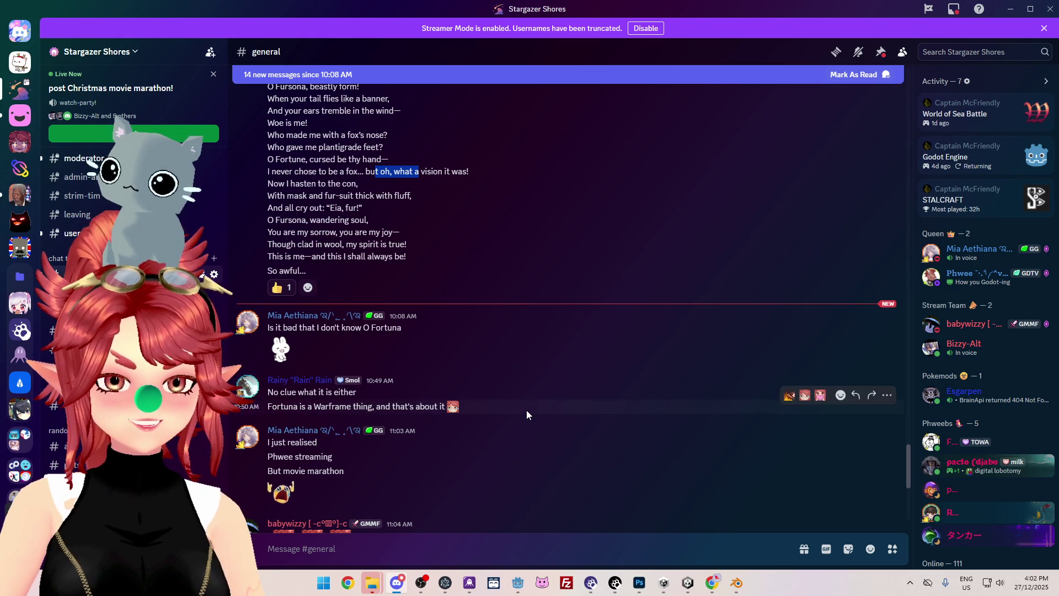
{"action": "scroll", "coordinate": [578, 432], "scroll_direction": "up", "scroll_amount": 1}
{"action": "left_click", "coordinate": [1011, 9]}
{"action": "left_click", "coordinate": [57, 92]}
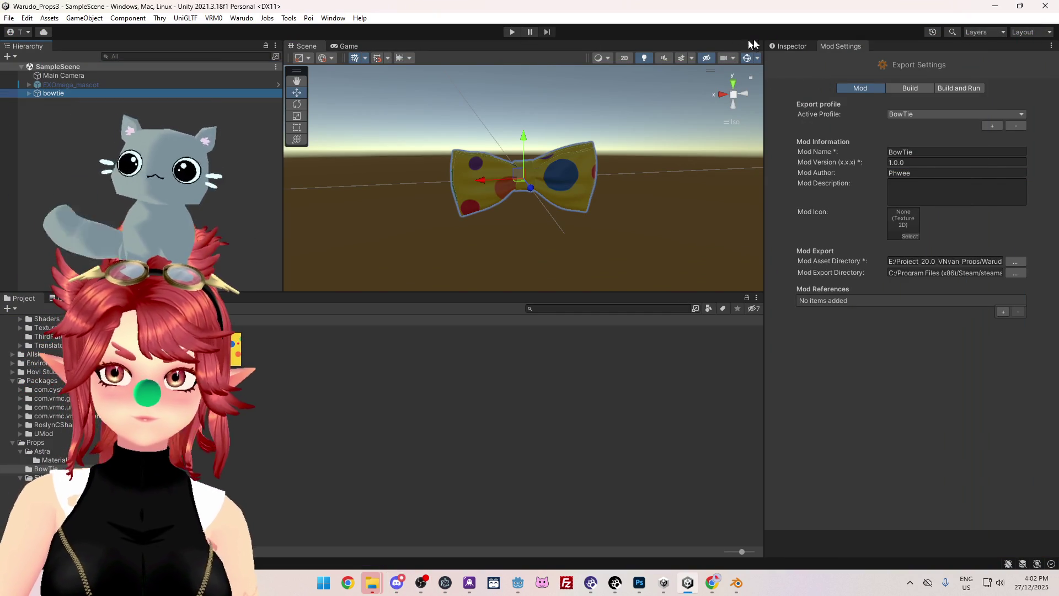
{"action": "left_click", "coordinate": [788, 46]}
{"action": "left_click", "coordinate": [843, 46]}
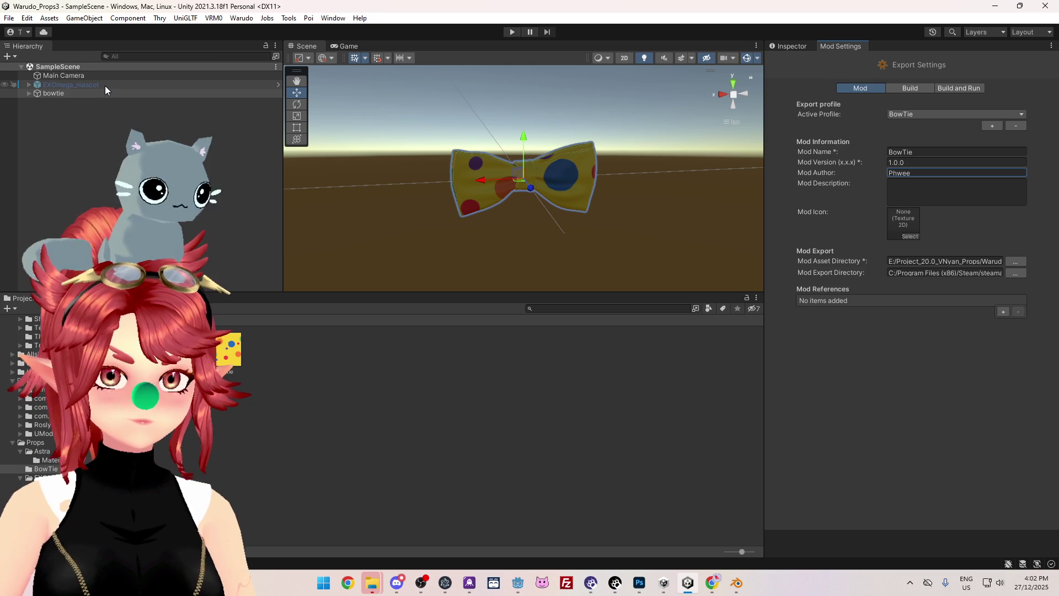
{"action": "left_click", "coordinate": [69, 92]}
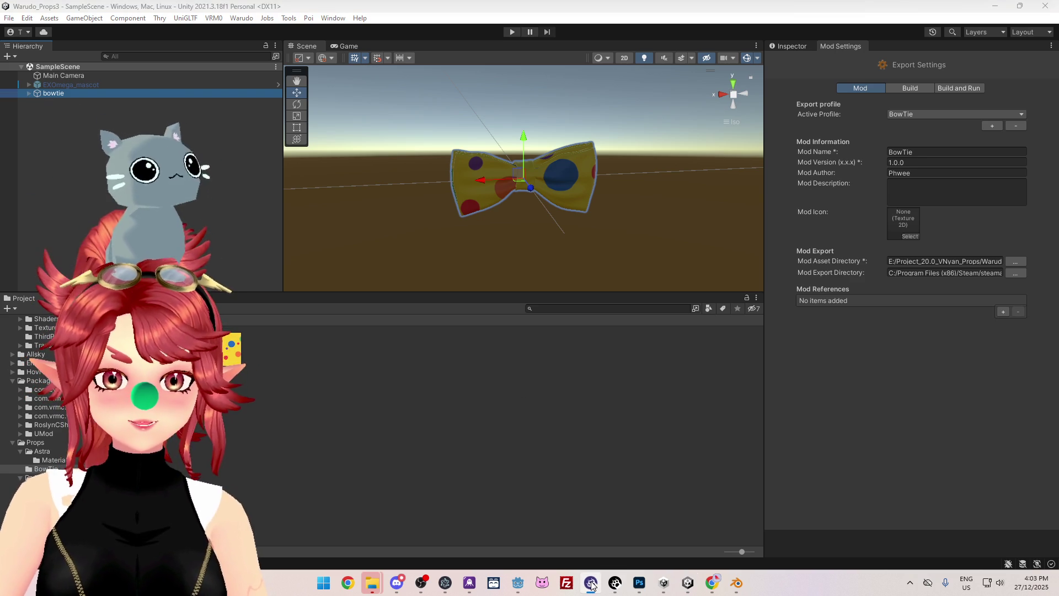
- Bring the Warudo editor to the front and show its assets list
{"action": "left_click", "coordinate": [616, 584]}
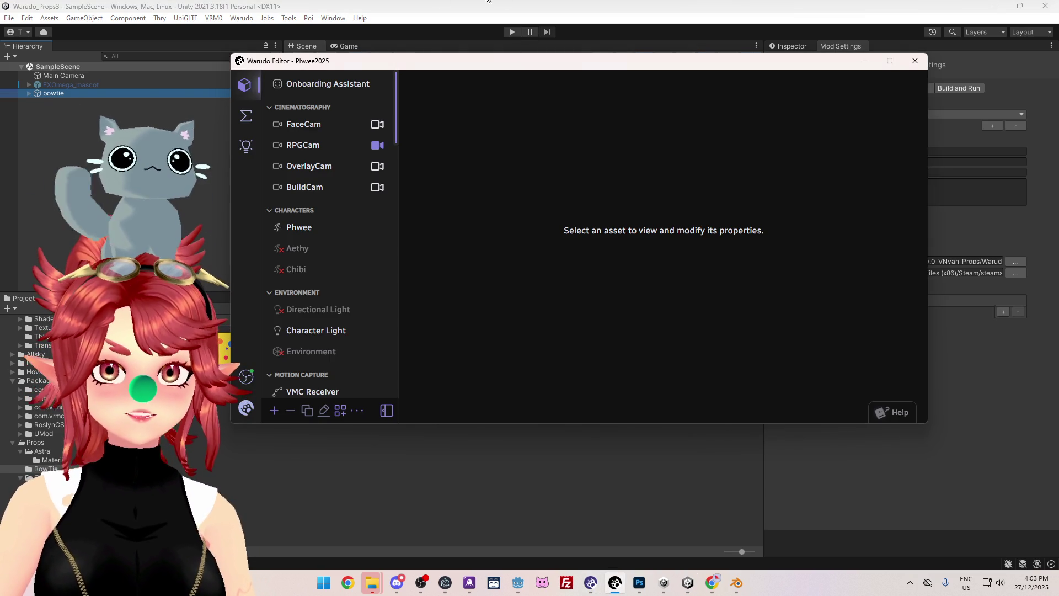
{"action": "key", "text": "alt+Tab"}
{"action": "key", "text": "alt+Tab"}
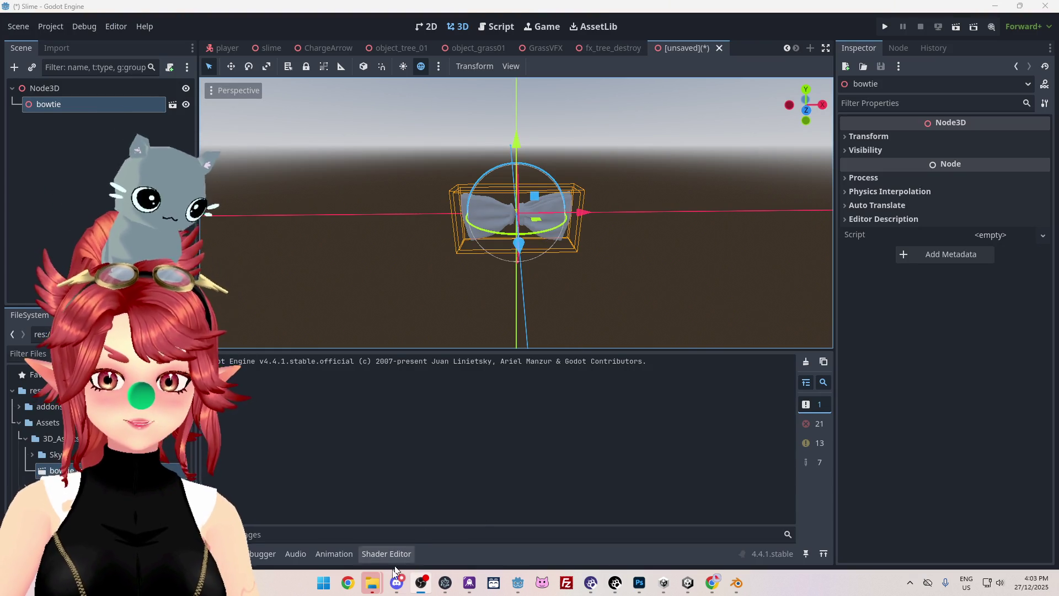
{"action": "left_click", "coordinate": [617, 583]}
{"action": "left_click", "coordinate": [247, 116]}
{"action": "left_click", "coordinate": [248, 91]}
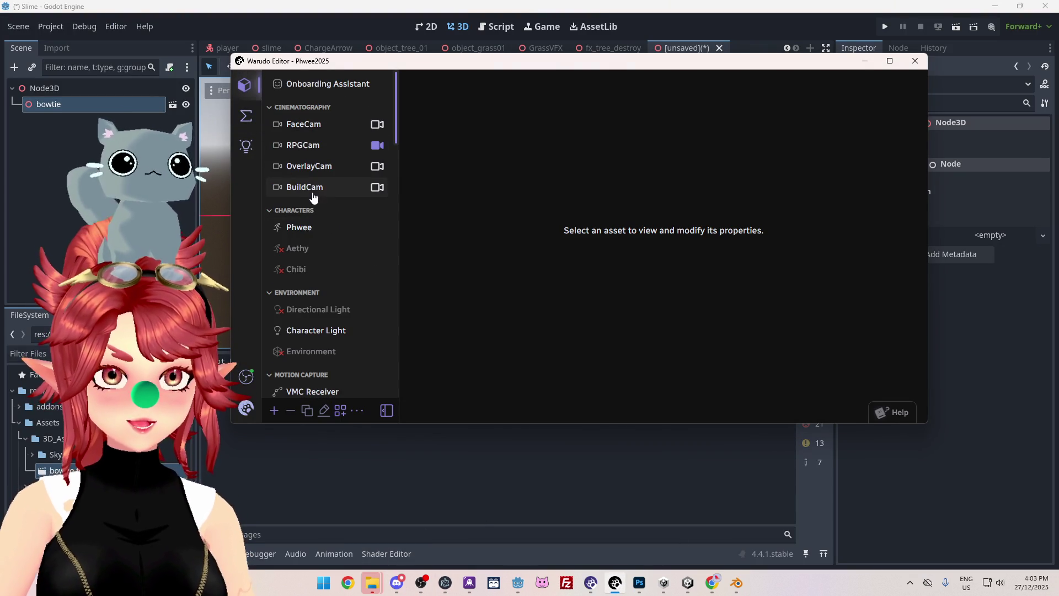
- Add a Prop asset with BowTie as its source, dismiss the missing-prefab error, then return to Unity
{"action": "left_click", "coordinate": [276, 411]}
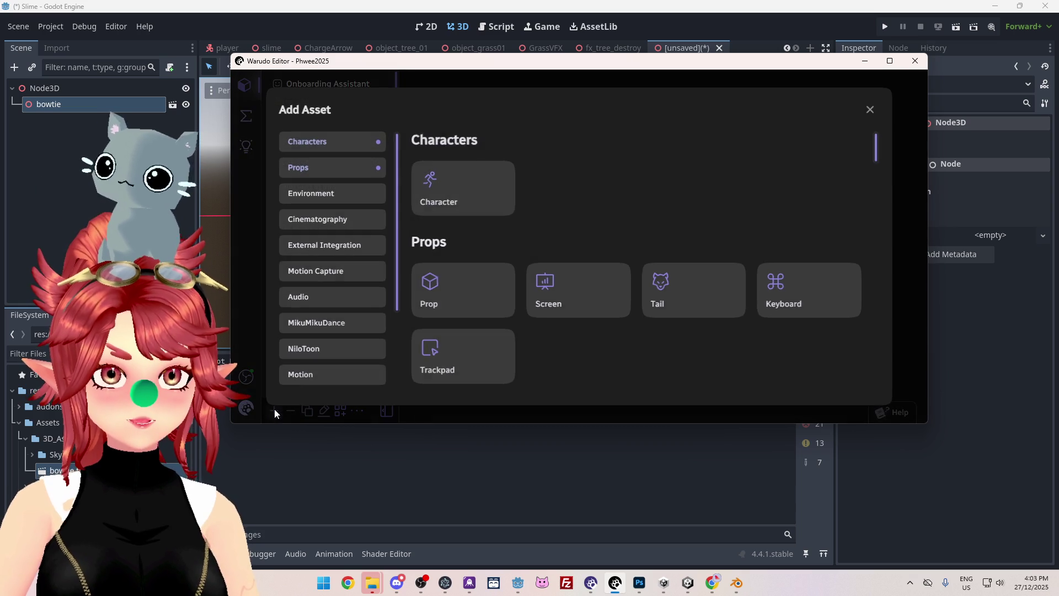
{"action": "left_click", "coordinate": [455, 307]}
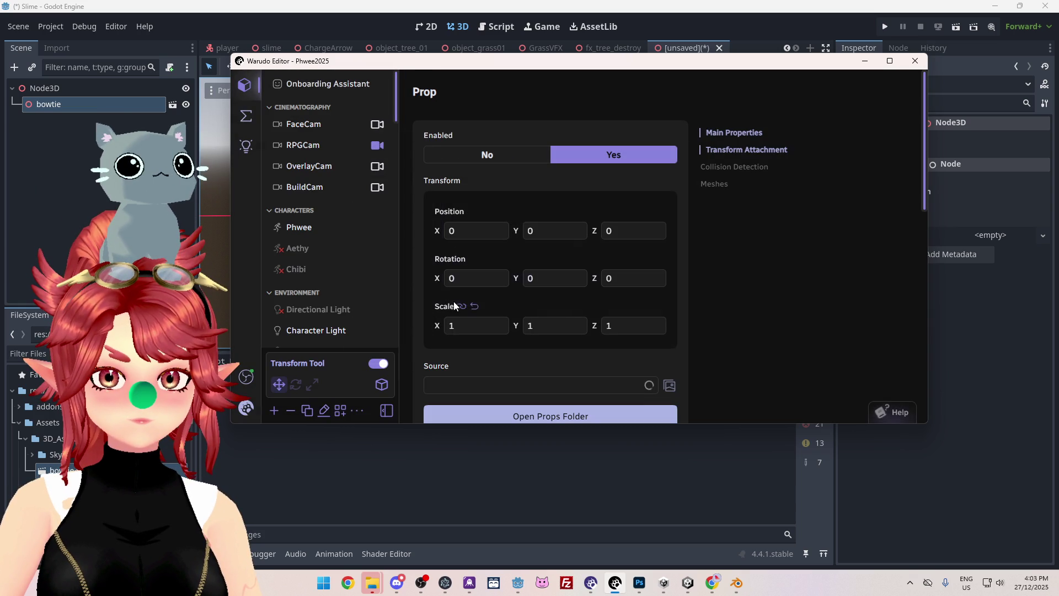
{"action": "left_click", "coordinate": [528, 385]}
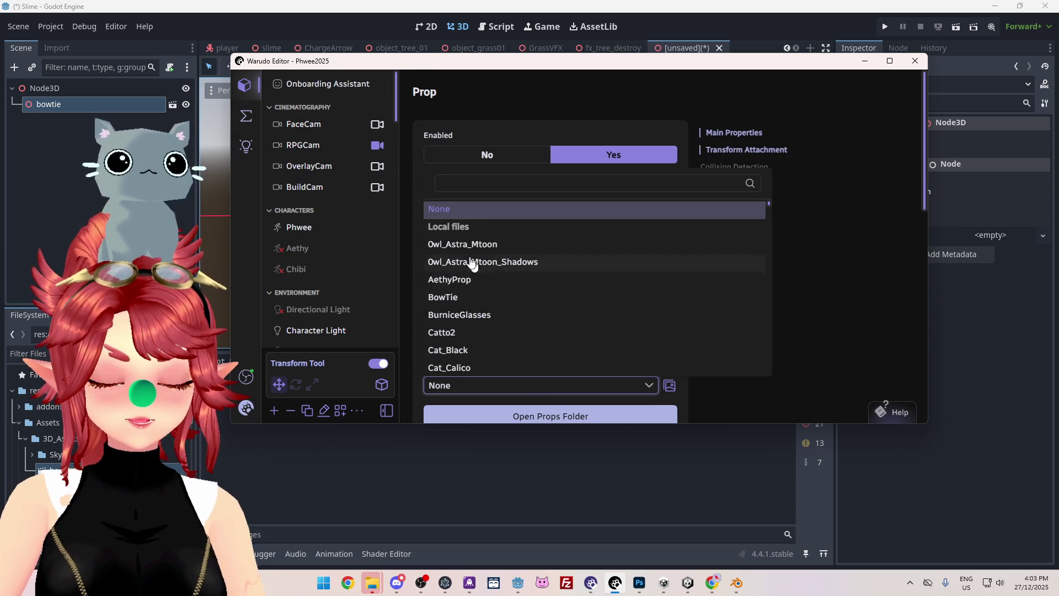
{"action": "left_click", "coordinate": [462, 300]}
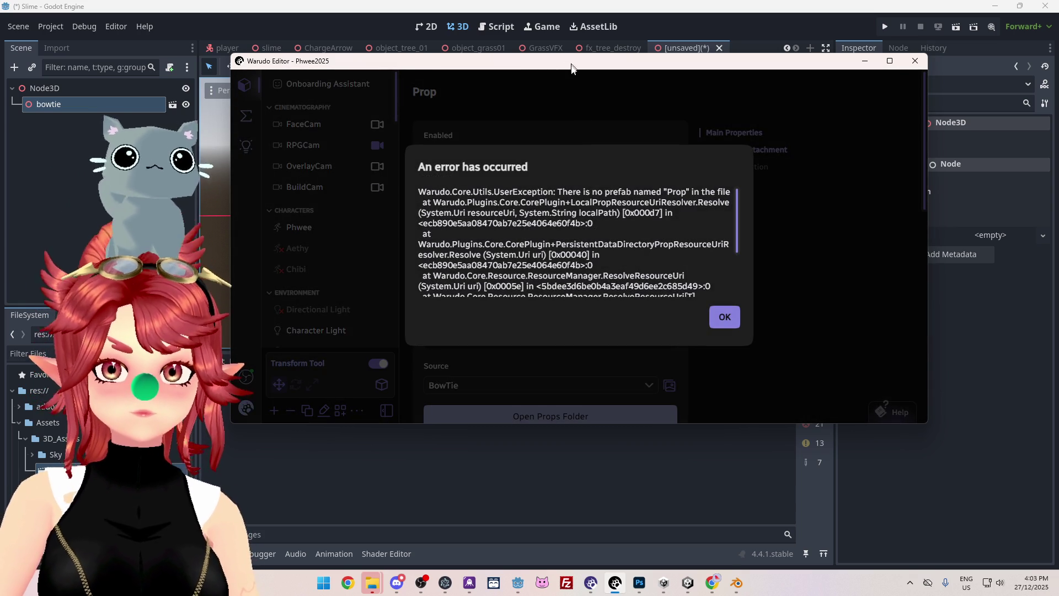
{"action": "left_click", "coordinate": [724, 317]}
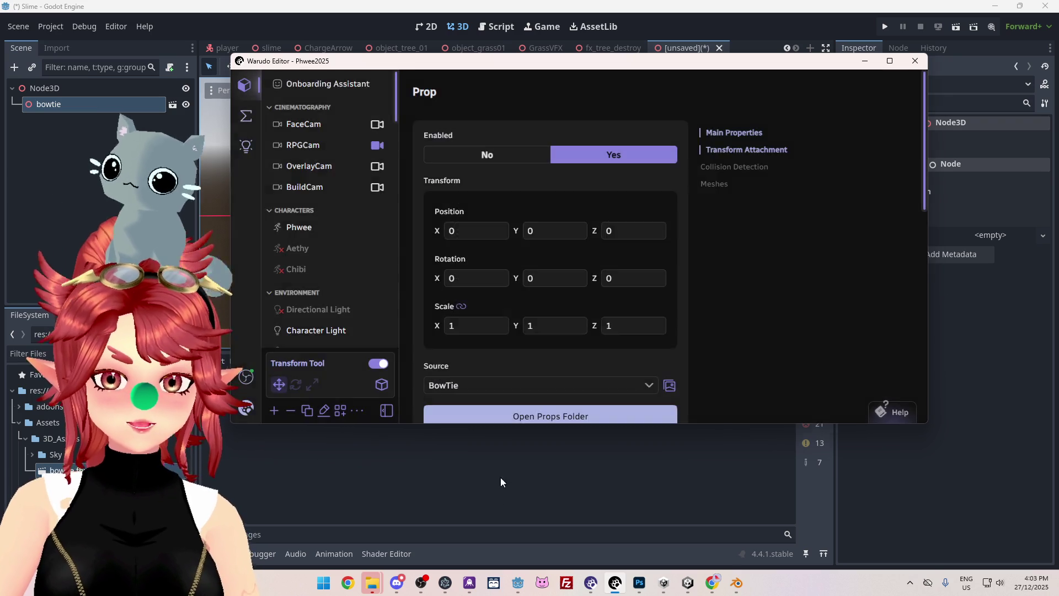
{"action": "left_click", "coordinate": [502, 482]}
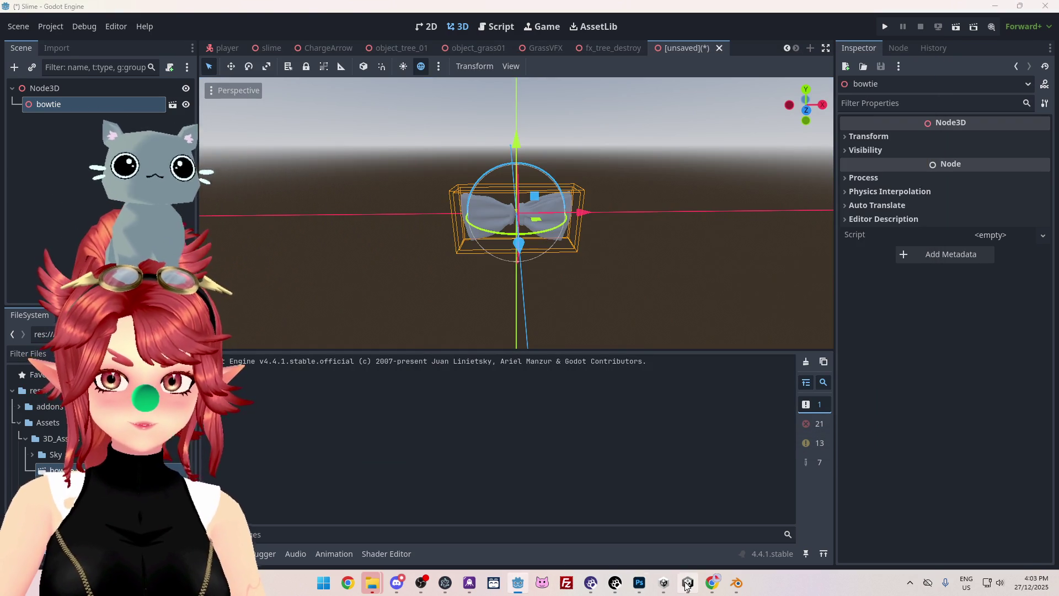
{"action": "left_click", "coordinate": [688, 583]}
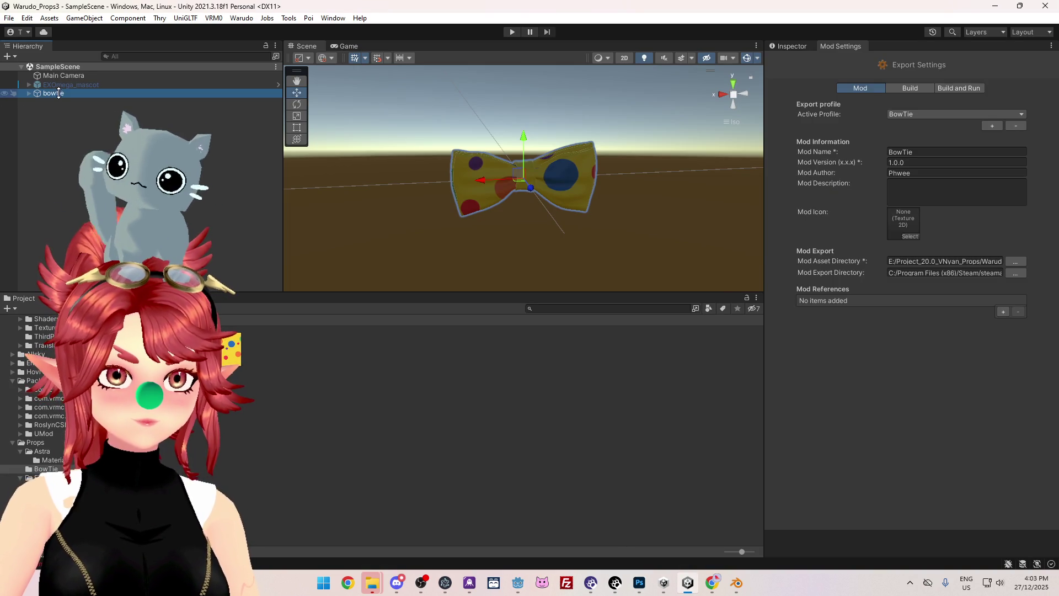
- Drag bowtie into the BowTie folder as prefab 'Prop', then run Warudo Build Mod after saving the scene
{"action": "left_click_drag", "start_coordinate": [54, 94], "coordinate": [293, 378]}
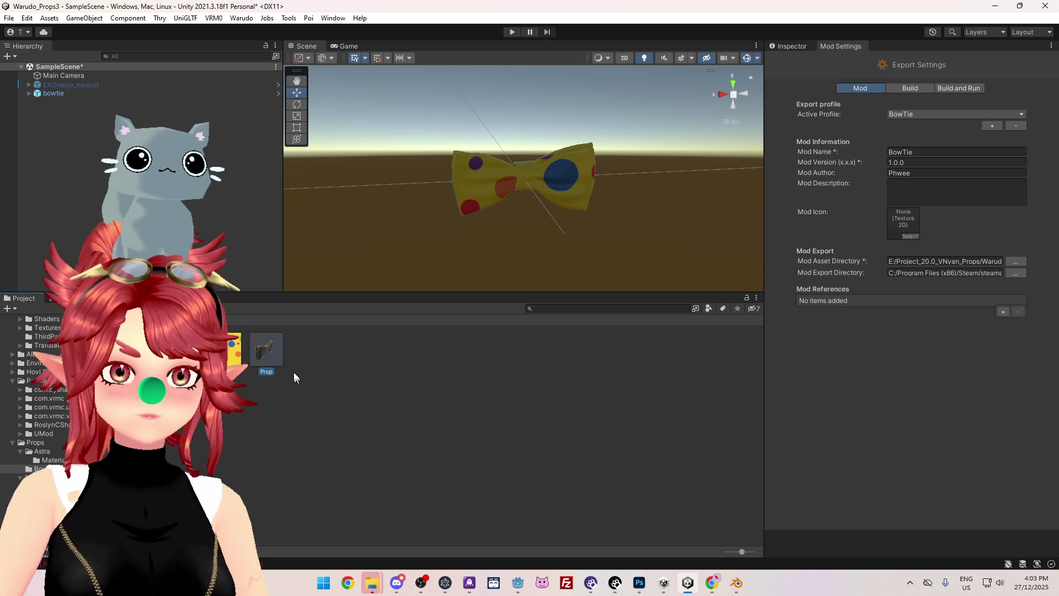
{"action": "left_click", "coordinate": [241, 17]}
{"action": "left_click", "coordinate": [257, 89]}
{"action": "left_click", "coordinate": [512, 310]}
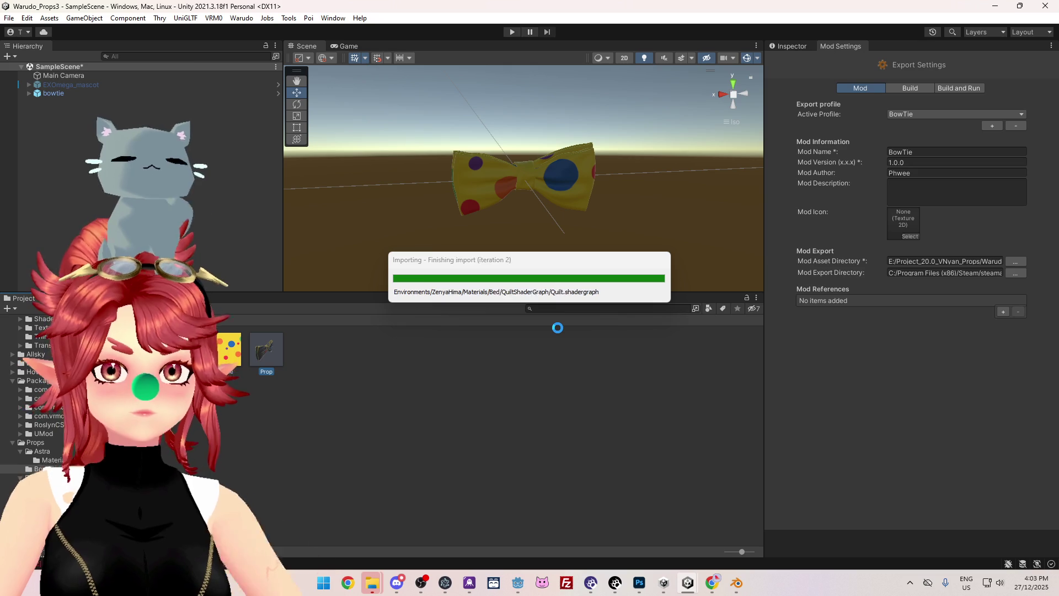
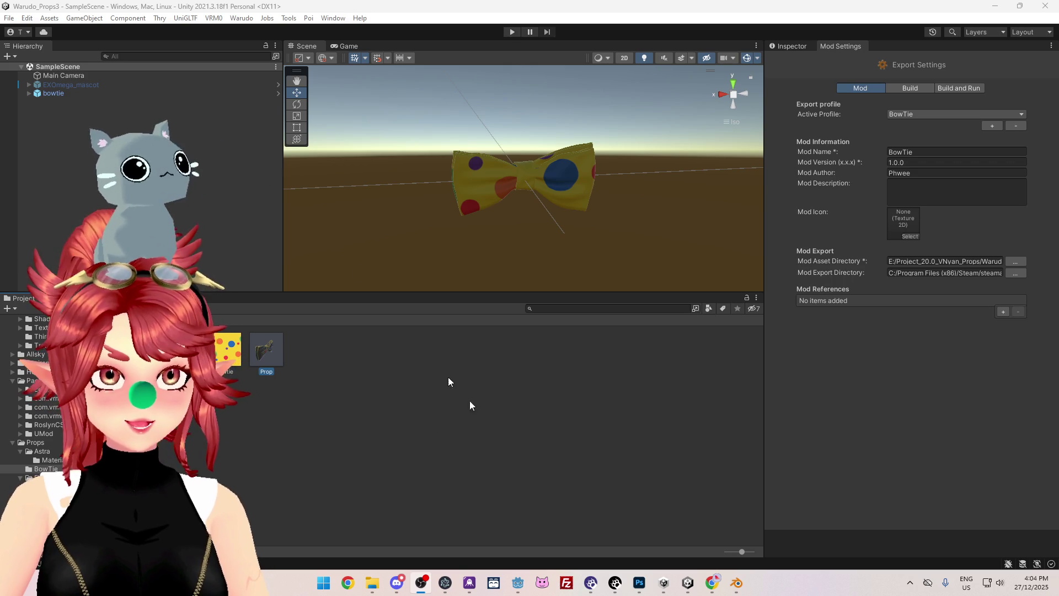
- Attach the BowTie prop to Phwee, using Human Body Bone attachment on the Head bone
{"action": "left_click", "coordinate": [617, 585]}
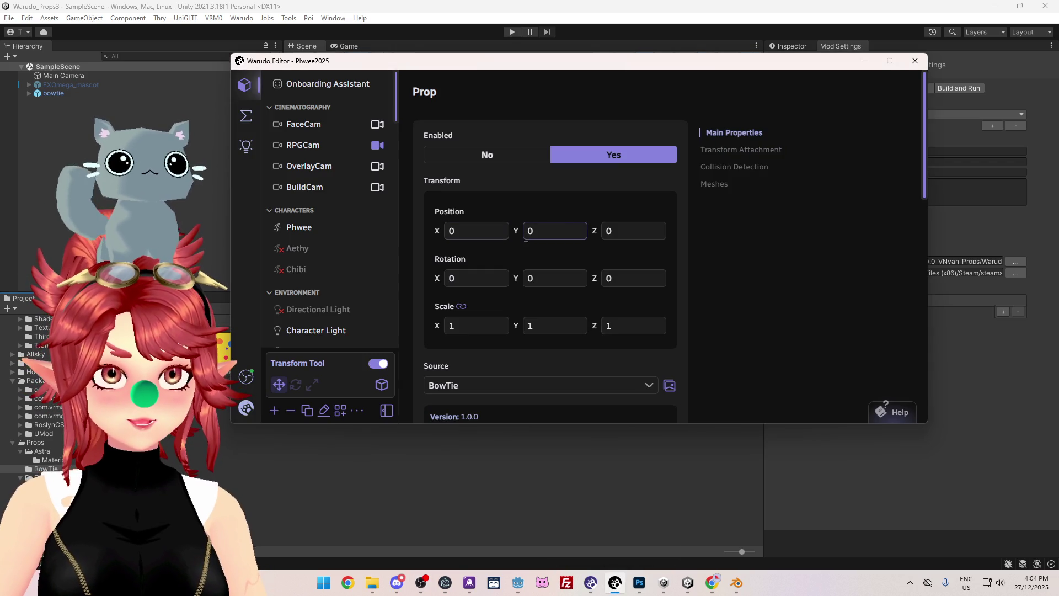
{"action": "left_click", "coordinate": [524, 387]}
{"action": "scroll", "coordinate": [486, 220], "scroll_direction": "up", "scroll_amount": 3}
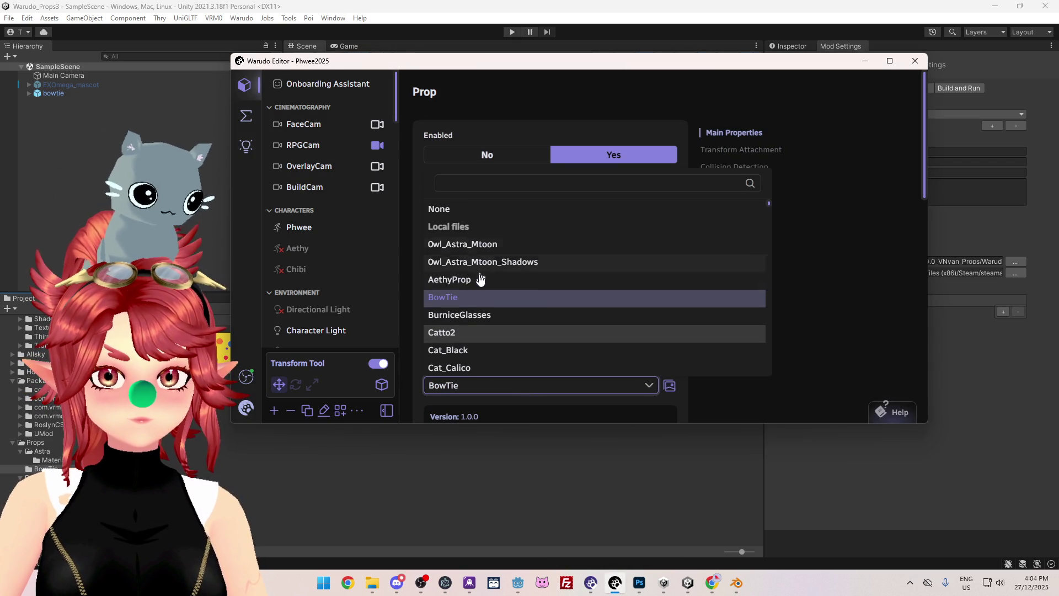
{"action": "left_click", "coordinate": [476, 296]}
{"action": "scroll", "coordinate": [626, 252], "scroll_direction": "down", "scroll_amount": 5}
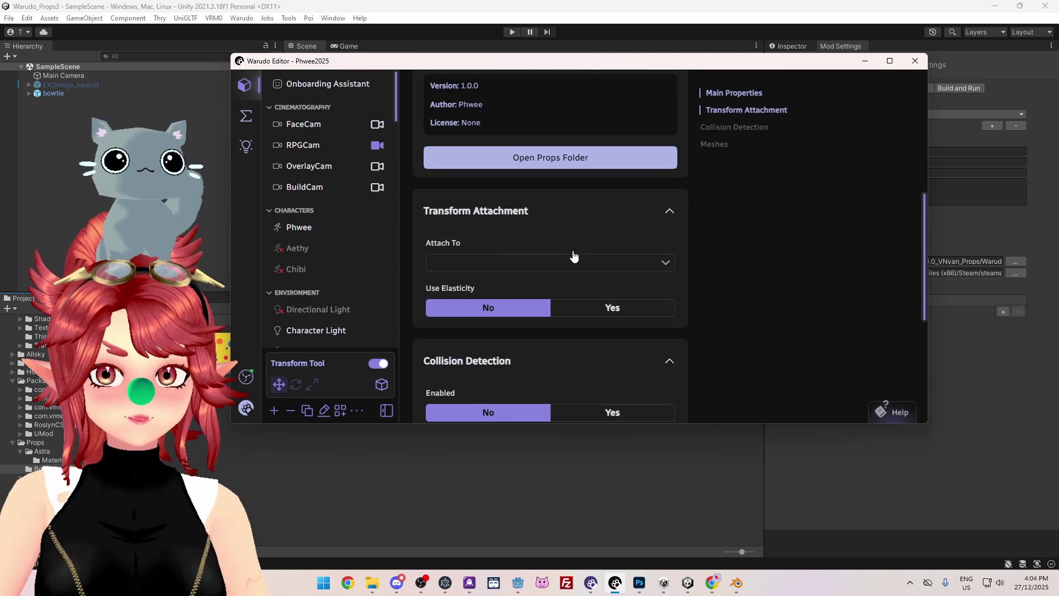
{"action": "left_click", "coordinate": [507, 263]}
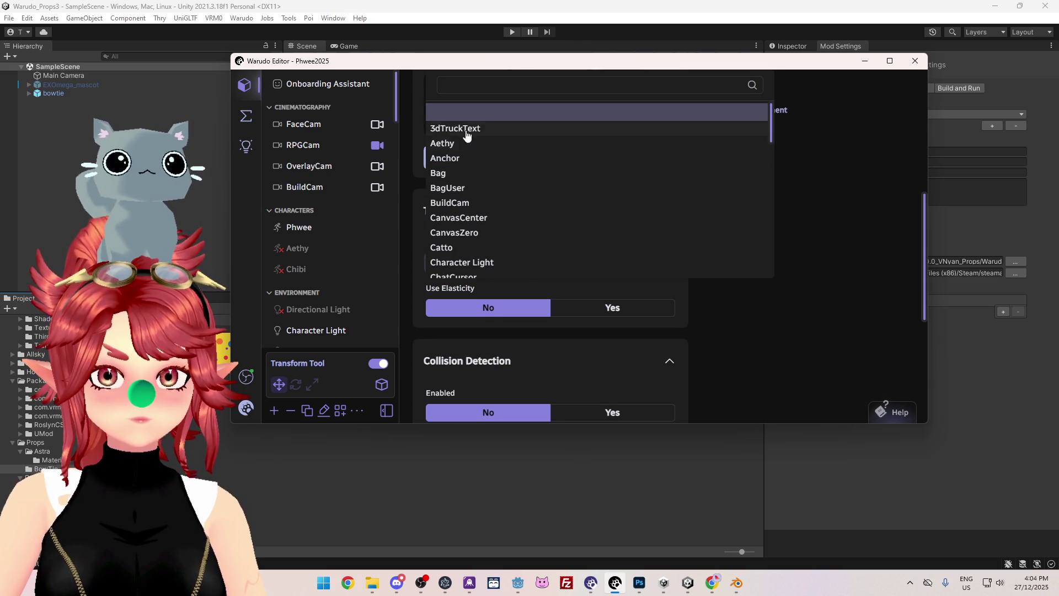
{"action": "scroll", "coordinate": [484, 226], "scroll_direction": "down", "scroll_amount": 3}
{"action": "scroll", "coordinate": [485, 243], "scroll_direction": "down", "scroll_amount": 5}
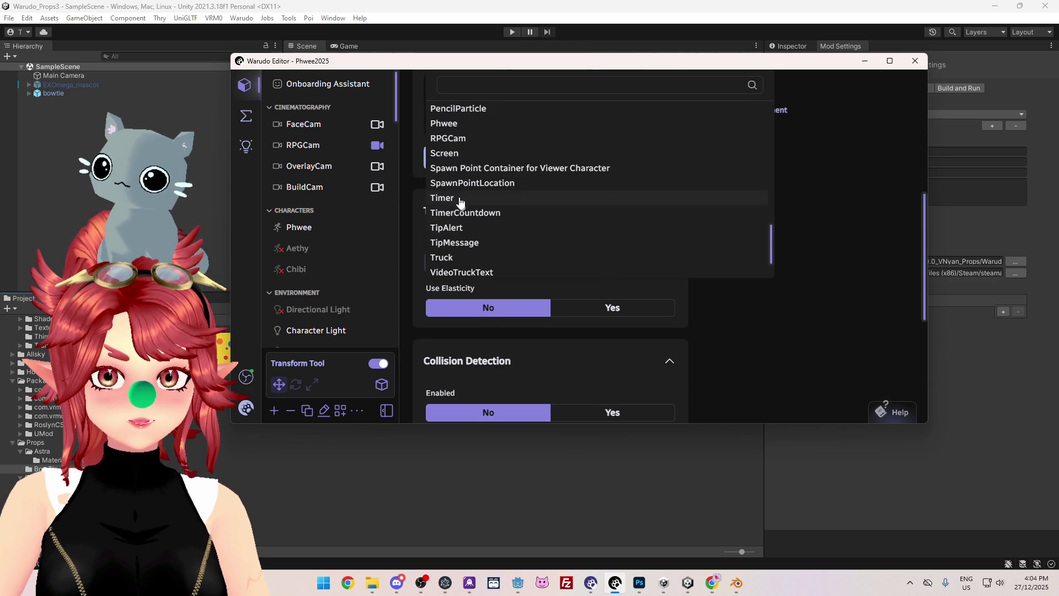
{"action": "left_click", "coordinate": [456, 124]}
{"action": "mouse_move", "coordinate": [572, 66]}
{"action": "left_mouse_down"}
{"action": "mouse_move", "coordinate": [489, 189]}
{"action": "mouse_move", "coordinate": [515, 180]}
{"action": "mouse_move", "coordinate": [508, 130]}
{"action": "mouse_move", "coordinate": [514, 142]}
{"action": "left_mouse_up"}
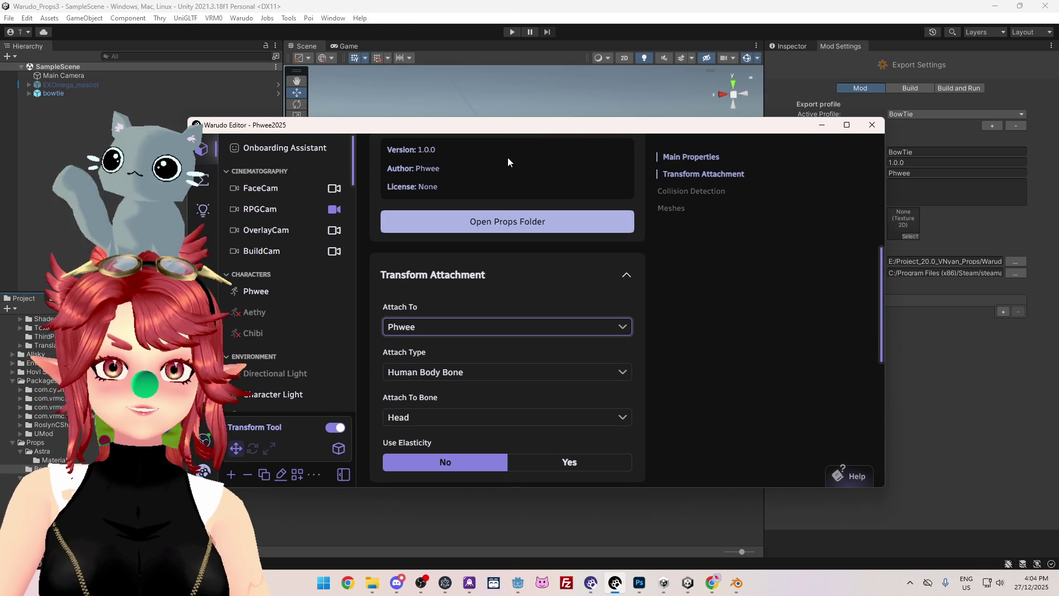
- Place the BowTie at position 0, -0.05, 0.04 with uniform scale 2, briefly checking Unity
{"action": "scroll", "coordinate": [513, 386], "scroll_direction": "down", "scroll_amount": 3}
{"action": "scroll", "coordinate": [516, 420], "scroll_direction": "up", "scroll_amount": 6}
{"action": "scroll", "coordinate": [521, 410], "scroll_direction": "up", "scroll_amount": 3}
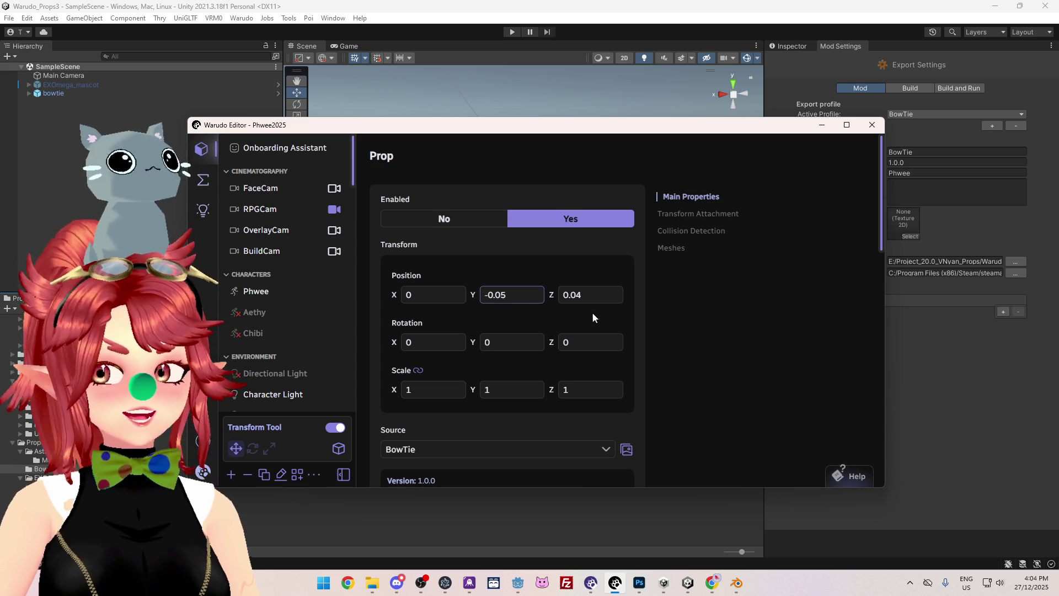
{"action": "left_click", "coordinate": [416, 392]}
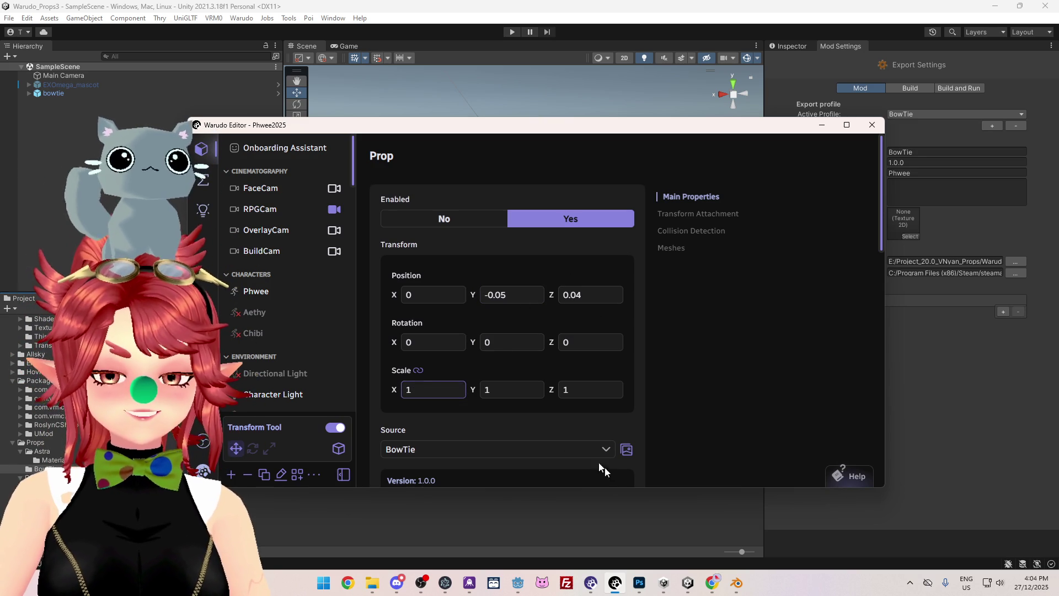
{"action": "mouse_move", "coordinate": [398, 584]}
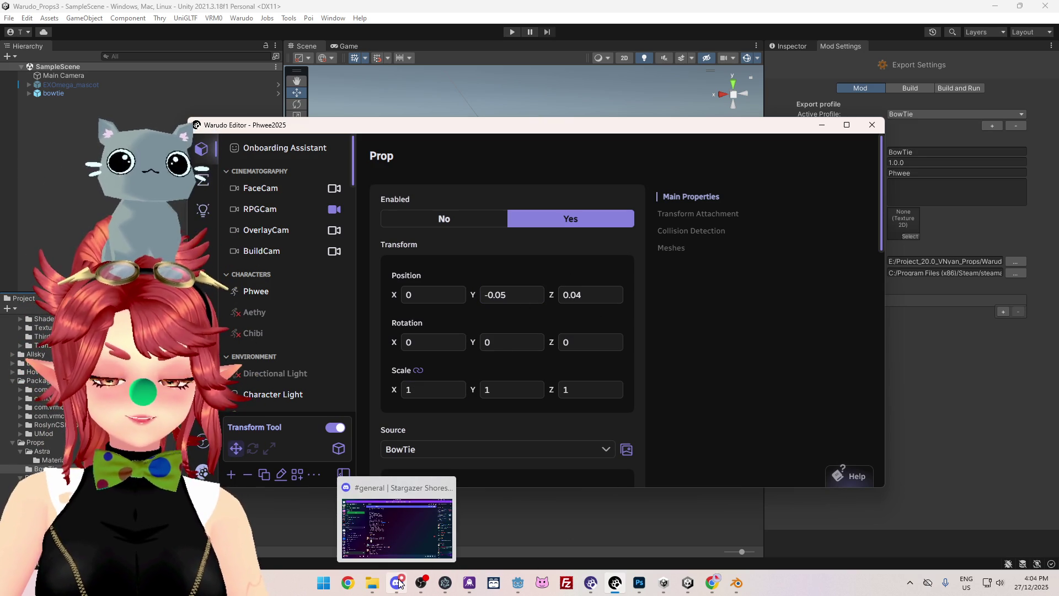
{"action": "left_click", "coordinate": [416, 393]}
{"action": "type", "text": "2"}
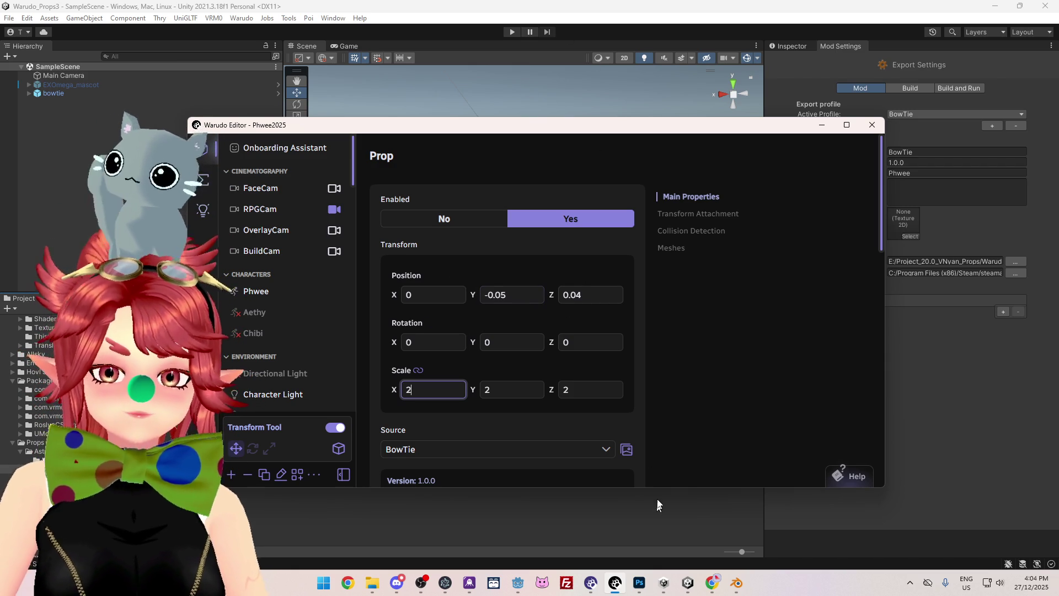
{"action": "left_click", "coordinate": [624, 21]}
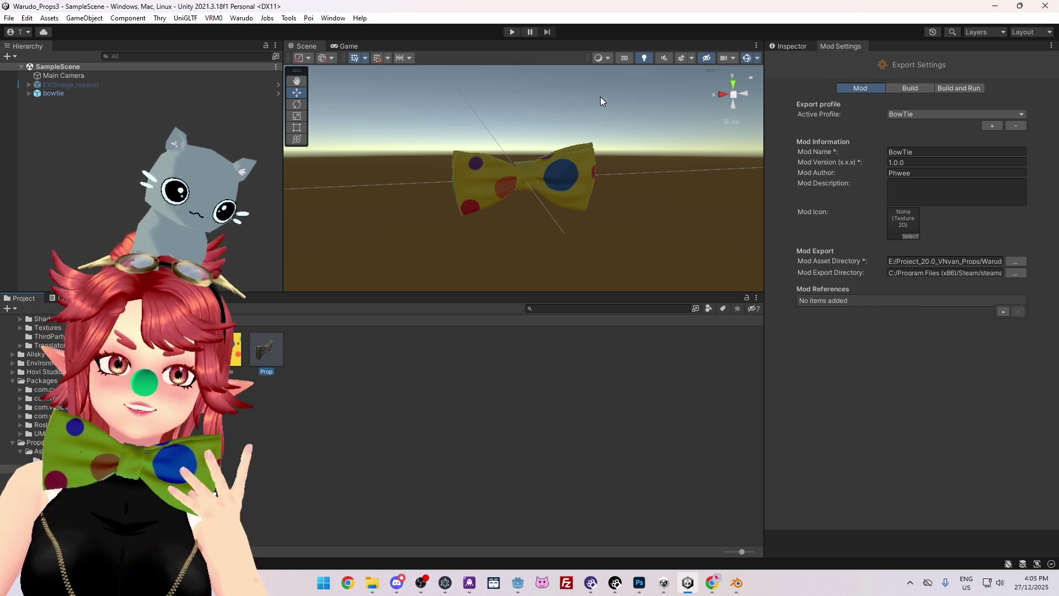
{"action": "left_click", "coordinate": [615, 584]}
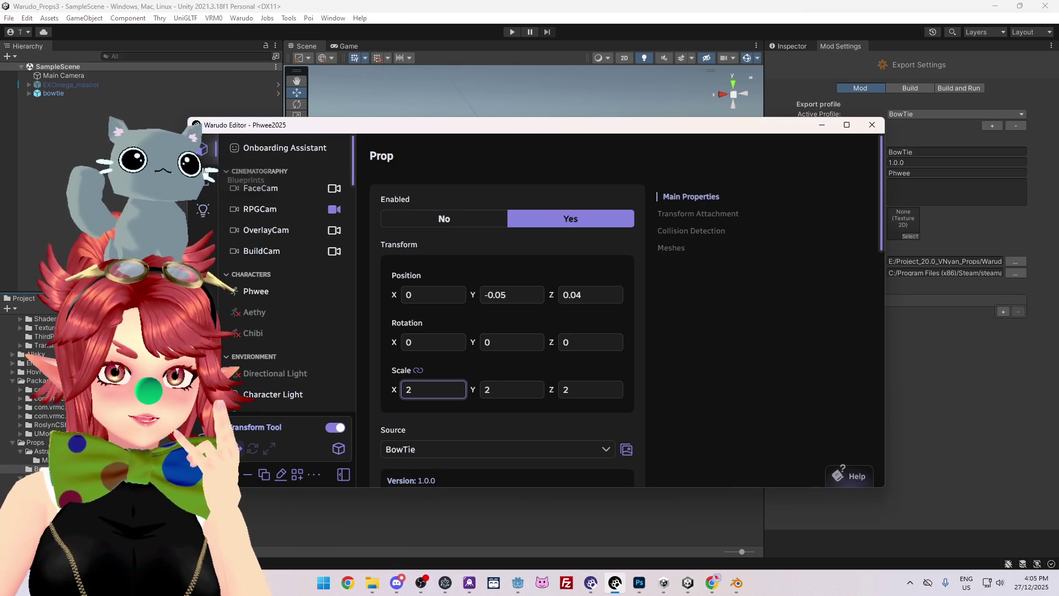
- Raise the Character Light intensity to 1.38, leaving the Environment switched off
{"action": "scroll", "coordinate": [269, 321], "scroll_direction": "down", "scroll_amount": 5}
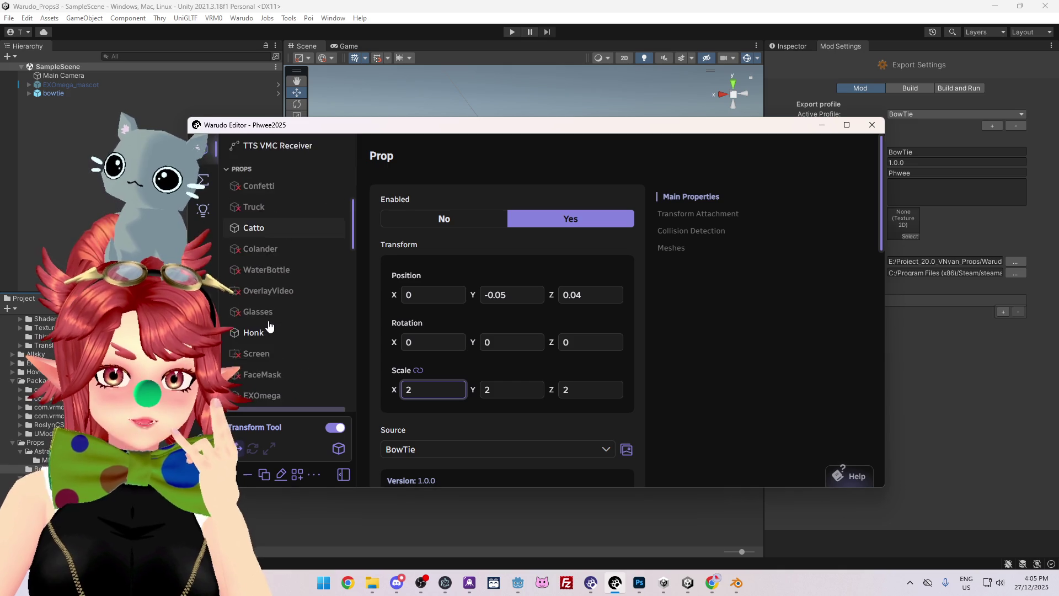
{"action": "scroll", "coordinate": [276, 287], "scroll_direction": "up", "scroll_amount": 3}
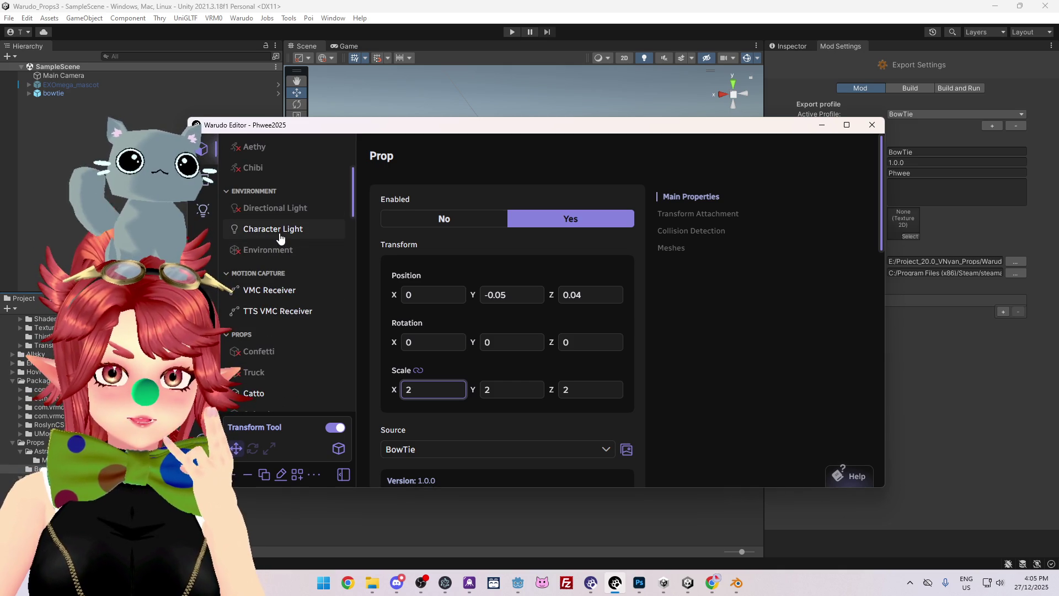
{"action": "left_click", "coordinate": [281, 238]}
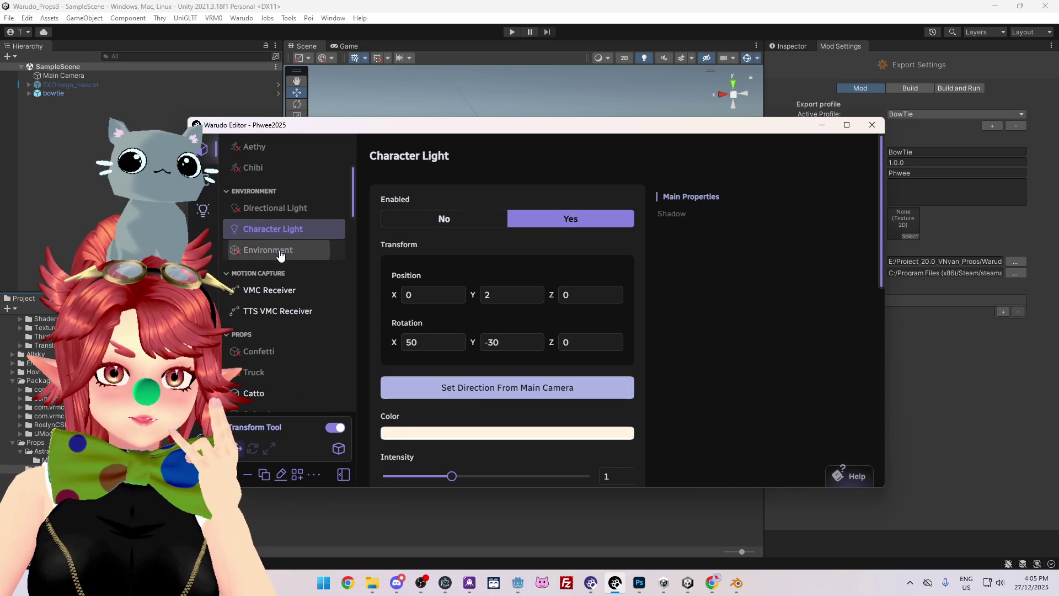
{"action": "left_click", "coordinate": [279, 251]}
{"action": "left_click", "coordinate": [535, 222]}
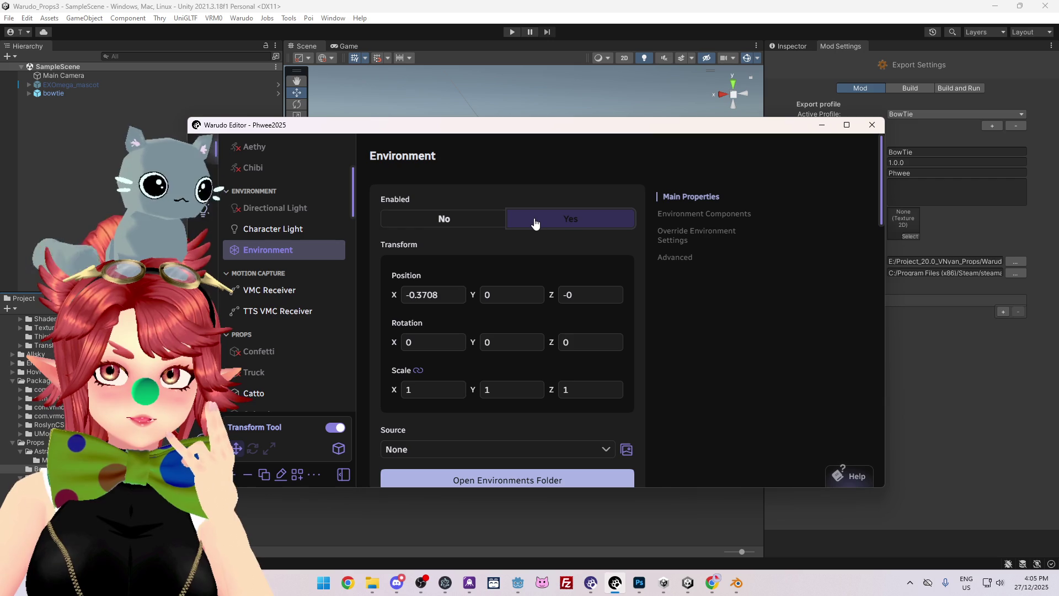
{"action": "left_click", "coordinate": [449, 219]}
{"action": "left_click", "coordinate": [279, 238]}
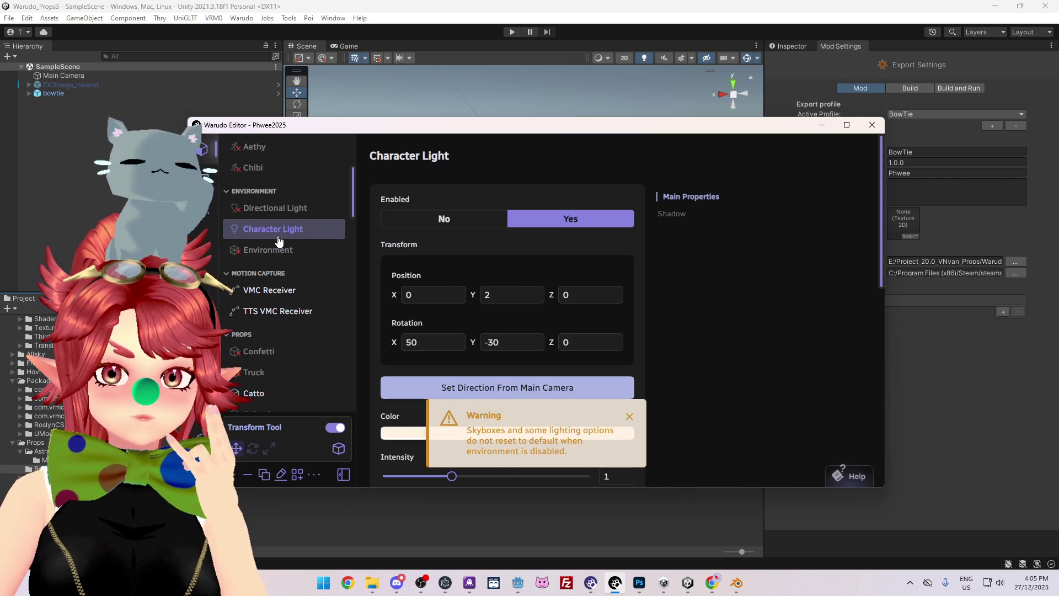
{"action": "scroll", "coordinate": [509, 309], "scroll_direction": "down", "scroll_amount": 3}
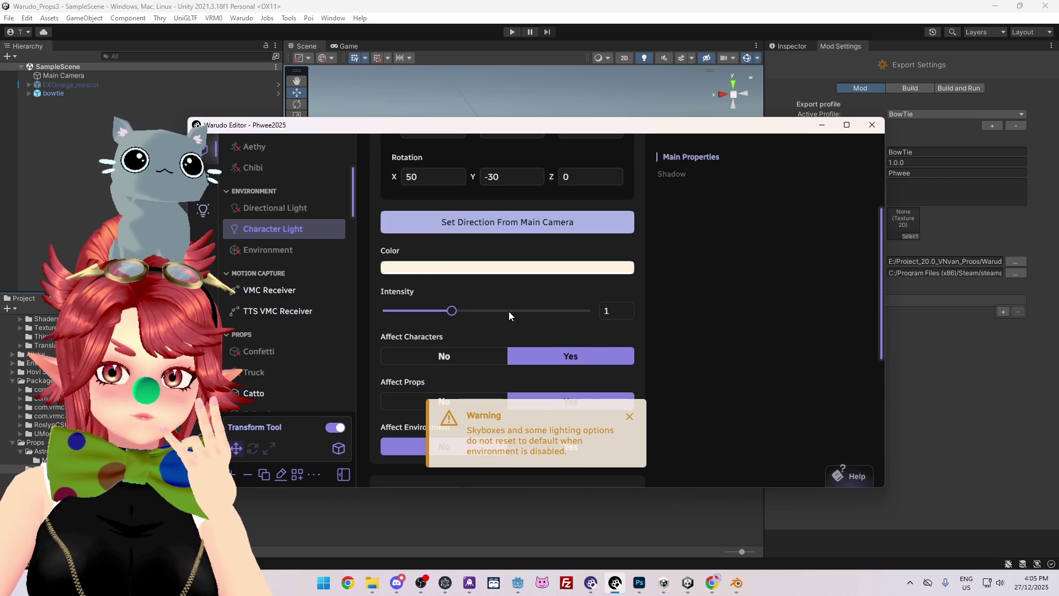
{"action": "left_click_drag", "start_coordinate": [458, 310], "coordinate": [571, 311]}
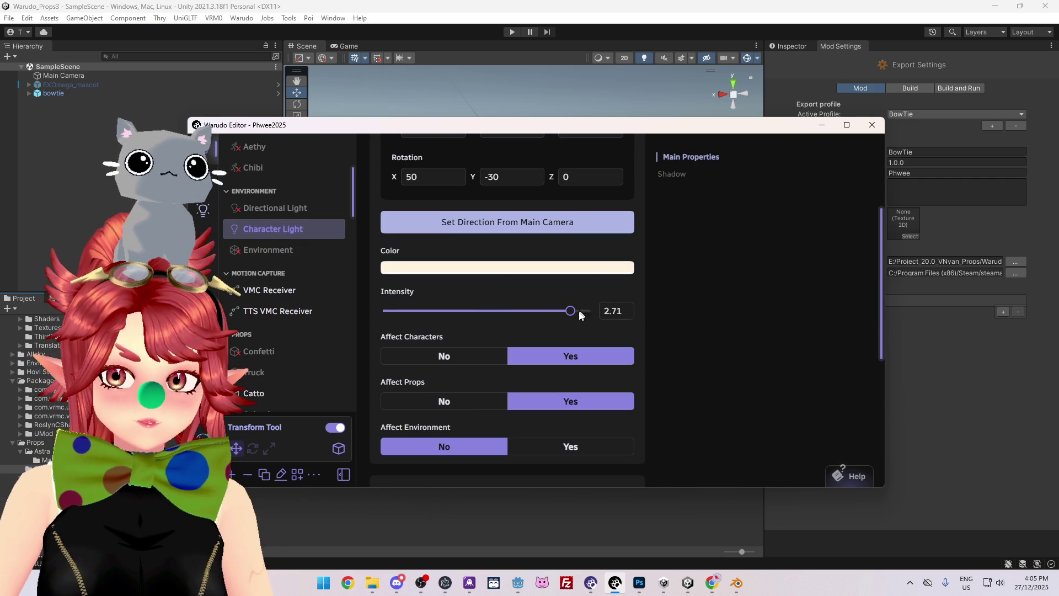
- Keep Affect Props on Yes and aim the Character Light from the main camera
{"action": "scroll", "coordinate": [476, 308], "scroll_direction": "down", "scroll_amount": 1}
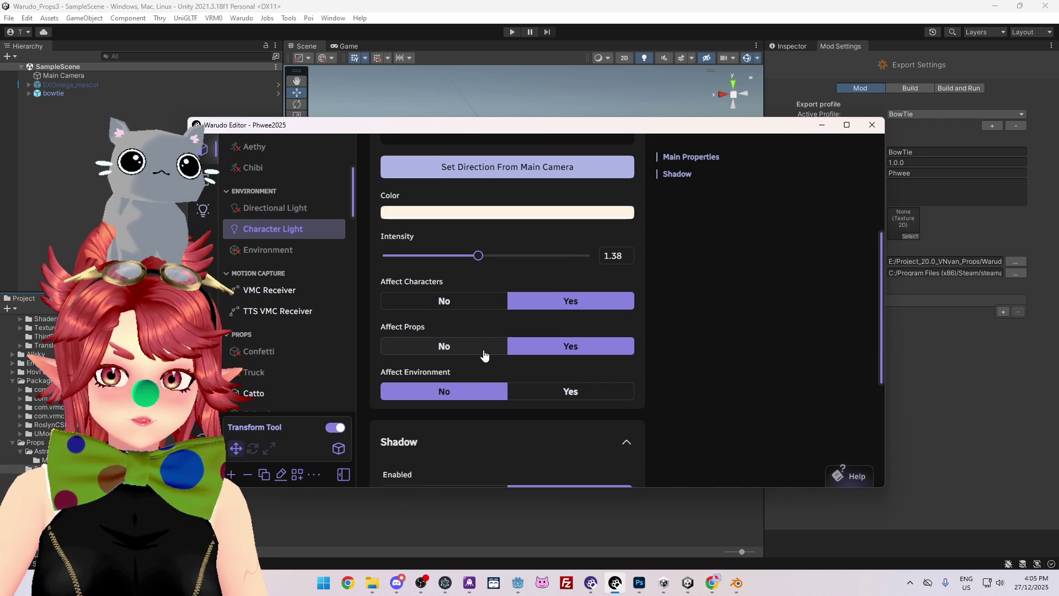
{"action": "left_click", "coordinate": [485, 355]}
{"action": "left_click", "coordinate": [531, 353]}
{"action": "left_click", "coordinate": [491, 349]}
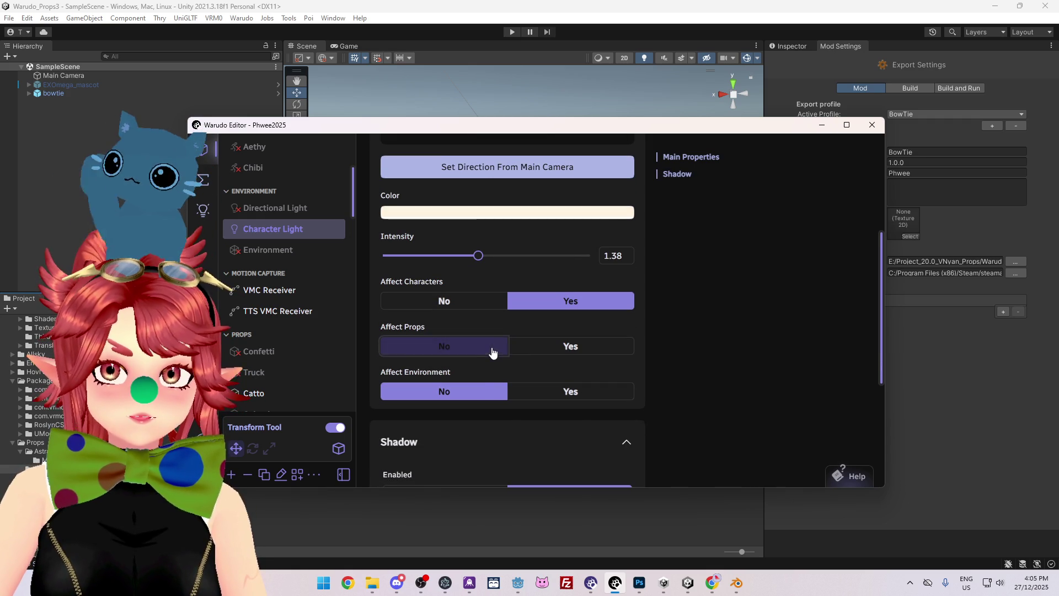
{"action": "left_click", "coordinate": [542, 348]}
{"action": "left_click", "coordinate": [487, 348]}
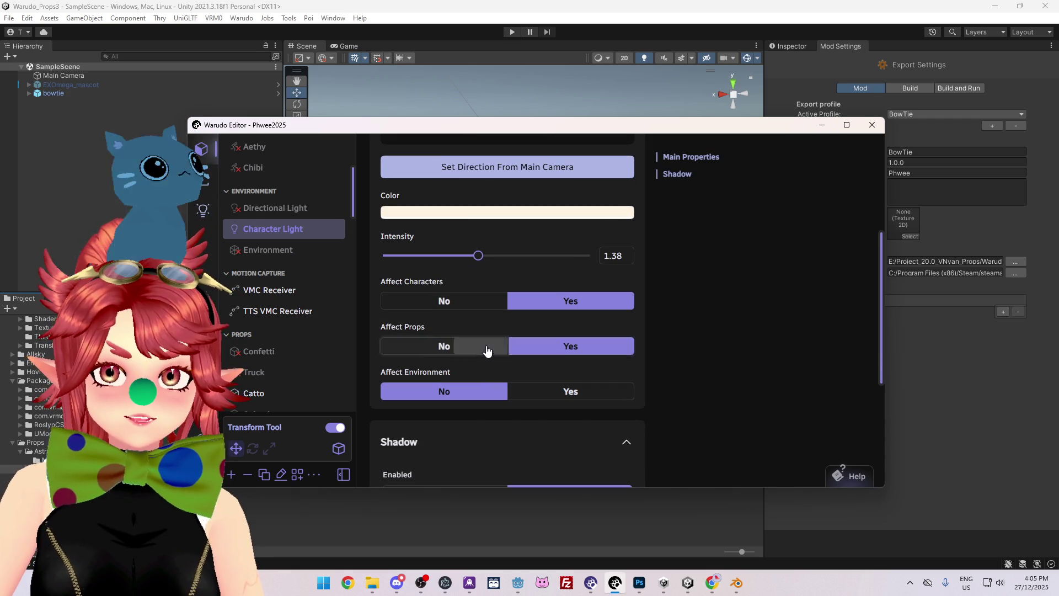
{"action": "left_click", "coordinate": [543, 350]}
{"action": "left_click", "coordinate": [495, 354]}
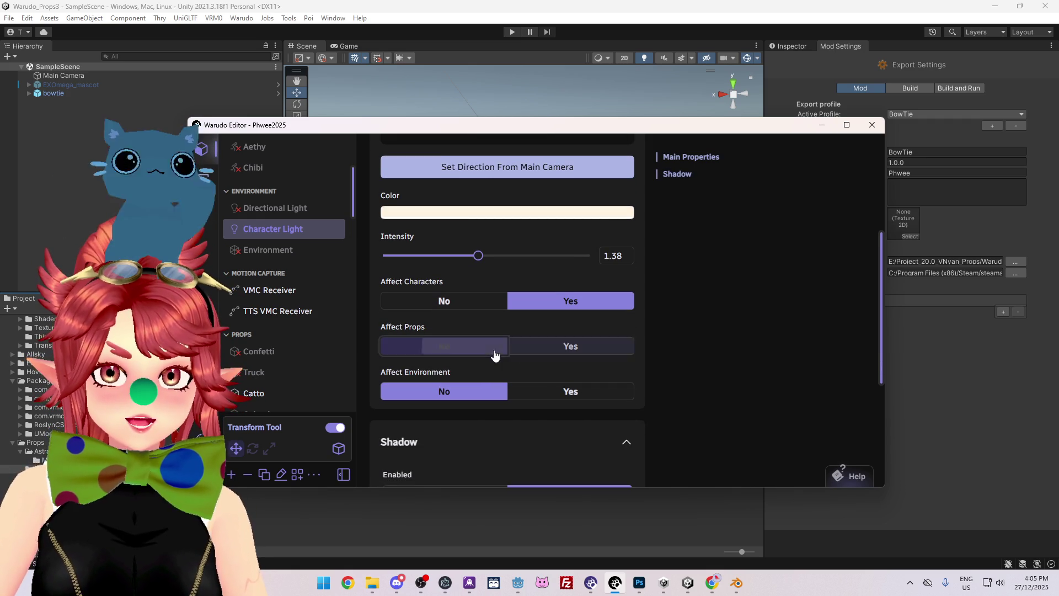
{"action": "left_click", "coordinate": [555, 349]}
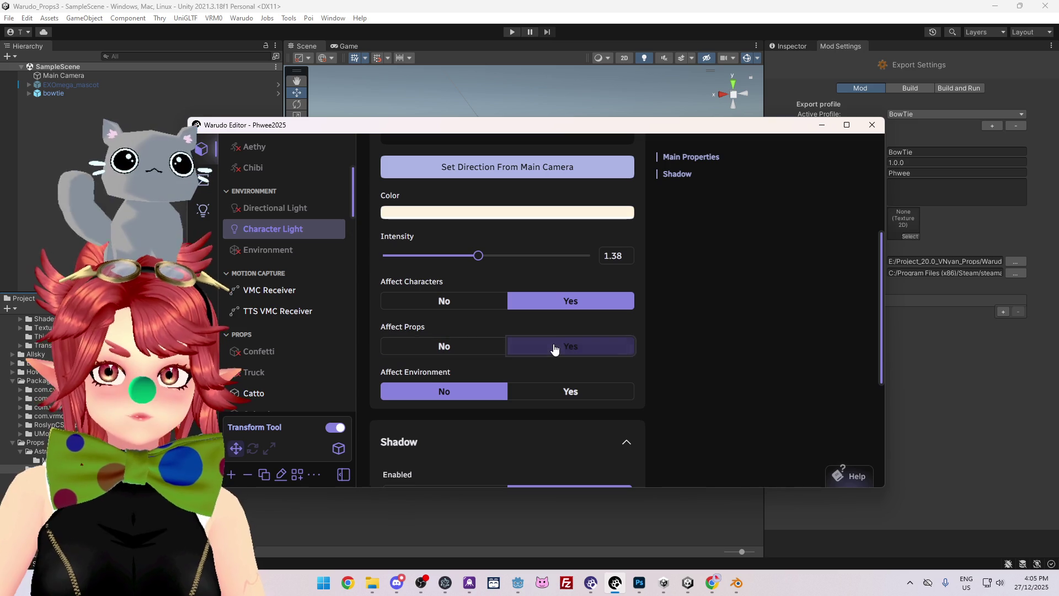
{"action": "left_click", "coordinate": [468, 346]}
{"action": "left_click", "coordinate": [525, 353]}
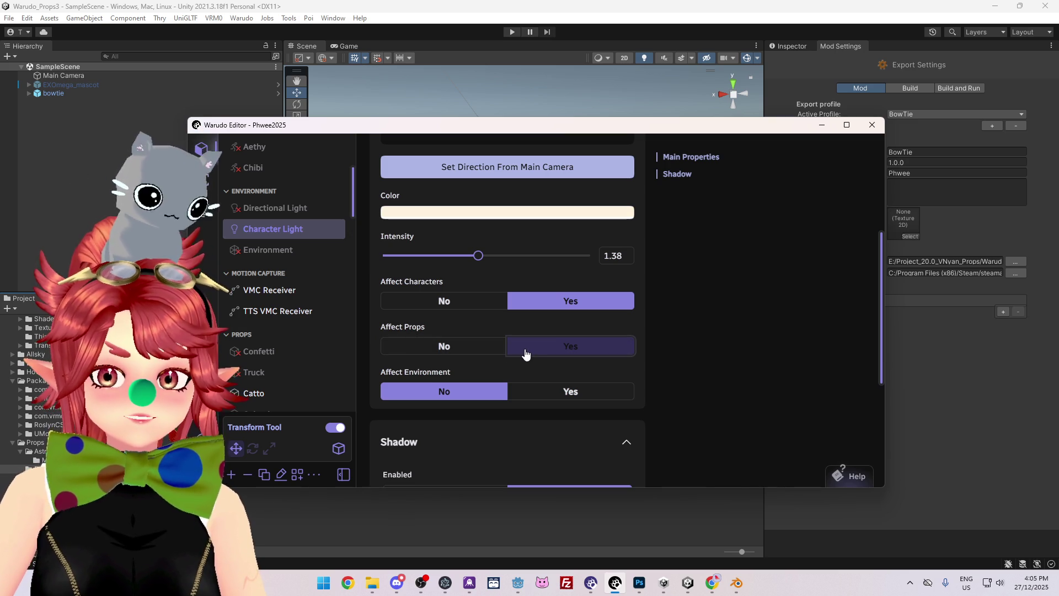
{"action": "scroll", "coordinate": [499, 338], "scroll_direction": "up", "scroll_amount": 5}
{"action": "left_click", "coordinate": [490, 395]}
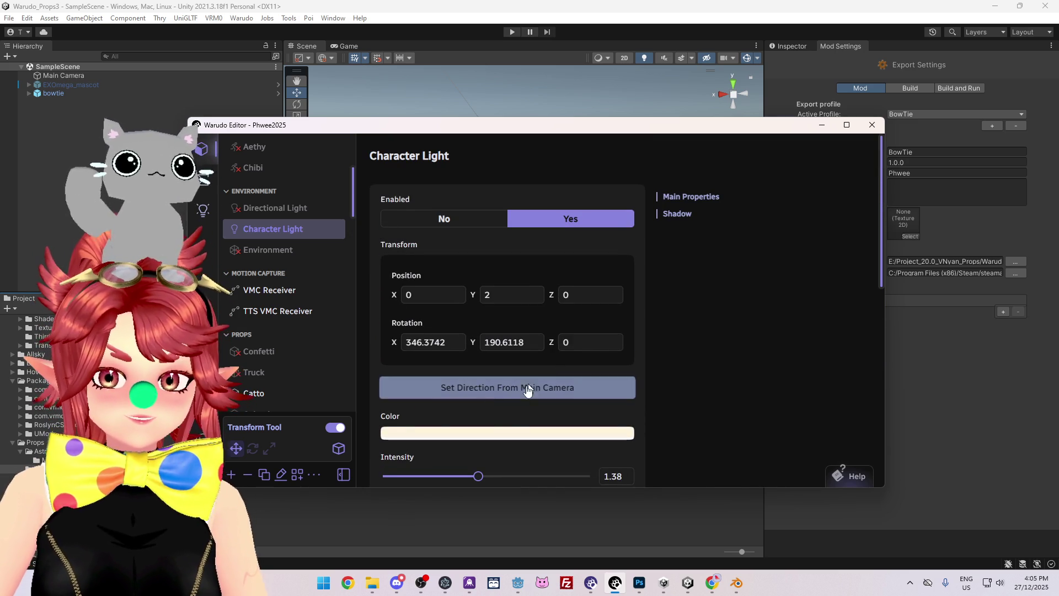
- Nudge the Character Light intensity up to 1.02 and show the blueprint list
{"action": "scroll", "coordinate": [488, 424], "scroll_direction": "down", "scroll_amount": 3}
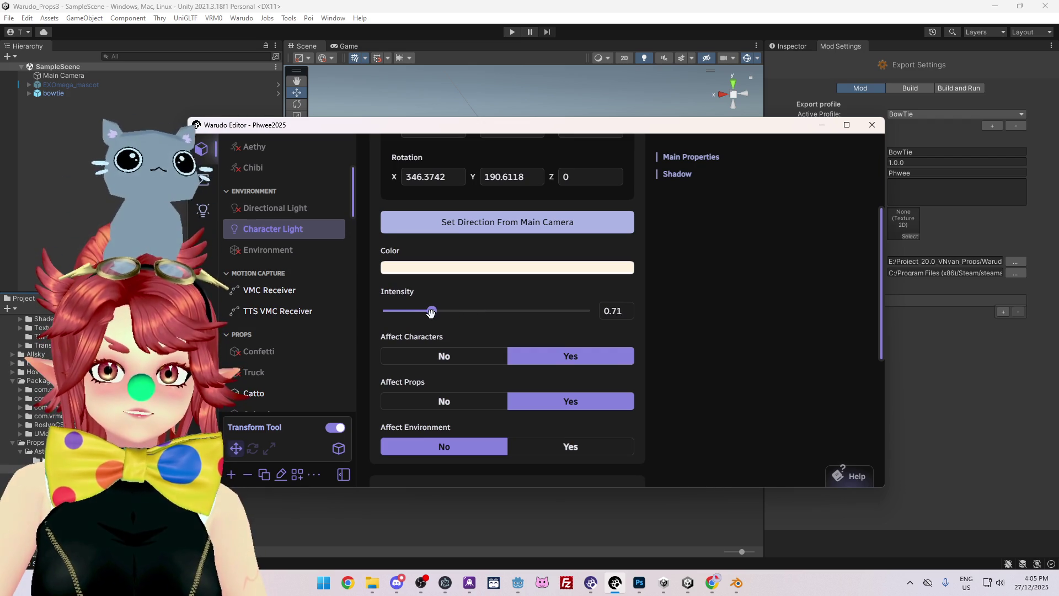
{"action": "left_click_drag", "start_coordinate": [421, 313], "coordinate": [439, 319]}
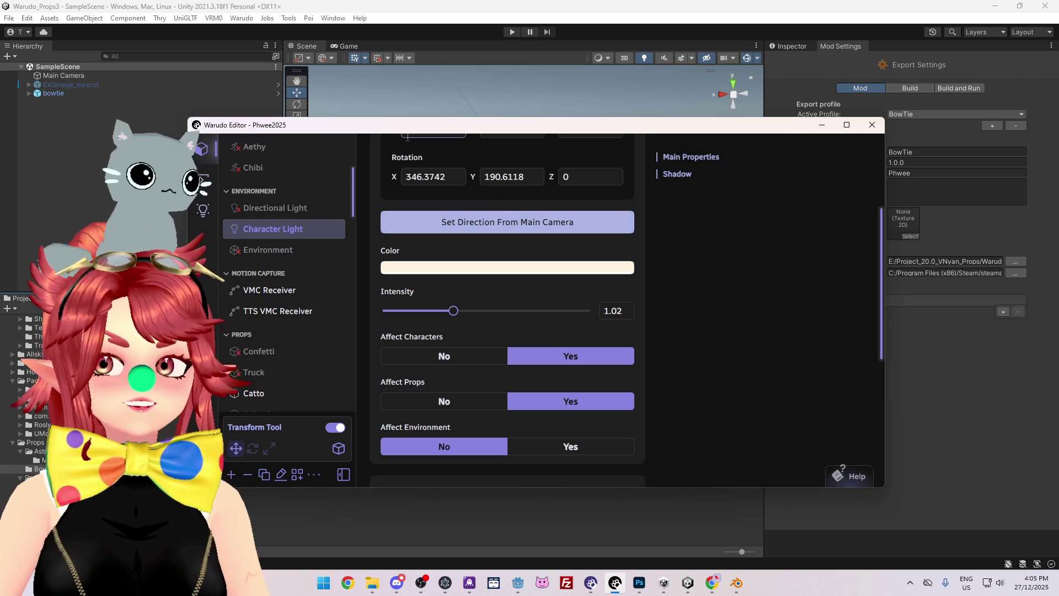
{"action": "scroll", "coordinate": [480, 232], "scroll_direction": "up", "scroll_amount": 3}
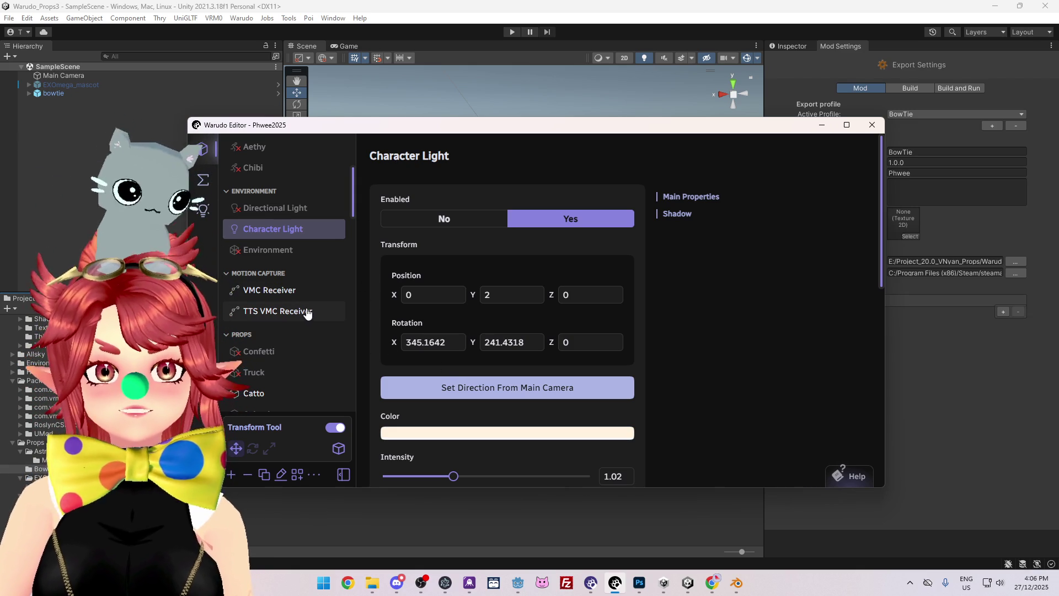
{"action": "left_click", "coordinate": [203, 180]}
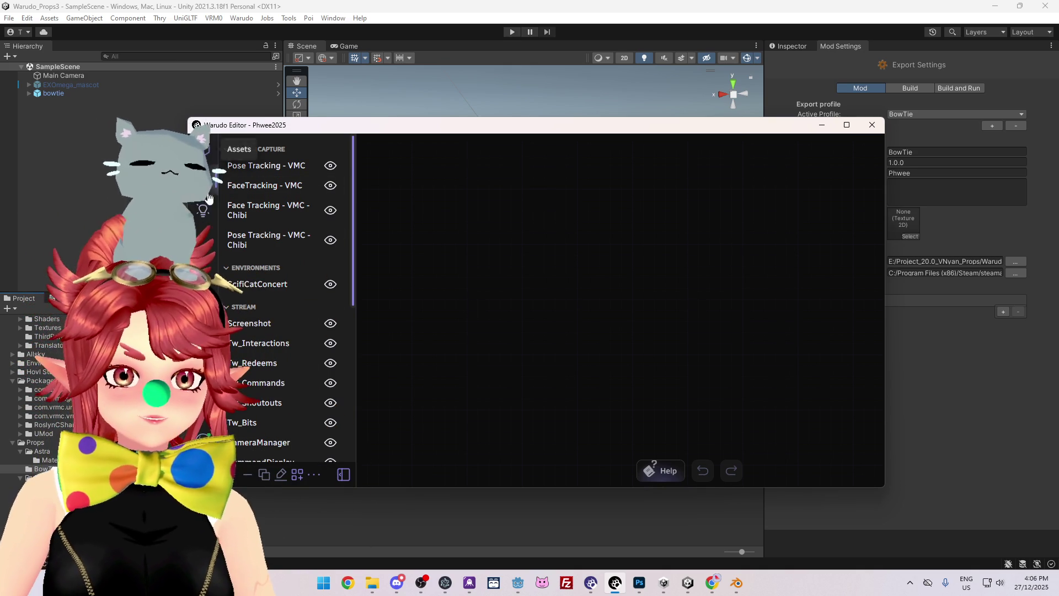
- Open the Tw_Redeems blueprint from the blueprint list
{"action": "left_click", "coordinate": [204, 156]}
{"action": "scroll", "coordinate": [307, 375], "scroll_direction": "down", "scroll_amount": 2}
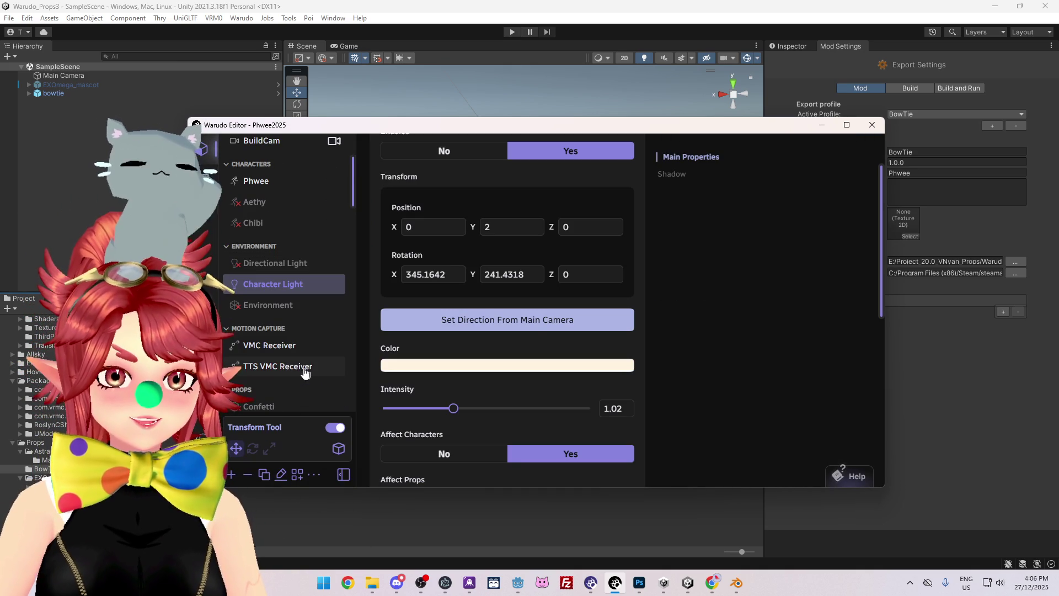
{"action": "left_click", "coordinate": [203, 179]}
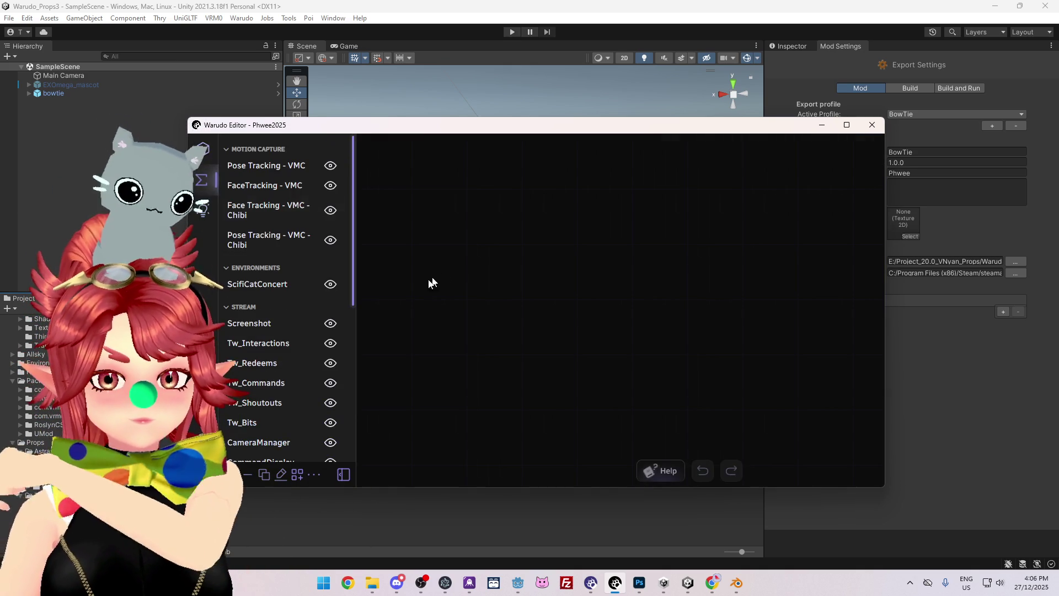
{"action": "scroll", "coordinate": [262, 323], "scroll_direction": "down", "scroll_amount": 4}
{"action": "scroll", "coordinate": [260, 334], "scroll_direction": "up", "scroll_amount": 3}
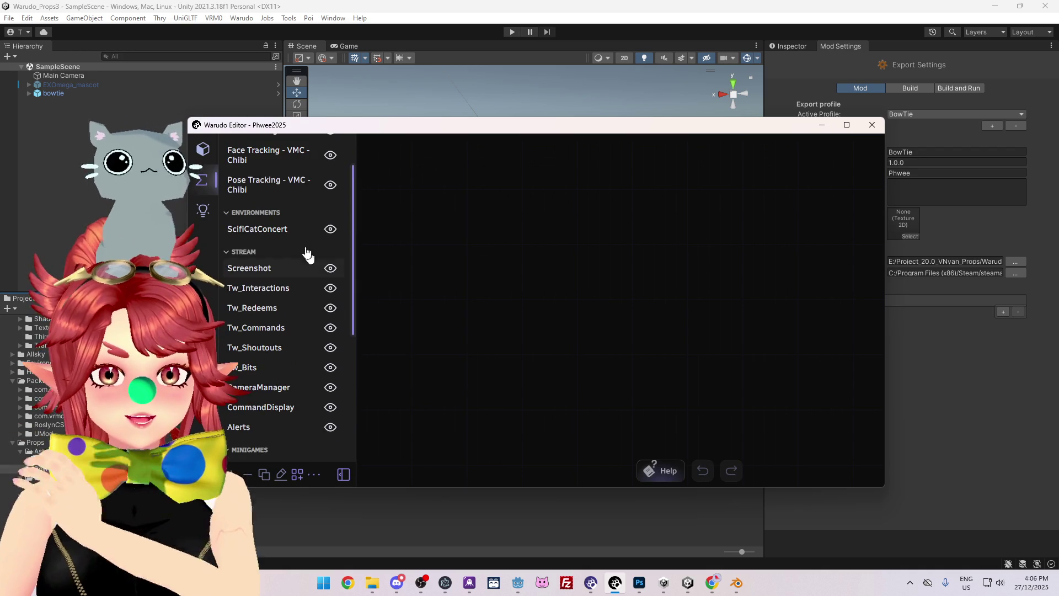
{"action": "left_click", "coordinate": [263, 309]}
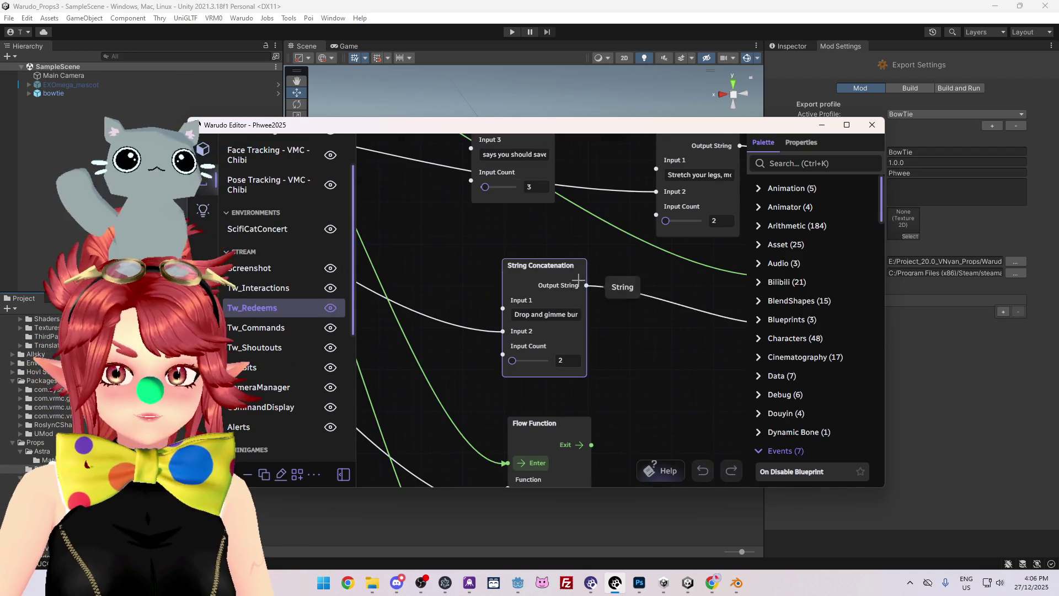
- Bring the Tw_Redeems graph's Switch On String node and its case list into view
{"action": "scroll", "coordinate": [436, 320], "scroll_direction": "down", "scroll_amount": 10}
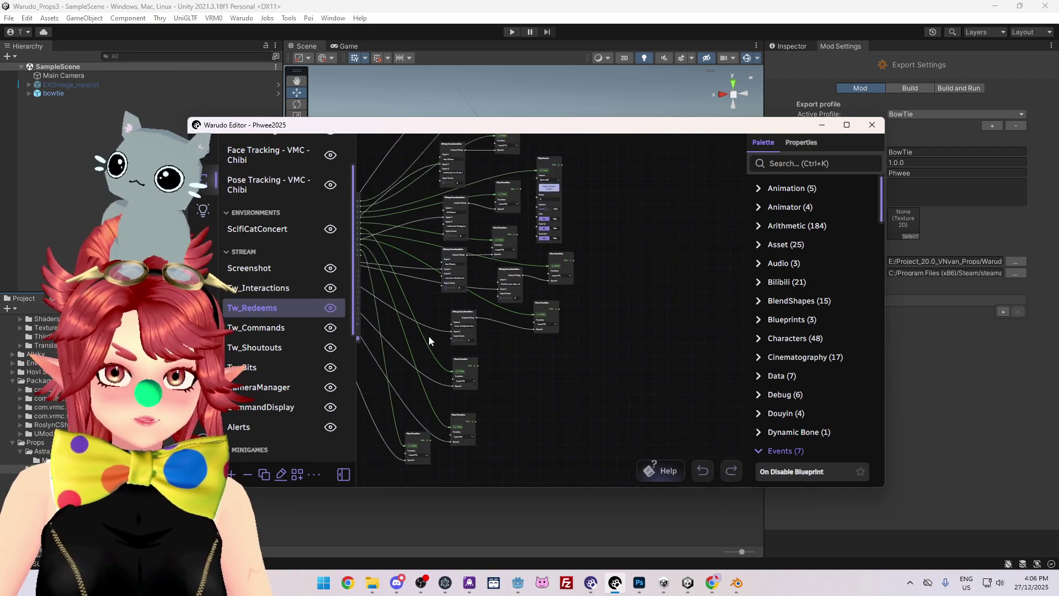
{"action": "mouse_move", "coordinate": [422, 266]}
{"action": "left_mouse_down"}
{"action": "mouse_move", "coordinate": [536, 265]}
{"action": "mouse_move", "coordinate": [516, 266]}
{"action": "left_mouse_up"}
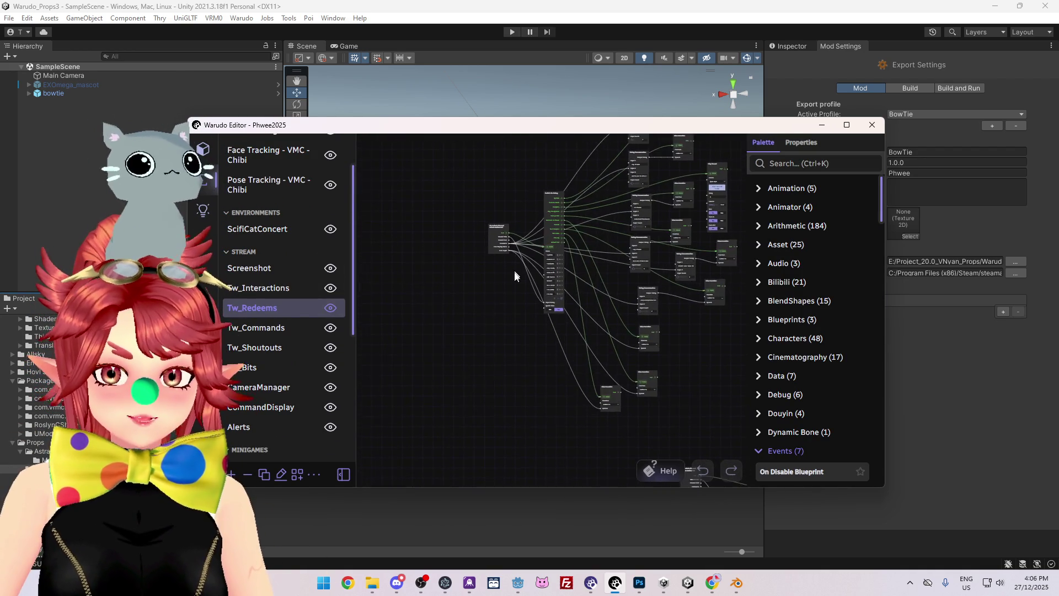
{"action": "scroll", "coordinate": [458, 339], "scroll_direction": "up", "scroll_amount": 5}
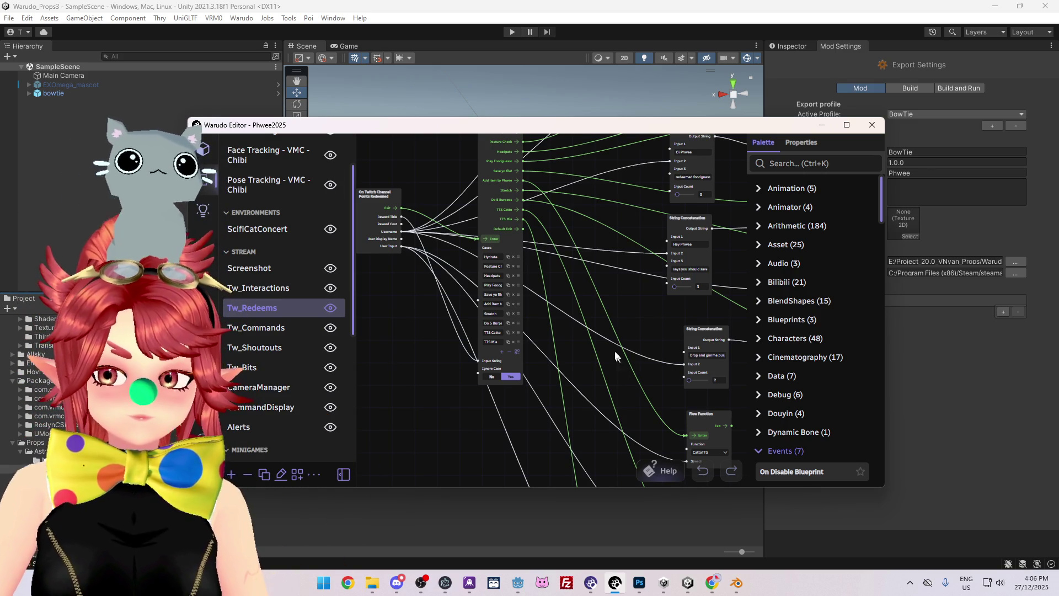
{"action": "scroll", "coordinate": [577, 317], "scroll_direction": "down", "scroll_amount": 1}
{"action": "scroll", "coordinate": [578, 317], "scroll_direction": "down", "scroll_amount": 6}
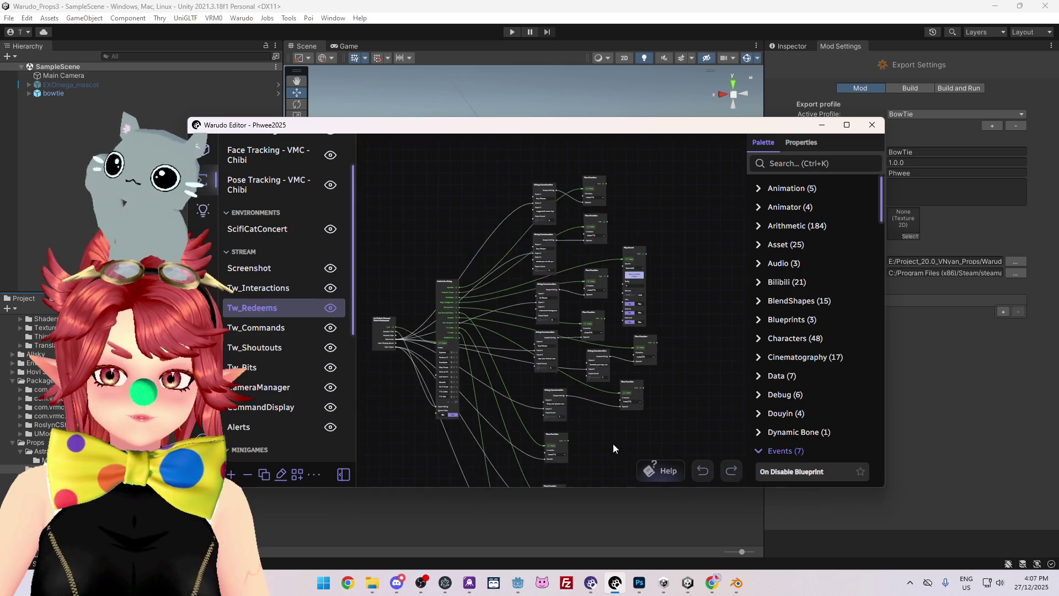
{"action": "scroll", "coordinate": [501, 272], "scroll_direction": "up", "scroll_amount": 6}
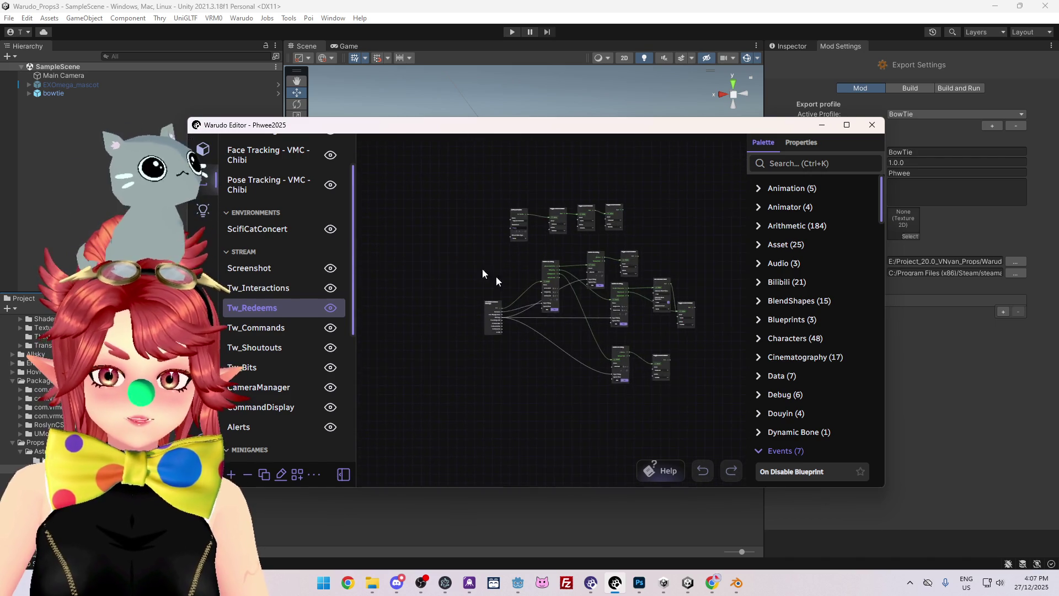
{"action": "scroll", "coordinate": [502, 274], "scroll_direction": "up", "scroll_amount": 4}
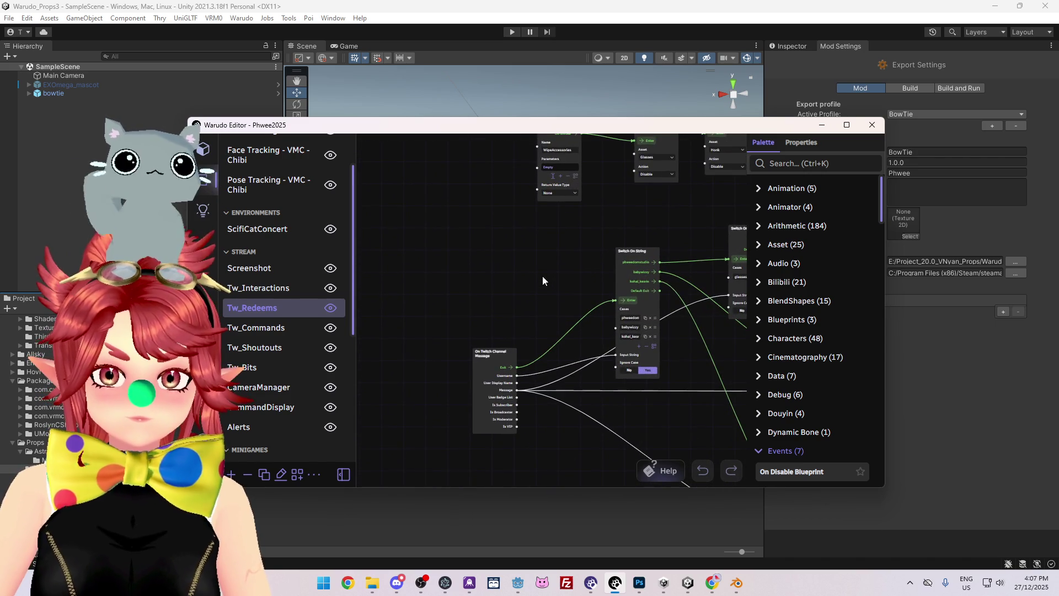
{"action": "scroll", "coordinate": [543, 279], "scroll_direction": "up", "scroll_amount": 1}
{"action": "mouse_move", "coordinate": [551, 297]}
{"action": "left_mouse_down"}
{"action": "mouse_move", "coordinate": [497, 201]}
{"action": "mouse_move", "coordinate": [523, 290]}
{"action": "mouse_move", "coordinate": [396, 287]}
{"action": "mouse_move", "coordinate": [413, 218]}
{"action": "mouse_move", "coordinate": [458, 369]}
{"action": "mouse_move", "coordinate": [412, 296]}
{"action": "mouse_move", "coordinate": [455, 232]}
{"action": "left_mouse_up"}
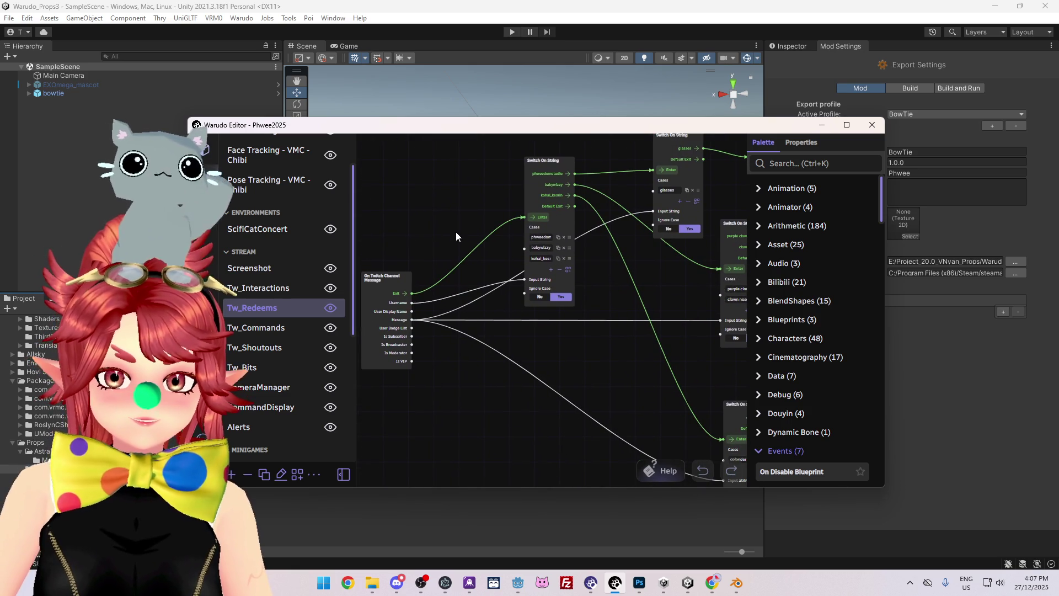
{"action": "scroll", "coordinate": [455, 232], "scroll_direction": "down", "scroll_amount": 2}
{"action": "scroll", "coordinate": [517, 260], "scroll_direction": "up", "scroll_amount": 2}
{"action": "scroll", "coordinate": [598, 333], "scroll_direction": "up", "scroll_amount": 4}
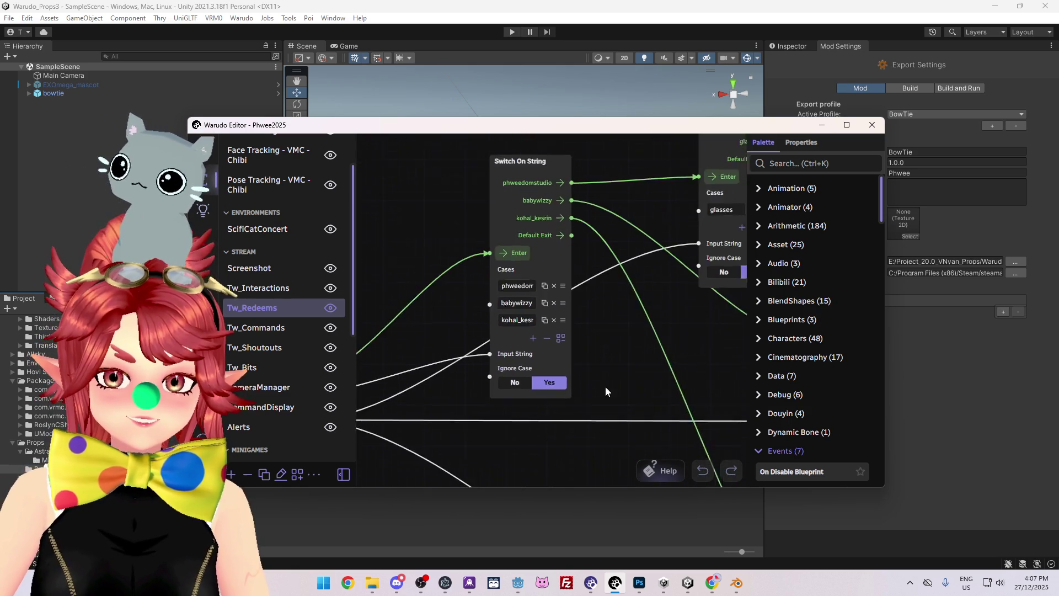
{"action": "left_click_drag", "start_coordinate": [611, 340], "coordinate": [670, 398]}
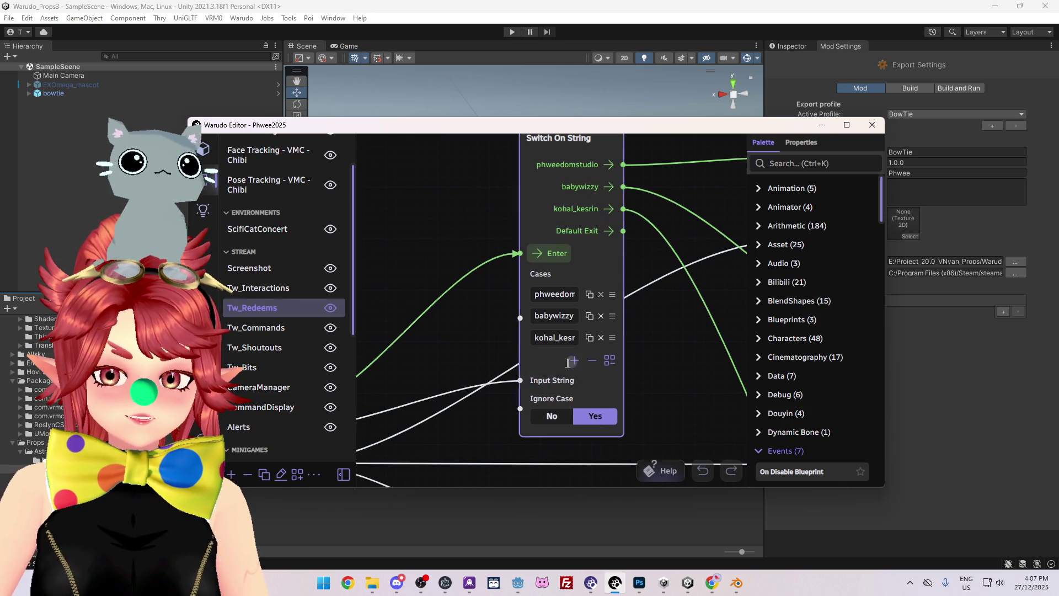
- Add a new case 'bot' to the Switch On String node
{"action": "left_click", "coordinate": [575, 382]}
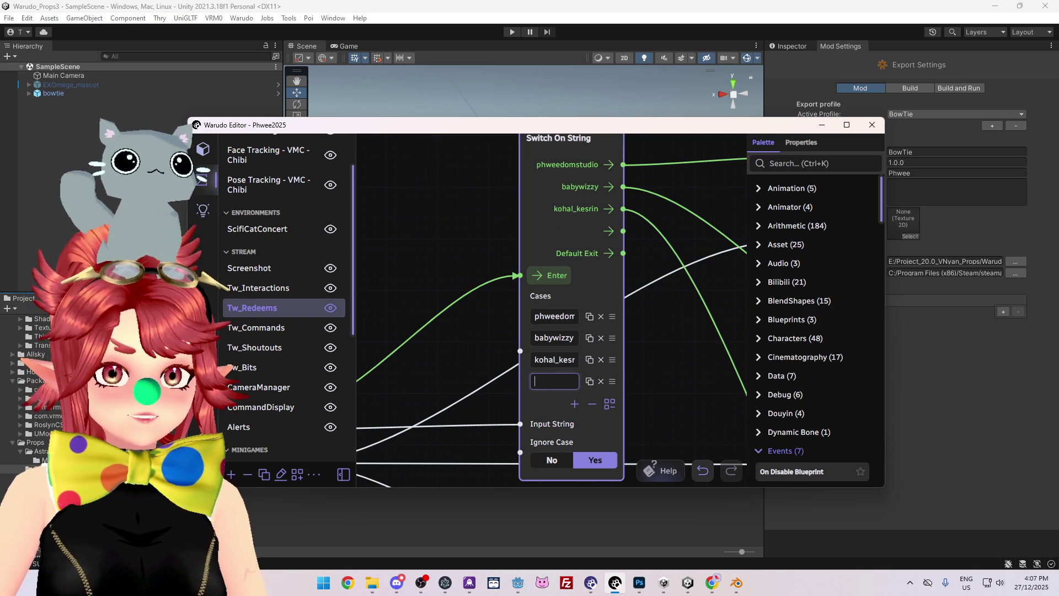
{"action": "type", "text": "bot524"}
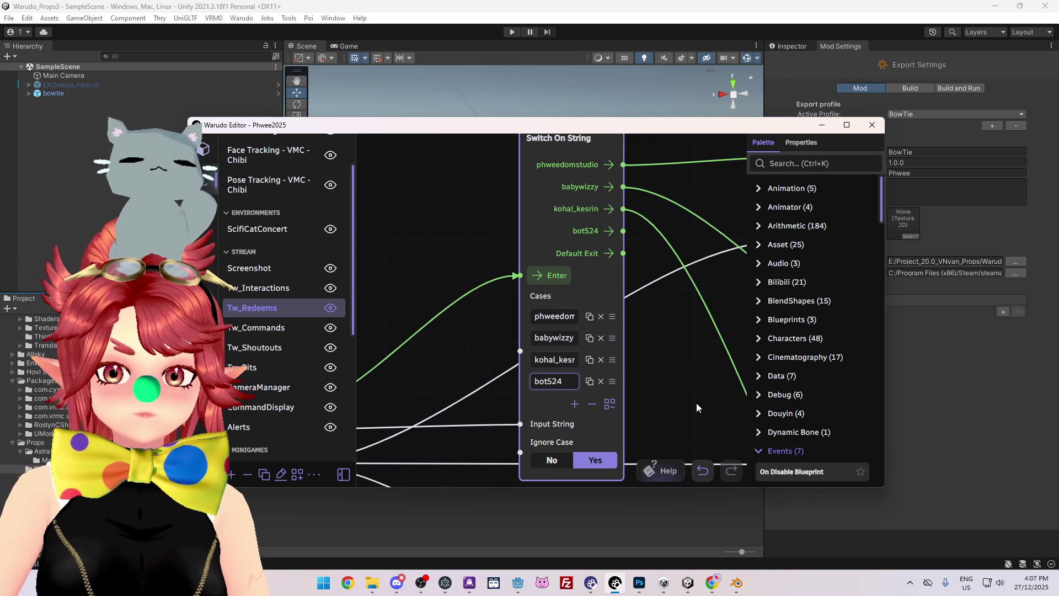
{"action": "scroll", "coordinate": [658, 396], "scroll_direction": "down", "scroll_amount": 1}
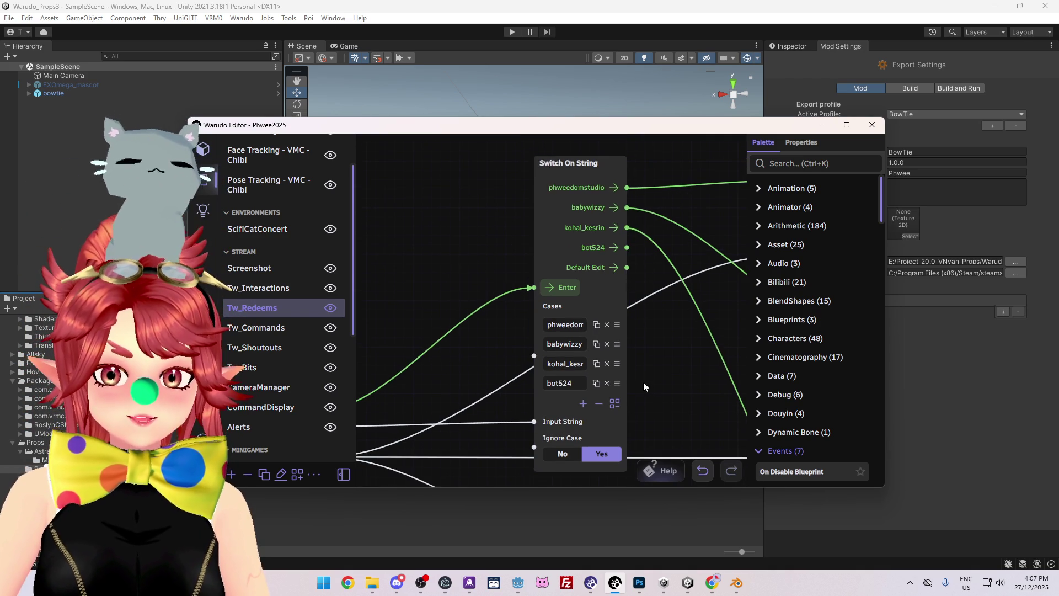
{"action": "scroll", "coordinate": [669, 374], "scroll_direction": "down", "scroll_amount": 3}
{"action": "mouse_move", "coordinate": [670, 374]}
{"action": "left_mouse_down"}
{"action": "mouse_move", "coordinate": [560, 379]}
{"action": "mouse_move", "coordinate": [560, 330]}
{"action": "mouse_move", "coordinate": [532, 317]}
{"action": "mouse_move", "coordinate": [521, 348]}
{"action": "mouse_move", "coordinate": [544, 354]}
{"action": "left_mouse_up"}
- Arrange the glasses and colander switch nodes and link the first switch into the glasses switch's Enter
{"action": "left_click", "coordinate": [556, 177]}
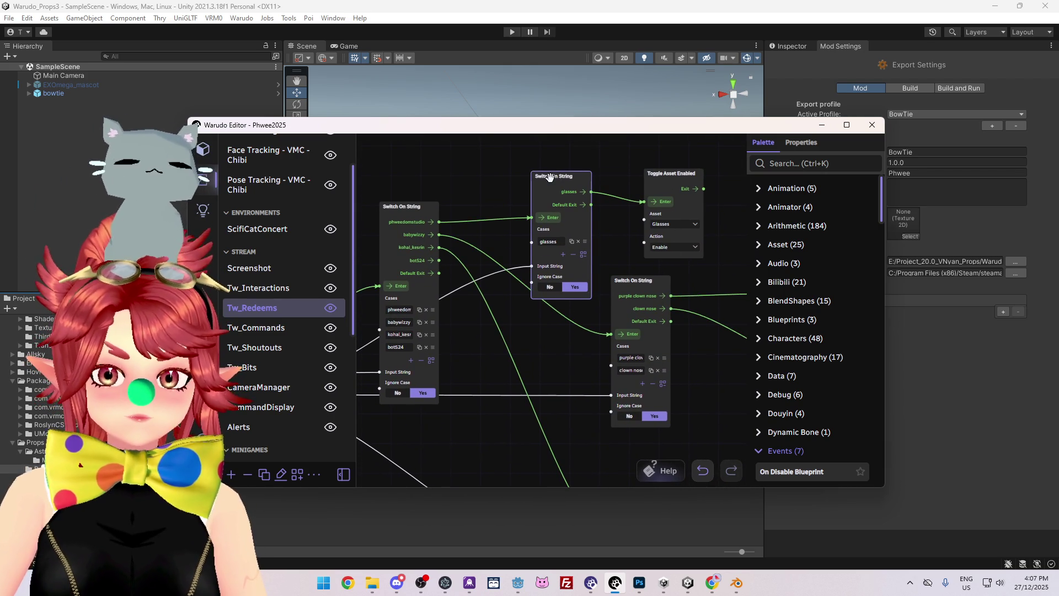
{"action": "mouse_move", "coordinate": [557, 464]}
{"action": "left_mouse_down"}
{"action": "mouse_move", "coordinate": [554, 325]}
{"action": "mouse_move", "coordinate": [546, 365]}
{"action": "left_mouse_up"}
{"action": "scroll", "coordinate": [504, 229], "scroll_direction": "down", "scroll_amount": 1}
{"action": "scroll", "coordinate": [504, 229], "scroll_direction": "down", "scroll_amount": 1}
{"action": "mouse_move", "coordinate": [486, 293]}
{"action": "left_mouse_down"}
{"action": "mouse_move", "coordinate": [451, 217]}
{"action": "mouse_move", "coordinate": [554, 411]}
{"action": "left_mouse_up"}
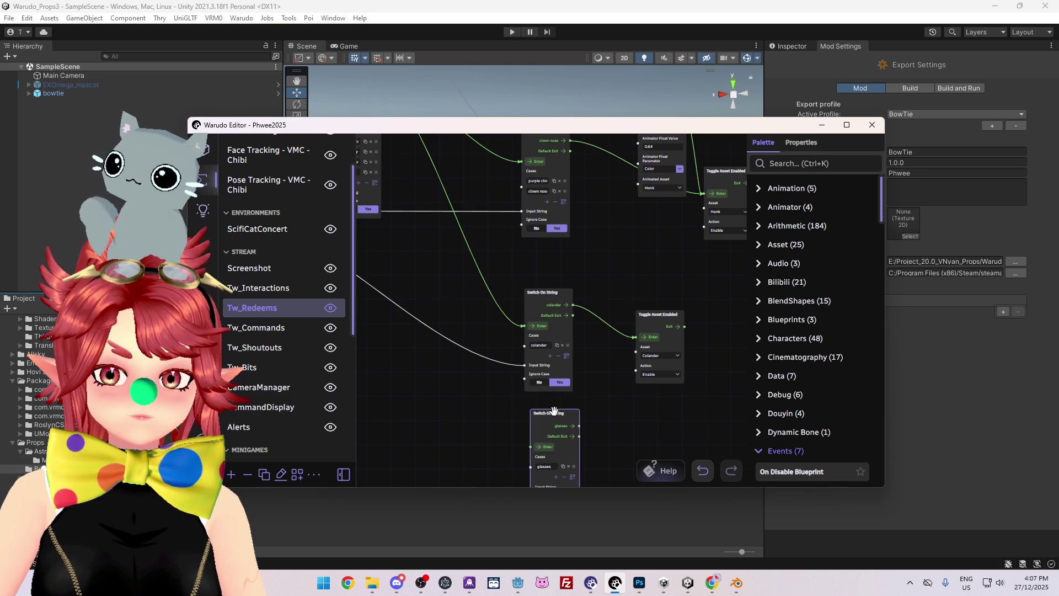
{"action": "scroll", "coordinate": [484, 395], "scroll_direction": "down", "scroll_amount": 1}
{"action": "scroll", "coordinate": [485, 396], "scroll_direction": "down", "scroll_amount": 1}
{"action": "left_click_drag", "start_coordinate": [516, 320], "coordinate": [550, 270]}
{"action": "left_click_drag", "start_coordinate": [597, 339], "coordinate": [605, 302]}
{"action": "left_click_drag", "start_coordinate": [530, 405], "coordinate": [489, 296]}
{"action": "mouse_move", "coordinate": [415, 198]}
{"action": "left_mouse_down"}
{"action": "mouse_move", "coordinate": [460, 313]}
{"action": "mouse_move", "coordinate": [475, 320]}
{"action": "left_mouse_up"}
- Rename the glasses case to 'bowtie'
{"action": "scroll", "coordinate": [525, 371], "scroll_direction": "up", "scroll_amount": 5}
{"action": "mouse_move", "coordinate": [525, 329]}
{"action": "right_mouse_down"}
{"action": "mouse_move", "coordinate": [595, 382]}
{"action": "mouse_move", "coordinate": [584, 367]}
{"action": "mouse_move", "coordinate": [591, 410]}
{"action": "right_mouse_up"}
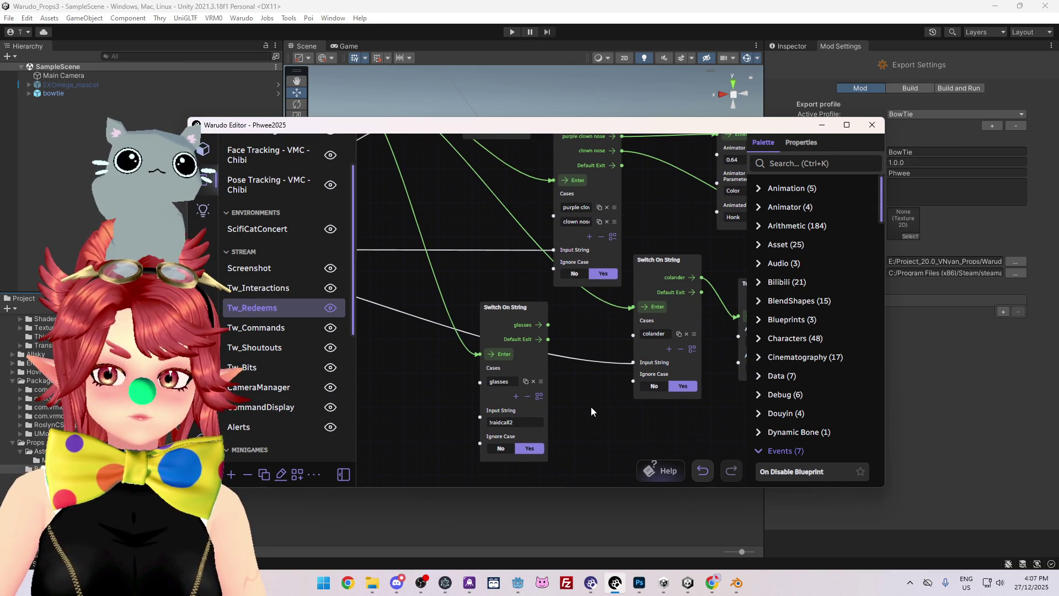
{"action": "left_click", "coordinate": [499, 381]}
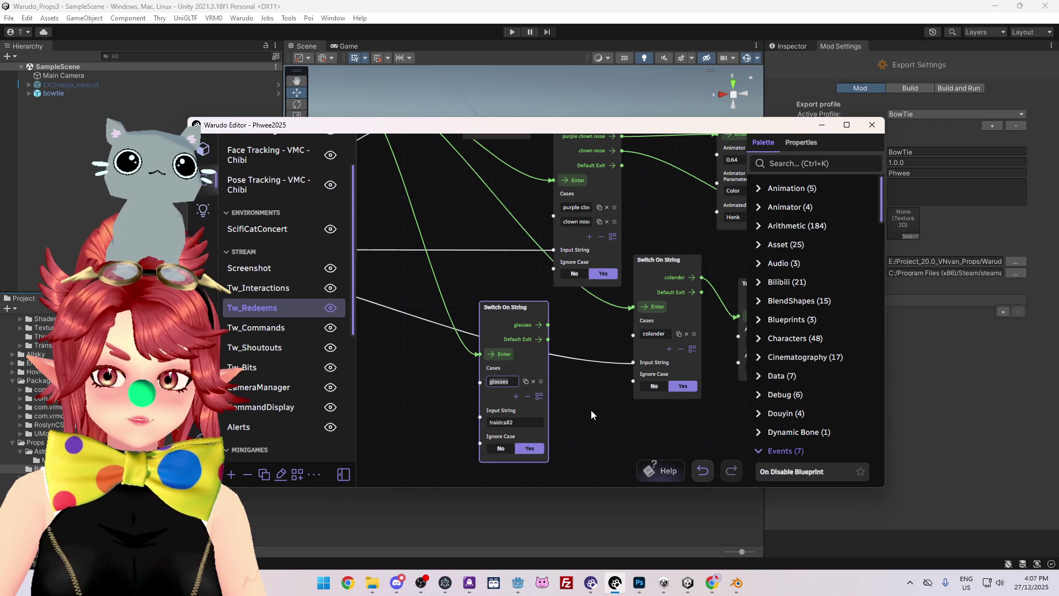
{"action": "type", "text": "bowtie"}
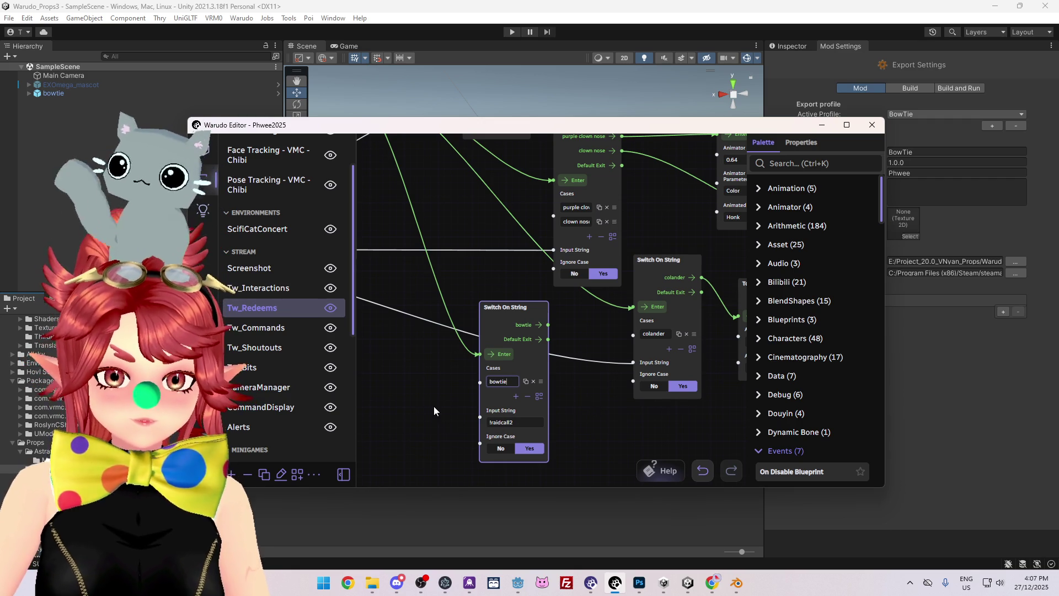
- Wire the Twitch chat message into the bowtie switch's Input String
{"action": "scroll", "coordinate": [429, 411], "scroll_direction": "down", "scroll_amount": 3}
{"action": "left_click_drag", "start_coordinate": [429, 410], "coordinate": [538, 366]}
{"action": "mouse_move", "coordinate": [422, 268]}
{"action": "left_mouse_down"}
{"action": "mouse_move", "coordinate": [586, 331]}
{"action": "mouse_move", "coordinate": [639, 374]}
{"action": "left_mouse_up"}
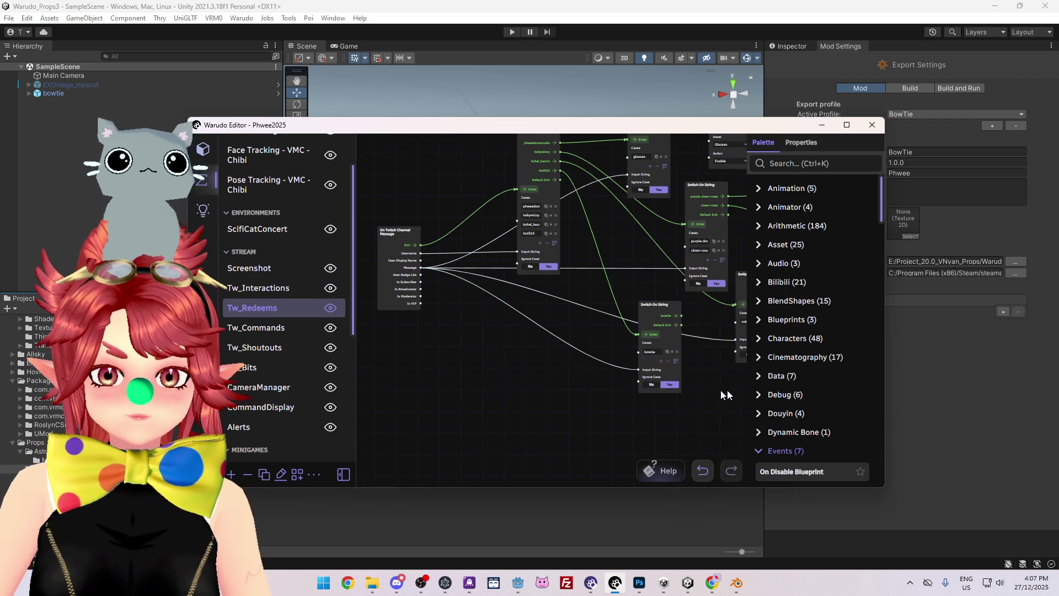
{"action": "scroll", "coordinate": [709, 395], "scroll_direction": "up", "scroll_amount": 4}
{"action": "left_click_drag", "start_coordinate": [708, 354], "coordinate": [554, 405]}
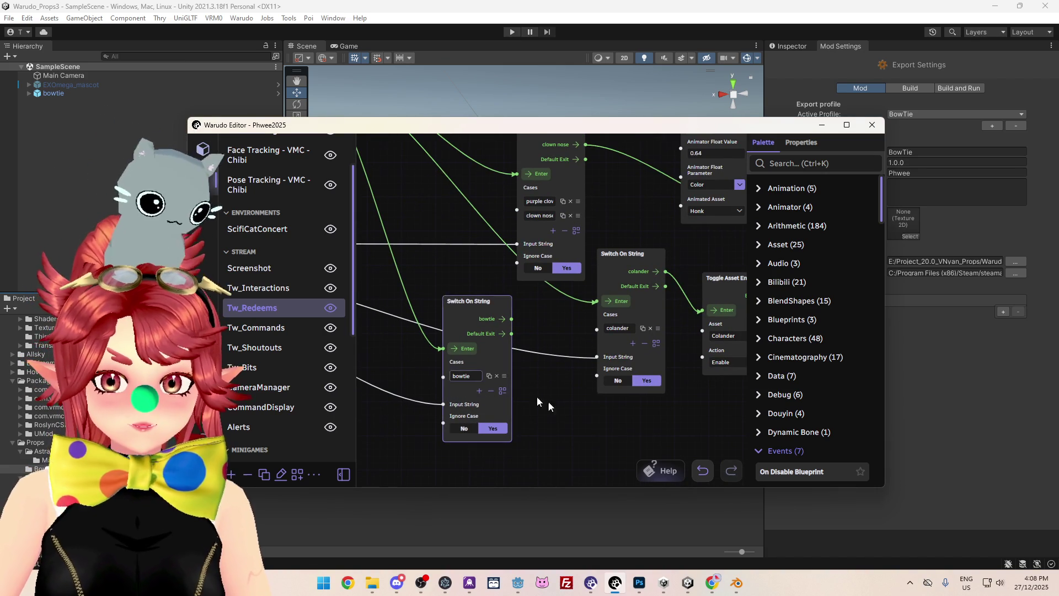
{"action": "scroll", "coordinate": [607, 429], "scroll_direction": "down", "scroll_amount": 2}
{"action": "left_click_drag", "start_coordinate": [607, 429], "coordinate": [528, 426]}
{"action": "left_click", "coordinate": [620, 296]}
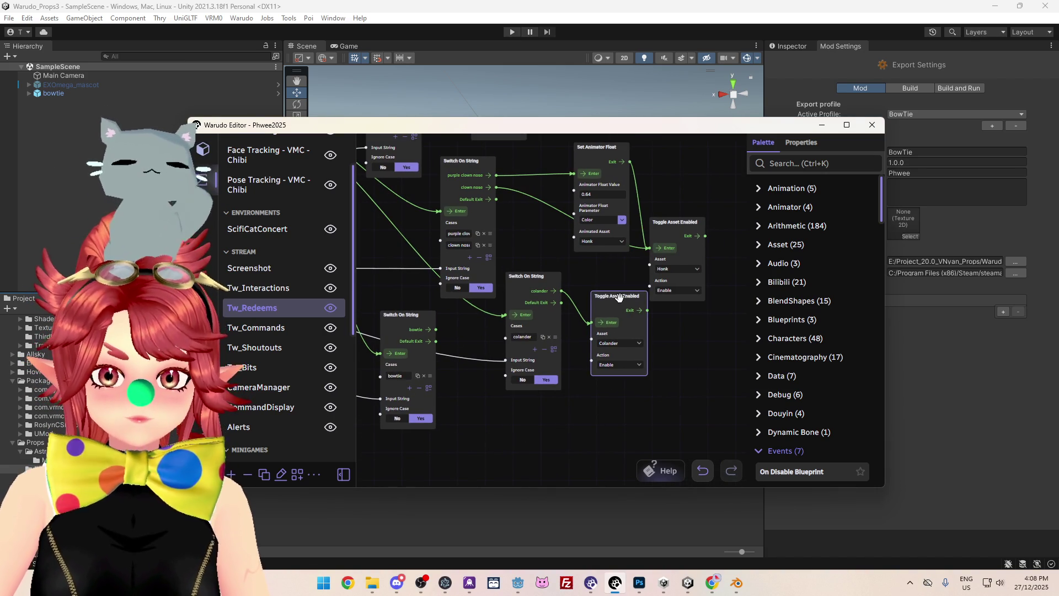
- Duplicate the Colander Toggle Asset Enabled node and place the copy below the bowtie switch
{"action": "key", "text": "ctrl+d"}
{"action": "mouse_move", "coordinate": [645, 323]}
{"action": "left_mouse_down"}
{"action": "mouse_move", "coordinate": [520, 390]}
{"action": "mouse_move", "coordinate": [515, 404]}
{"action": "left_mouse_up"}
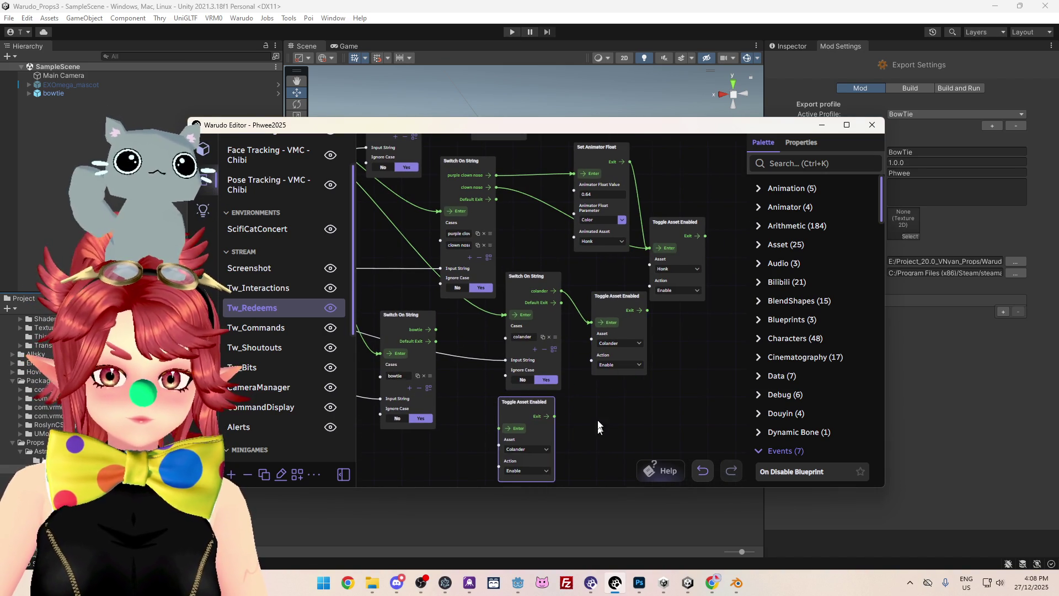
{"action": "left_click_drag", "start_coordinate": [549, 472], "coordinate": [579, 403]}
{"action": "left_click", "coordinate": [570, 380]}
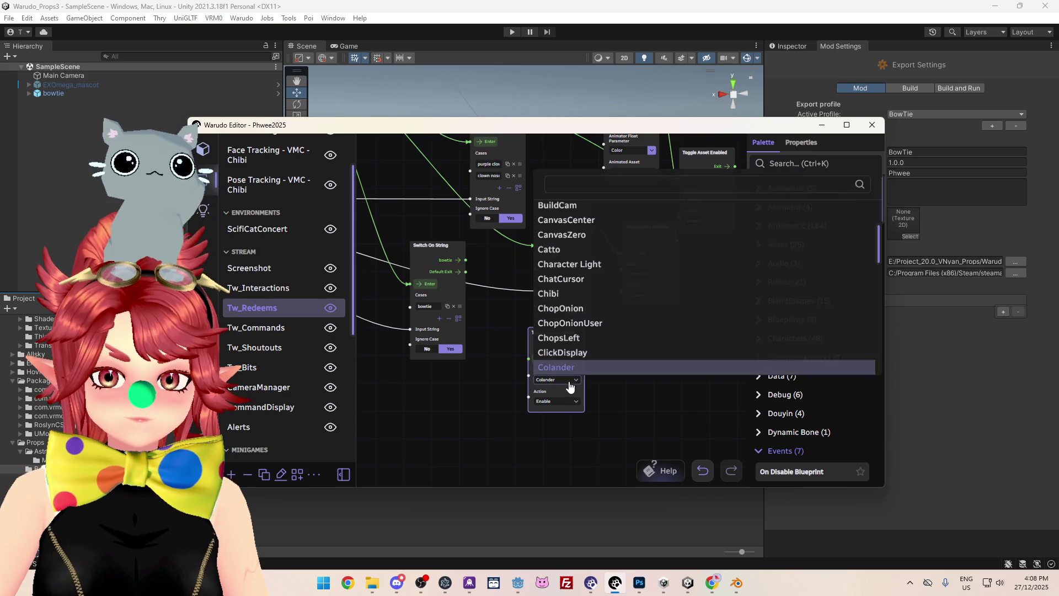
{"action": "scroll", "coordinate": [563, 249], "scroll_direction": "up", "scroll_amount": 3}
{"action": "scroll", "coordinate": [568, 286], "scroll_direction": "down", "scroll_amount": 5}
- Leave the blueprint to view the scene's asset list
{"action": "left_click", "coordinate": [572, 232]}
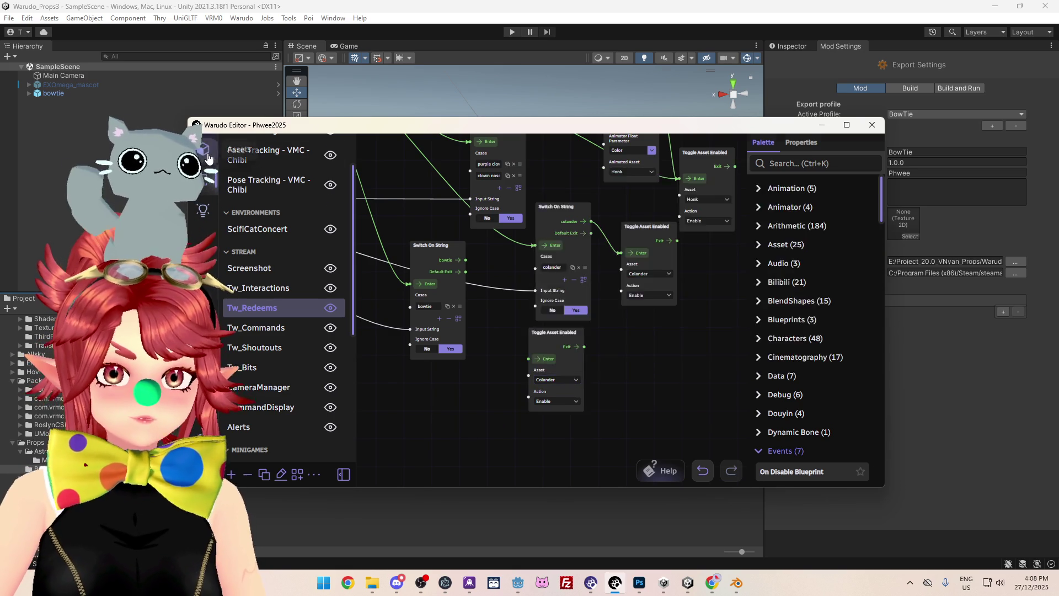
{"action": "scroll", "coordinate": [285, 325], "scroll_direction": "down", "scroll_amount": 5}
{"action": "scroll", "coordinate": [285, 327], "scroll_direction": "down", "scroll_amount": 8}
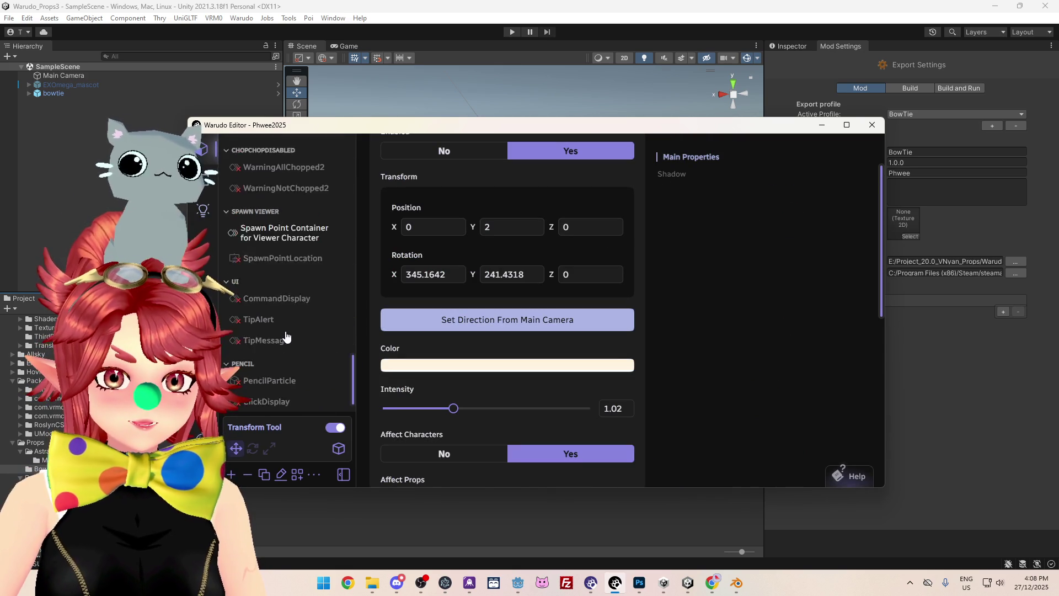
- Rename the Prop asset to 'BowTie', then go back to the Tw_Redeems graph
{"action": "scroll", "coordinate": [302, 301], "scroll_direction": "up", "scroll_amount": 8}
{"action": "scroll", "coordinate": [301, 299], "scroll_direction": "up", "scroll_amount": 8}
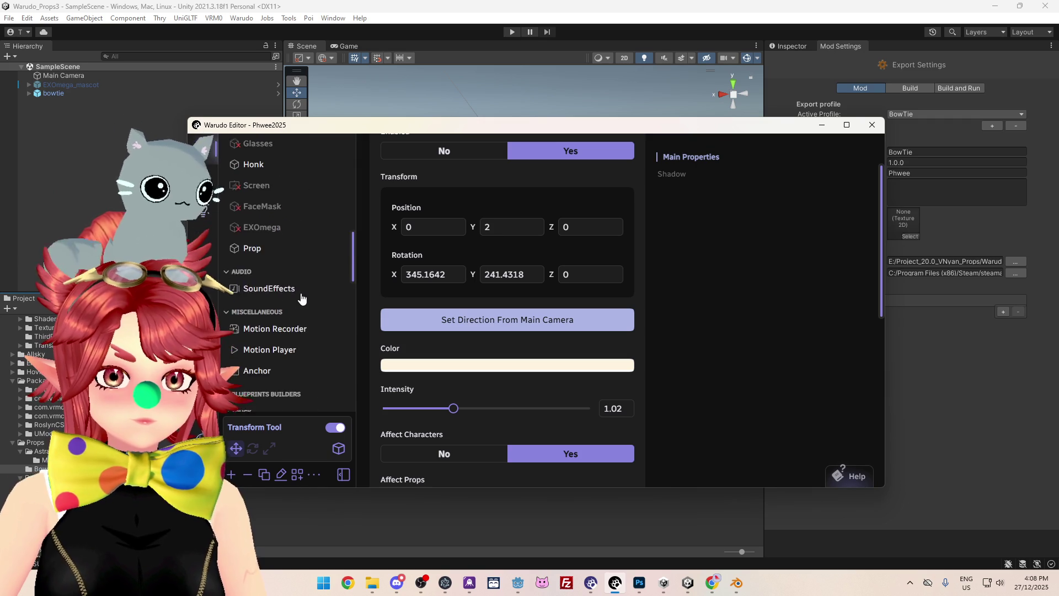
{"action": "left_click", "coordinate": [259, 361]}
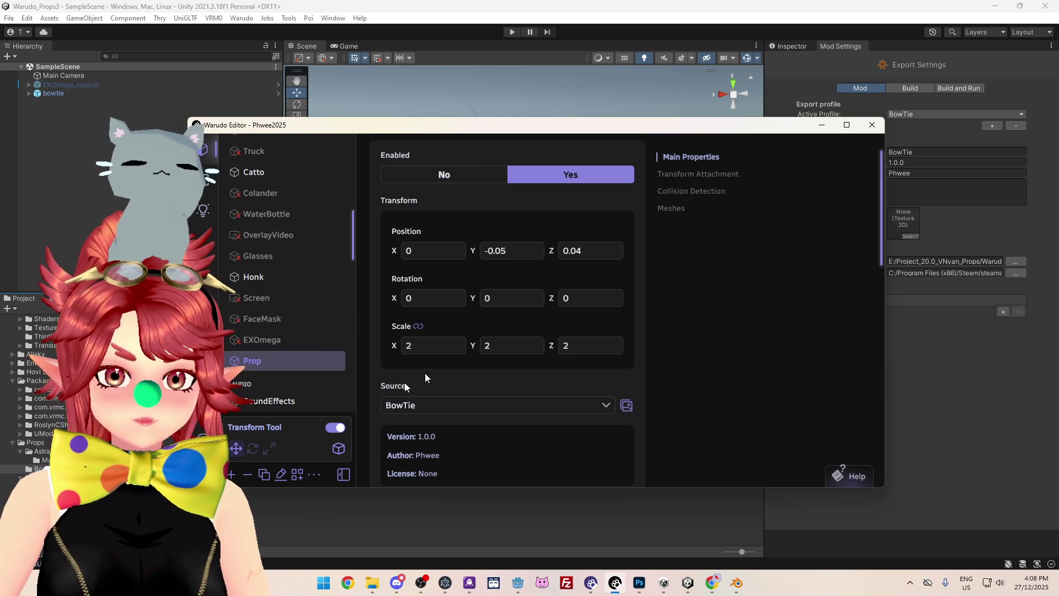
{"action": "left_click", "coordinate": [279, 476]}
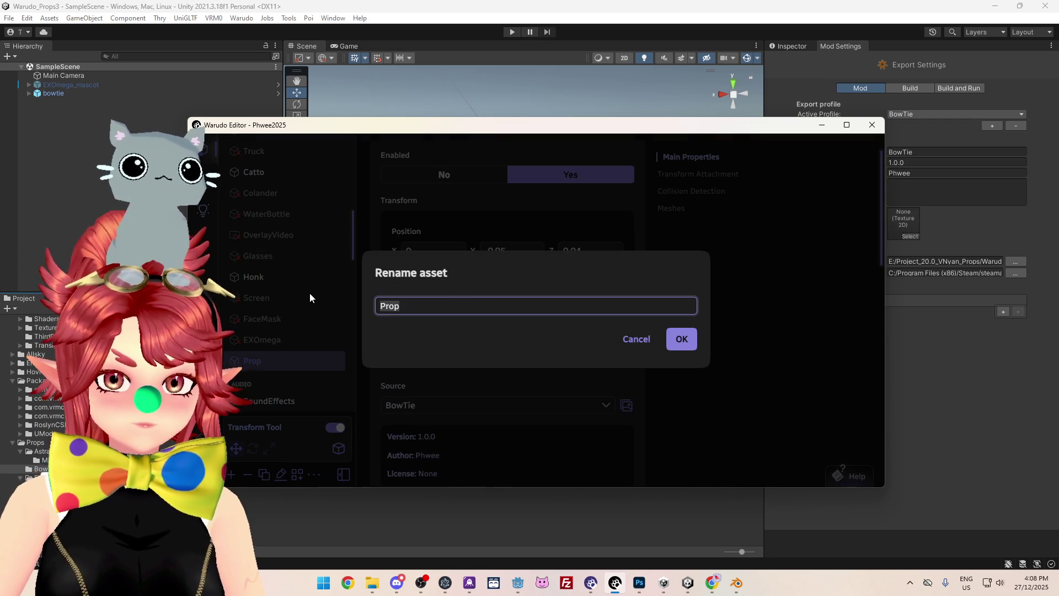
{"action": "type", "text": "BowTie"}
{"action": "key", "text": "Return"}
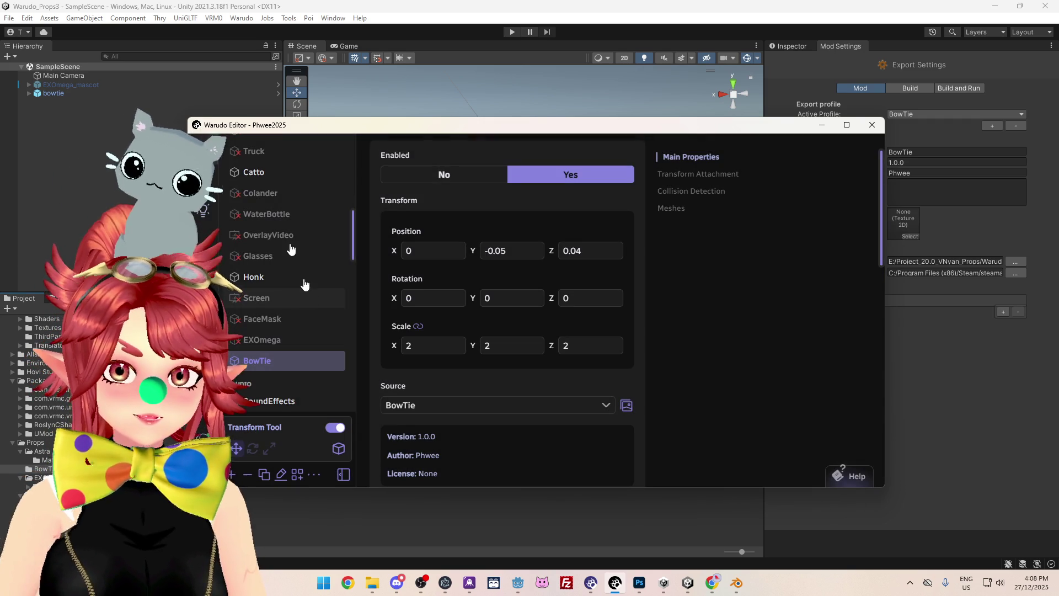
{"action": "left_click", "coordinate": [203, 180]}
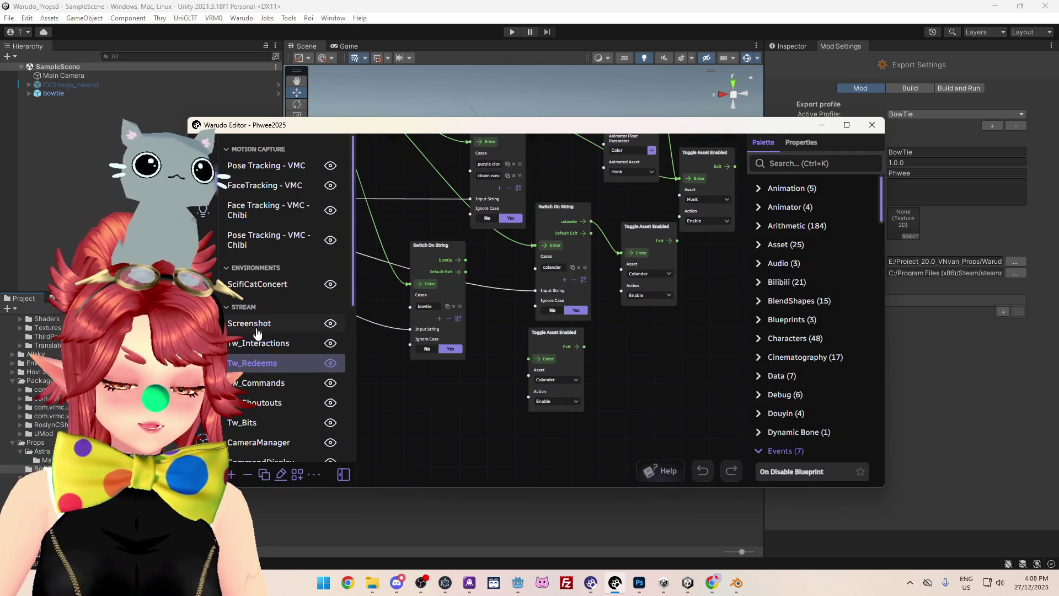
- Point the copied toggle node at BowTie and wire the bowtie case into its Enter
{"action": "left_click", "coordinate": [561, 383]}
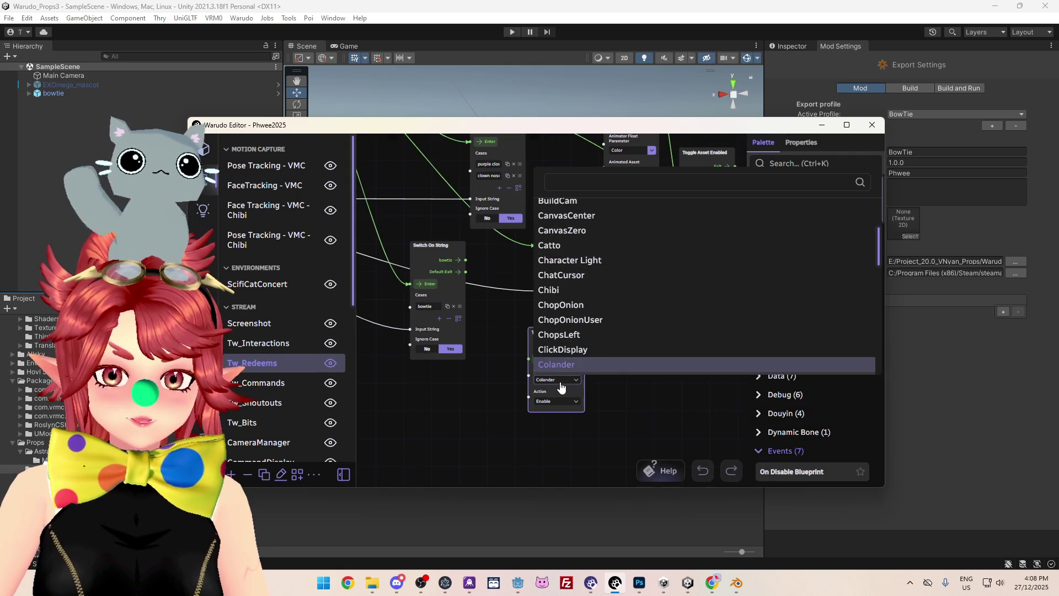
{"action": "scroll", "coordinate": [563, 248], "scroll_direction": "up", "scroll_amount": 2}
{"action": "left_click", "coordinate": [569, 242]}
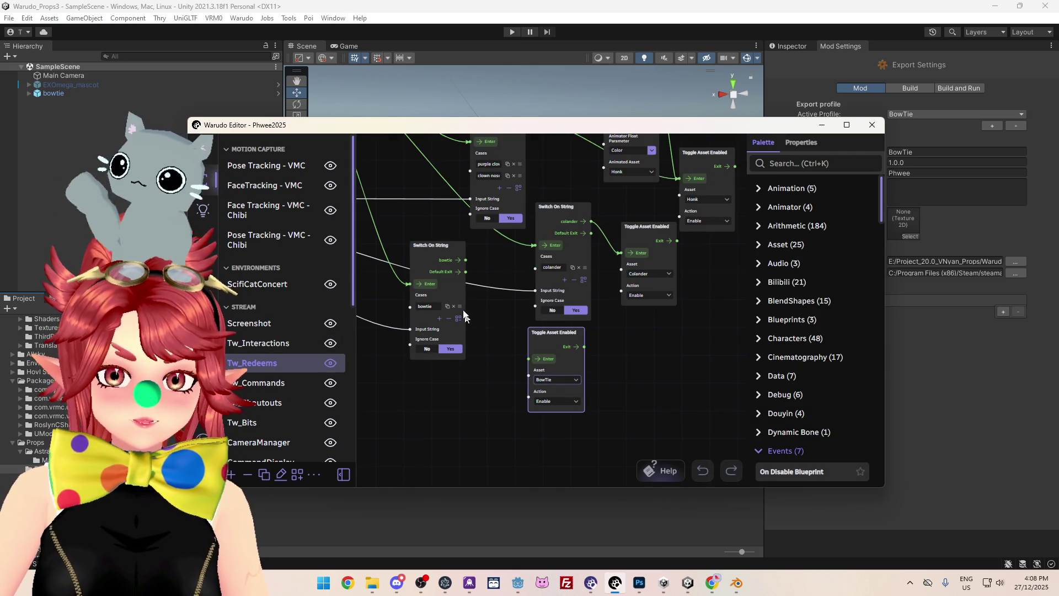
{"action": "mouse_move", "coordinate": [512, 332]}
{"action": "left_mouse_down"}
{"action": "mouse_move", "coordinate": [527, 362]}
{"action": "mouse_move", "coordinate": [603, 389]}
{"action": "left_mouse_up"}
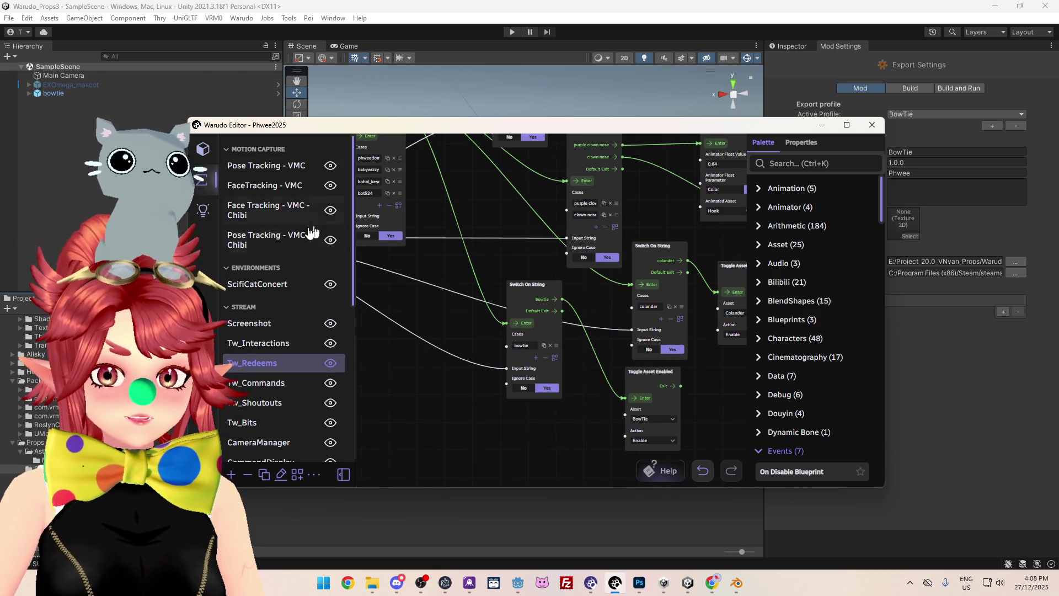
- Set the BowTie asset's Enabled to No so it starts hidden
{"action": "left_click", "coordinate": [203, 149]}
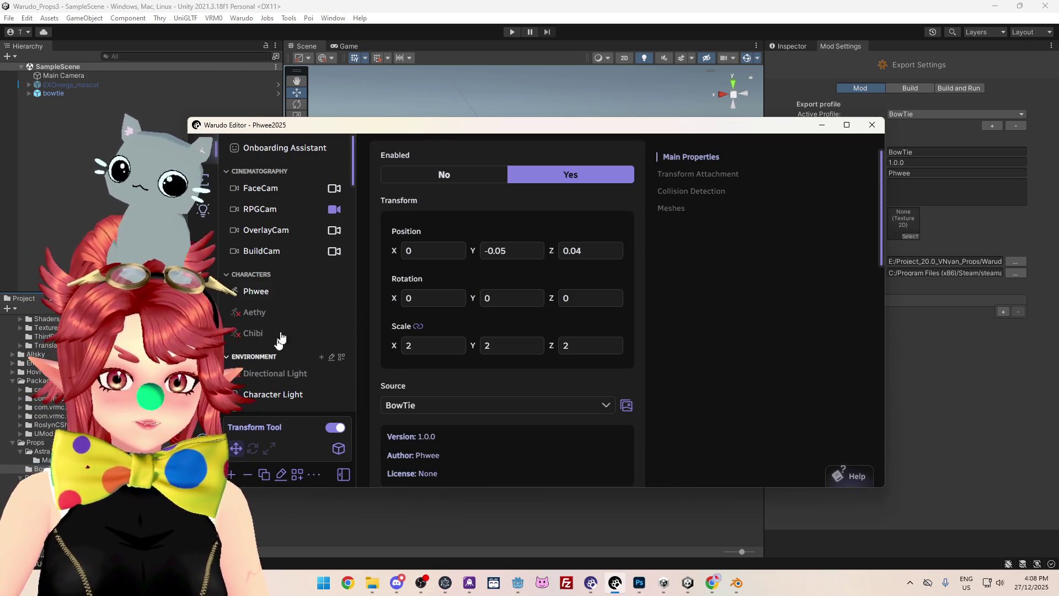
{"action": "left_click", "coordinate": [445, 175]}
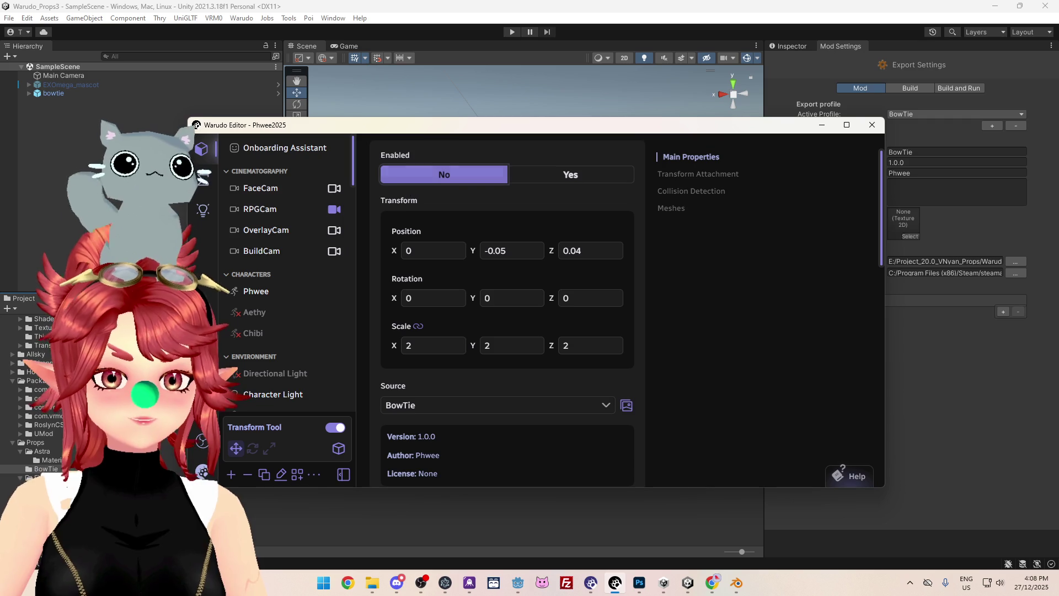
{"action": "left_click", "coordinate": [202, 180]}
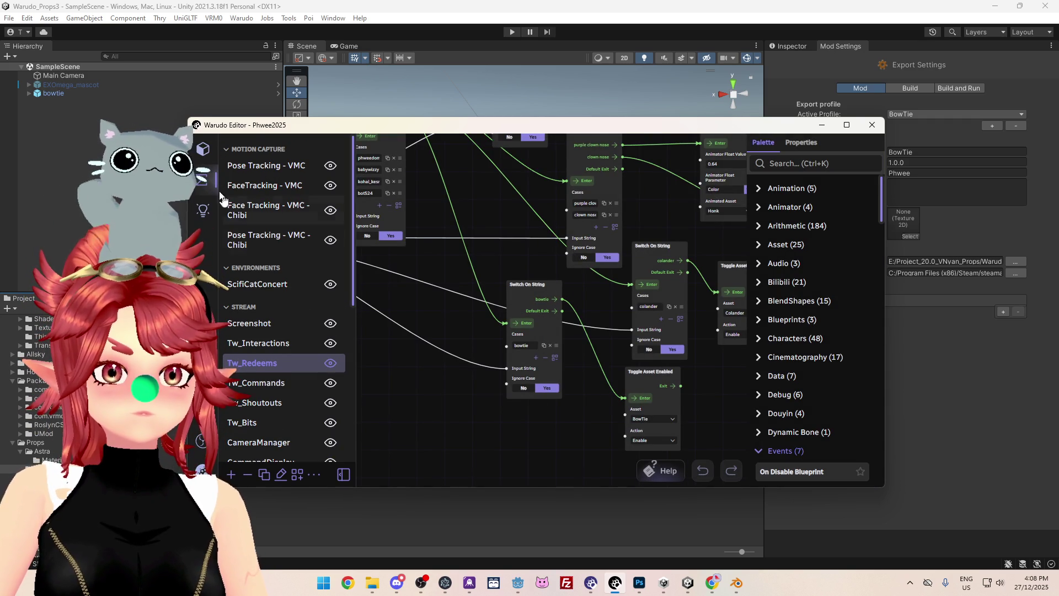
{"action": "left_click", "coordinate": [319, 477]}
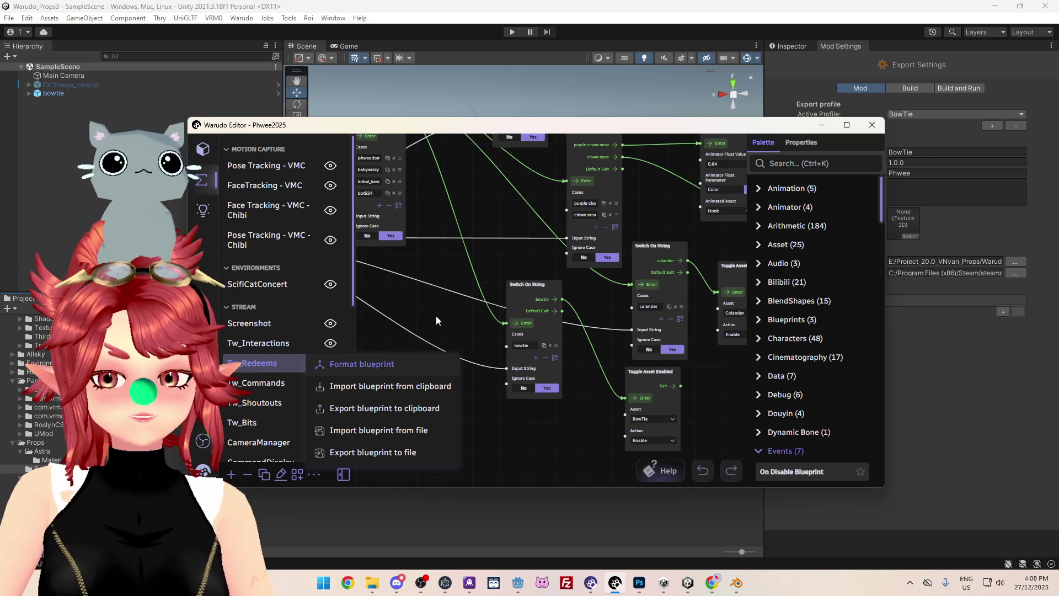
- Export Tw_Redeems to Tw_Redeems.json in Blueprints_250429, replacing the existing file
{"action": "mouse_move", "coordinate": [337, 310]}
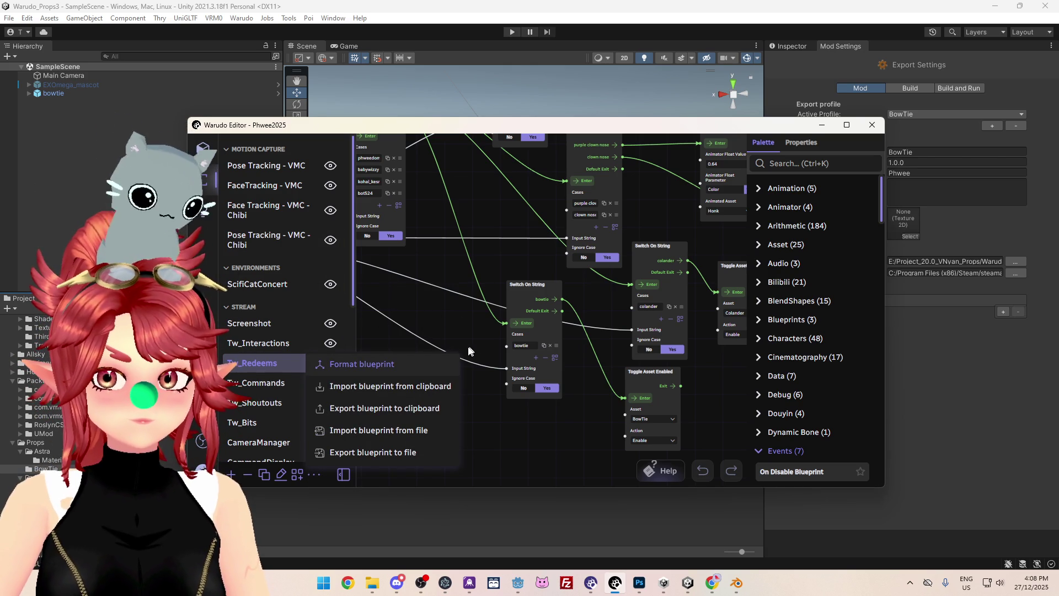
{"action": "left_click", "coordinate": [379, 453]}
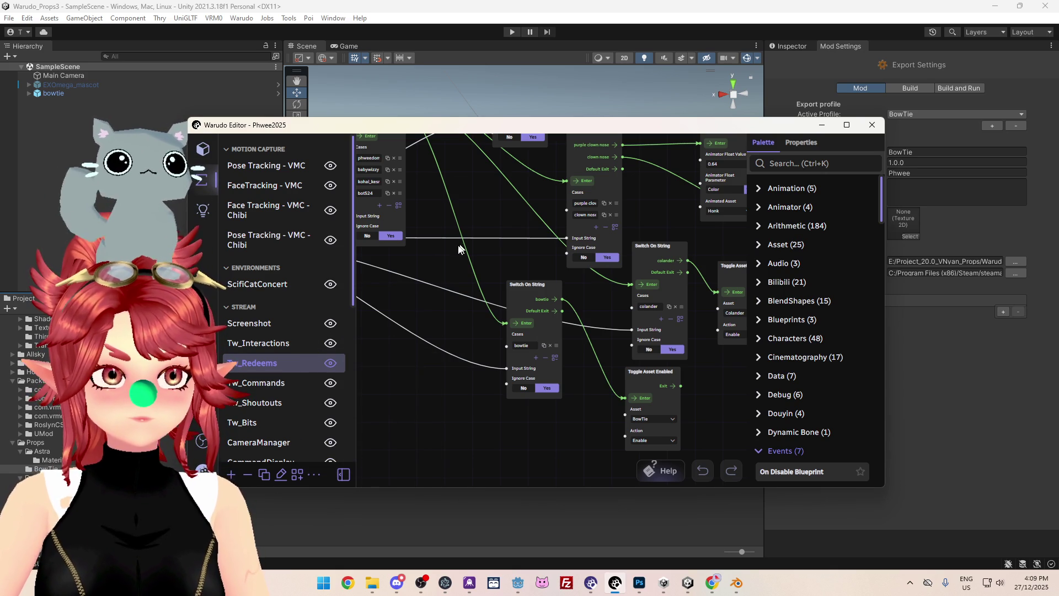
{"action": "mouse_move", "coordinate": [359, 147]}
{"action": "left_mouse_down"}
{"action": "mouse_move", "coordinate": [347, 184]}
{"action": "mouse_move", "coordinate": [338, 156]}
{"action": "left_mouse_up"}
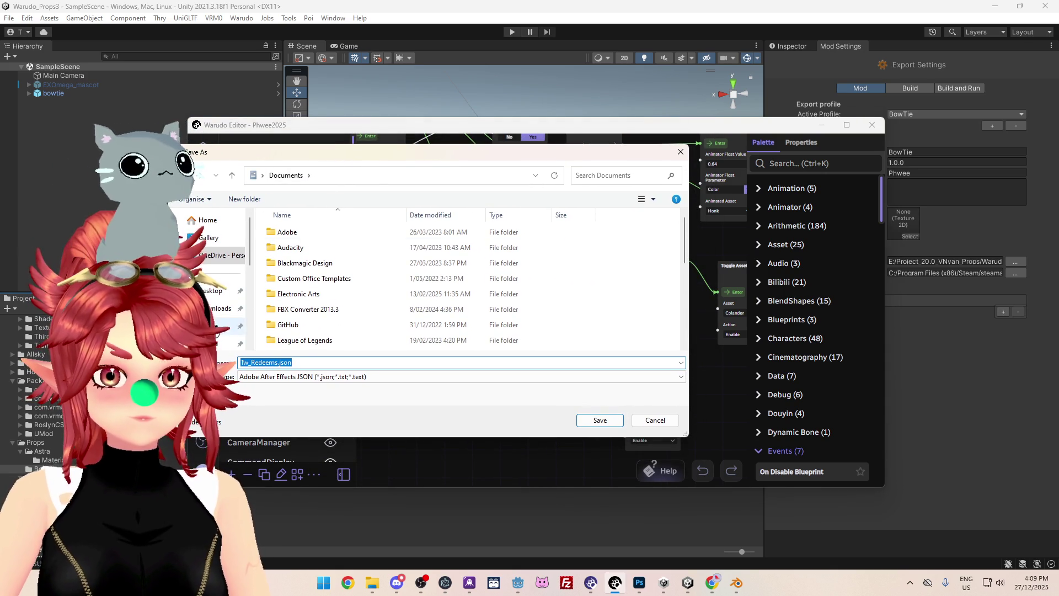
{"action": "scroll", "coordinate": [331, 316], "scroll_direction": "down", "scroll_amount": 6}
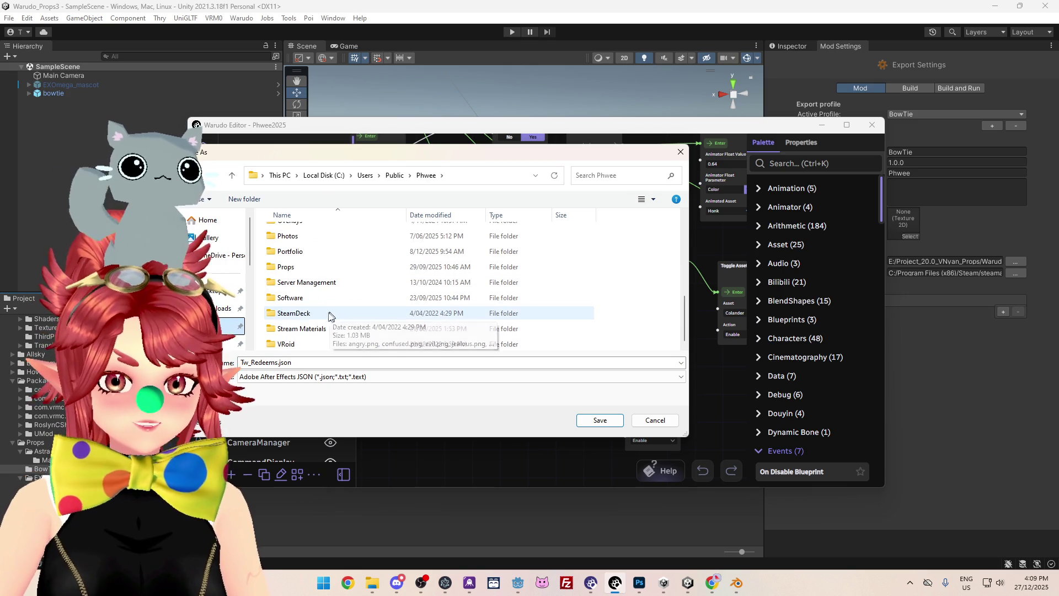
{"action": "double_click", "coordinate": [301, 329]}
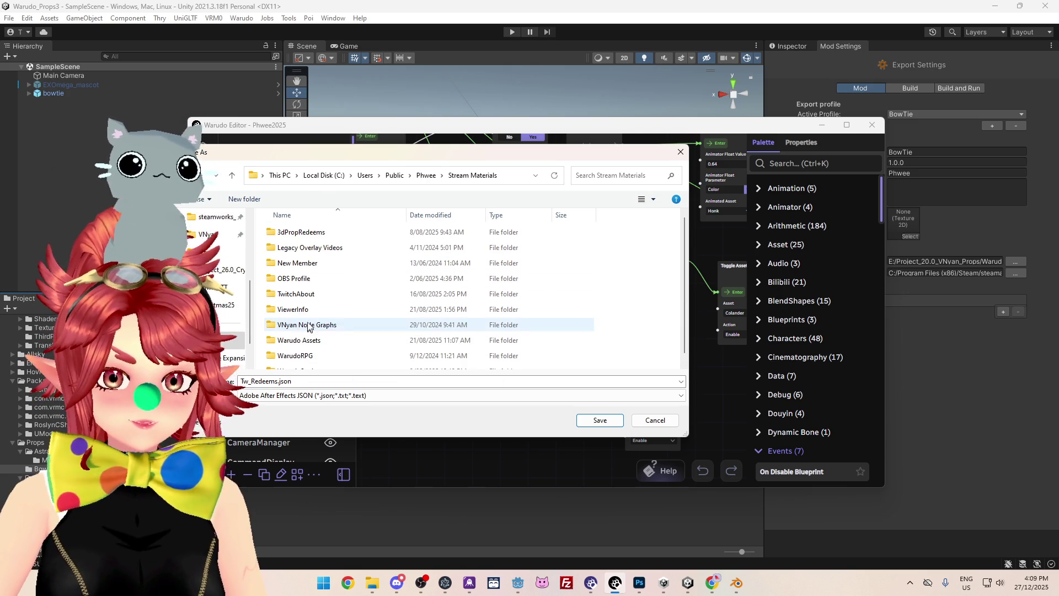
{"action": "scroll", "coordinate": [327, 331], "scroll_direction": "down", "scroll_amount": 1}
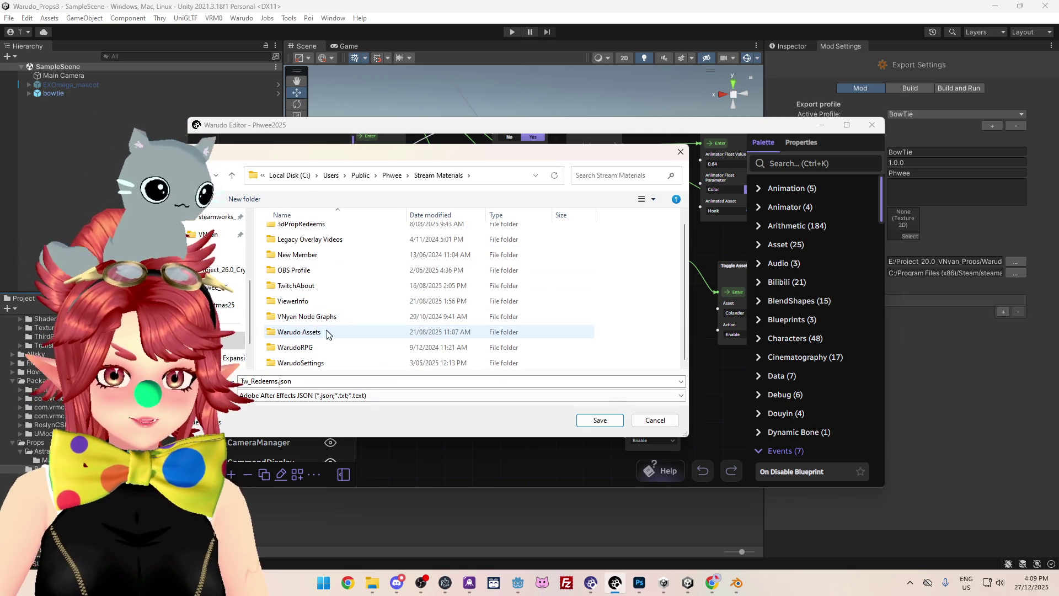
{"action": "double_click", "coordinate": [313, 333]}
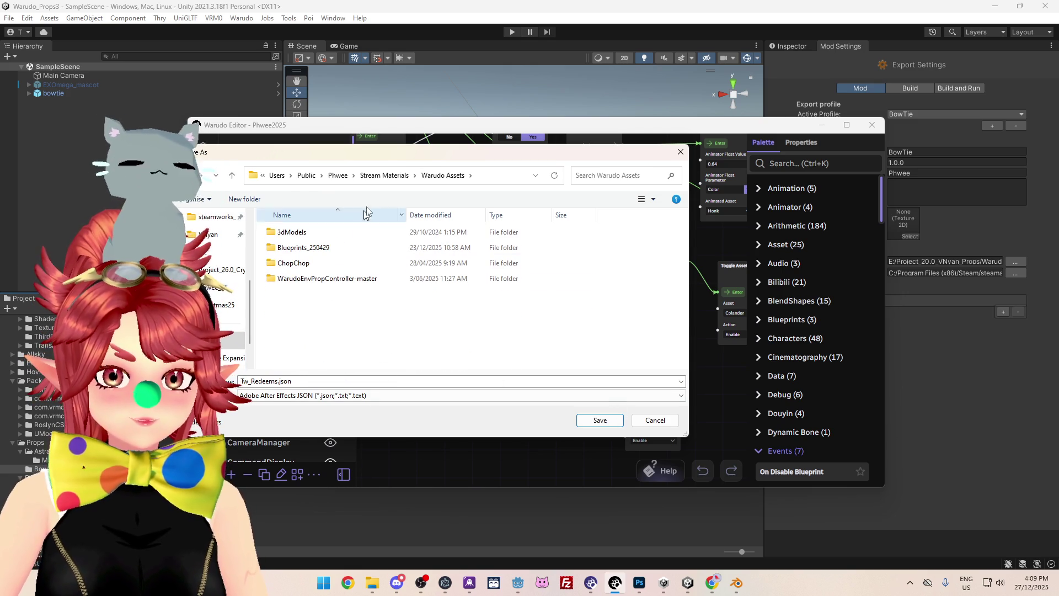
{"action": "double_click", "coordinate": [308, 248]}
{"action": "left_click", "coordinate": [600, 420]}
{"action": "left_click", "coordinate": [559, 288]}
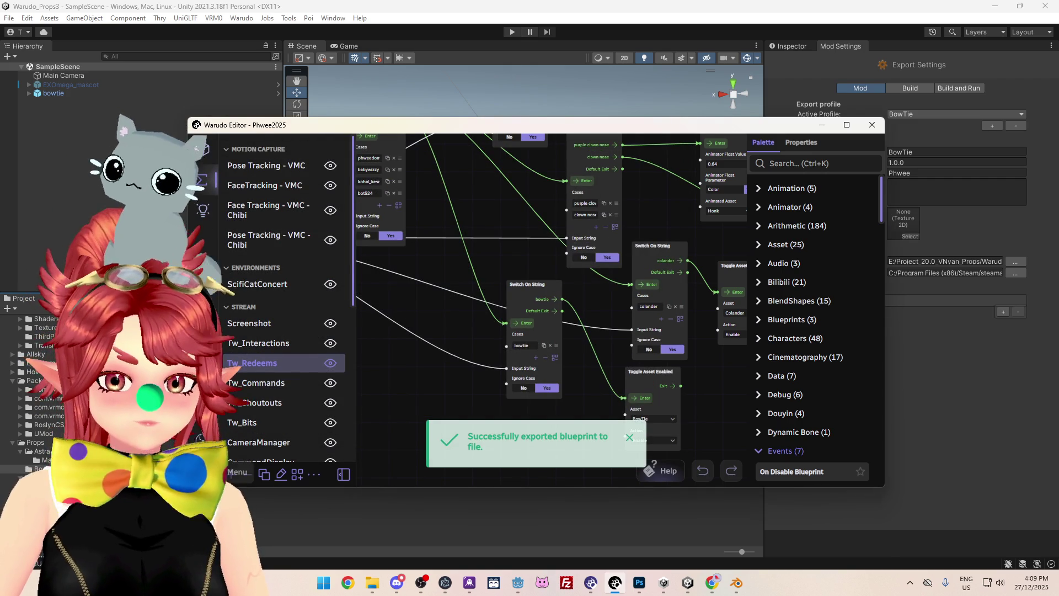
{"action": "left_click", "coordinate": [205, 143]}
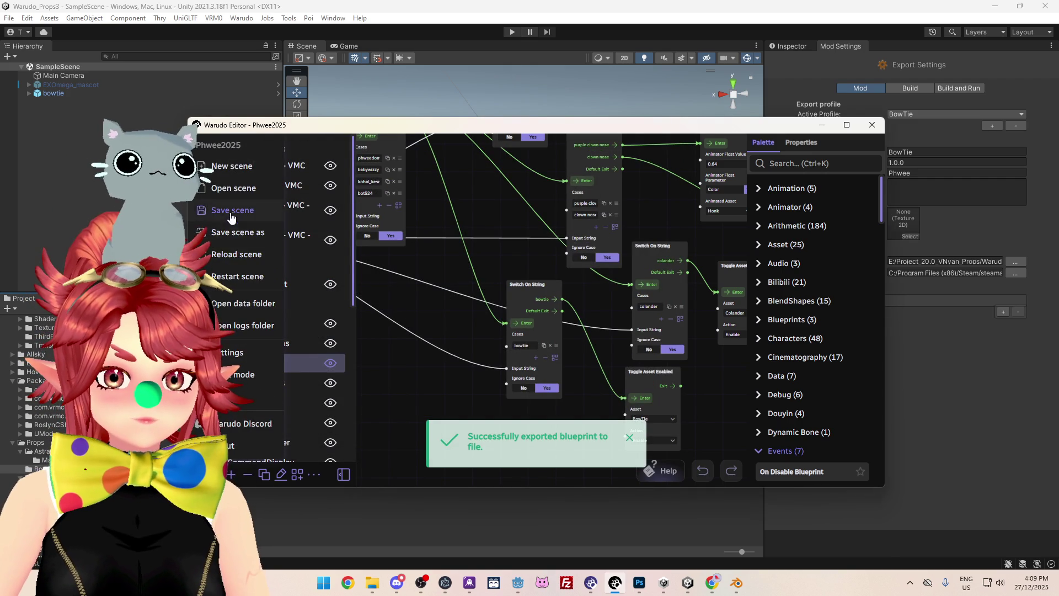
- Save the scene and bring the Twitch Channel Message node into view in Tw_Redeems
{"action": "left_click", "coordinate": [231, 216]}
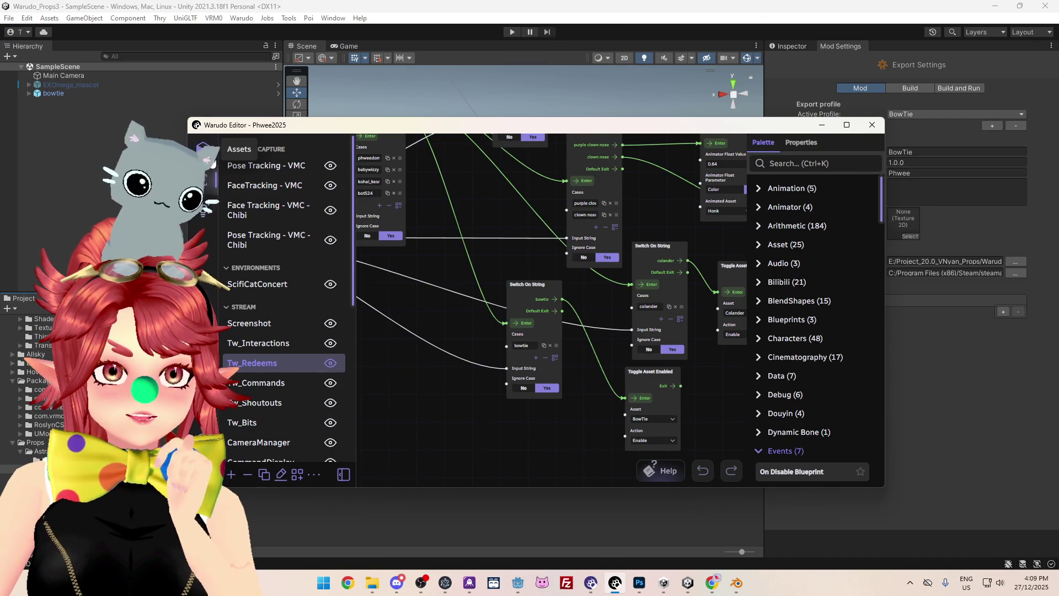
{"action": "mouse_move", "coordinate": [466, 185]}
{"action": "left_mouse_down"}
{"action": "mouse_move", "coordinate": [532, 303]}
{"action": "mouse_move", "coordinate": [578, 280]}
{"action": "mouse_move", "coordinate": [562, 292]}
{"action": "left_mouse_up"}
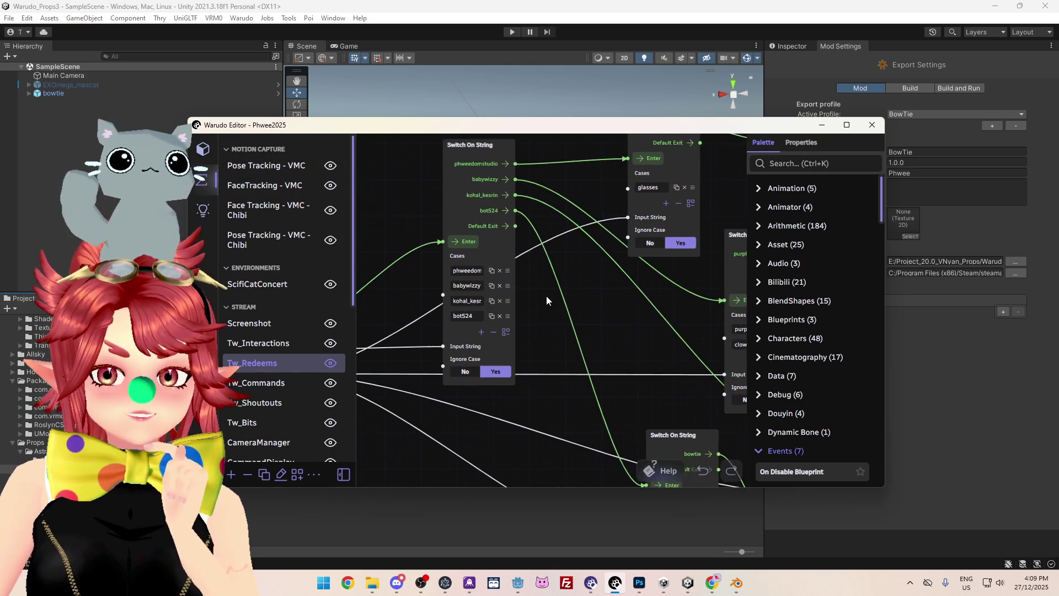
{"action": "scroll", "coordinate": [547, 296], "scroll_direction": "up", "scroll_amount": 2}
{"action": "mouse_move", "coordinate": [571, 349]}
{"action": "left_mouse_down"}
{"action": "mouse_move", "coordinate": [537, 259]}
{"action": "mouse_move", "coordinate": [504, 210]}
{"action": "mouse_move", "coordinate": [569, 335]}
{"action": "mouse_move", "coordinate": [533, 287]}
{"action": "left_mouse_up"}
{"action": "scroll", "coordinate": [535, 299], "scroll_direction": "down", "scroll_amount": 1}
{"action": "middle_click_drag", "start_coordinate": [535, 299], "coordinate": [609, 356]}
- Survey the remaining redeem branches, including the bowtie case feeding Toggle Asset Enabled (BowTie)
{"action": "mouse_move", "coordinate": [472, 241]}
{"action": "middle_mouse_down"}
{"action": "mouse_move", "coordinate": [461, 207]}
{"action": "mouse_move", "coordinate": [468, 214]}
{"action": "middle_mouse_up"}
{"action": "scroll", "coordinate": [470, 215], "scroll_direction": "up", "scroll_amount": 2}
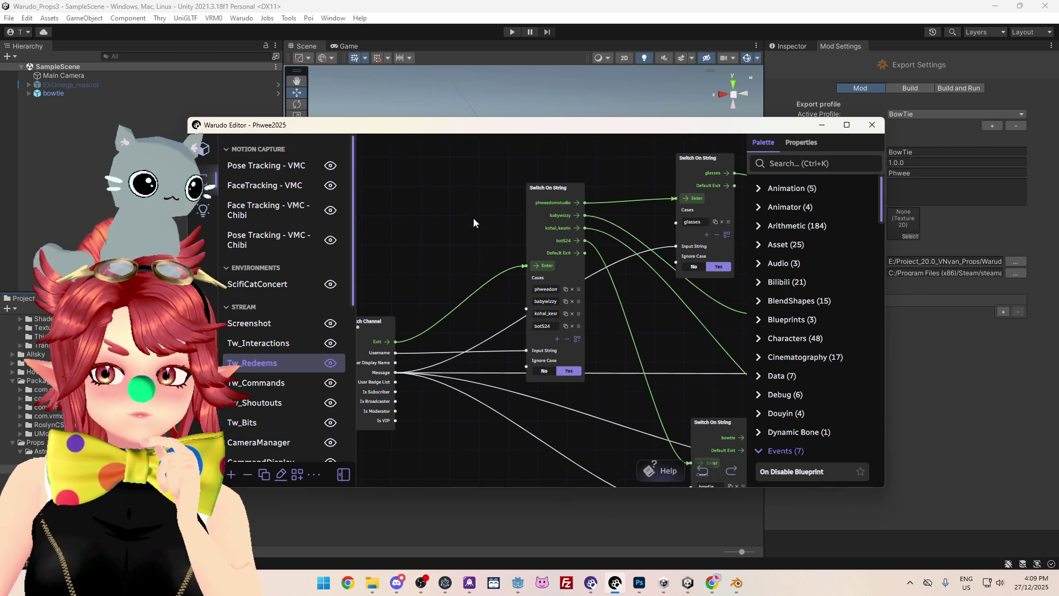
{"action": "scroll", "coordinate": [481, 227], "scroll_direction": "up", "scroll_amount": 1}
{"action": "middle_click_drag", "start_coordinate": [481, 228], "coordinate": [466, 206]}
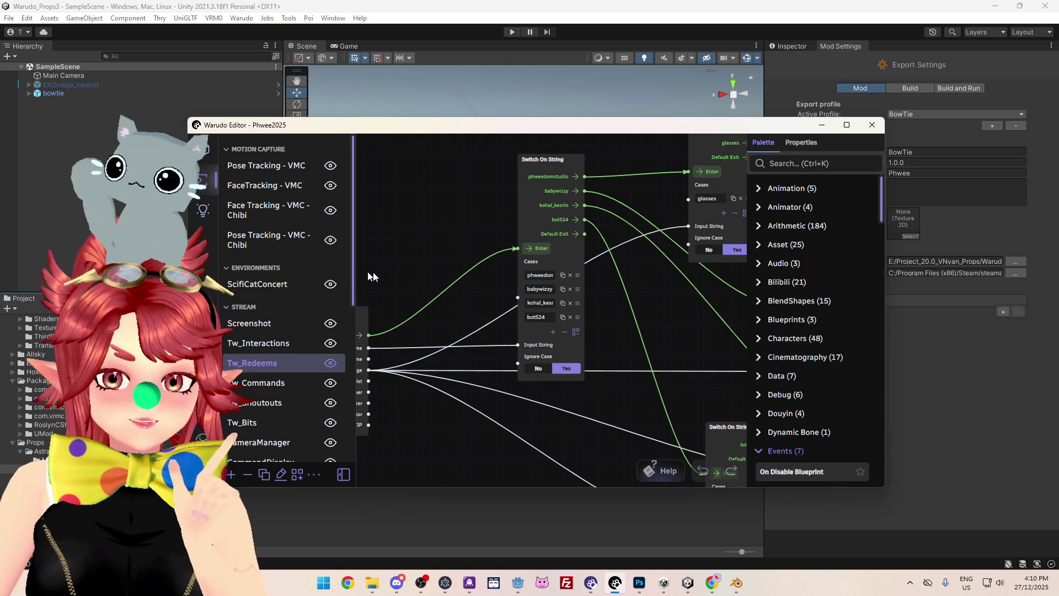
{"action": "scroll", "coordinate": [422, 279], "scroll_direction": "down", "scroll_amount": 5}
{"action": "left_click_drag", "start_coordinate": [552, 372], "coordinate": [376, 235]}
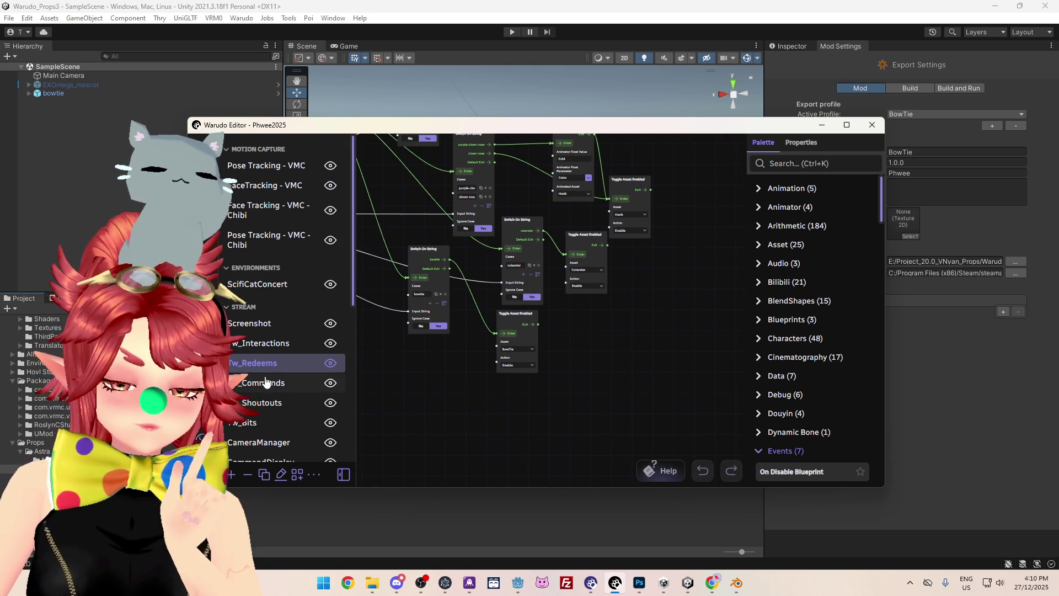
- Find Set Asset Transform with a 'set asset' palette search and place it on the graph
{"action": "left_click", "coordinate": [813, 161]}
{"action": "type", "text": "se"}
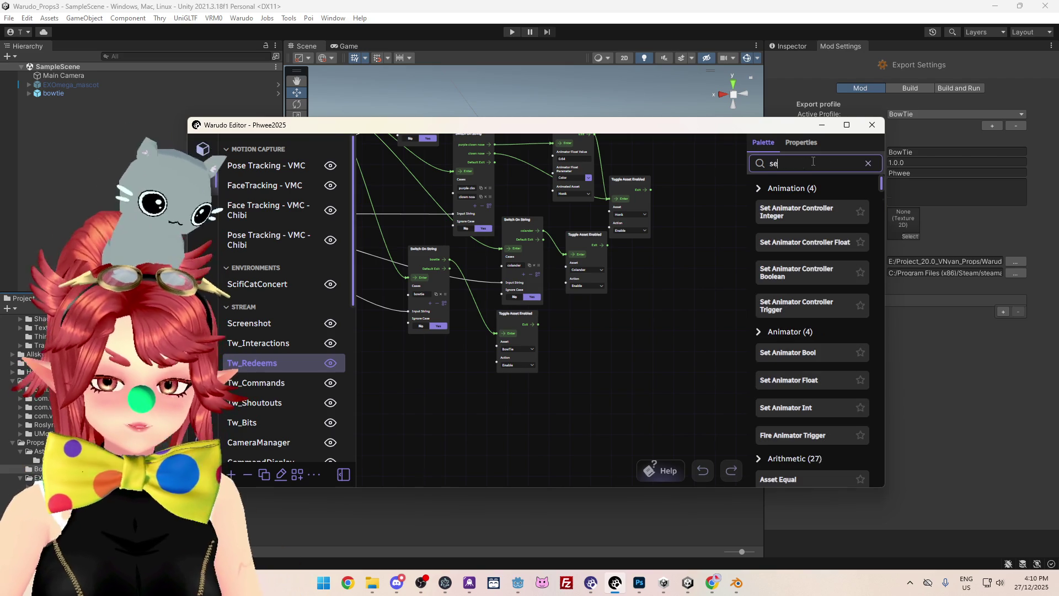
{"action": "type", "text": "t asset"}
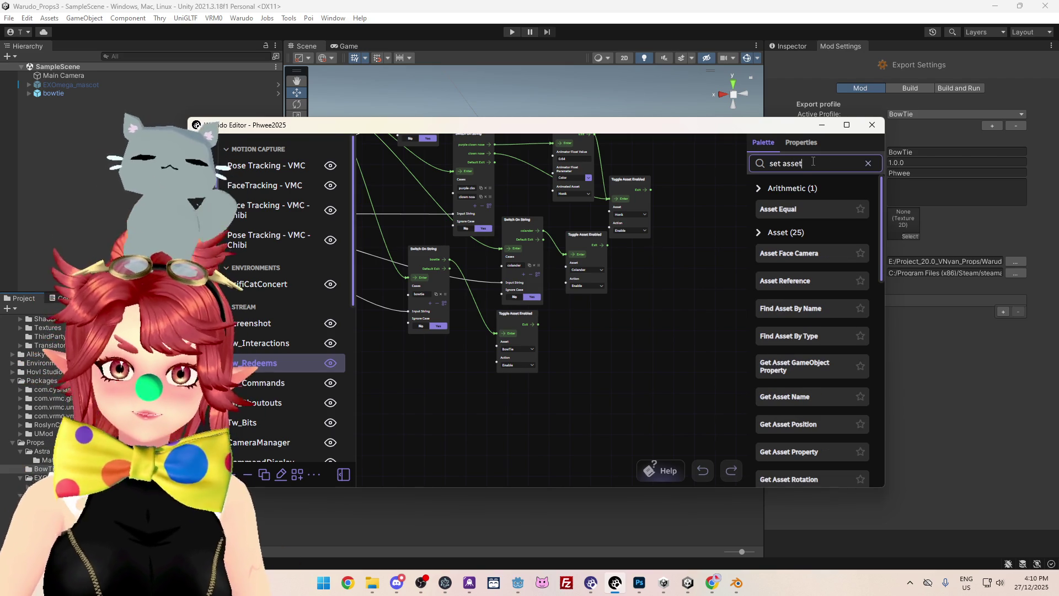
{"action": "scroll", "coordinate": [802, 355], "scroll_direction": "down", "scroll_amount": 10}
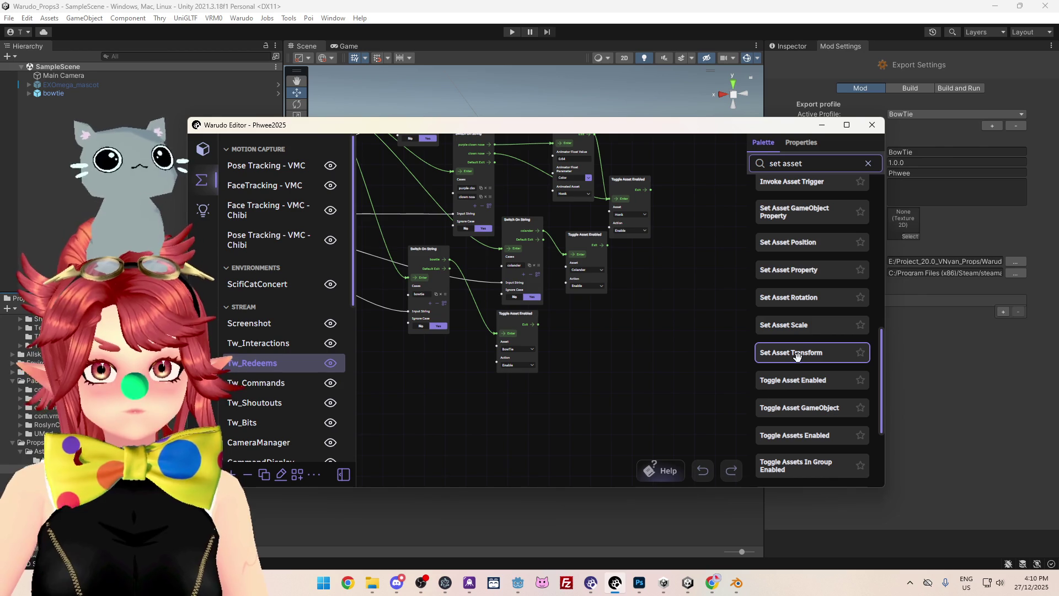
{"action": "mouse_move", "coordinate": [798, 353]}
{"action": "left_mouse_down"}
{"action": "mouse_move", "coordinate": [573, 347]}
{"action": "mouse_move", "coordinate": [568, 278]}
{"action": "mouse_move", "coordinate": [555, 276]}
{"action": "left_mouse_up"}
- Wire Toggle Asset Enabled into Set Asset Transform, target BowTie, and review its transform fields
{"action": "scroll", "coordinate": [612, 362], "scroll_direction": "up", "scroll_amount": 3}
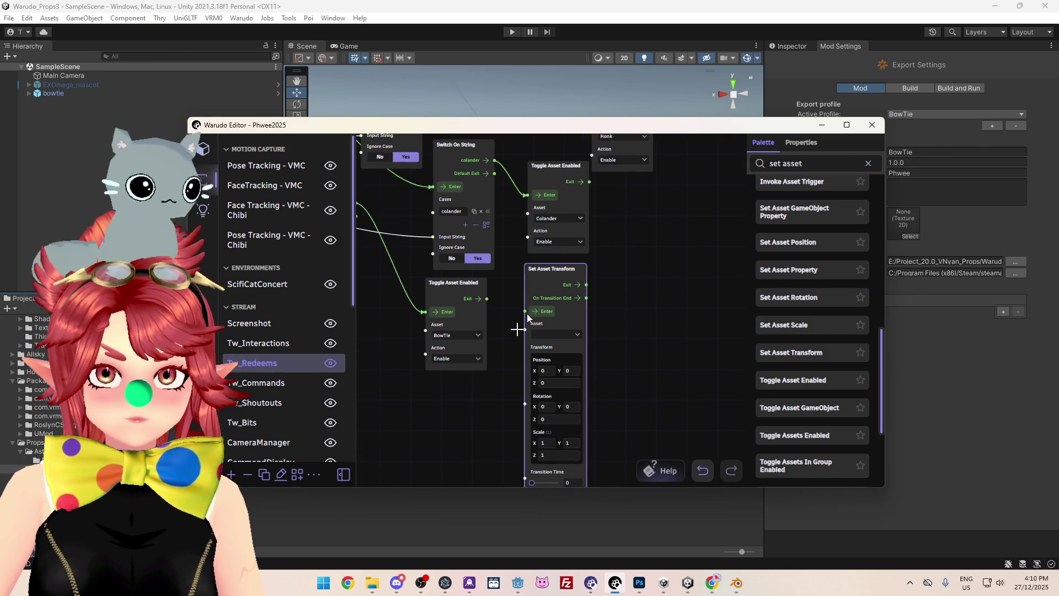
{"action": "left_click_drag", "start_coordinate": [485, 298], "coordinate": [525, 311]}
{"action": "right_click_drag", "start_coordinate": [635, 386], "coordinate": [620, 320]}
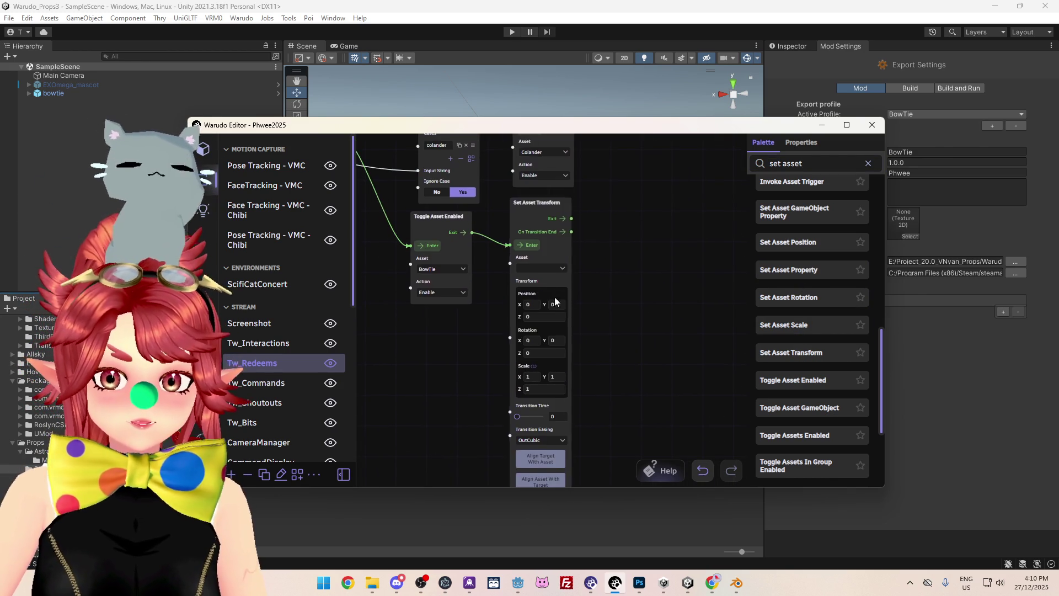
{"action": "left_click", "coordinate": [544, 269]}
{"action": "left_click", "coordinate": [545, 271]}
{"action": "right_click_drag", "start_coordinate": [629, 388], "coordinate": [612, 238]}
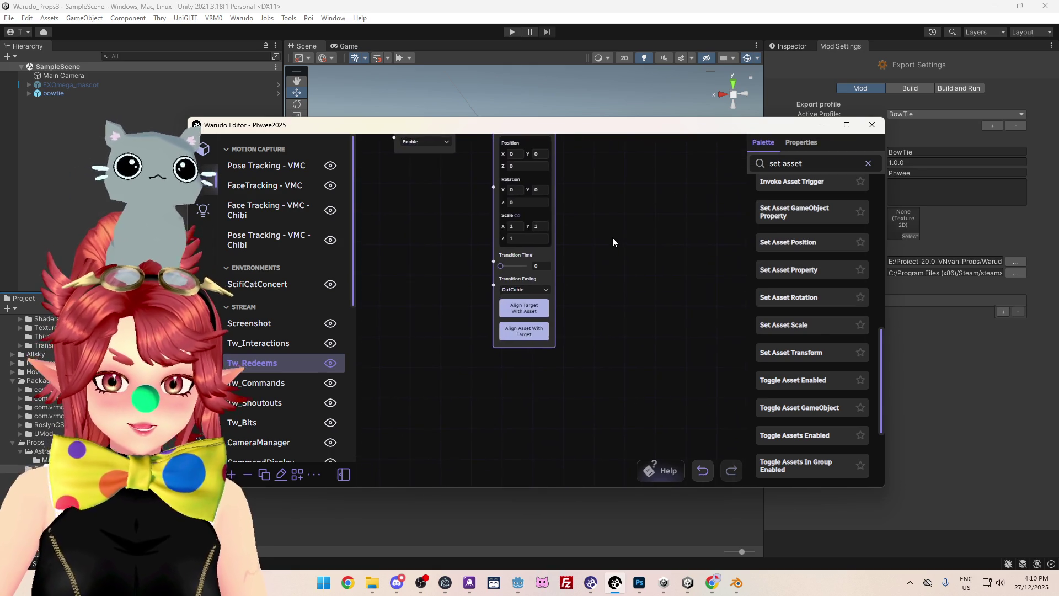
{"action": "scroll", "coordinate": [610, 364], "scroll_direction": "up", "scroll_amount": 2}
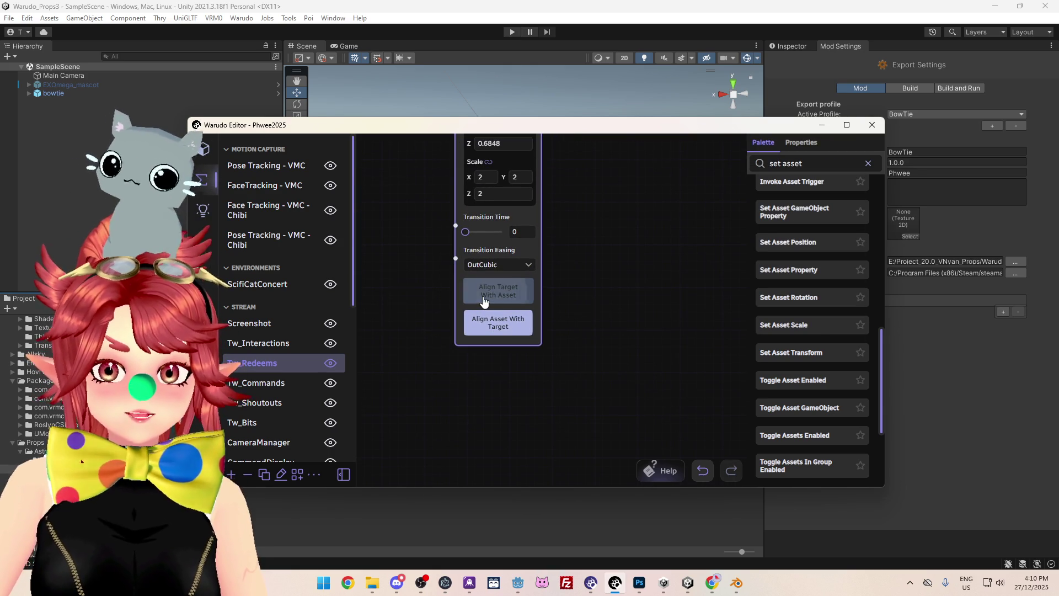
{"action": "scroll", "coordinate": [601, 260], "scroll_direction": "down", "scroll_amount": 1}
{"action": "scroll", "coordinate": [667, 309], "scroll_direction": "up", "scroll_amount": 1}
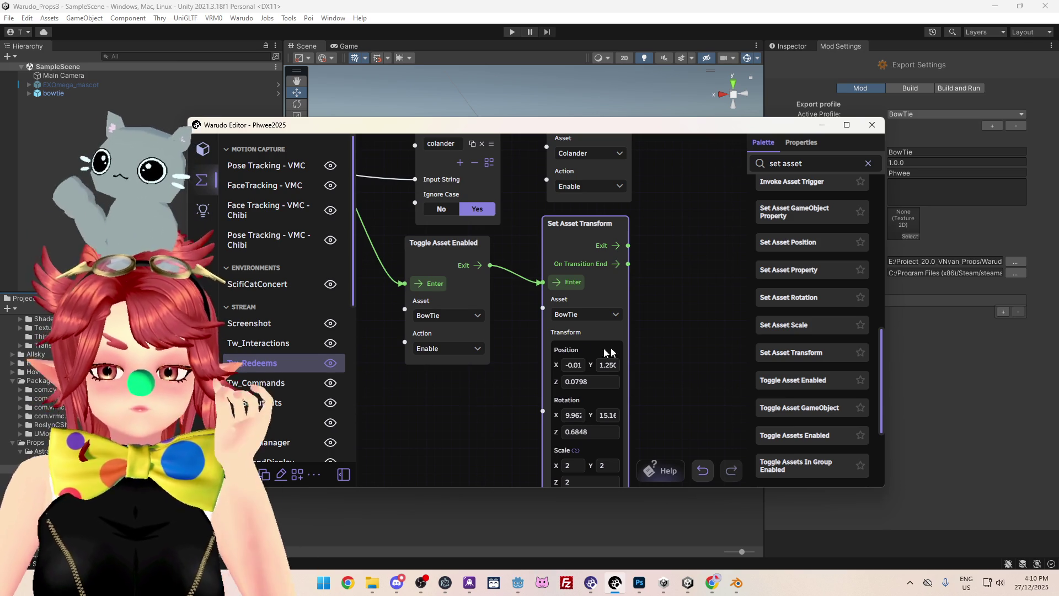
{"action": "scroll", "coordinate": [527, 384], "scroll_direction": "down", "scroll_amount": 1}
{"action": "scroll", "coordinate": [525, 390], "scroll_direction": "down", "scroll_amount": 3}
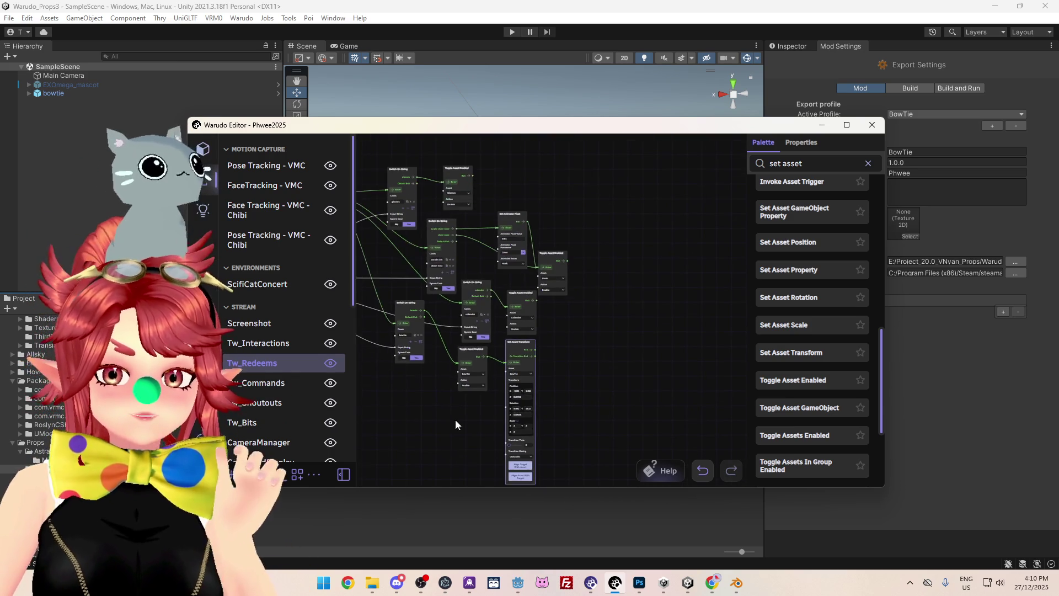
- Switch to the Tw_Commands blueprint and pan around its nodes
{"action": "left_click", "coordinate": [271, 393]}
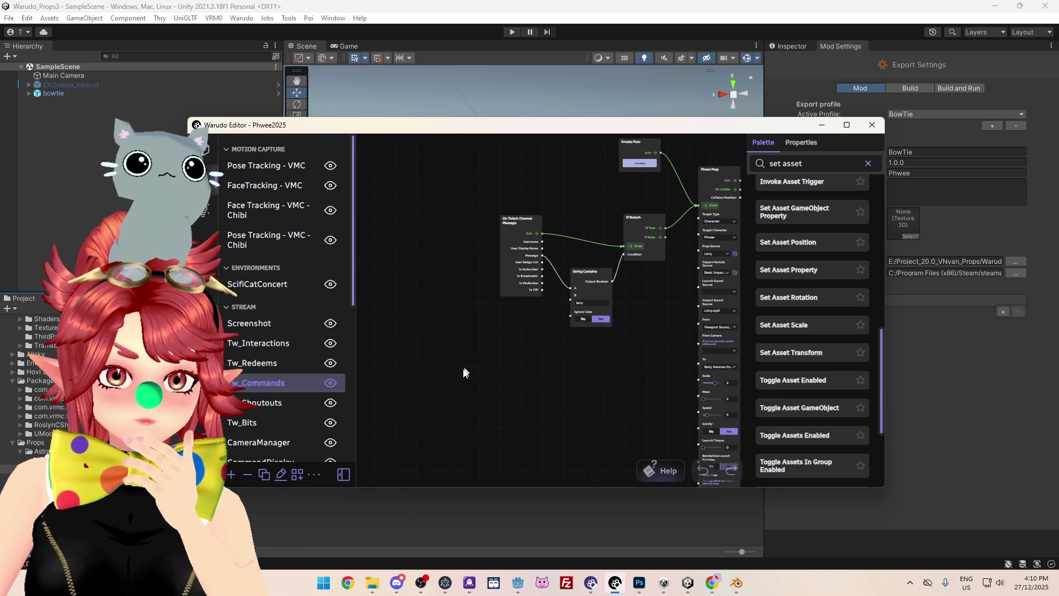
{"action": "scroll", "coordinate": [465, 363], "scroll_direction": "down", "scroll_amount": 3}
{"action": "middle_click_drag", "start_coordinate": [513, 208], "coordinate": [525, 463]}
{"action": "scroll", "coordinate": [525, 417], "scroll_direction": "up", "scroll_amount": 1}
{"action": "scroll", "coordinate": [524, 420], "scroll_direction": "down", "scroll_amount": 5}
{"action": "mouse_move", "coordinate": [513, 445]}
{"action": "middle_mouse_down"}
{"action": "mouse_move", "coordinate": [613, 213]}
{"action": "mouse_move", "coordinate": [455, 312]}
{"action": "mouse_move", "coordinate": [545, 356]}
{"action": "middle_mouse_up"}
{"action": "scroll", "coordinate": [570, 371], "scroll_direction": "up", "scroll_amount": 2}
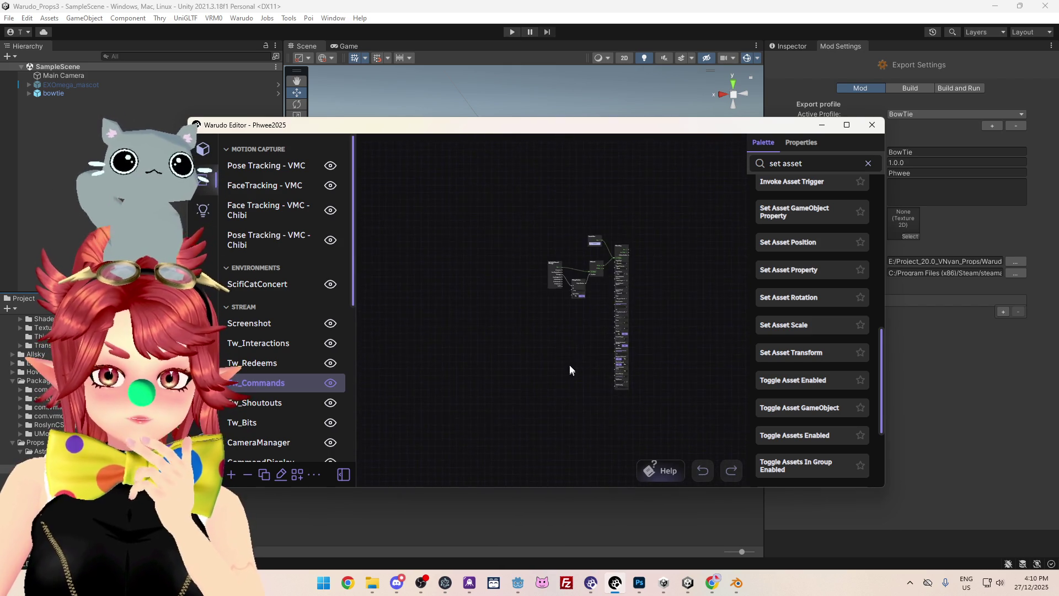
{"action": "scroll", "coordinate": [570, 369], "scroll_direction": "up", "scroll_amount": 3}
- Inspect Tw_Redeems' Vector3 Addition, Find Asset by Name, and upper node clusters
{"action": "key", "text": "Up"}
{"action": "scroll", "coordinate": [486, 390], "scroll_direction": "down", "scroll_amount": 4}
{"action": "scroll", "coordinate": [572, 246], "scroll_direction": "up", "scroll_amount": 3}
{"action": "scroll", "coordinate": [572, 246], "scroll_direction": "up", "scroll_amount": 3}
{"action": "scroll", "coordinate": [413, 306], "scroll_direction": "up", "scroll_amount": 5}
{"action": "scroll", "coordinate": [453, 326], "scroll_direction": "up", "scroll_amount": 6}
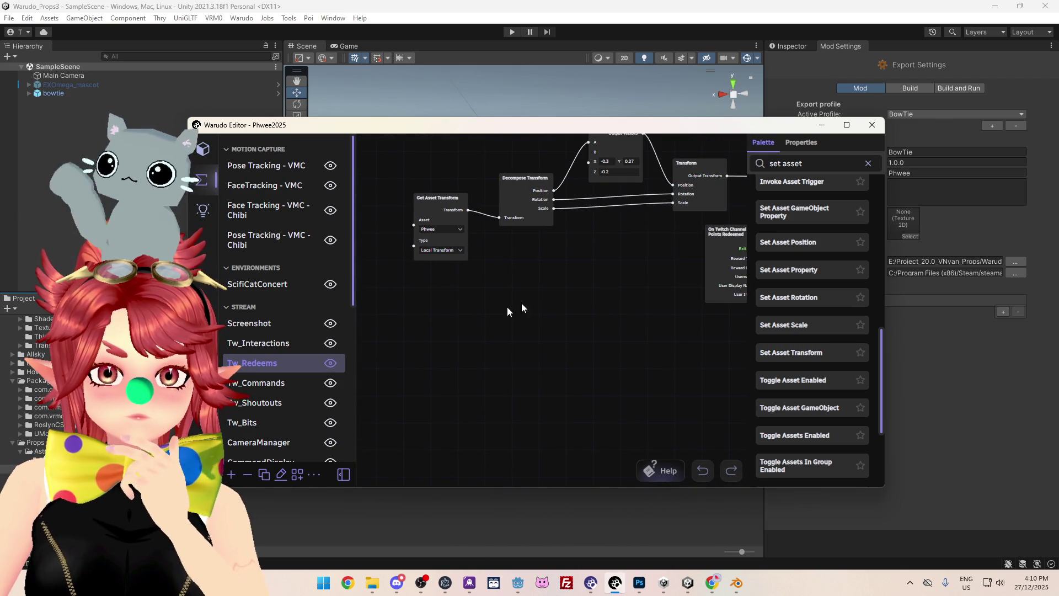
{"action": "mouse_move", "coordinate": [561, 274]}
{"action": "middle_mouse_down"}
{"action": "mouse_move", "coordinate": [452, 396]}
{"action": "mouse_move", "coordinate": [607, 292]}
{"action": "mouse_move", "coordinate": [512, 200]}
{"action": "mouse_move", "coordinate": [490, 356]}
{"action": "mouse_move", "coordinate": [495, 198]}
{"action": "middle_mouse_up"}
{"action": "scroll", "coordinate": [486, 385], "scroll_direction": "down", "scroll_amount": 1}
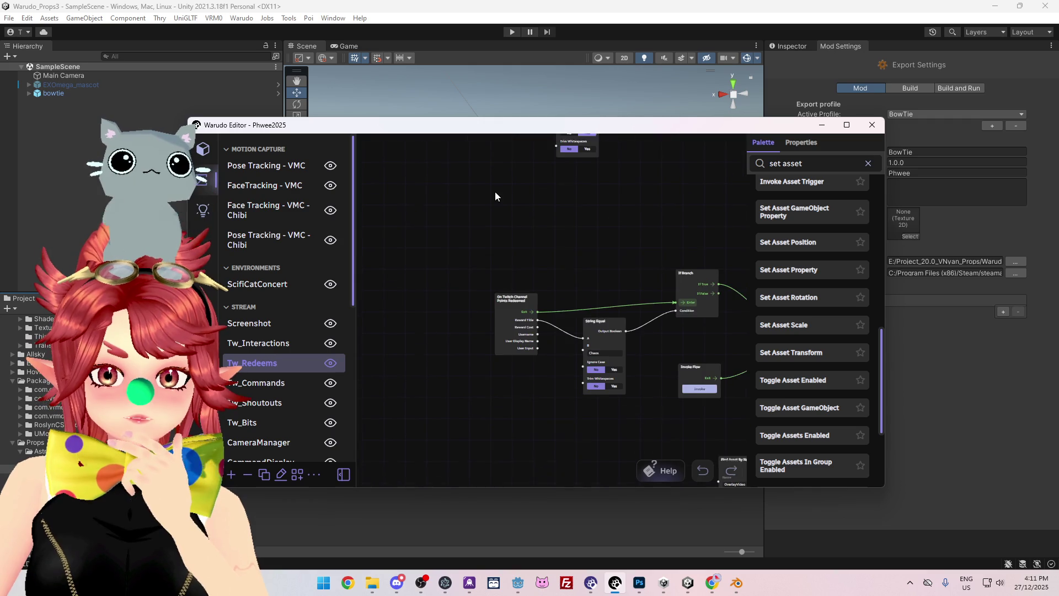
{"action": "middle_click_drag", "start_coordinate": [526, 409], "coordinate": [432, 453]}
{"action": "middle_click_drag", "start_coordinate": [456, 244], "coordinate": [457, 196]}
{"action": "scroll", "coordinate": [472, 231], "scroll_direction": "down", "scroll_amount": 8}
{"action": "mouse_move", "coordinate": [513, 150]}
{"action": "middle_mouse_down"}
{"action": "mouse_move", "coordinate": [524, 277]}
{"action": "mouse_move", "coordinate": [480, 272]}
{"action": "middle_mouse_up"}
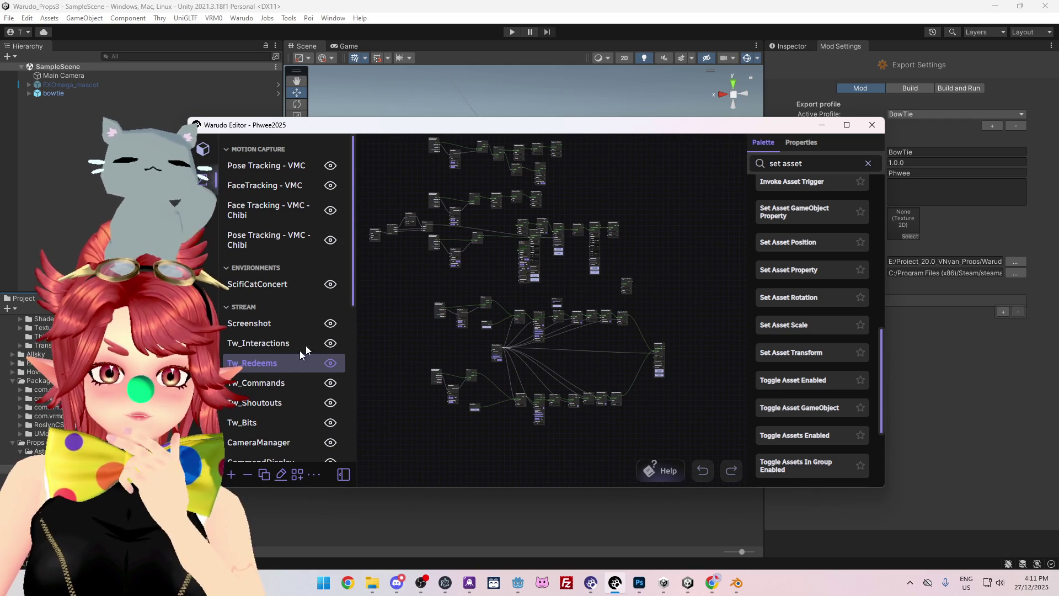
- Return to Tw_Commands and center the channel message, String Contains, and branch nodes
{"action": "left_click", "coordinate": [298, 382]}
{"action": "mouse_move", "coordinate": [538, 346]}
{"action": "middle_mouse_down"}
{"action": "mouse_move", "coordinate": [602, 348]}
{"action": "mouse_move", "coordinate": [514, 357]}
{"action": "middle_mouse_up"}
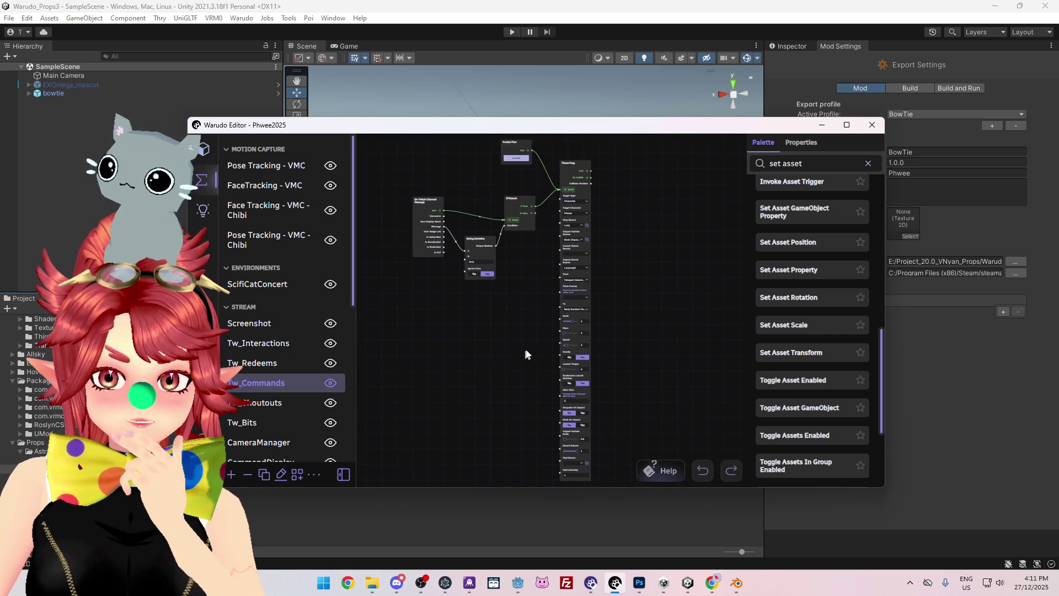
{"action": "scroll", "coordinate": [581, 300], "scroll_direction": "up", "scroll_amount": 2}
{"action": "middle_click_drag", "start_coordinate": [491, 316], "coordinate": [482, 332]}
{"action": "scroll", "coordinate": [421, 299], "scroll_direction": "down", "scroll_amount": 2}
{"action": "scroll", "coordinate": [512, 256], "scroll_direction": "up", "scroll_amount": 2}
{"action": "mouse_move", "coordinate": [512, 256]}
{"action": "middle_mouse_down"}
{"action": "mouse_move", "coordinate": [512, 369]}
{"action": "mouse_move", "coordinate": [463, 240]}
{"action": "mouse_move", "coordinate": [497, 309]}
{"action": "middle_mouse_up"}
{"action": "scroll", "coordinate": [515, 345], "scroll_direction": "down", "scroll_amount": 3}
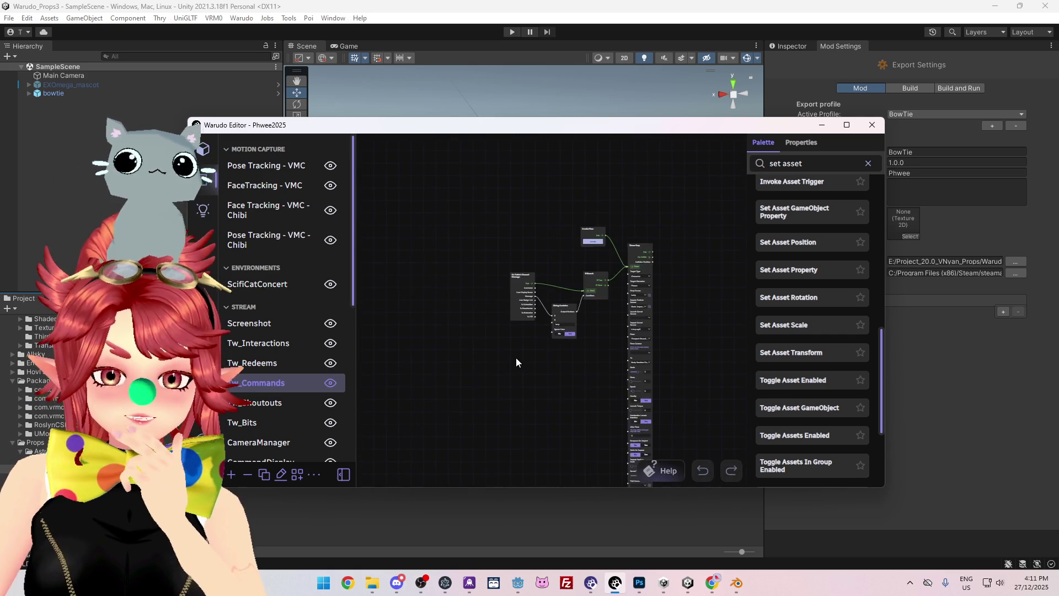
{"action": "middle_click_drag", "start_coordinate": [516, 362], "coordinate": [544, 292]}
{"action": "scroll", "coordinate": [521, 356], "scroll_direction": "down", "scroll_amount": 2}
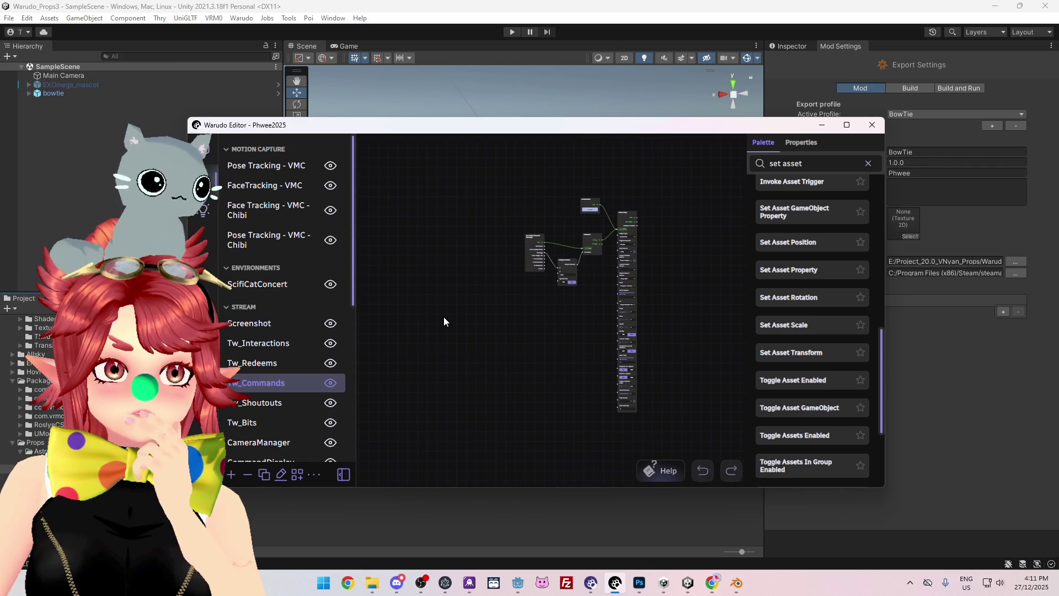